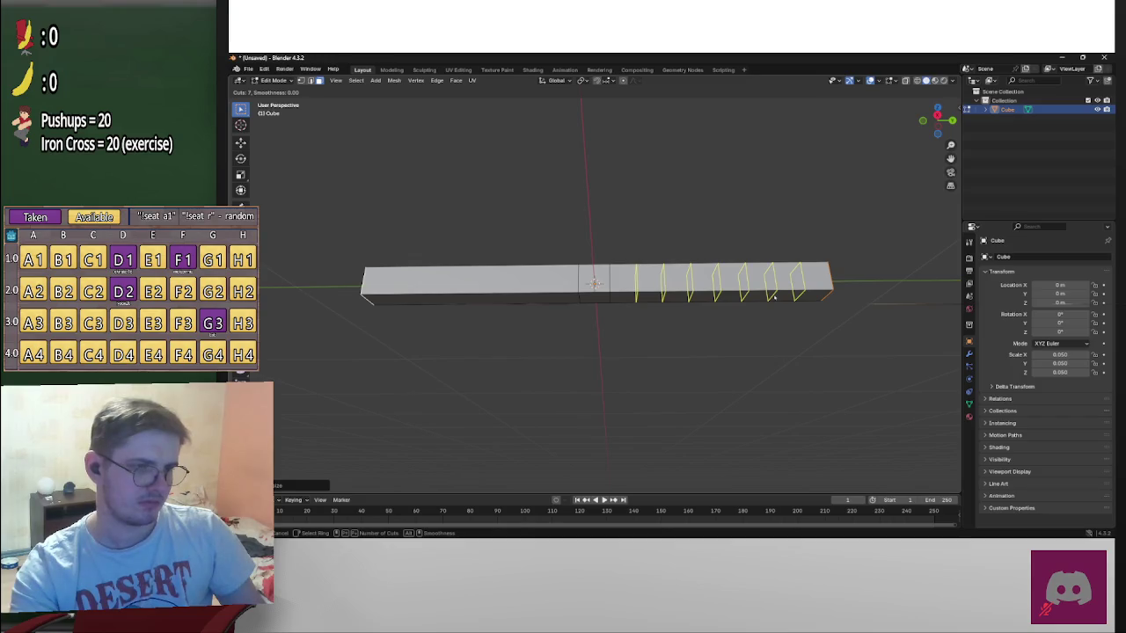
Add six evenly spaced loop cuts to the first half of the long bar
scroll(773, 297, down, 1)
scroll(774, 297, down, 2)
scroll(774, 297, down, 1)
scroll(774, 297, up, 1)
scroll(774, 298, up, 1)
scroll(774, 297, up, 1)
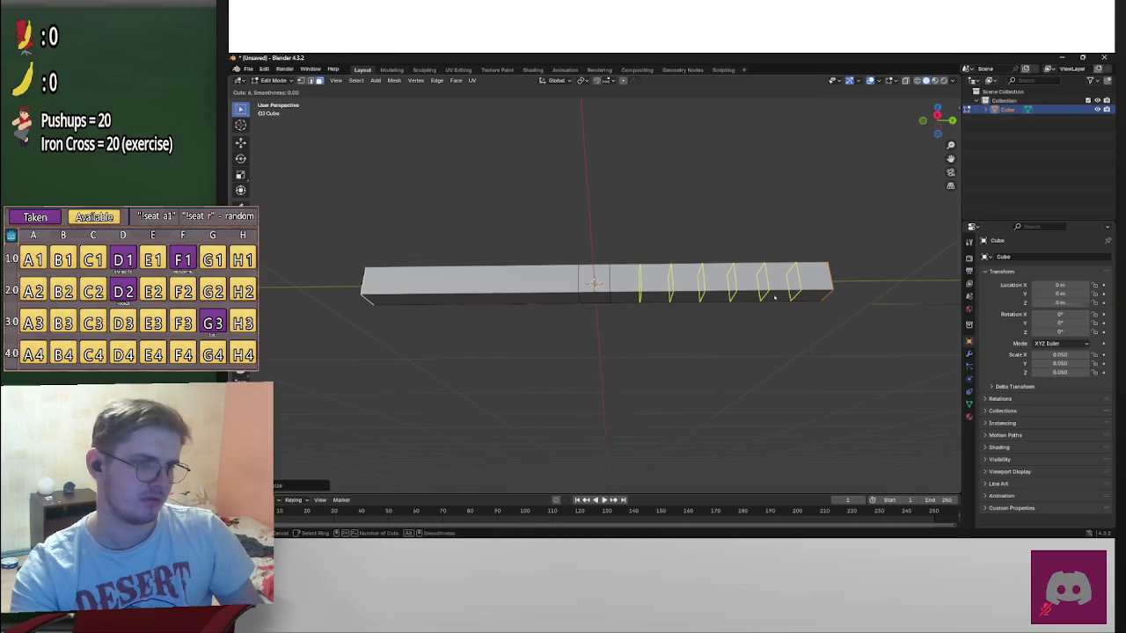
click(773, 297)
right_click(776, 307)
middle_drag(776, 307, 771, 343)
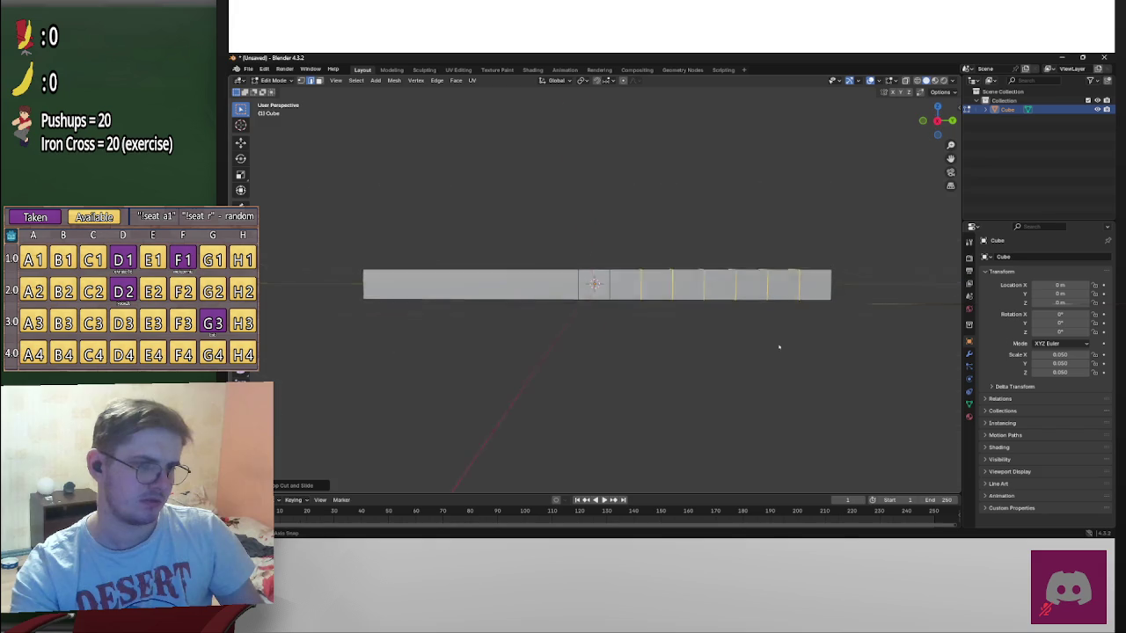
Add six more evenly spaced loop cuts to the left half of the bar
key(ctrl+r)
scroll(458, 289, up, 2)
scroll(458, 289, up, 1)
scroll(459, 288, up, 1)
scroll(458, 289, up, 1)
click(458, 288)
right_click(742, 326)
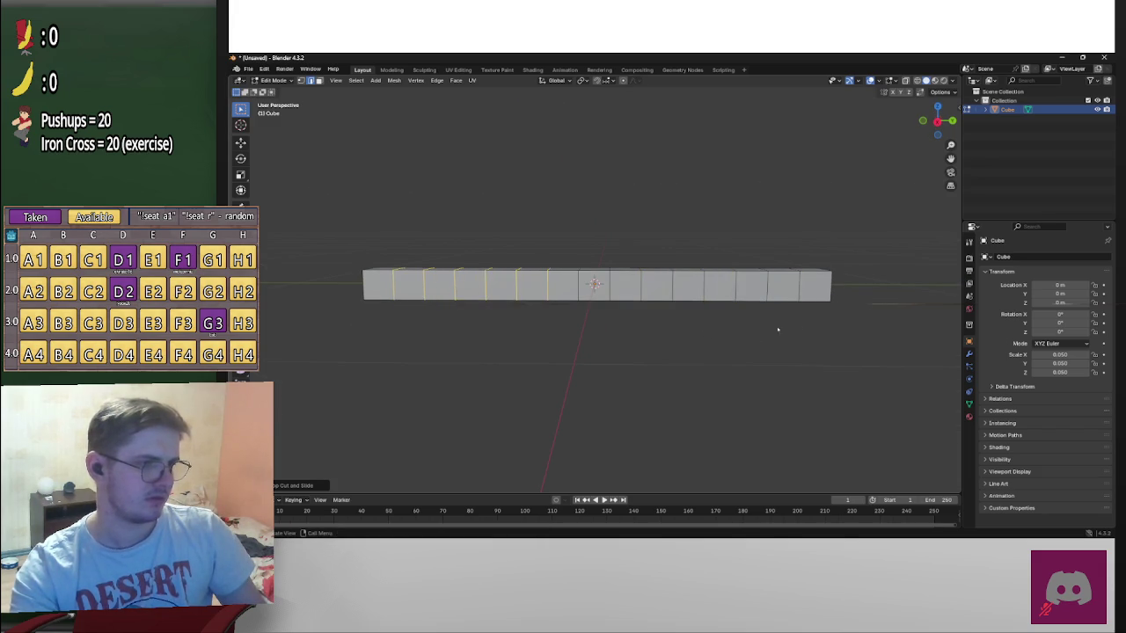
Select the faces at both ends of the bar and view it from below
middle_drag(809, 329, 813, 265)
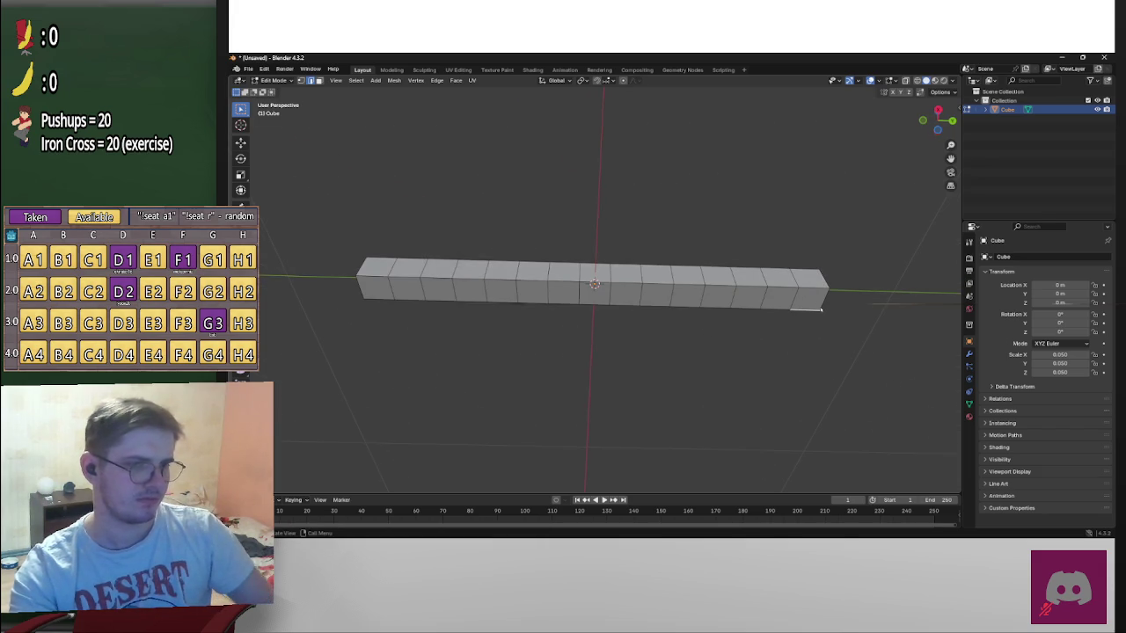
click(809, 299)
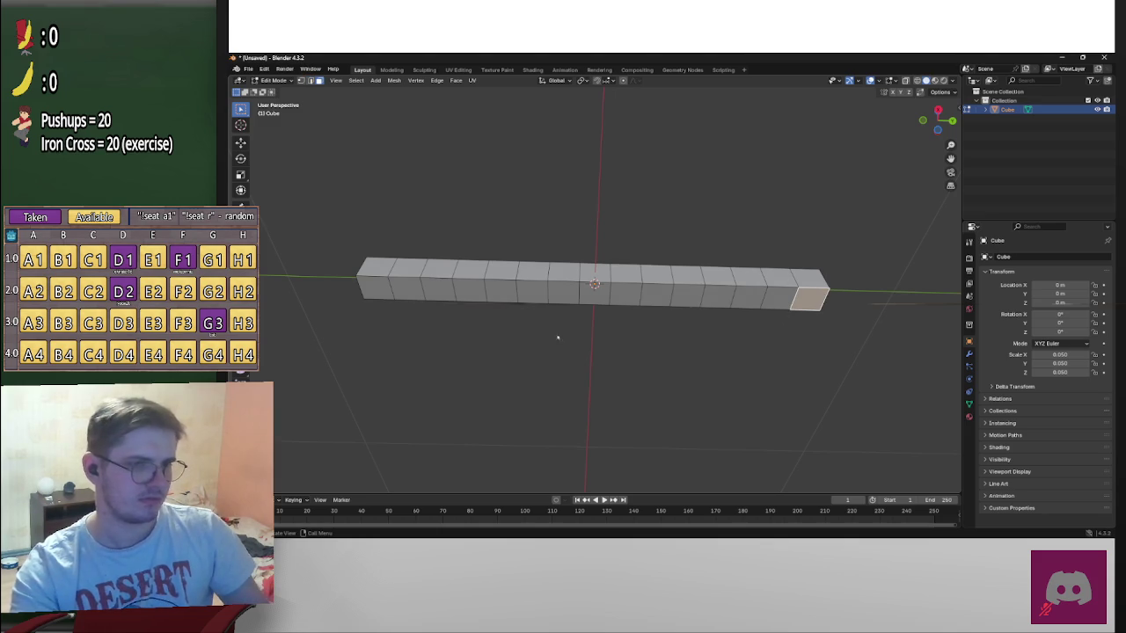
shift+click(368, 286)
click(938, 130)
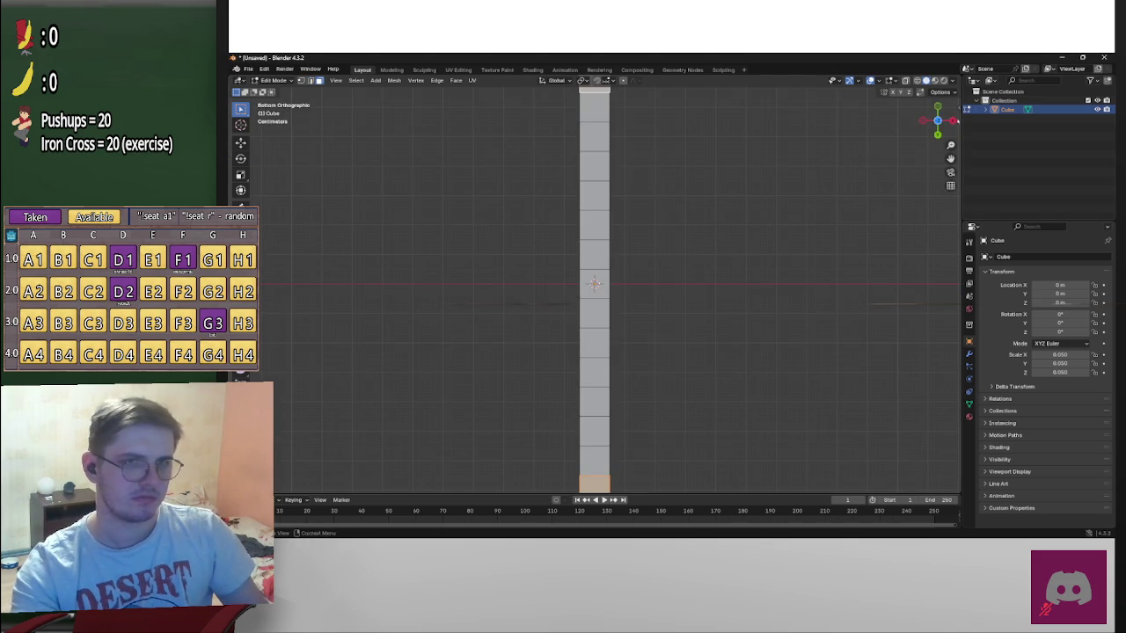
Extrude both end faces downward into legs, then cancel the extrusion
click(936, 119)
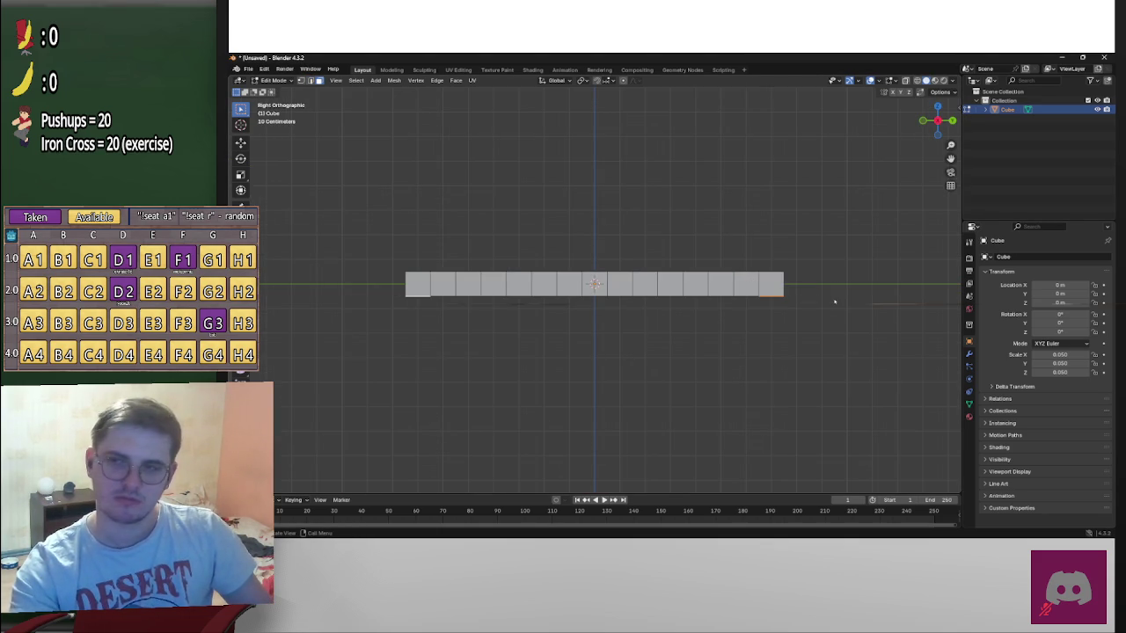
key(e)
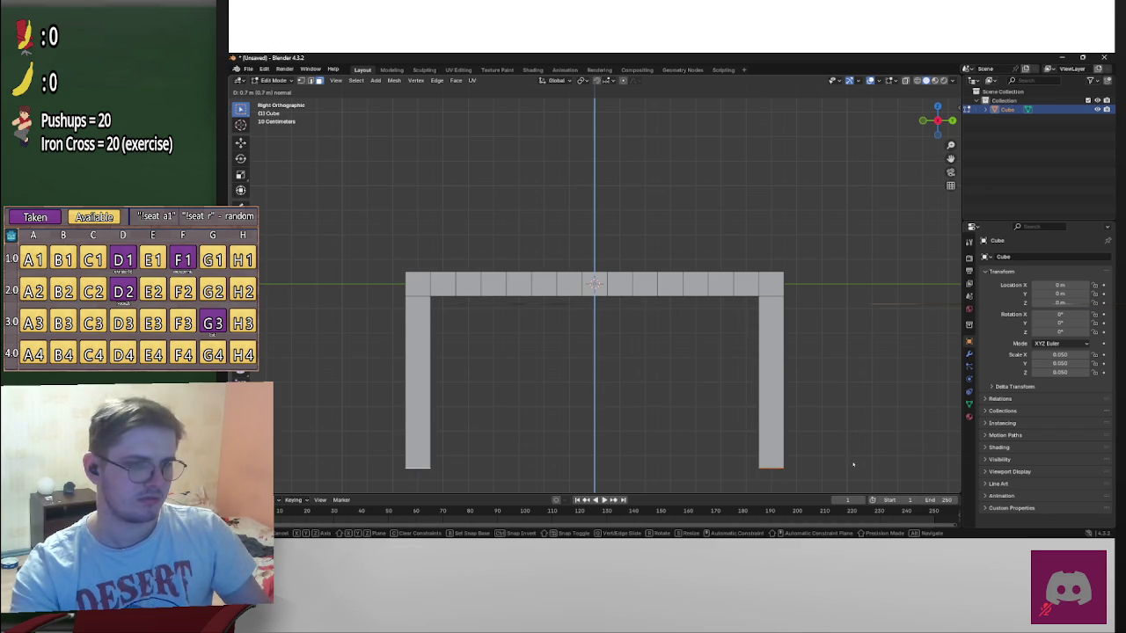
right_click(853, 453)
Undo and redo through the bar's edit history, ending at the small original cube
key(ctrl+z)
key(ctrl+shift+z)
key(ctrl+shift+z)
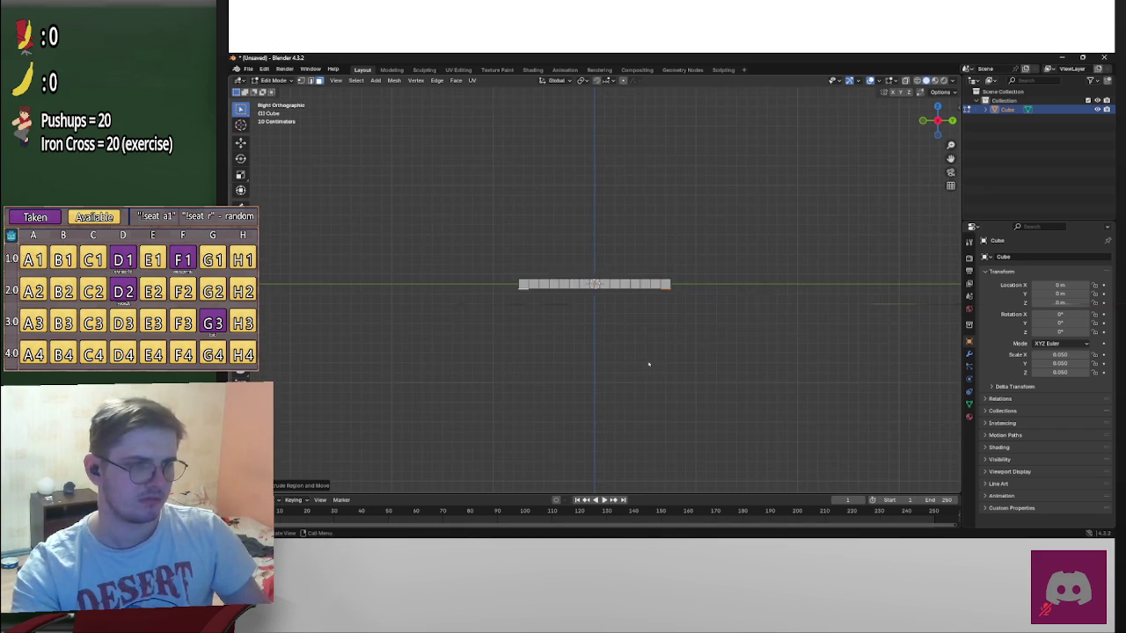
key(ctrl+shift+z)
key(ctrl+shift+z)
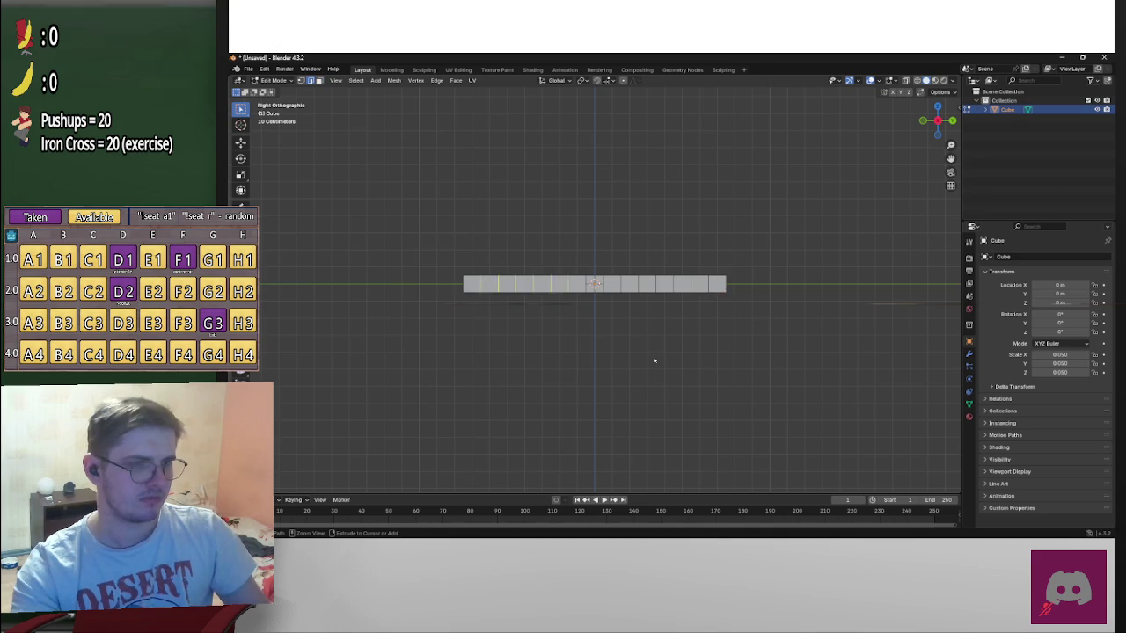
key(ctrl+z)
key(ctrl+shift+z)
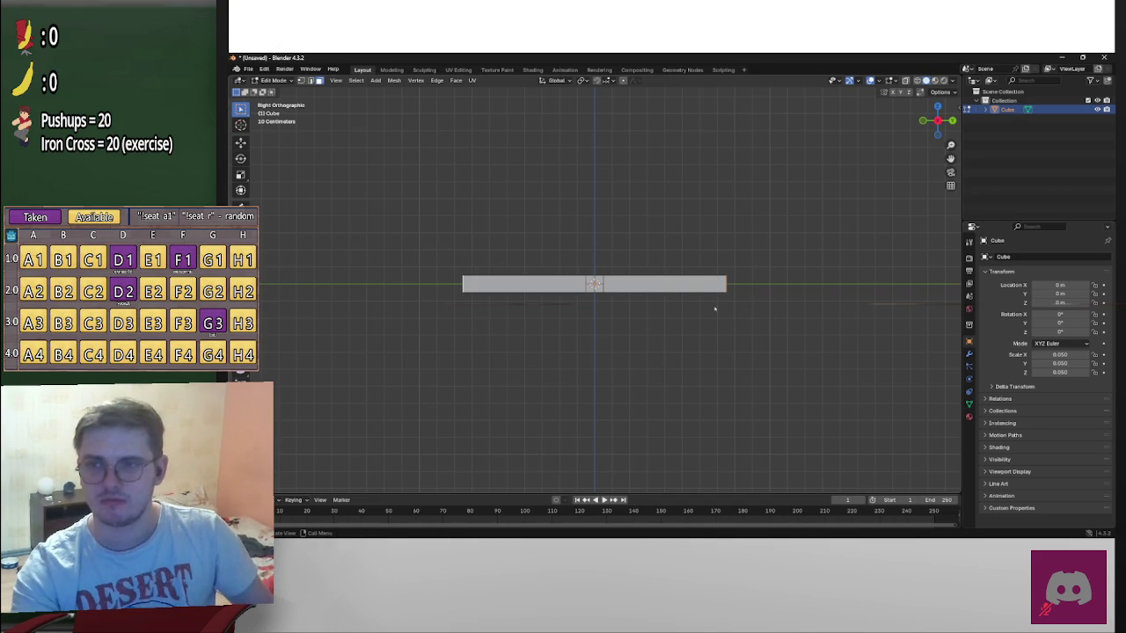
key(ctrl+z)
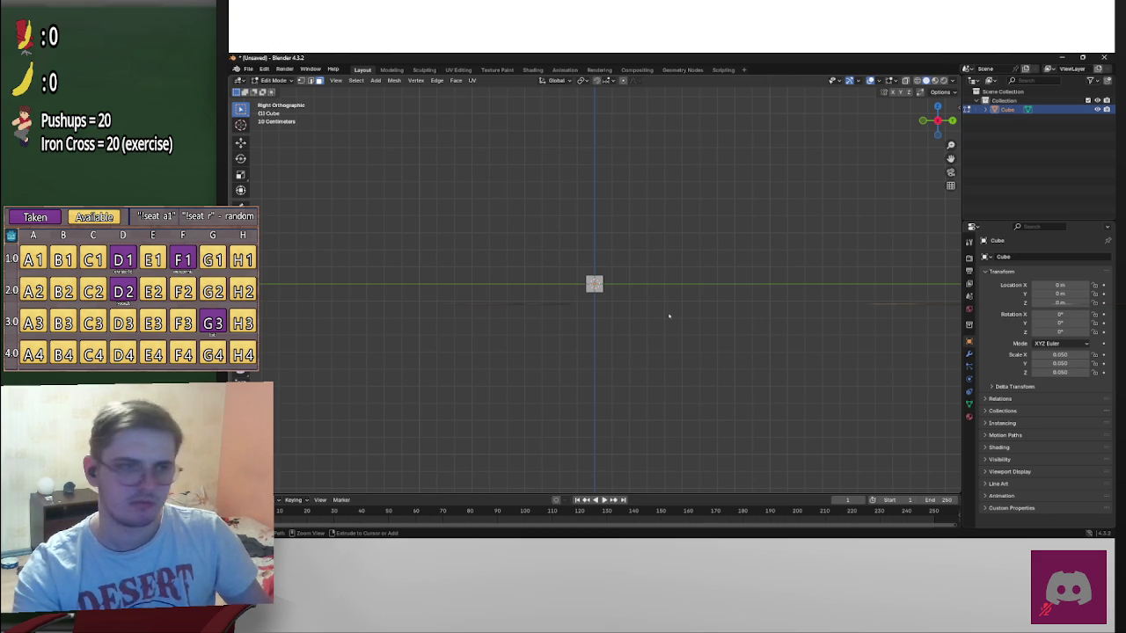
Undo the accidental scale change and re-enter the cube's Z scale in the N-panel
key(ctrl+shift+z)
key(ctrl+shift+z)
key(ctrl+shift+z)
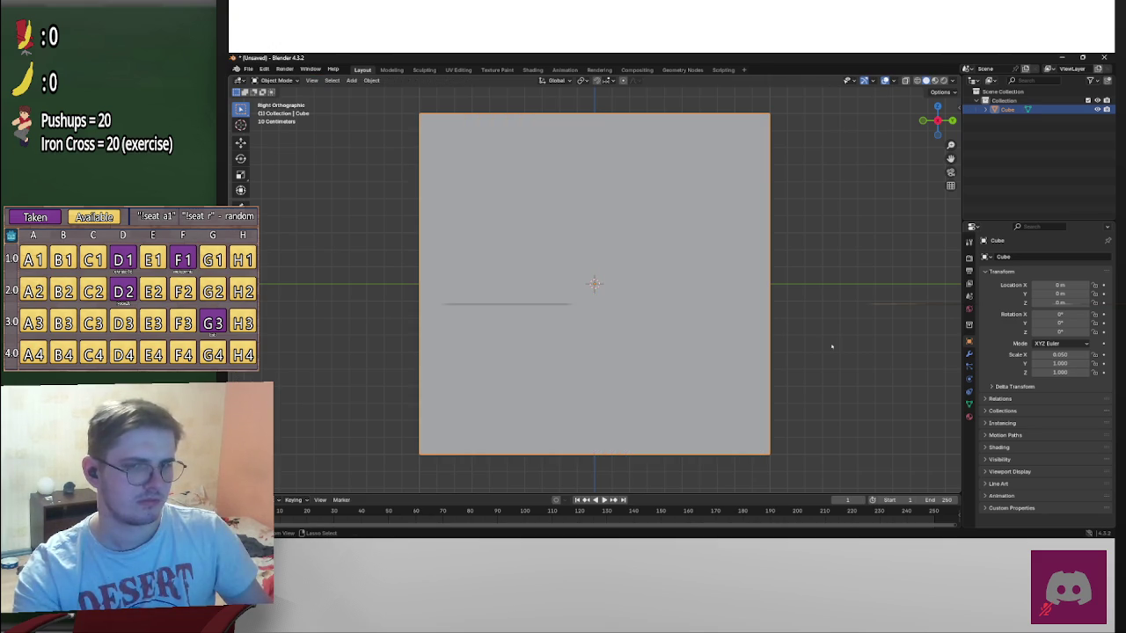
key(ctrl+z)
key(ctrl+z)
click(1075, 372)
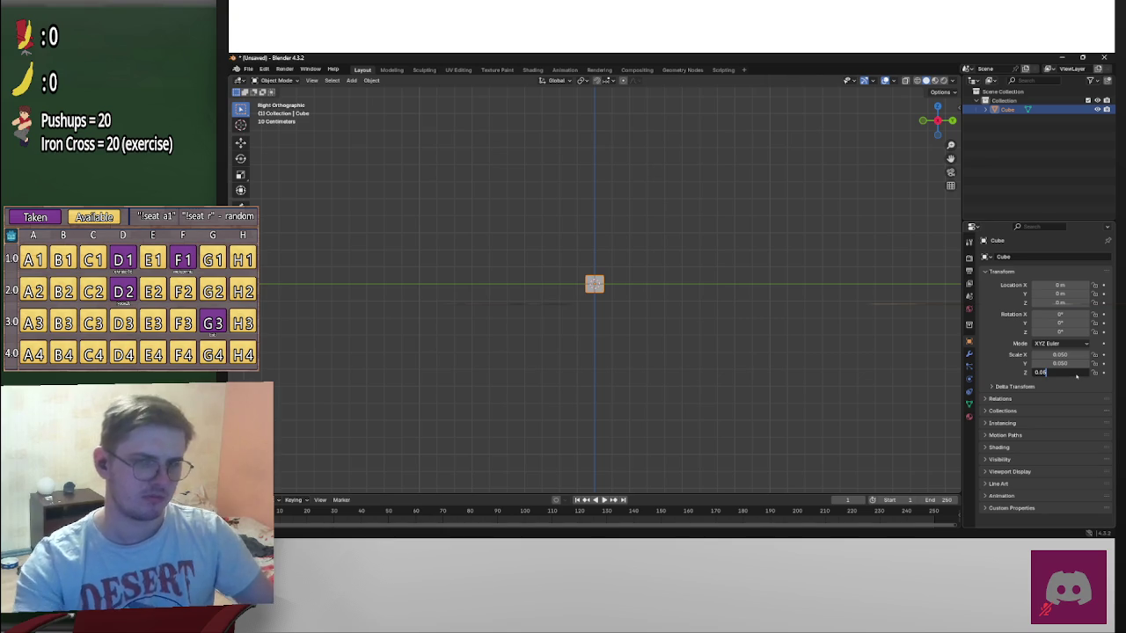
text(0.005)
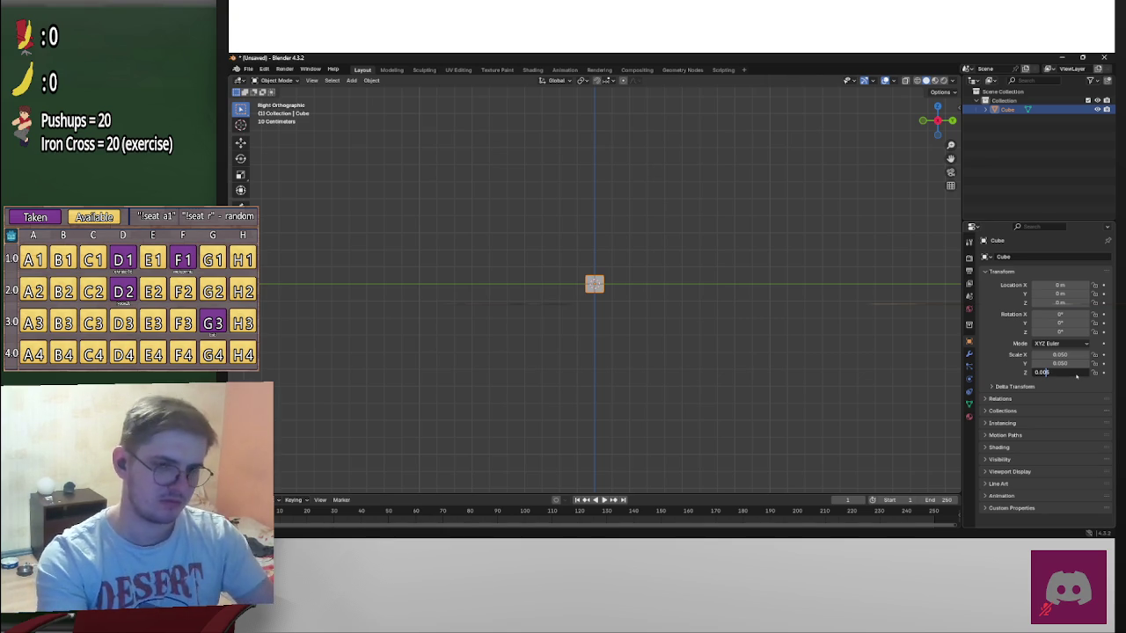
key(Return)
click(1064, 374)
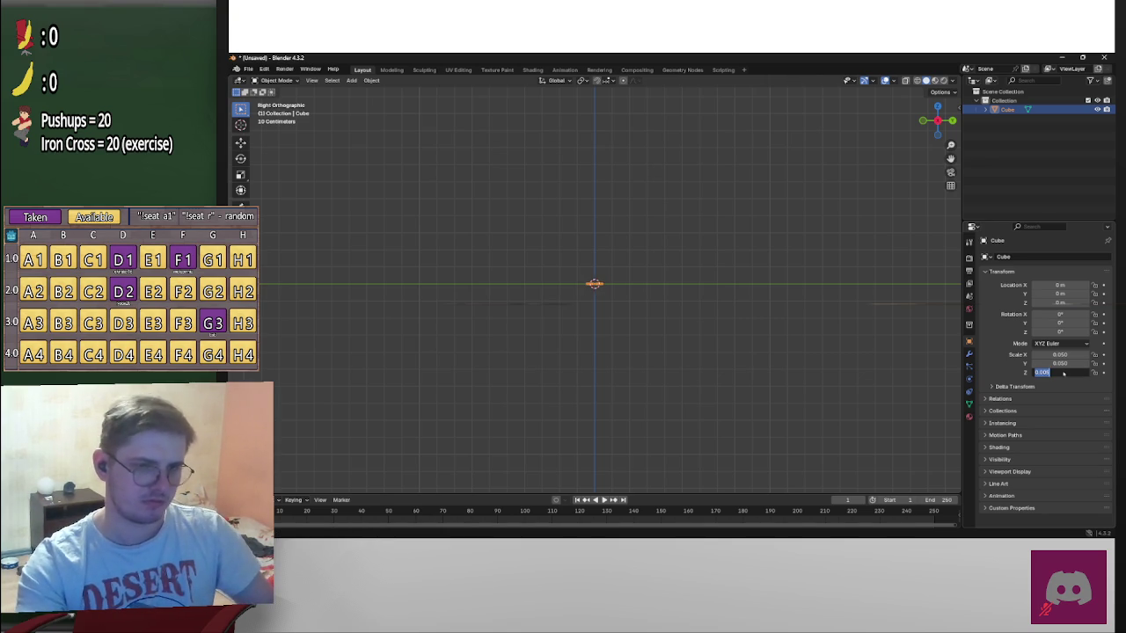
text(0.005)
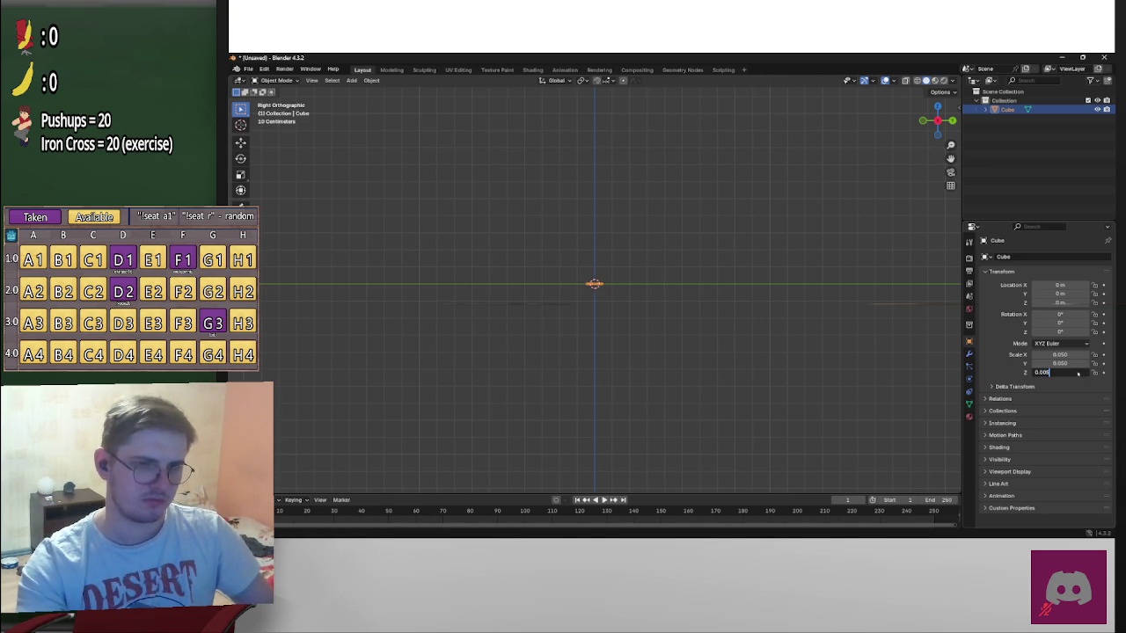
key(Return)
Commit a Z scale of 0.010 and paste the same value into Y and X
click(1078, 374)
key(Return)
key(ctrl+v)
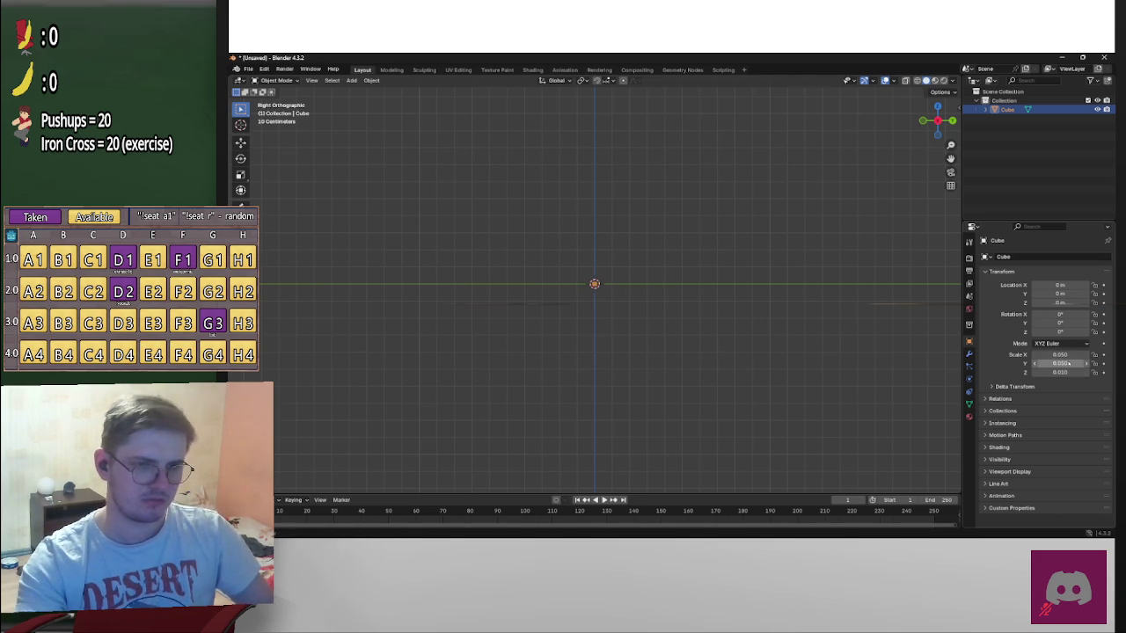
key(ctrl+v)
scroll(608, 271, up, 5)
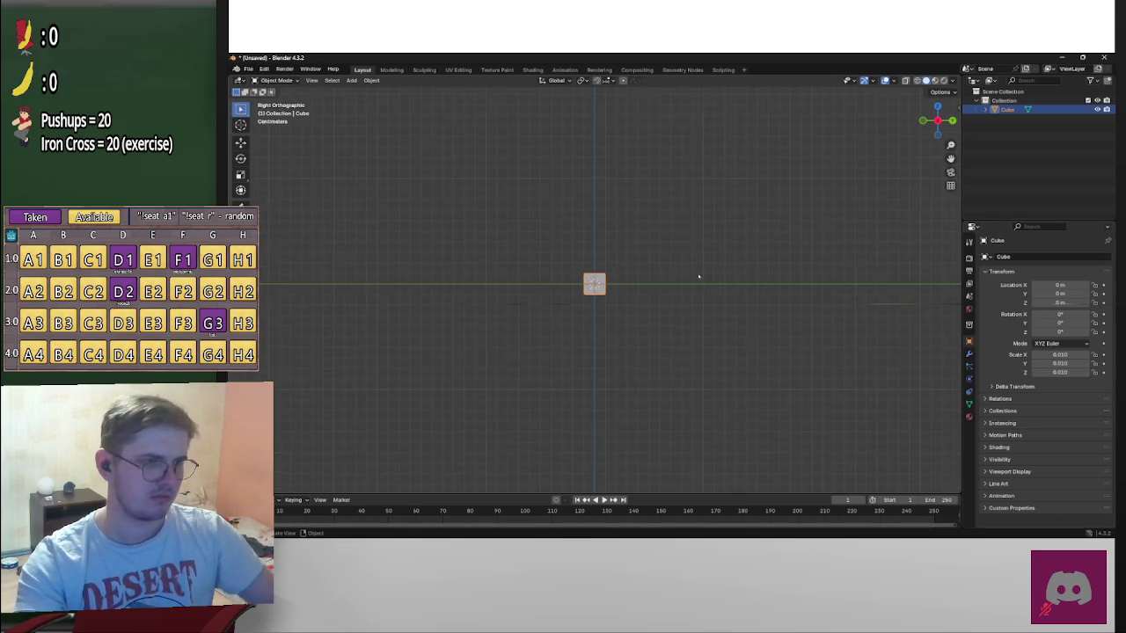
Orbit to a perspective view and enter Edit Mode on the tiny cube with nothing selected
scroll(678, 296, up, 3)
middle_drag(678, 297, 694, 290)
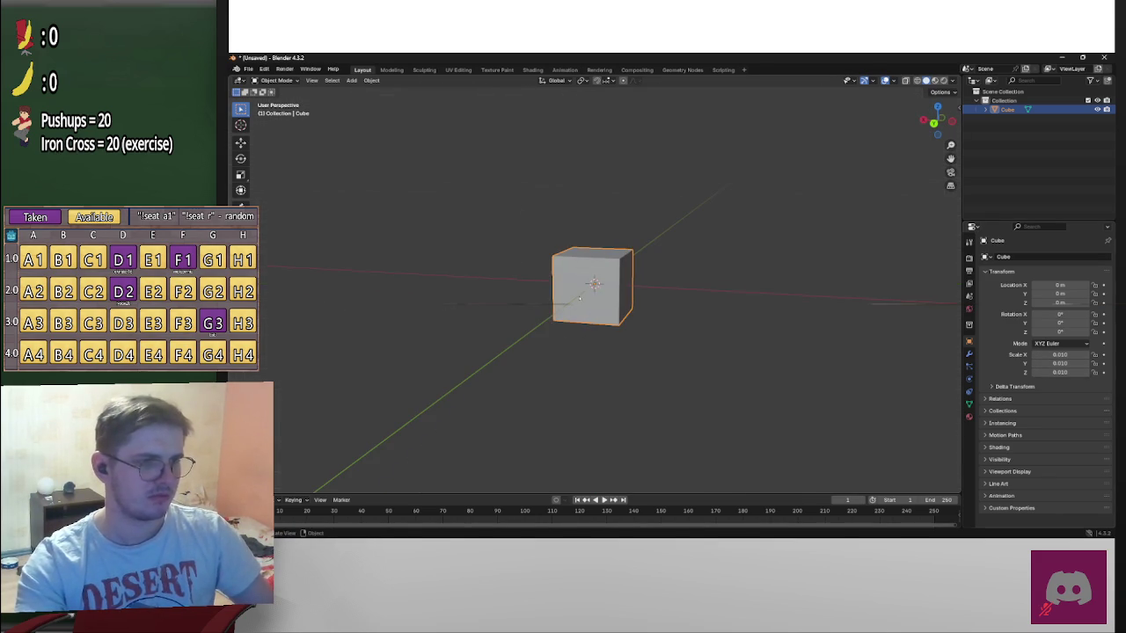
click(926, 121)
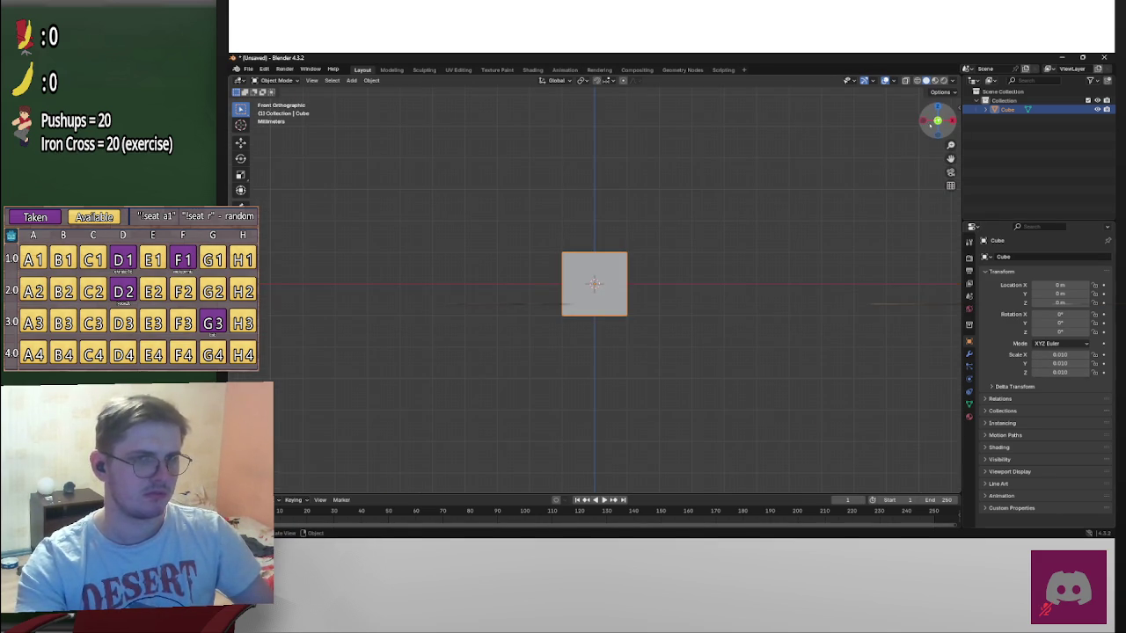
scroll(674, 284, down, 1)
middle_drag(674, 284, 651, 289)
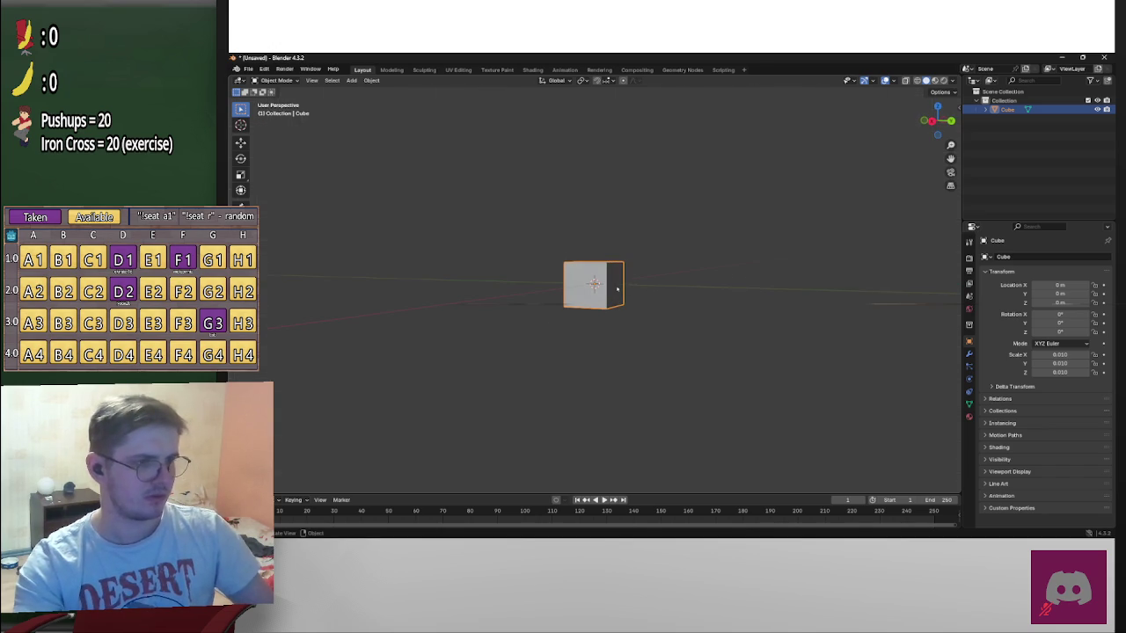
key(Tab)
key(alt+a)
Try moving part of the cube along X, then cancel so it stays cube-shaped
mouse_move(716, 302)
middle_down()
mouse_move(766, 307)
mouse_move(759, 329)
mouse_move(761, 317)
middle_up()
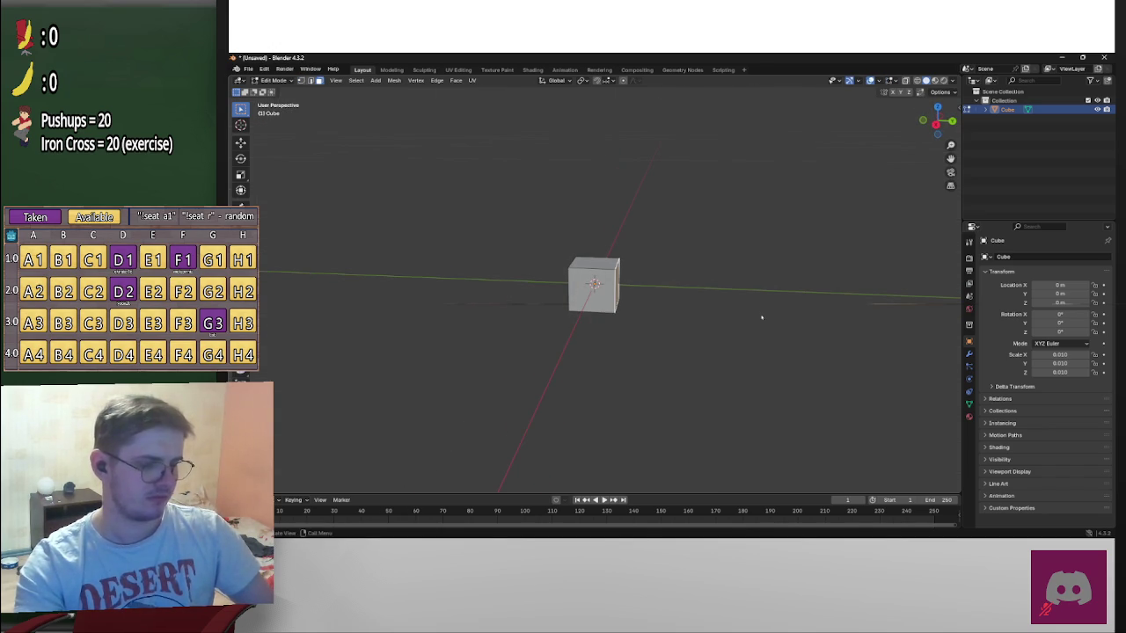
key(g)
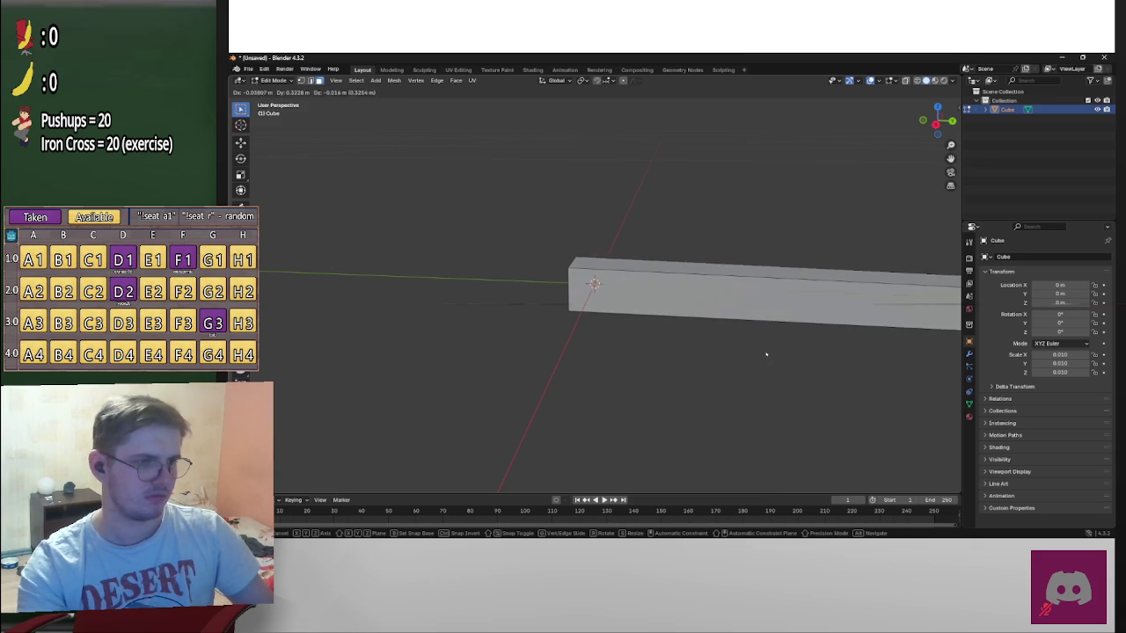
key(Escape)
scroll(756, 348, down, 3)
scroll(752, 343, down, 2)
Pull the cube's end face out along X into a long thin bar
key(g)
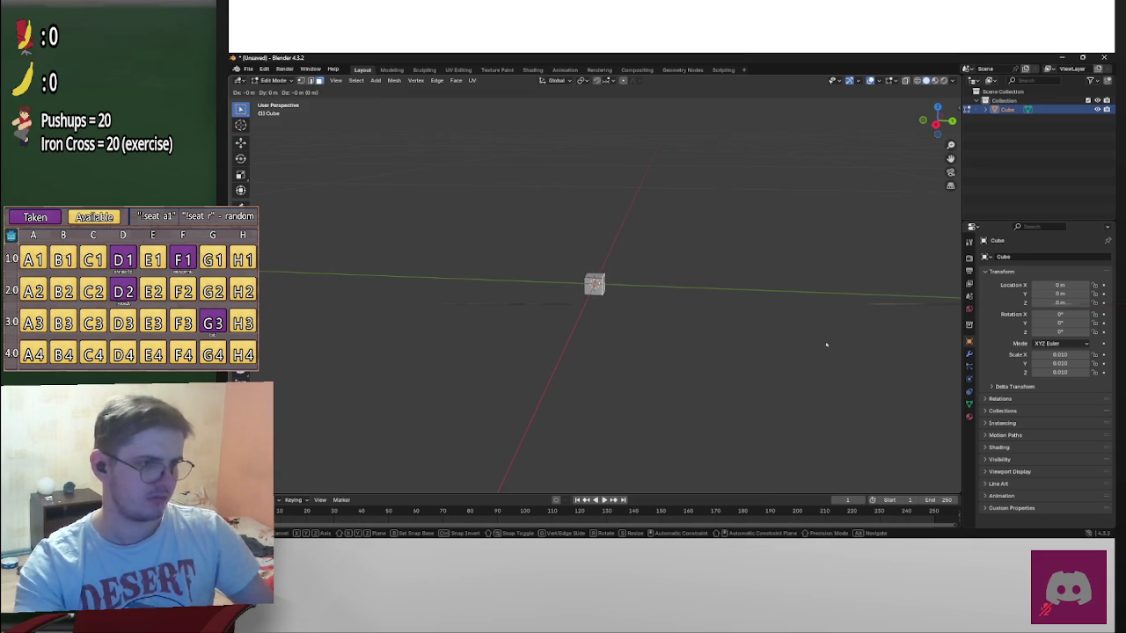
click(743, 365)
shift+middle_drag(782, 332, 548, 307)
scroll(537, 306, down, 4)
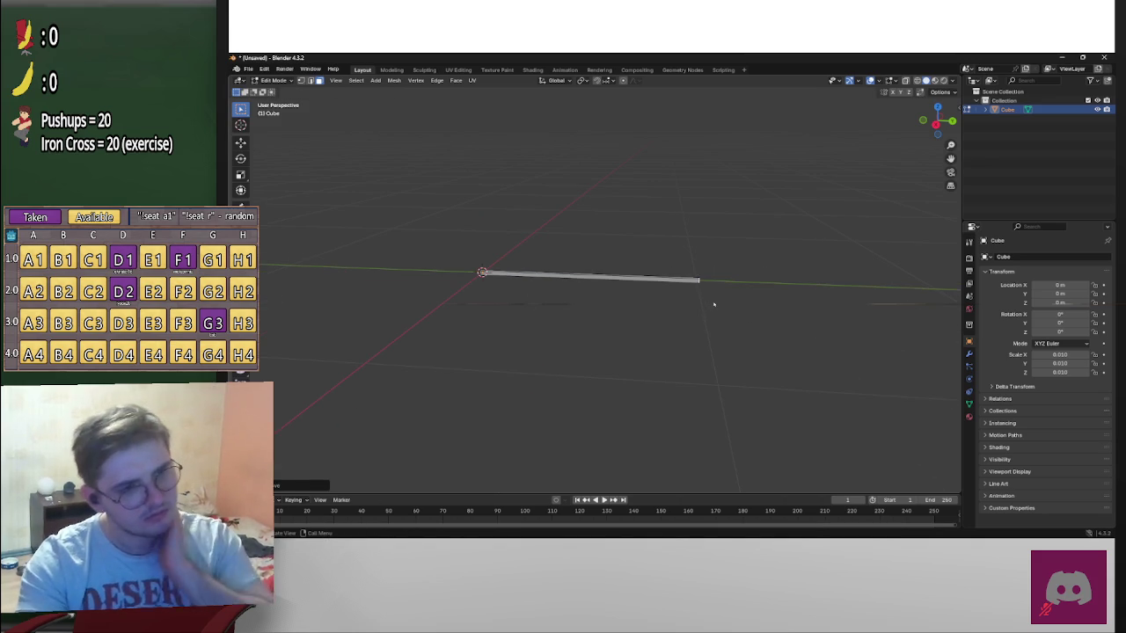
scroll(713, 304, down, 1)
mouse_move(712, 305)
middle_down()
mouse_move(663, 308)
mouse_move(684, 259)
mouse_move(671, 284)
middle_up()
Try a loop cut on the bar and dismiss its preview
key(ctrl+r)
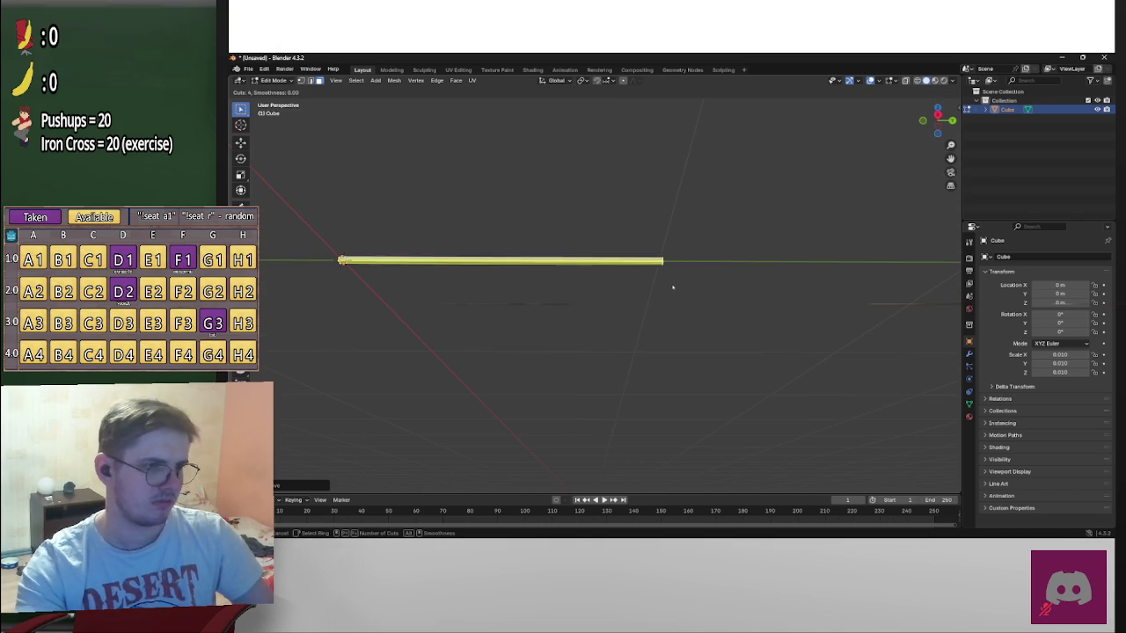
click(673, 286)
scroll(696, 276, up, 2)
scroll(627, 332, up, 2)
middle_drag(627, 332, 583, 369)
Preview many loop cuts along the bar, cancel them, and switch to Right view
key(ctrl+r)
scroll(607, 303, up, 2)
scroll(607, 303, up, 2)
scroll(607, 304, up, 3)
scroll(609, 302, up, 2)
scroll(610, 302, up, 2)
scroll(611, 301, up, 3)
scroll(613, 302, up, 2)
scroll(615, 302, up, 2)
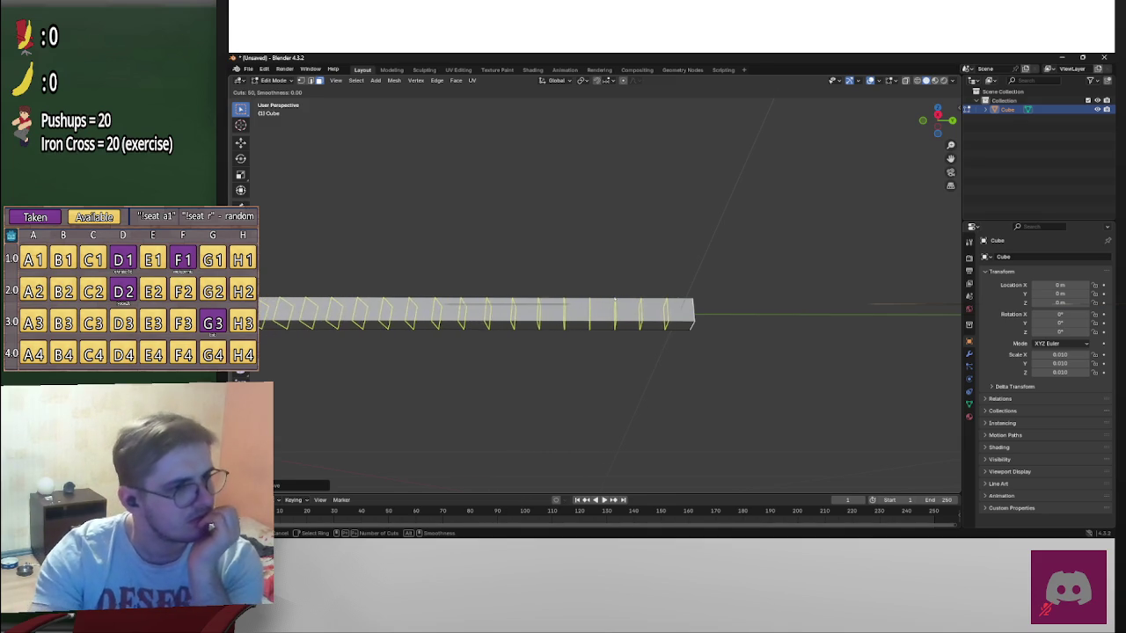
right_click(617, 304)
mouse_move(617, 304)
middle_down()
mouse_move(653, 370)
mouse_move(633, 360)
mouse_move(656, 351)
mouse_move(603, 377)
mouse_move(643, 399)
middle_up()
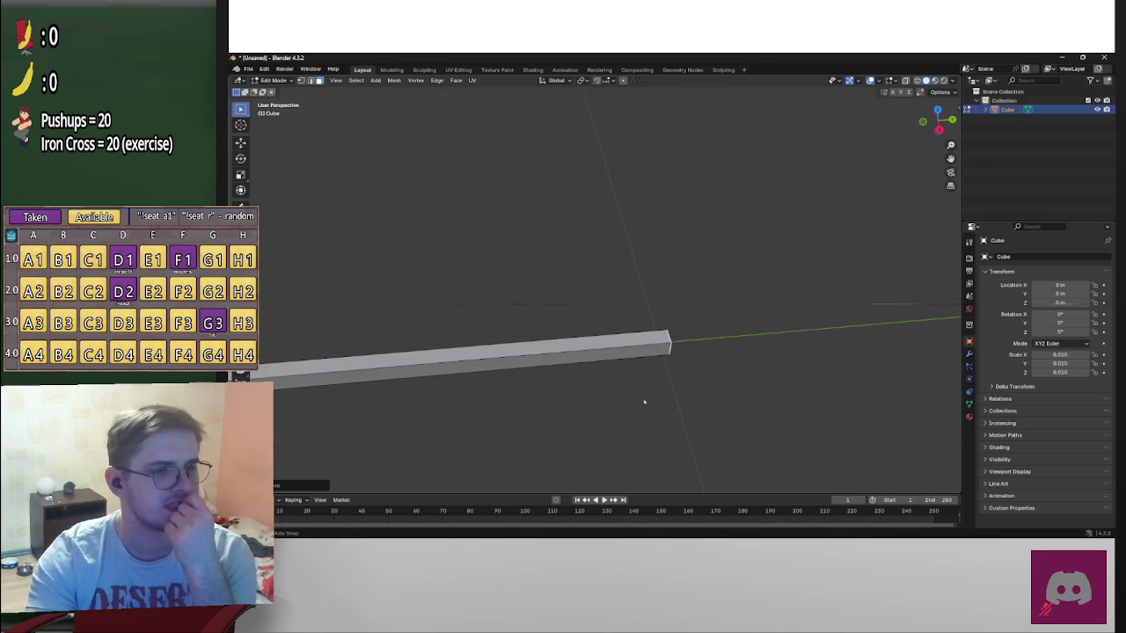
key(KP_3)
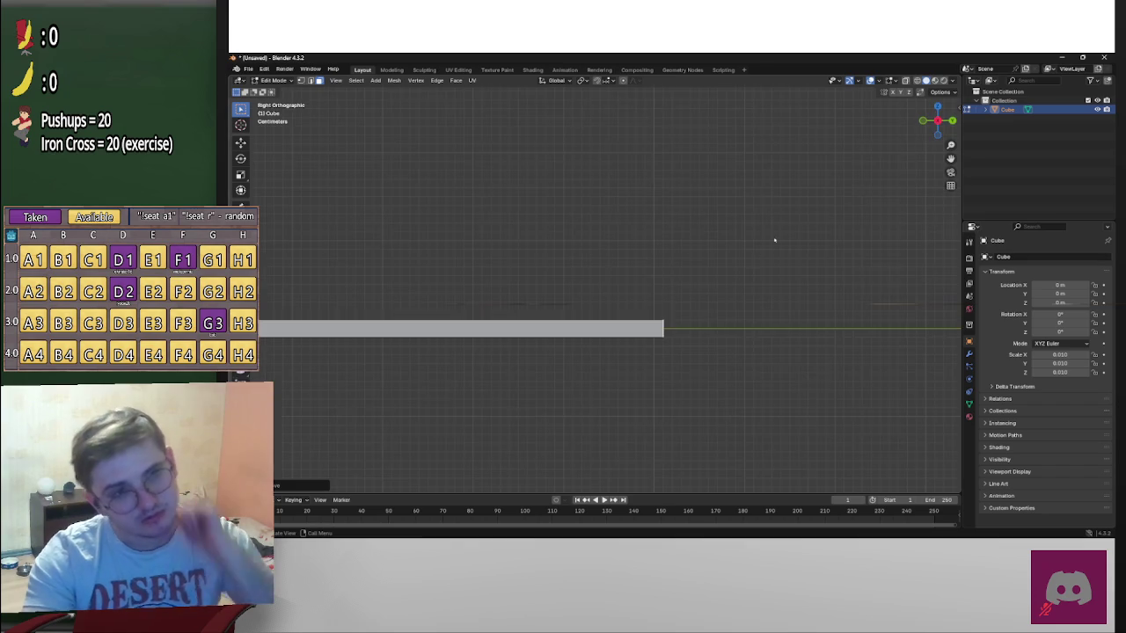
Frame the board's face and try loop cut and knife cuts, cancelling each attempt
scroll(805, 400, up, 4)
scroll(804, 400, up, 3)
shift+middle_drag(804, 400, 671, 309)
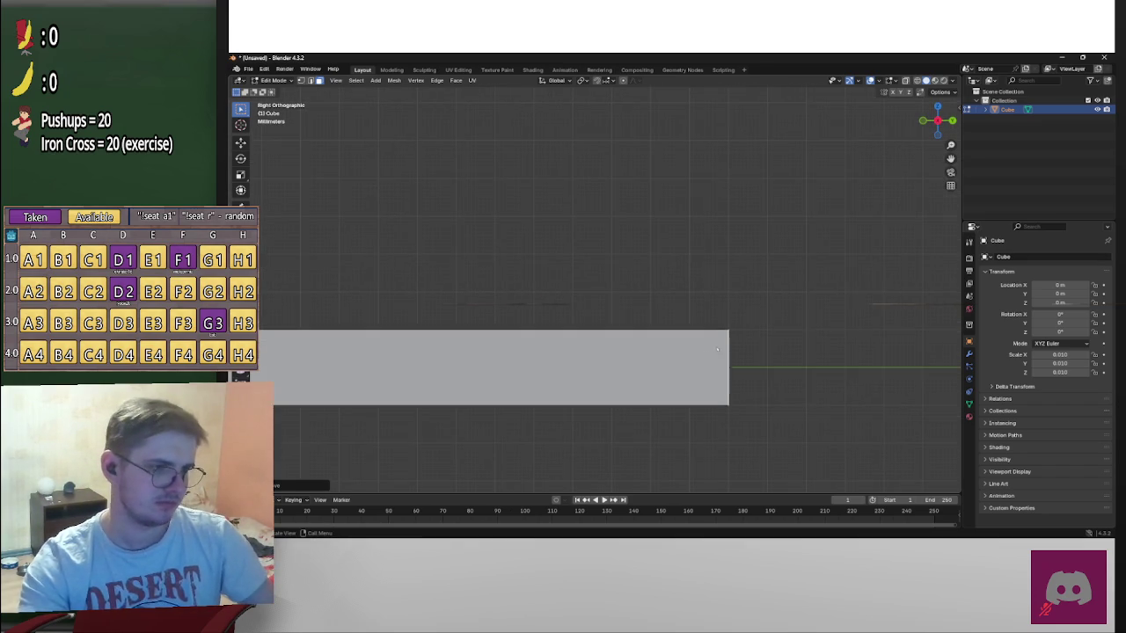
scroll(777, 359, up, 2)
scroll(643, 260, up, 4)
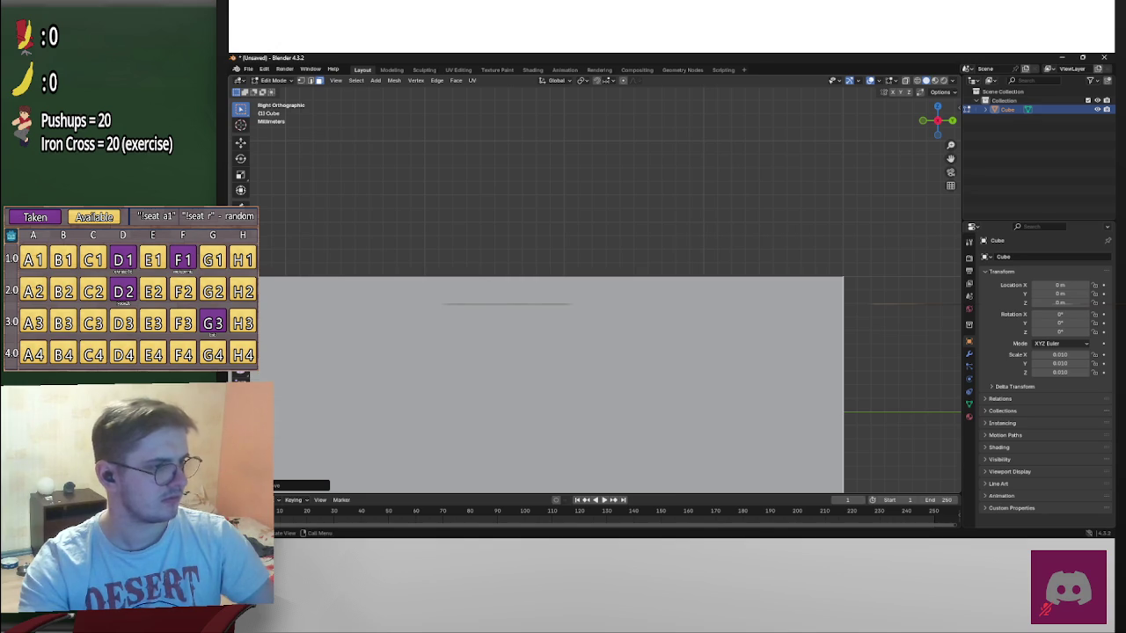
key(w)
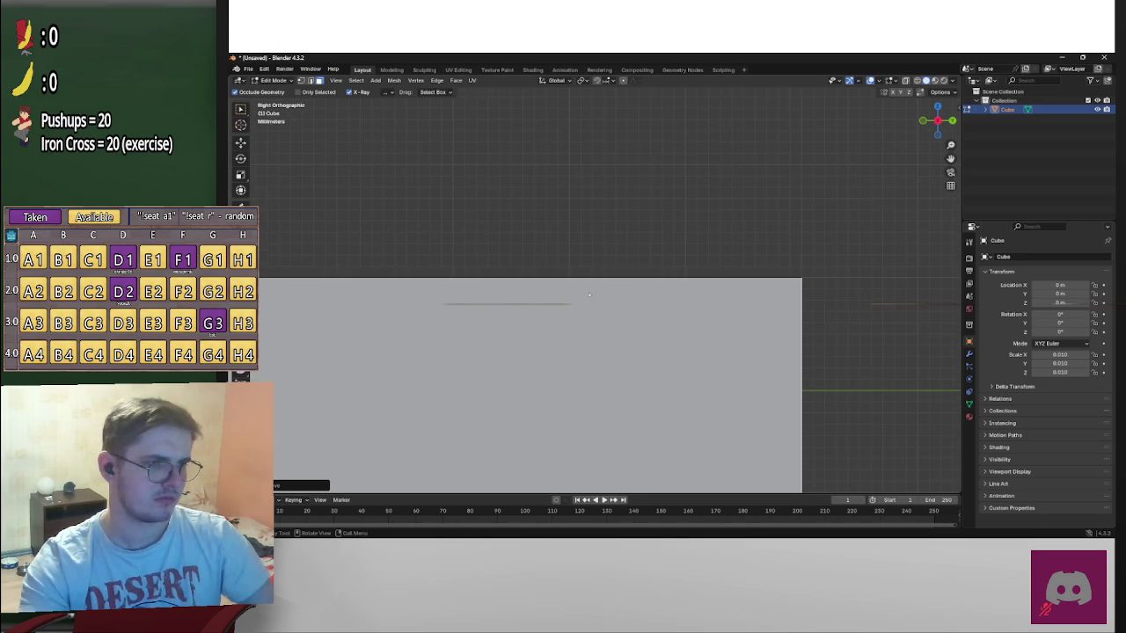
key(ctrl+r)
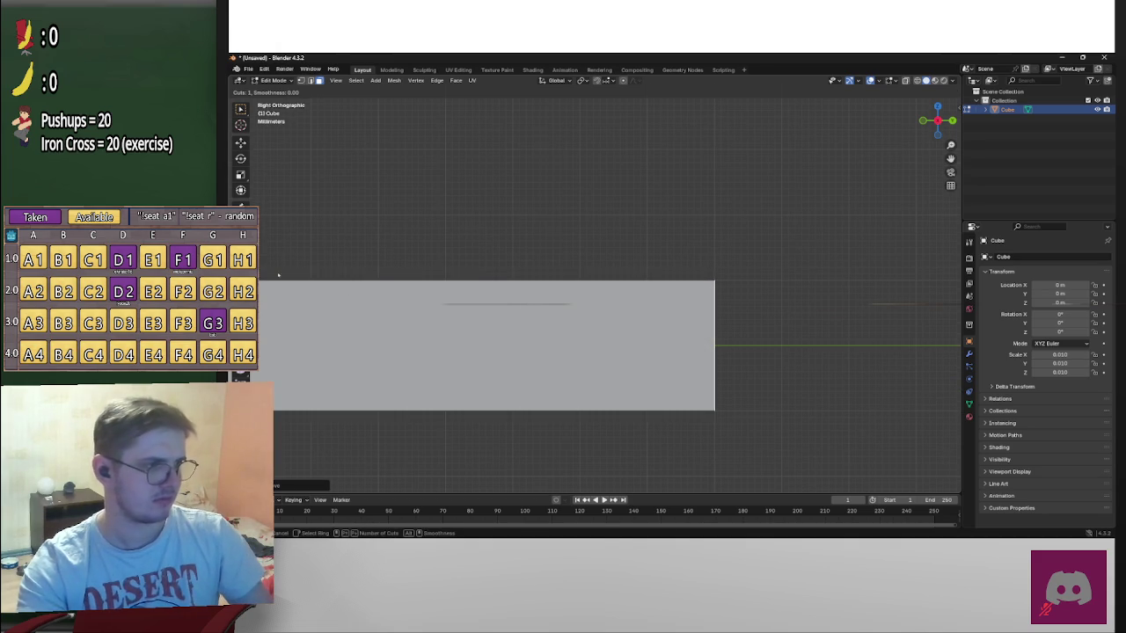
key(Escape)
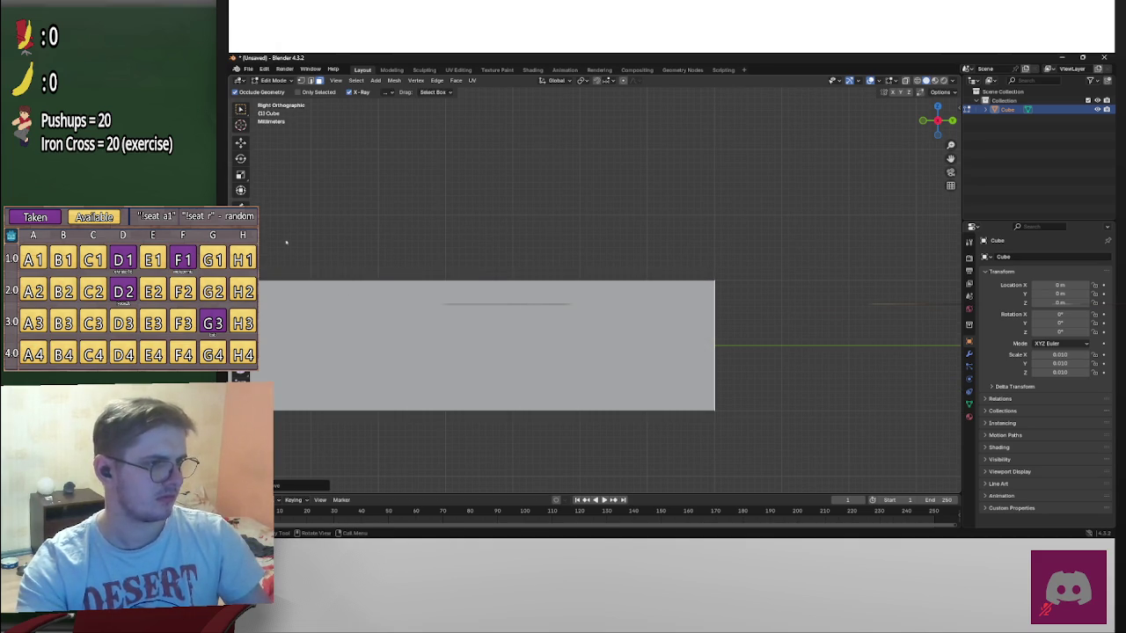
key(k)
click(637, 265)
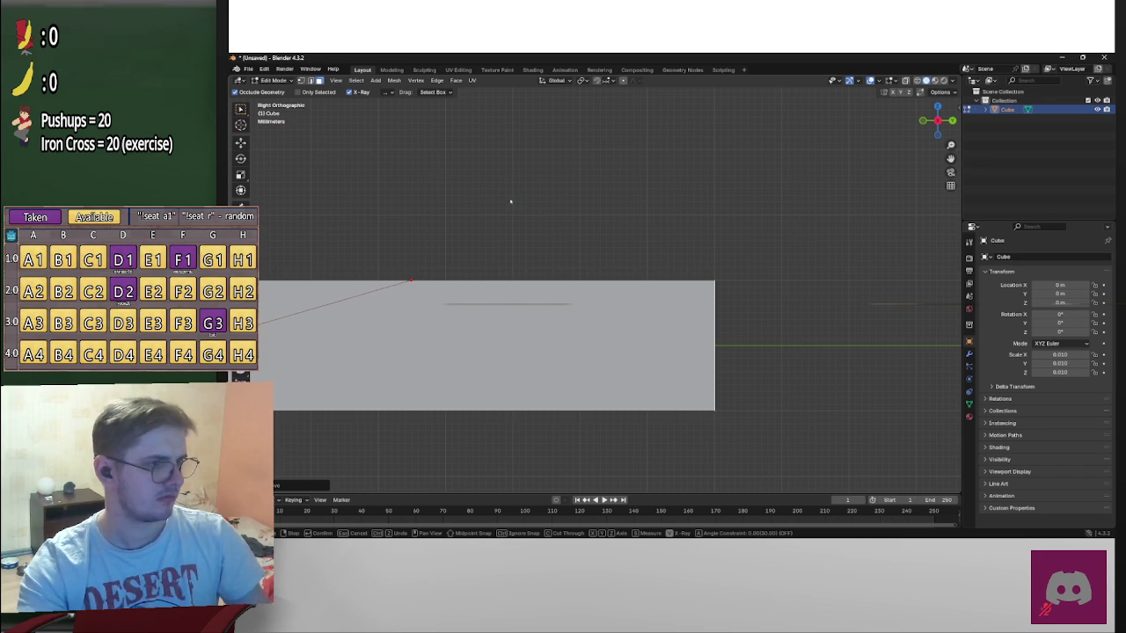
scroll(675, 221, up, 1)
scroll(681, 220, down, 4)
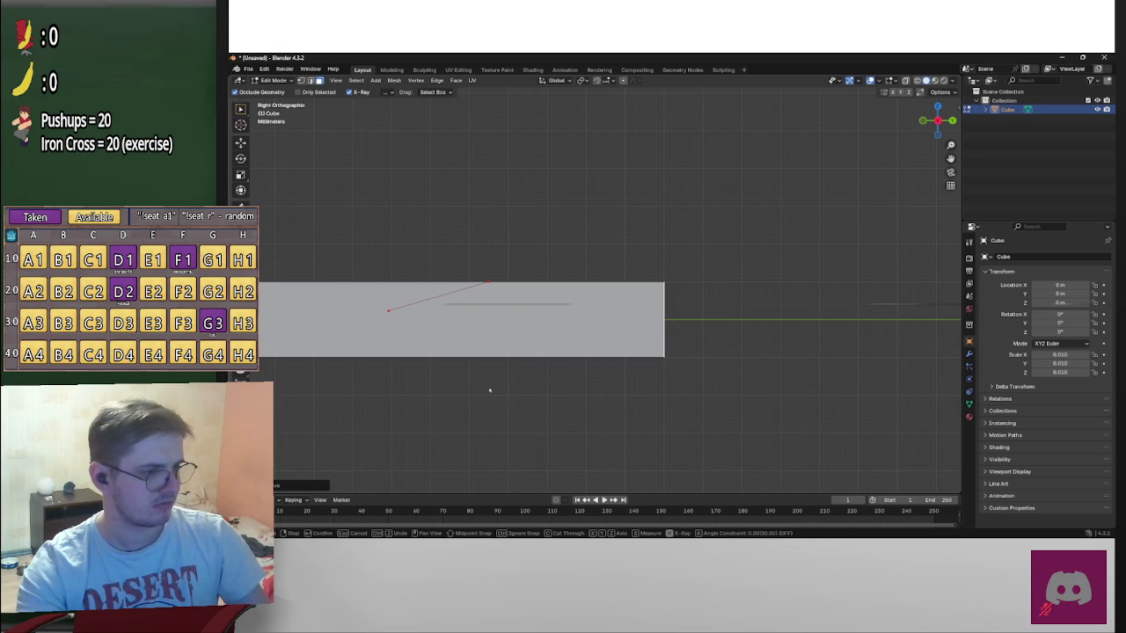
key(Escape)
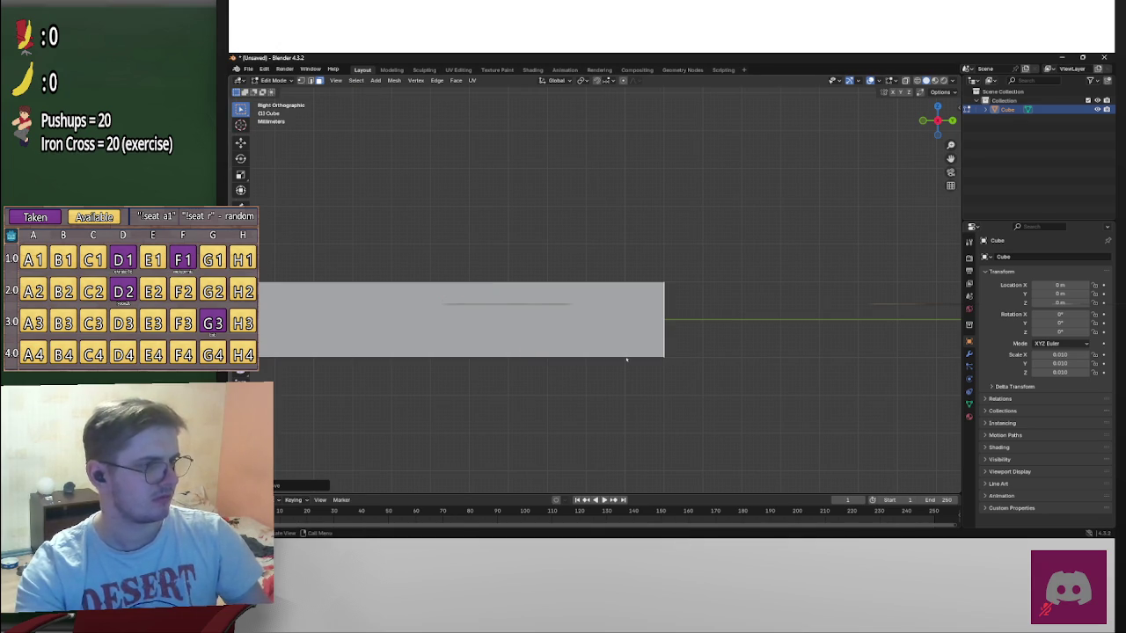
scroll(626, 359, up, 2)
key(ctrl+r)
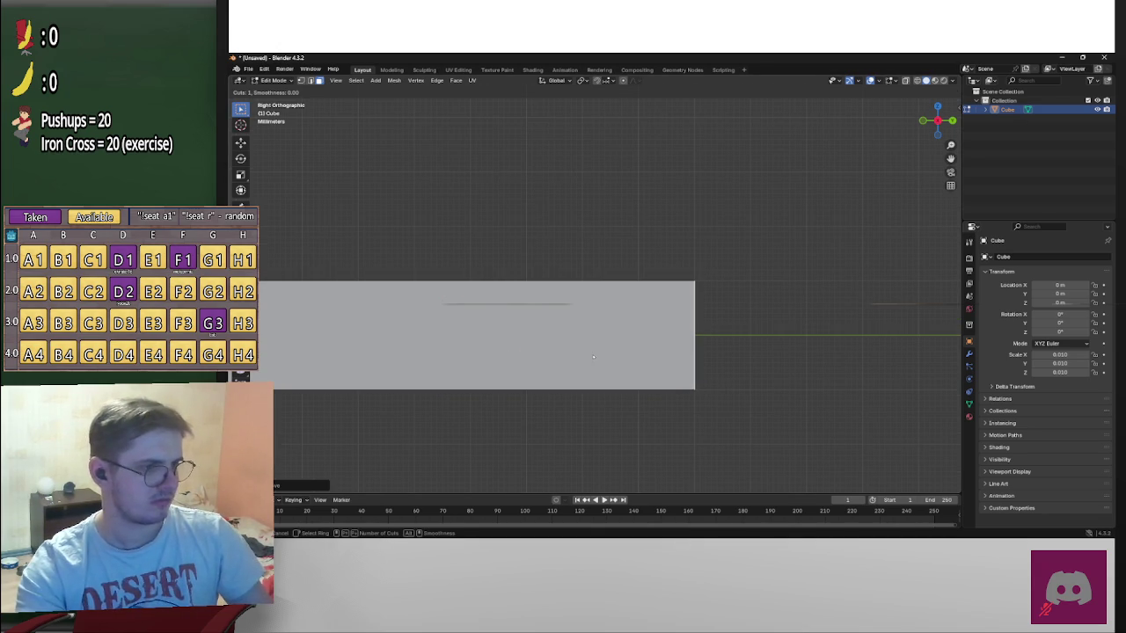
key(Escape)
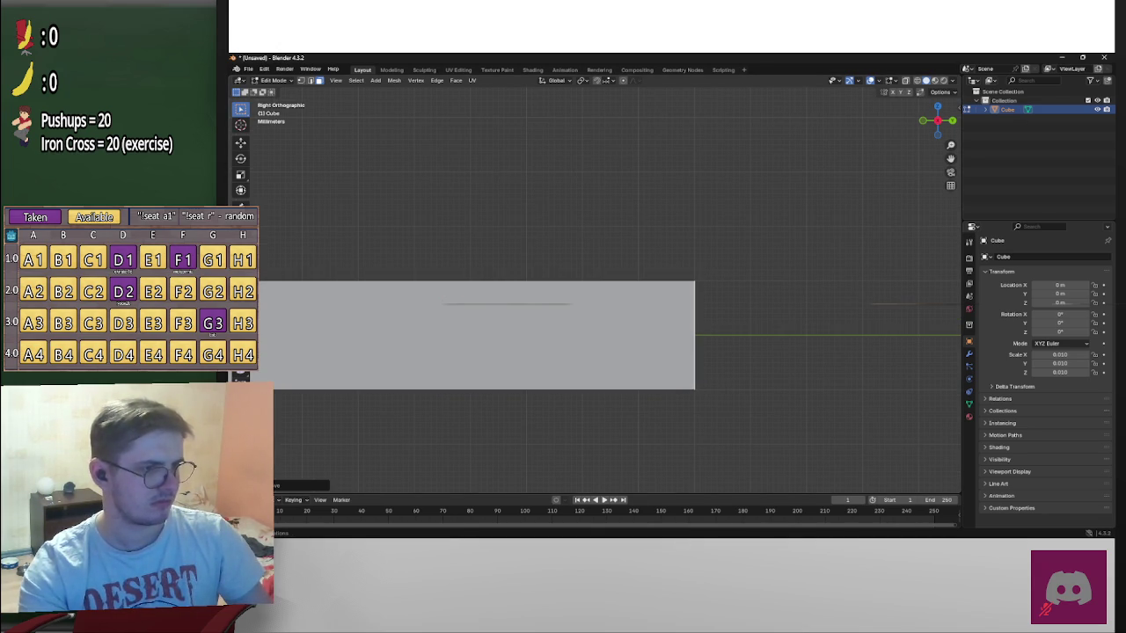
scroll(659, 360, down, 4)
scroll(498, 342, down, 1)
ctrl+scroll(659, 344, up, 3)
ctrl+scroll(560, 299, down, 3)
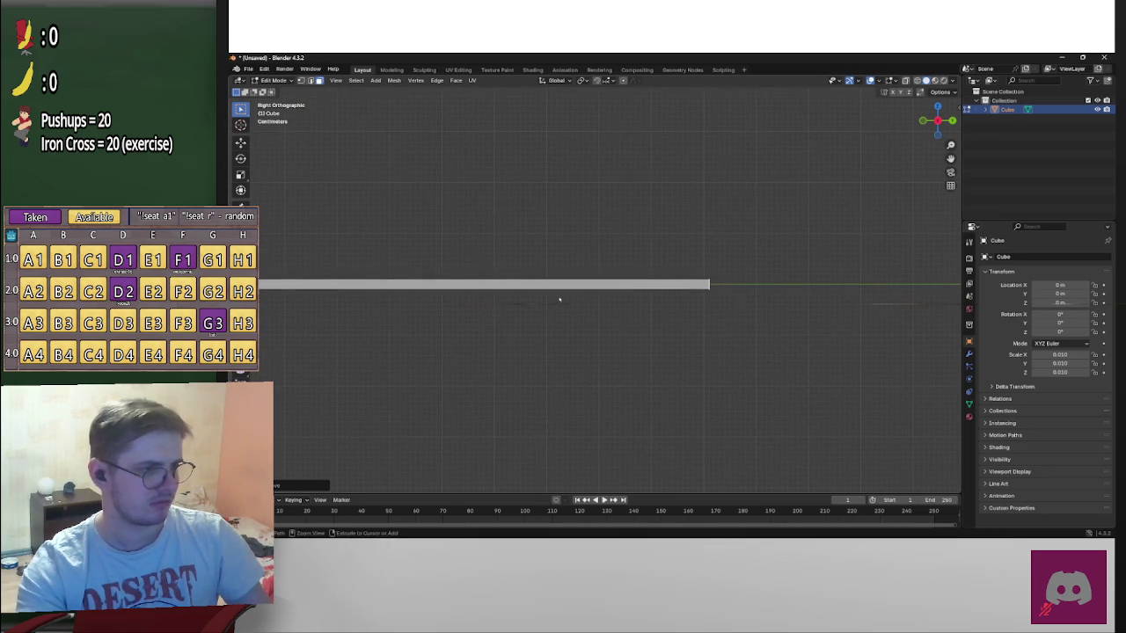
Place a first edge loop across the thin strip and select the vertex at its right end
key(ctrl+r)
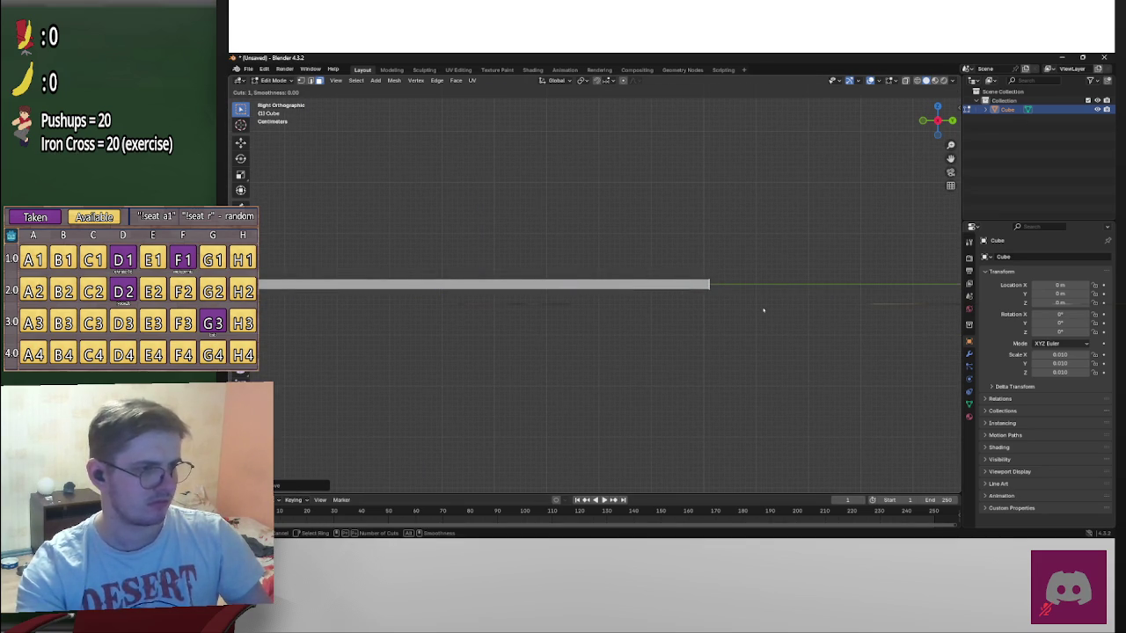
click(500, 285)
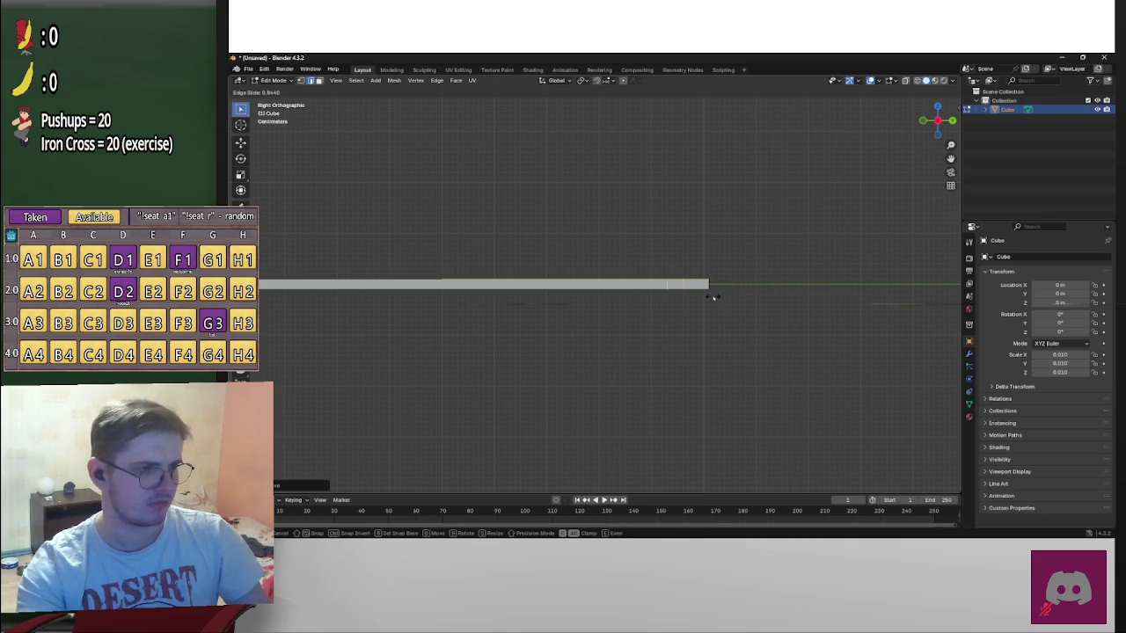
click(713, 297)
ctrl+scroll(729, 293, up, 2)
ctrl+scroll(759, 290, up, 3)
scroll(774, 296, up, 3)
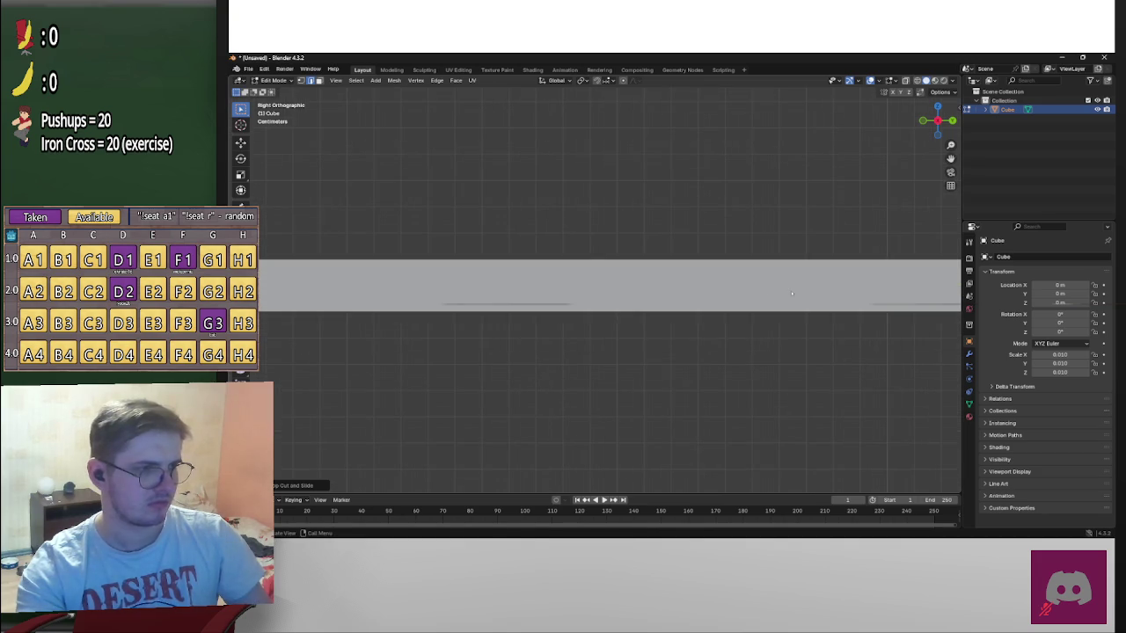
ctrl+scroll(792, 294, down, 3)
ctrl+scroll(876, 334, down, 3)
scroll(669, 347, up, 2)
scroll(474, 356, up, 2)
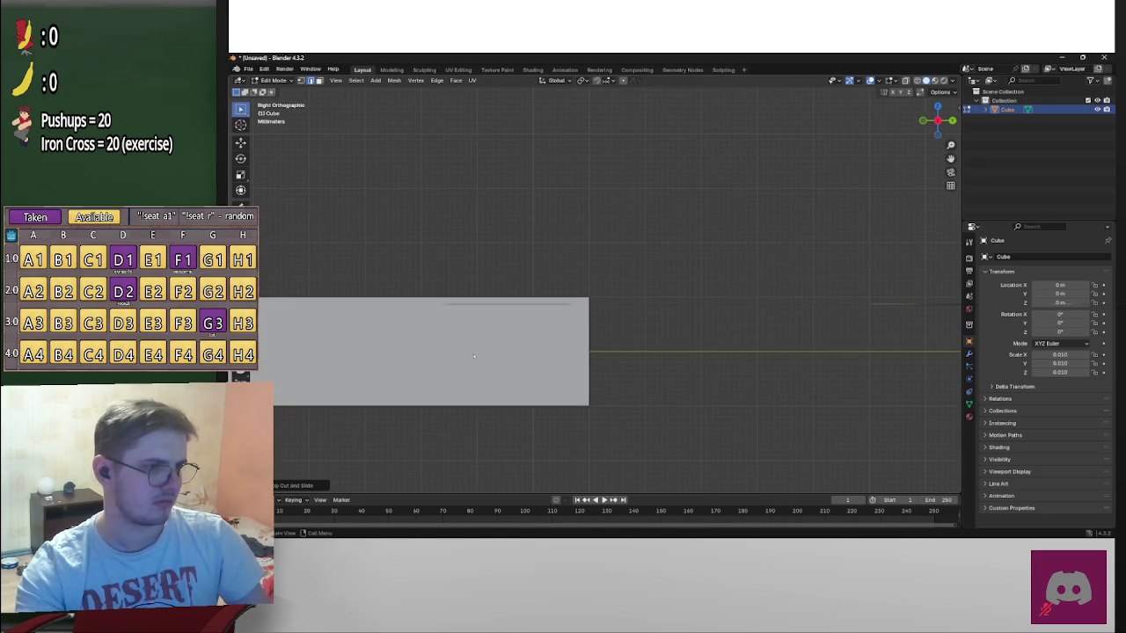
shift+middle_drag(474, 356, 591, 316)
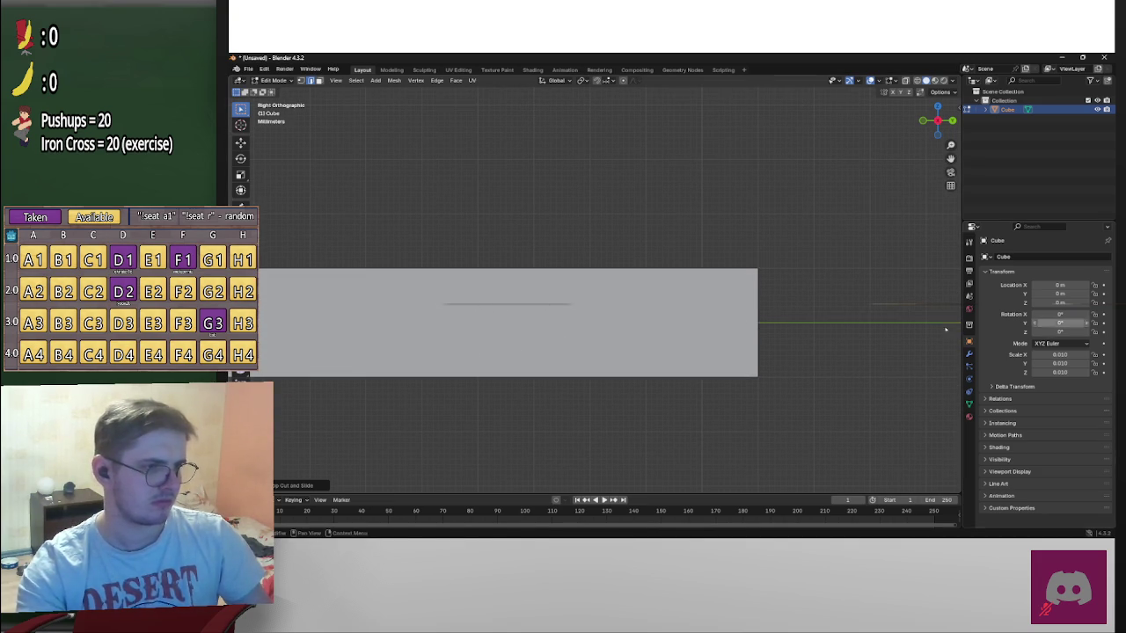
drag(879, 304, 739, 326)
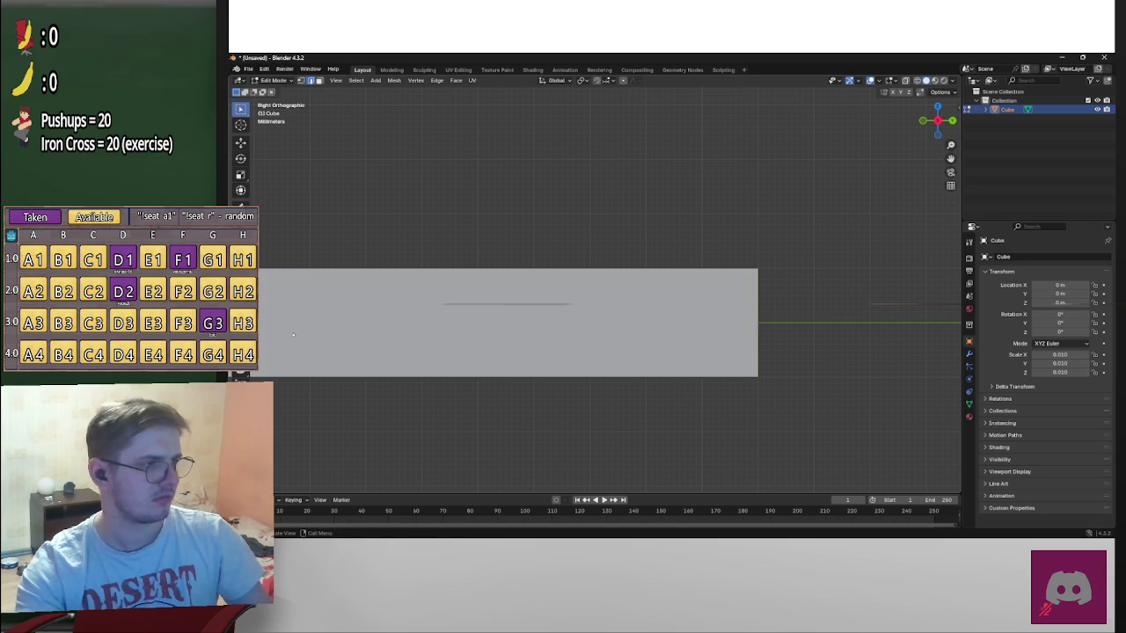
Cut another edge loop across the strip and slide it toward the right end
key(ctrl+r)
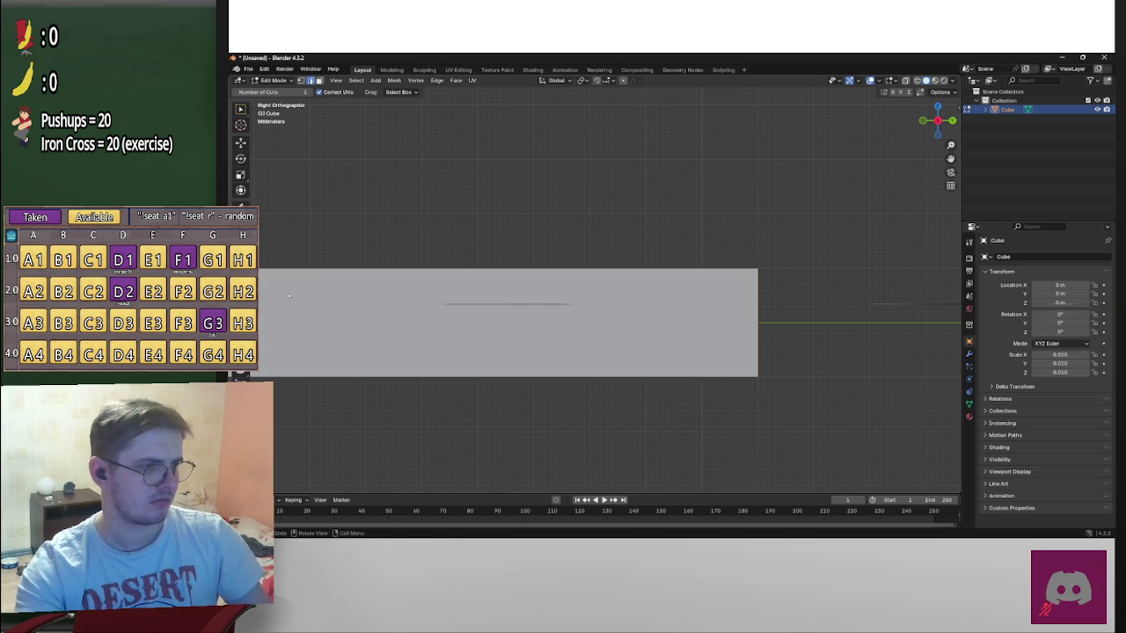
scroll(461, 303, down, 3)
scroll(459, 300, down, 1)
scroll(455, 300, down, 1)
click(524, 288)
drag(564, 287, 595, 293)
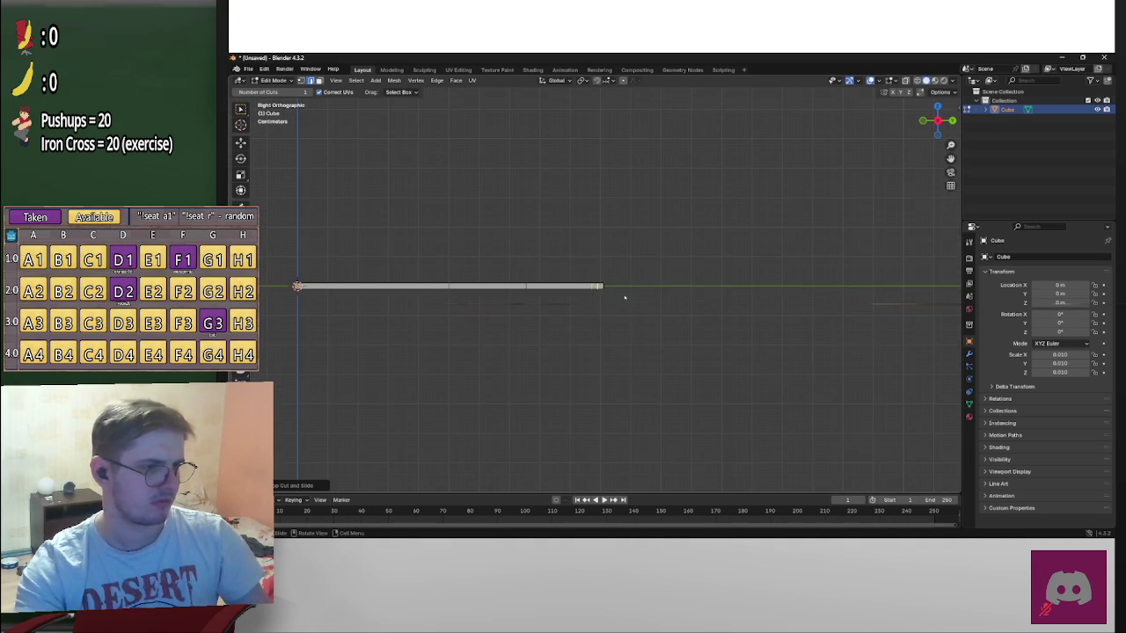
scroll(606, 299, up, 6)
scroll(605, 304, up, 5)
scroll(604, 309, up, 3)
scroll(603, 317, down, 4)
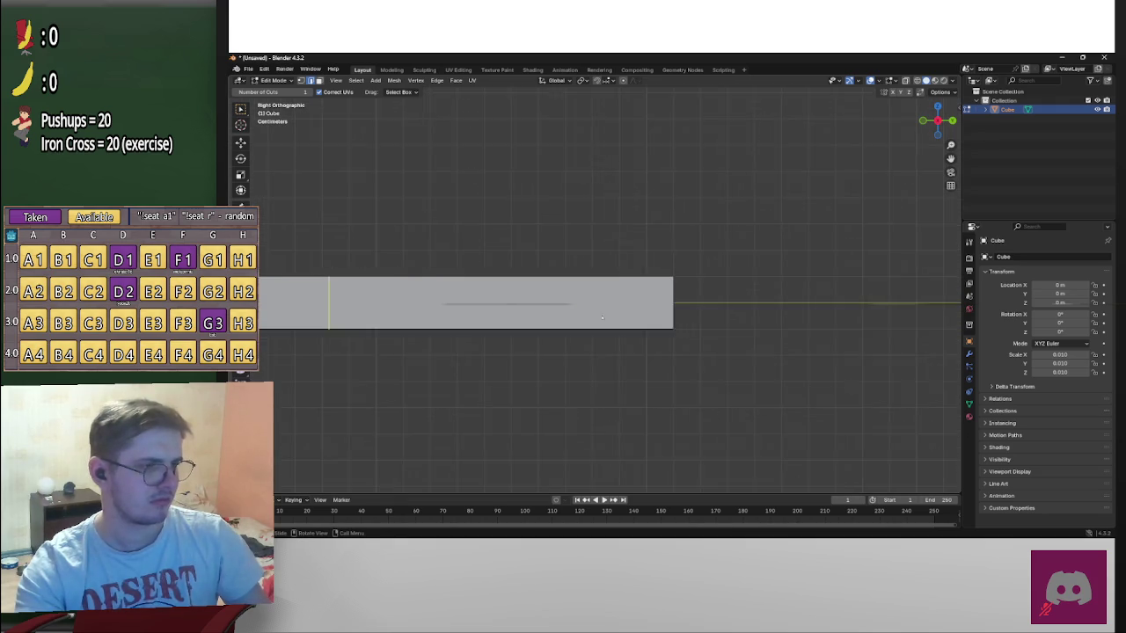
scroll(603, 318, down, 4)
scroll(625, 318, up, 3)
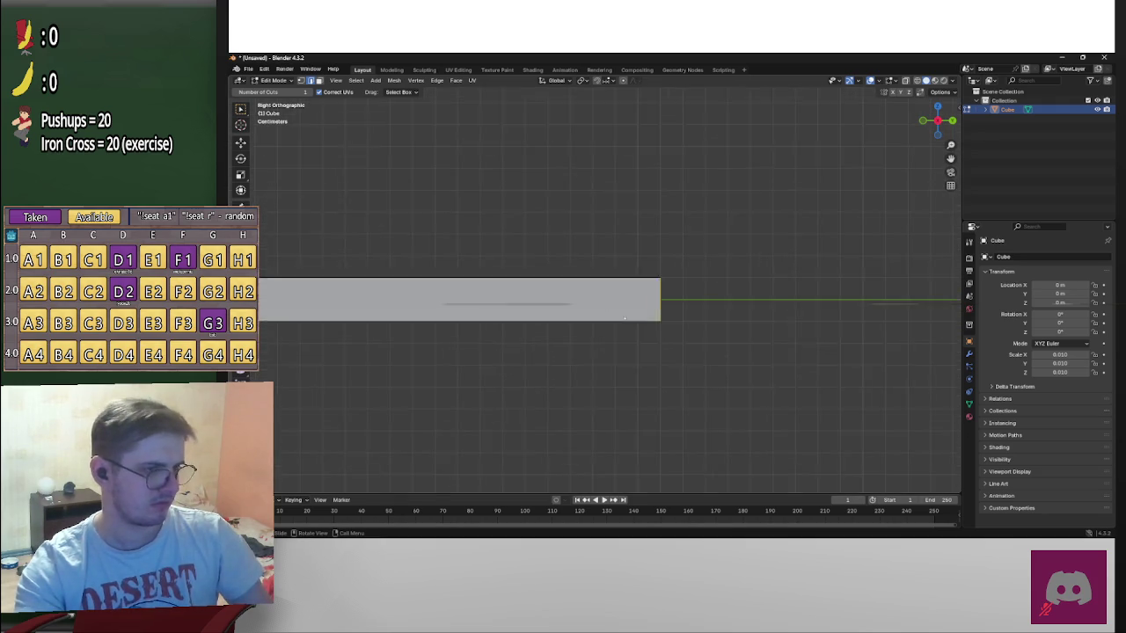
scroll(624, 316, up, 5)
scroll(817, 314, down, 4)
scroll(713, 307, up, 1)
scroll(713, 307, up, 3)
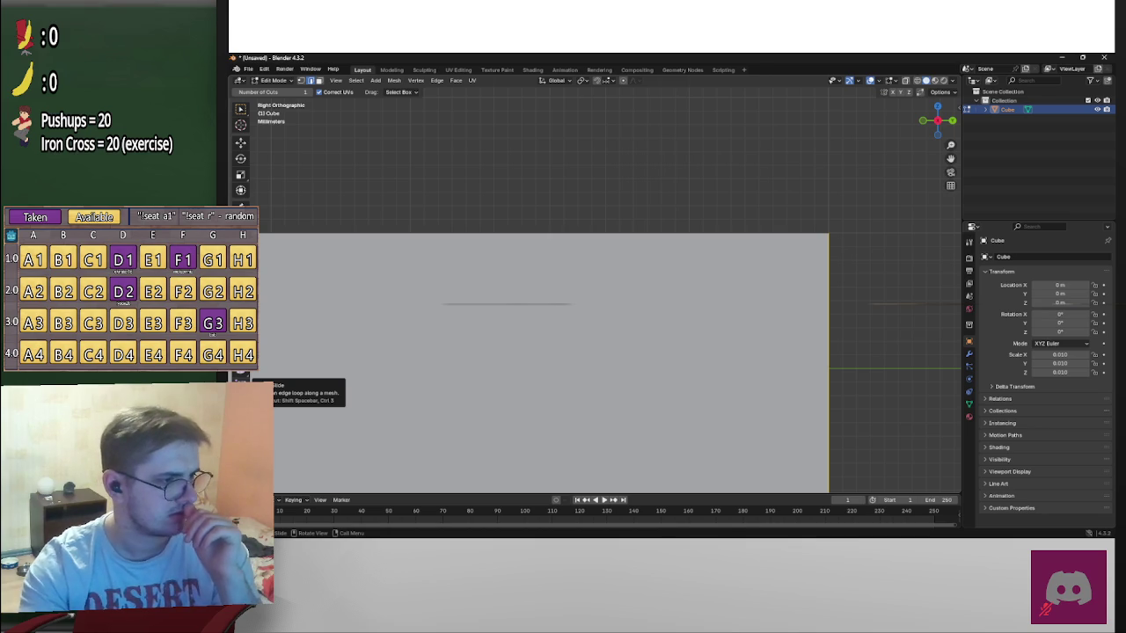
Try an edge slide along the face, then undo the recent edge changes
click(240, 376)
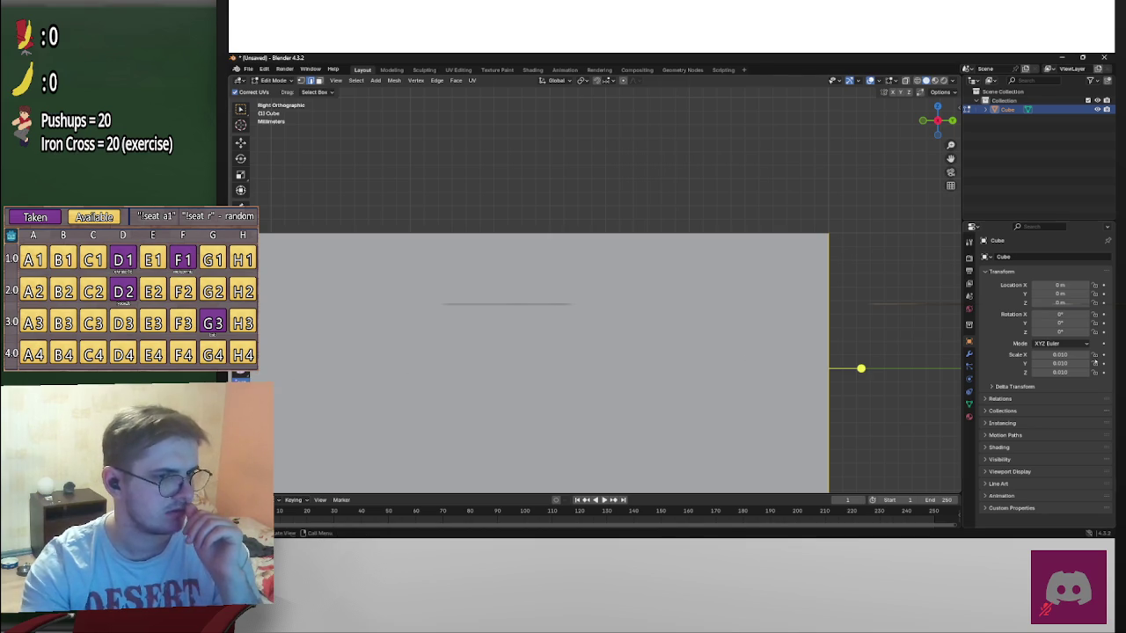
scroll(711, 311, down, 5)
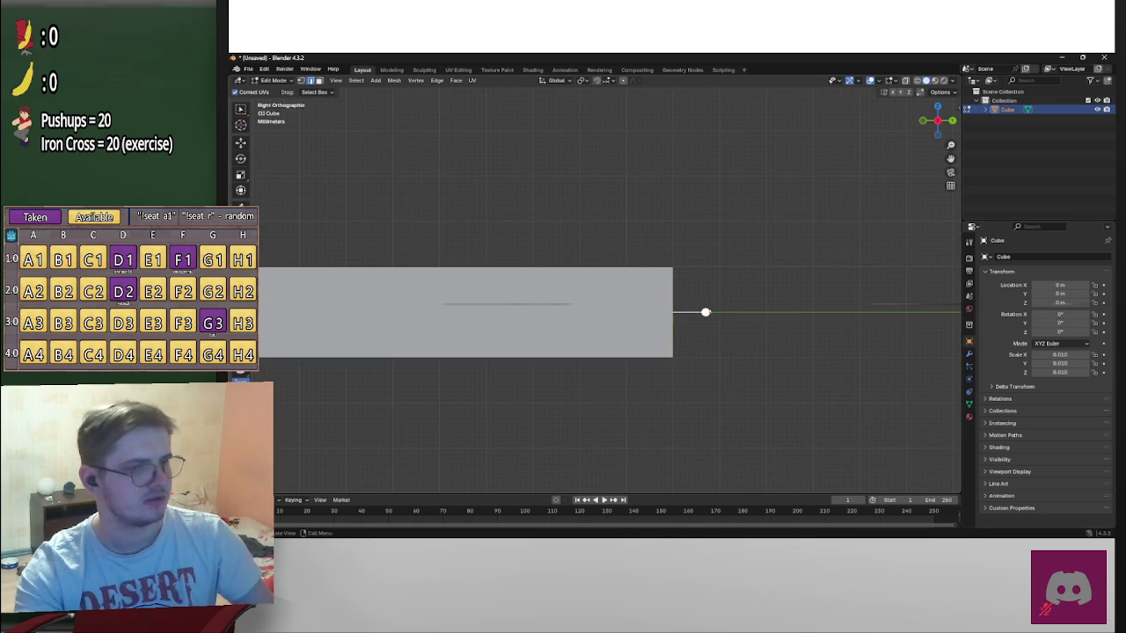
drag(708, 310, 710, 311)
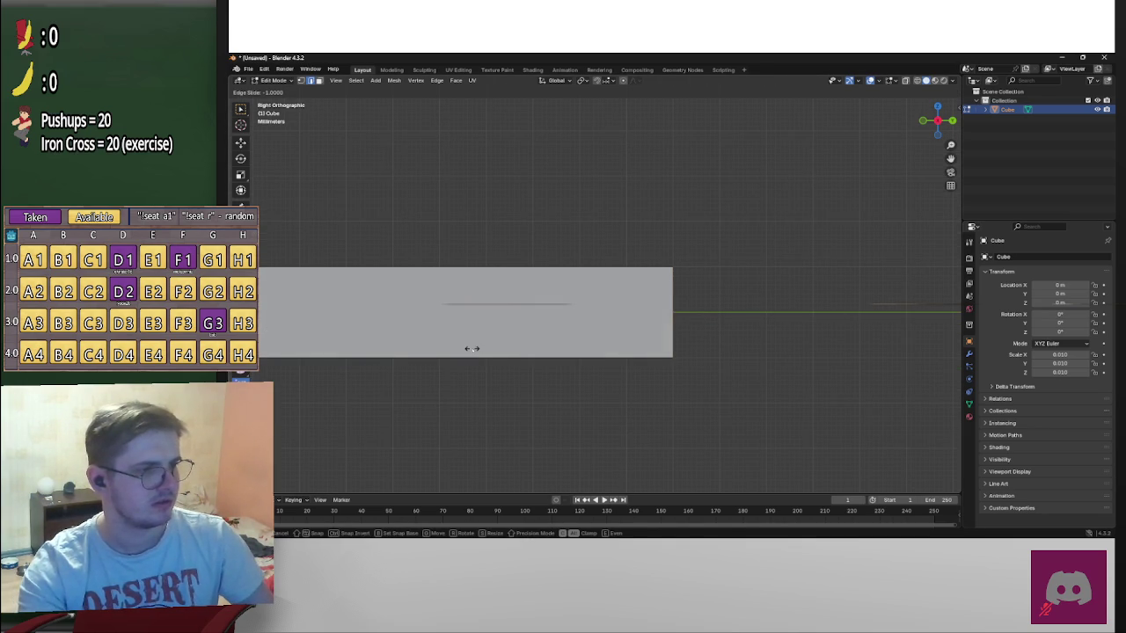
click(802, 357)
key(ctrl+z)
key(ctrl+z)
key(ctrl+z)
shift+middle_drag(823, 278, 454, 327)
click(444, 313)
key(ctrl+z)
In edge select mode, move the face's top edge along the board toward its end
key(2)
scroll(653, 337, up, 3)
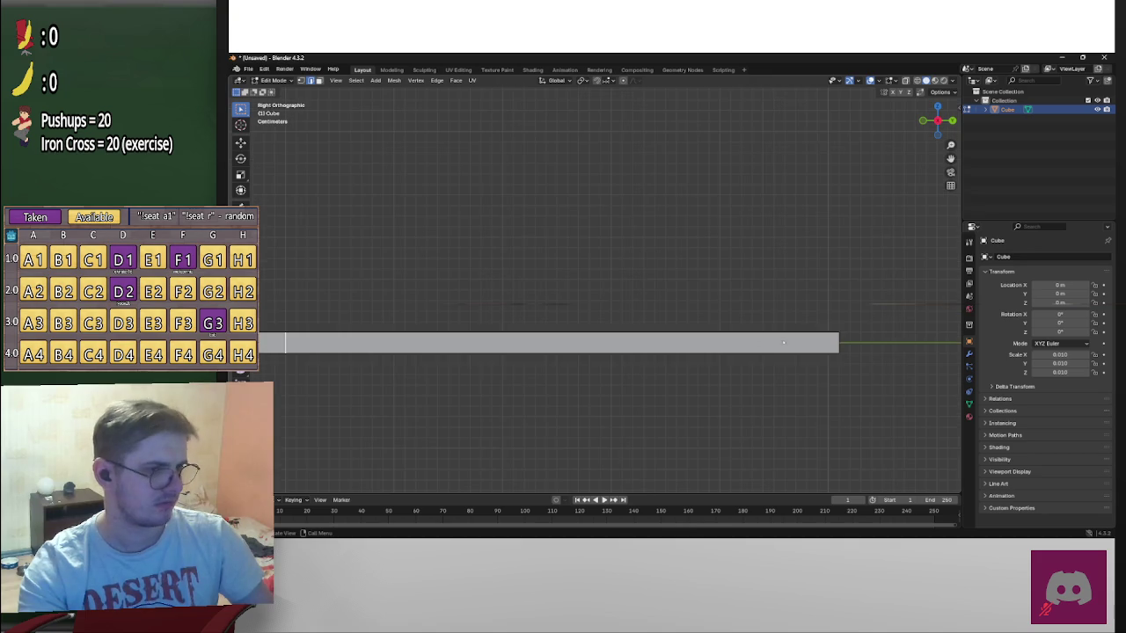
scroll(734, 397, up, 8)
scroll(644, 322, up, 2)
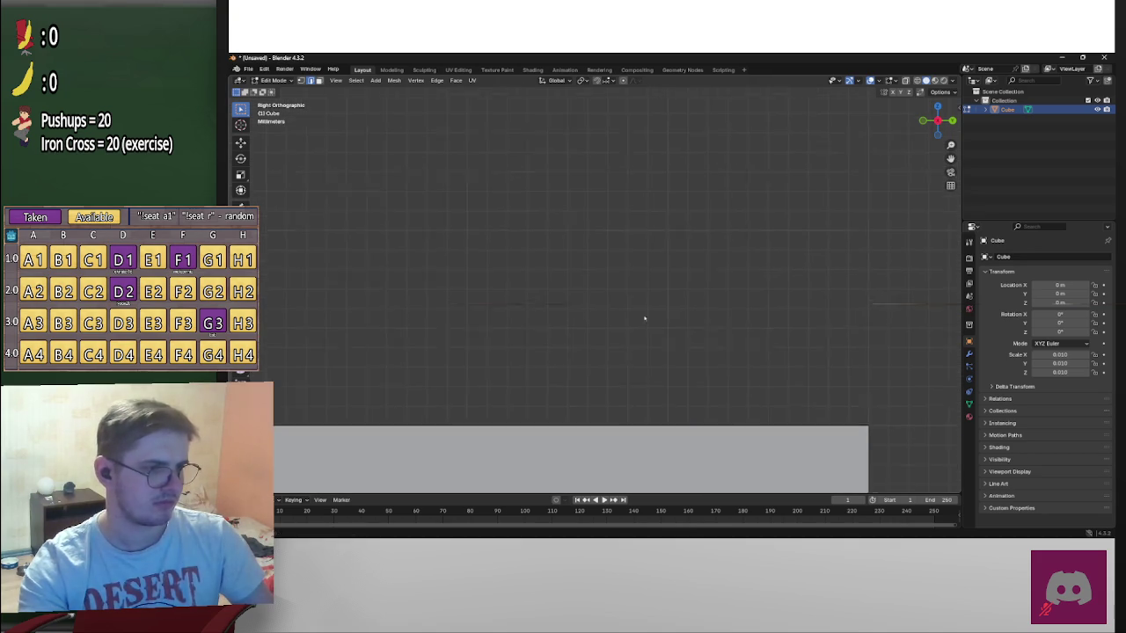
scroll(642, 308, down, 2)
click(641, 291)
key(g)
key(g)
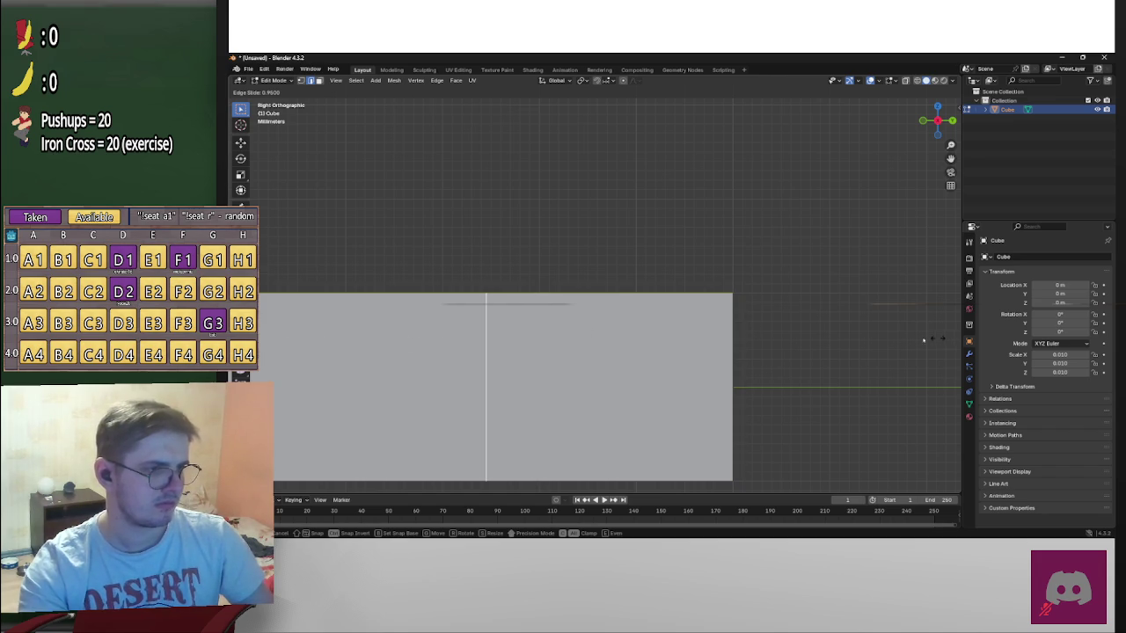
click(826, 371)
shift+middle_drag(786, 367, 892, 311)
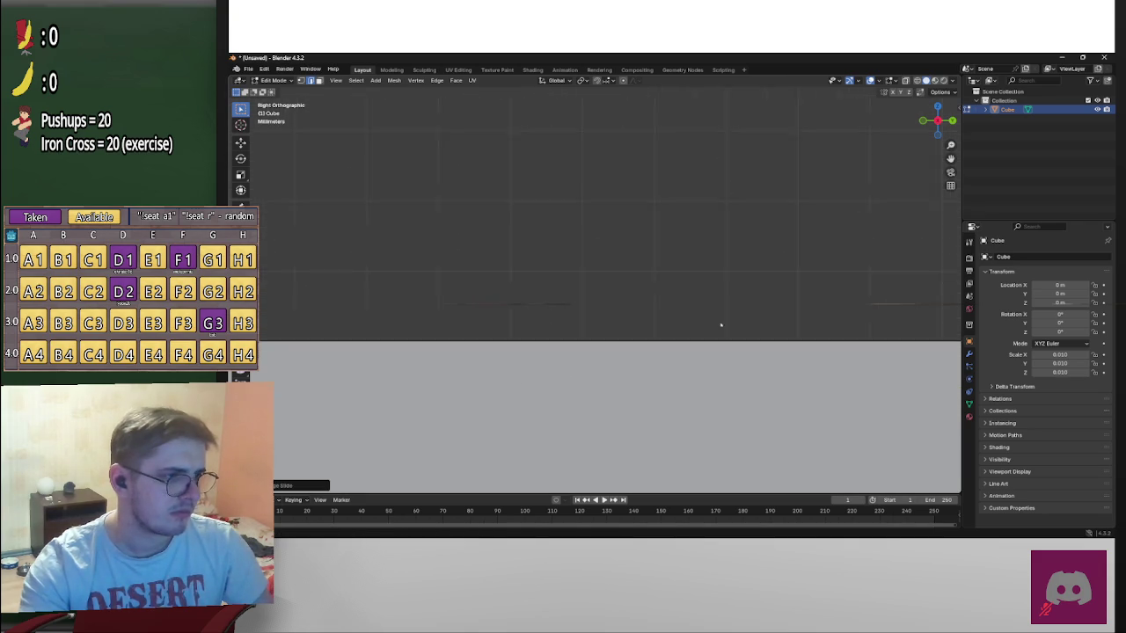
key(g)
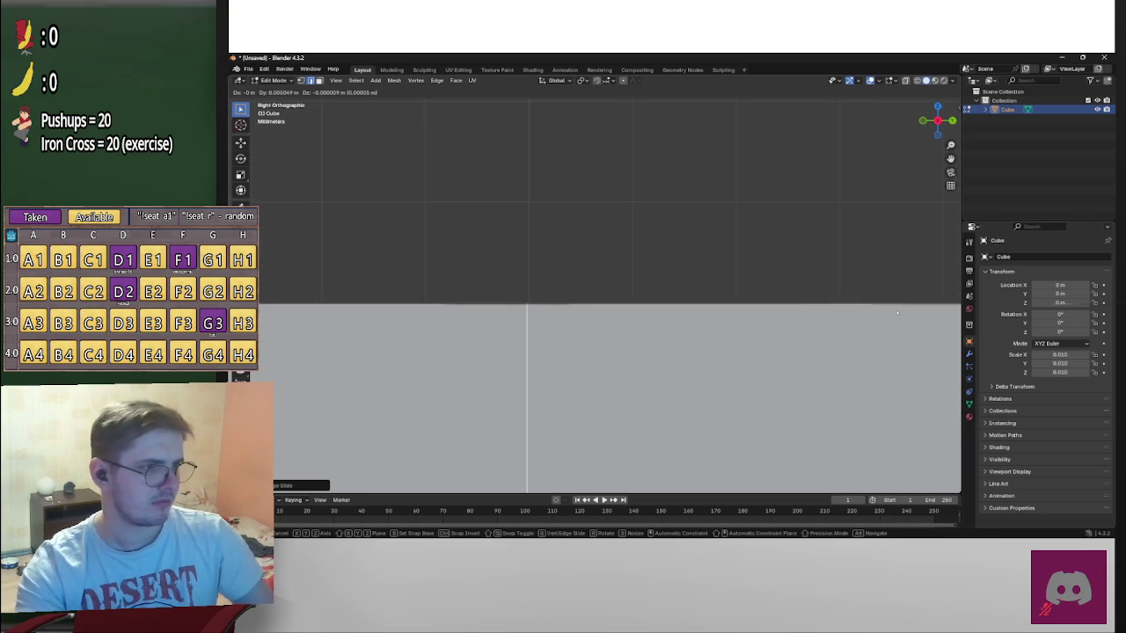
click(900, 312)
mouse_move(900, 312)
shift+middle_down()
mouse_move(772, 343)
mouse_move(836, 333)
mouse_move(887, 277)
shift+middle_up()
scroll(655, 356, down, 5)
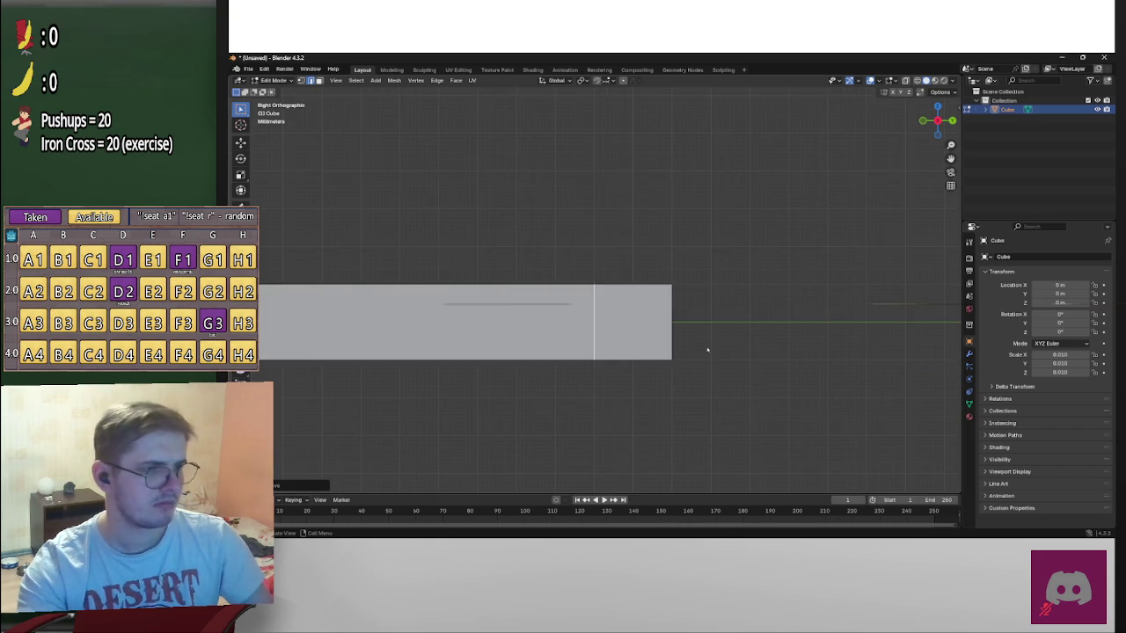
Cut a loop across the strip and slide it toward the strip's end
scroll(655, 355, down, 4)
mouse_move(691, 347)
shift+middle_down()
mouse_move(809, 346)
mouse_move(673, 354)
shift+middle_up()
scroll(765, 361, down, 2)
key(ctrl+r)
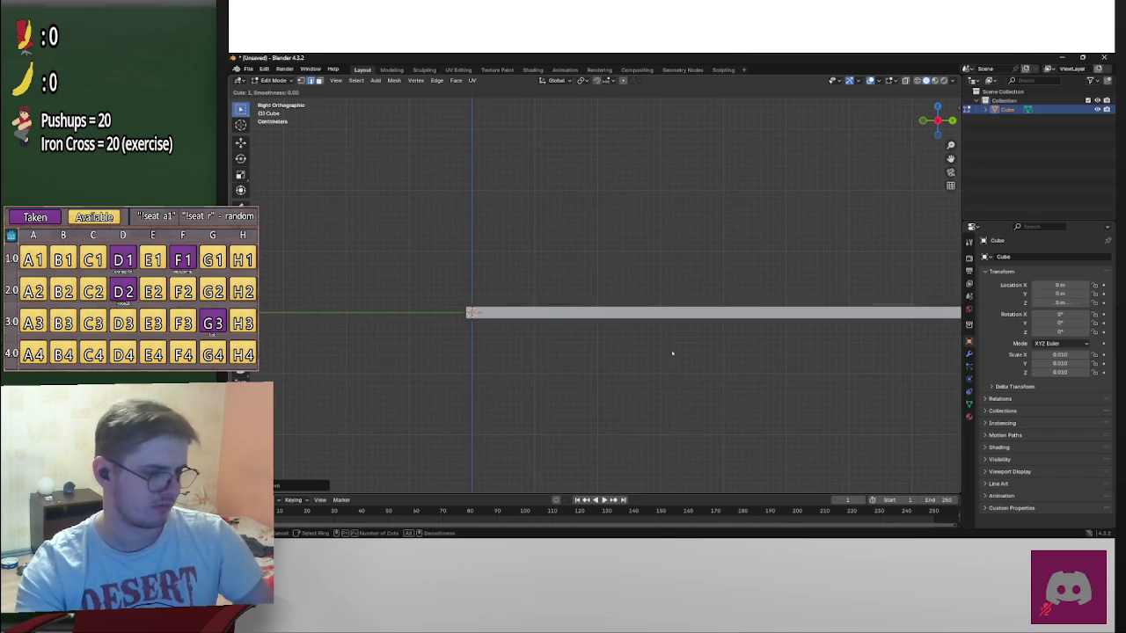
click(663, 314)
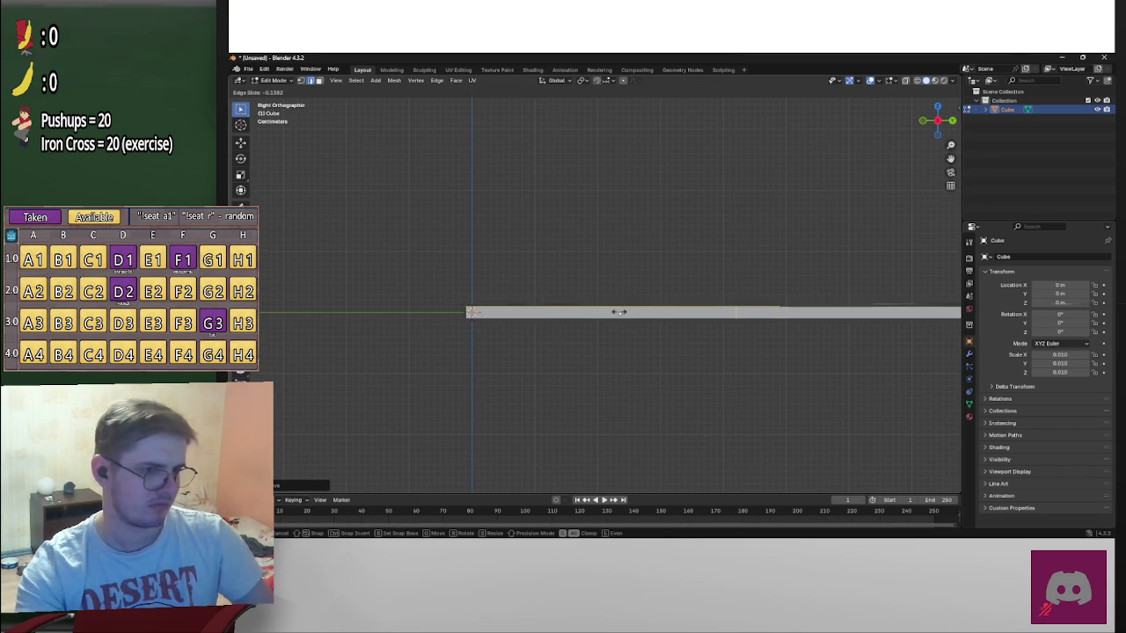
right_click(620, 314)
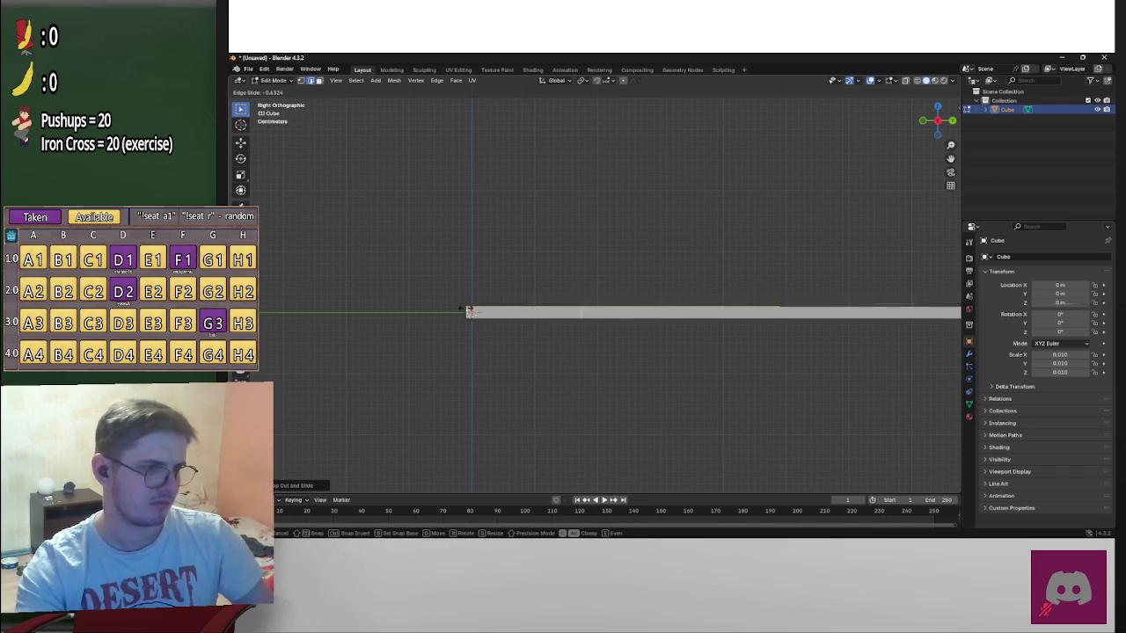
scroll(425, 345, up, 6)
scroll(694, 272, up, 3)
scroll(703, 220, up, 4)
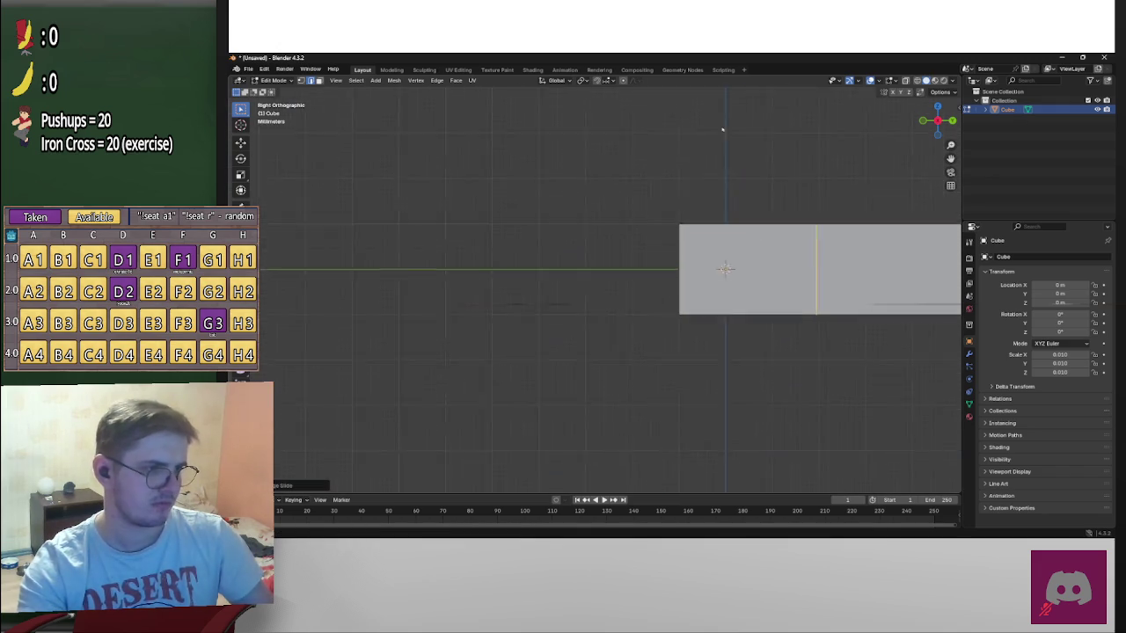
scroll(879, 237, up, 3)
shift+middle_drag(883, 239, 488, 314)
scroll(552, 314, up, 1)
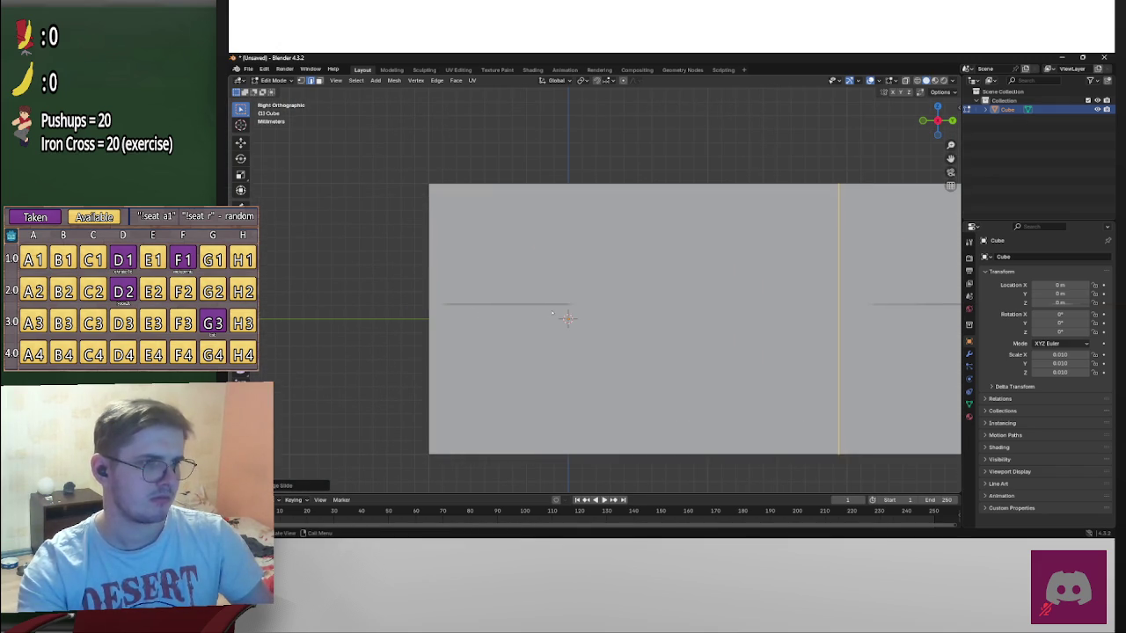
key(g)
key(g)
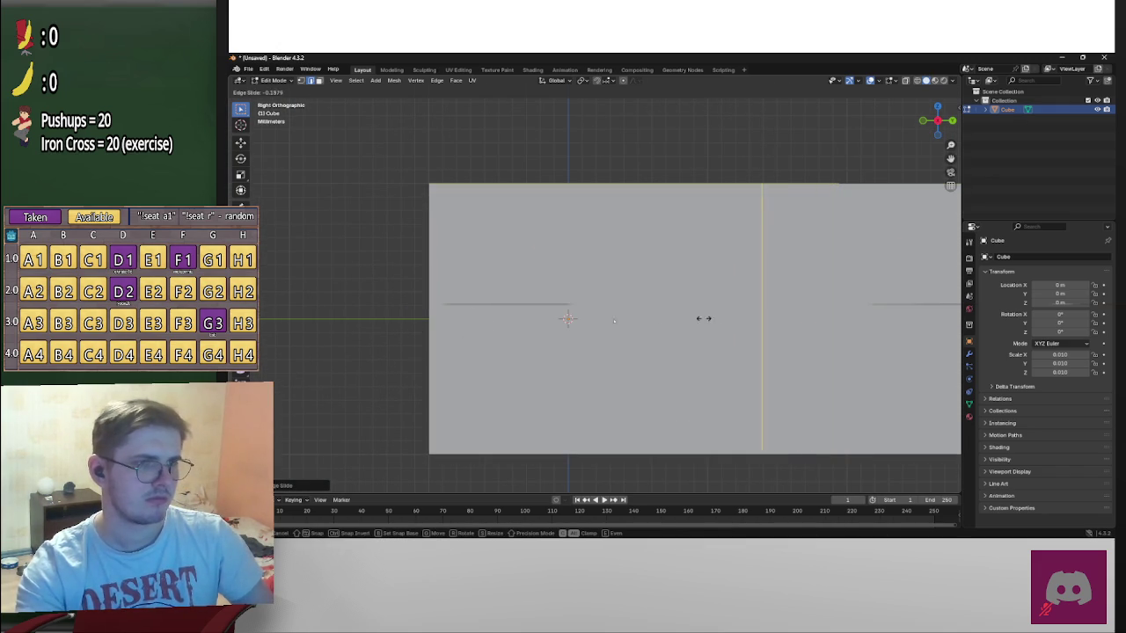
click(524, 335)
Add a second loop cut and slide it into its final position
scroll(530, 372, up, 3)
scroll(493, 404, down, 3)
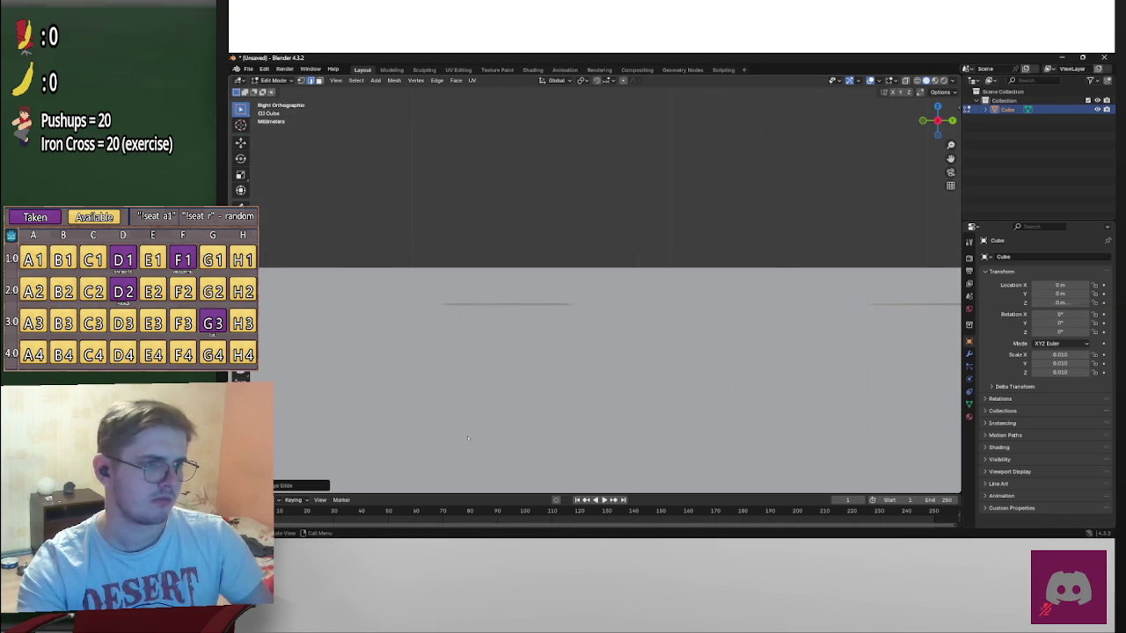
key(ctrl+r)
click(481, 335)
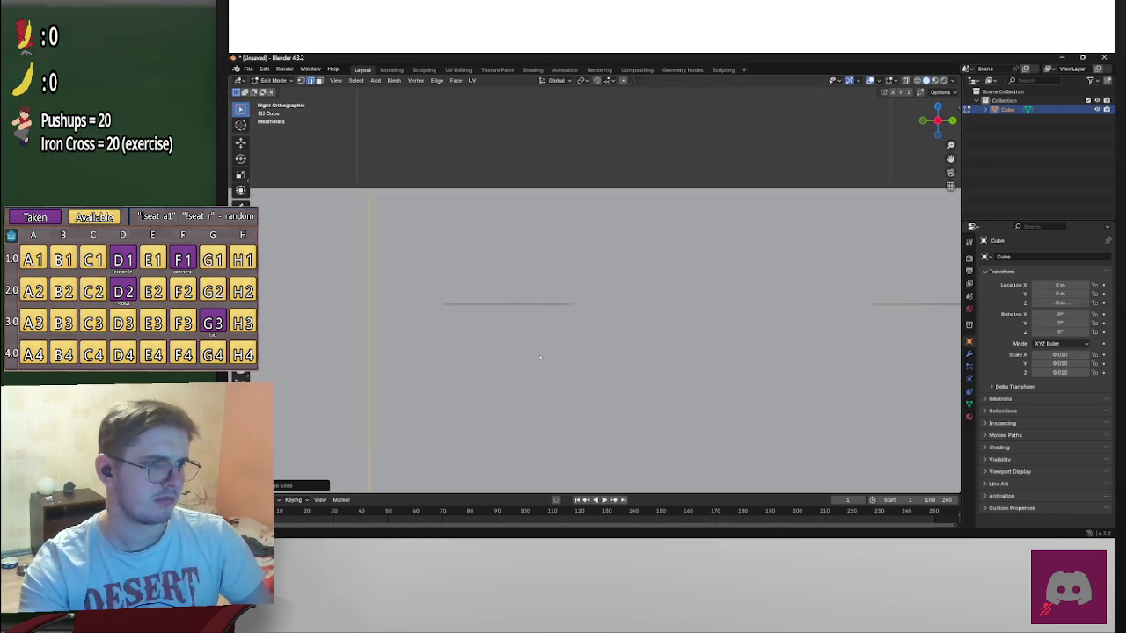
click(643, 388)
key(g)
key(g)
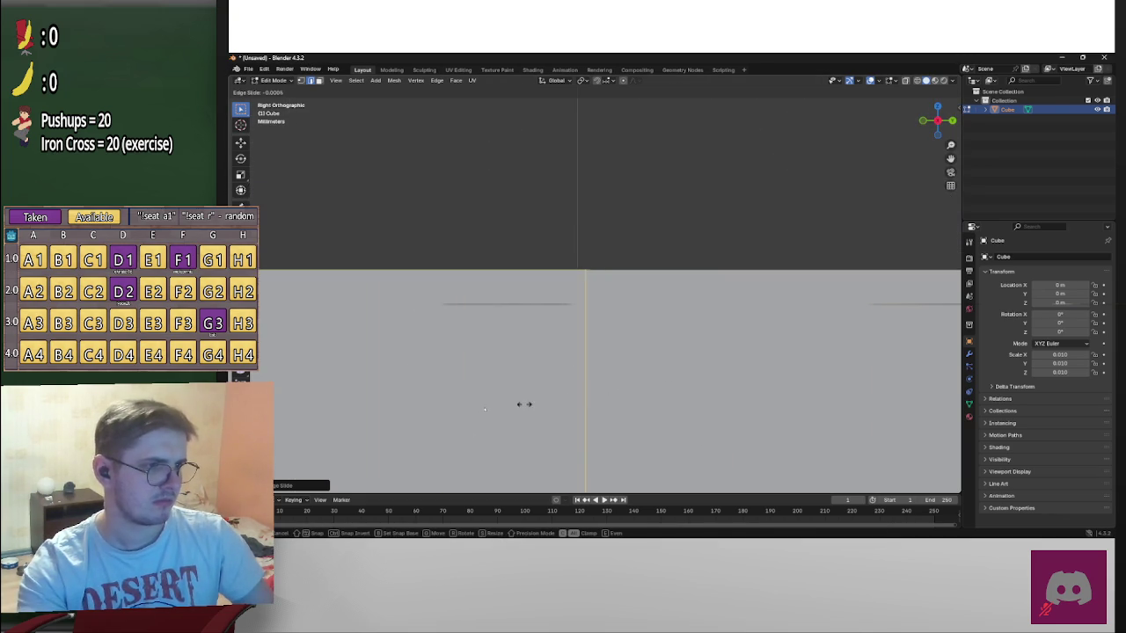
click(329, 414)
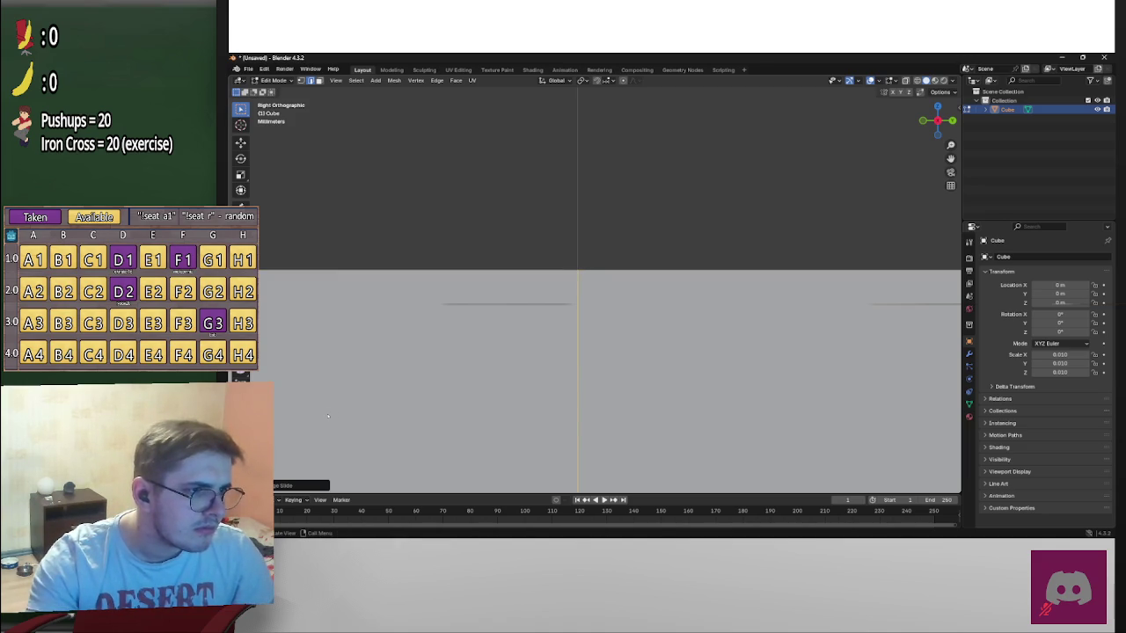
scroll(615, 350, down, 2)
scroll(615, 350, down, 2)
scroll(616, 350, down, 3)
scroll(615, 350, down, 3)
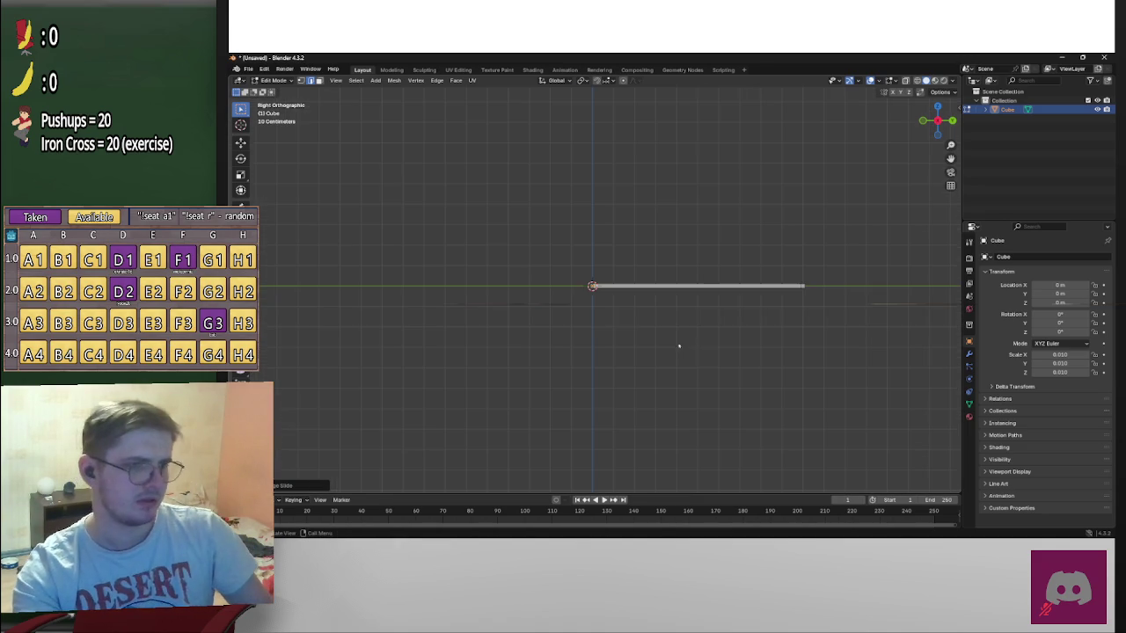
Toggle between Object and Edit Mode and revert the stretched strip to the small cube
key(Tab)
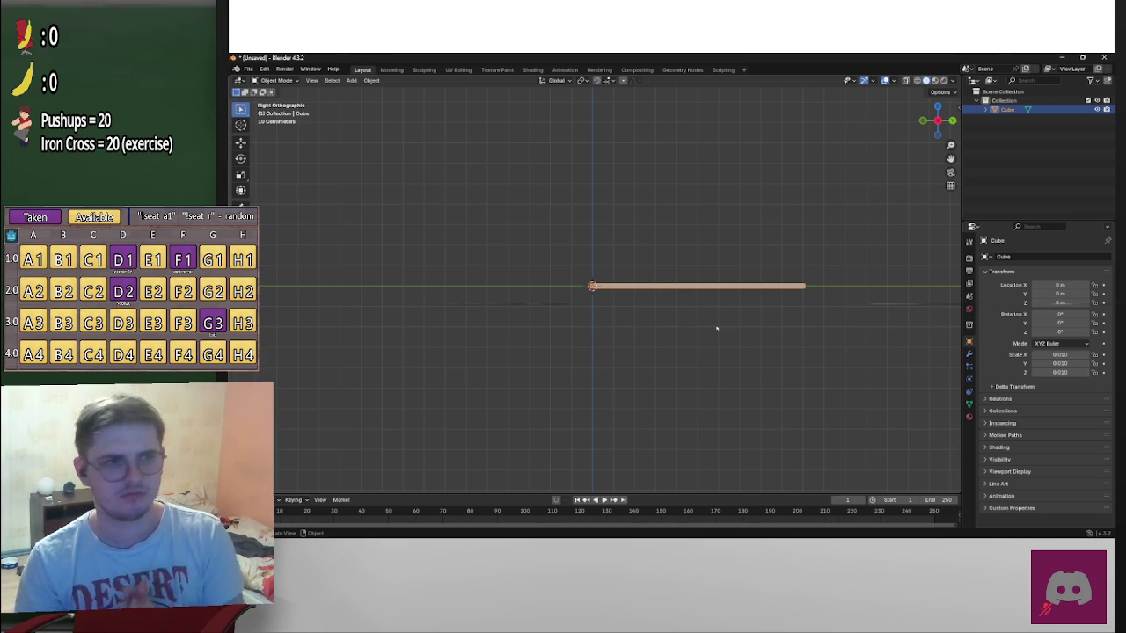
key(Tab)
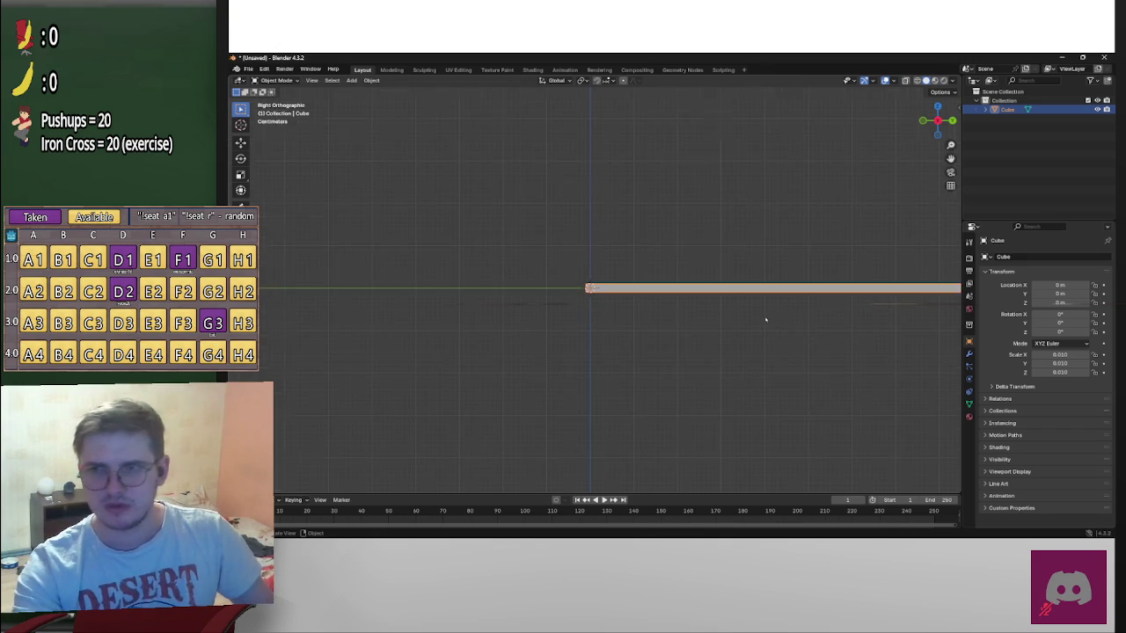
scroll(786, 299, up, 2)
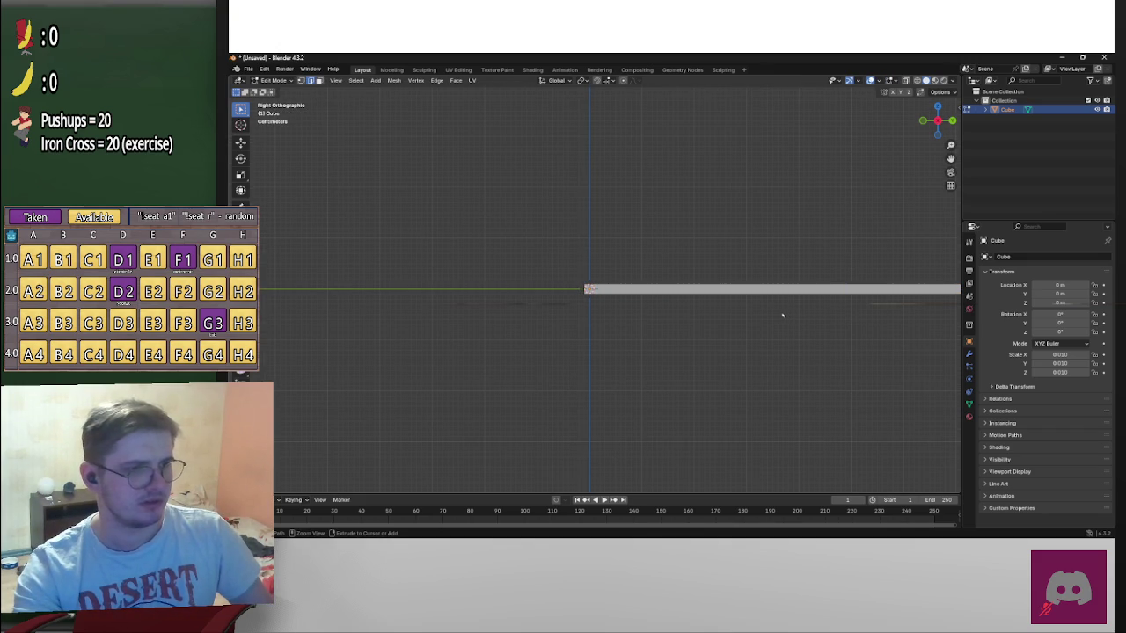
scroll(781, 315, down, 2)
scroll(798, 308, down, 1)
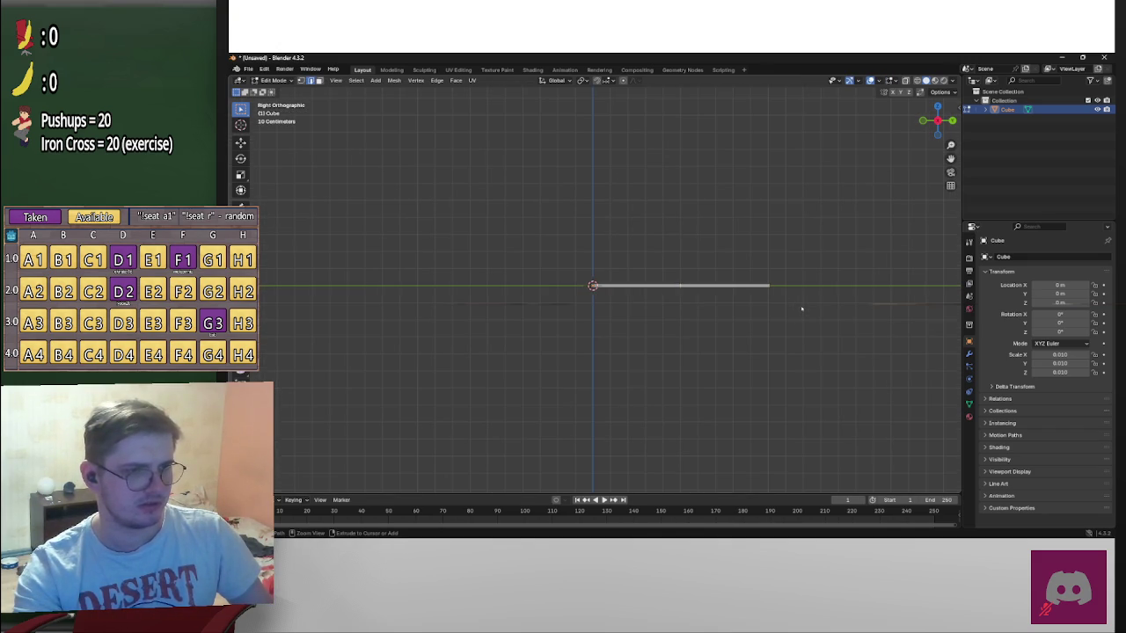
scroll(804, 308, up, 2)
shift+middle_drag(814, 307, 684, 320)
key(Tab)
key(Tab)
key(h)
key(Tab)
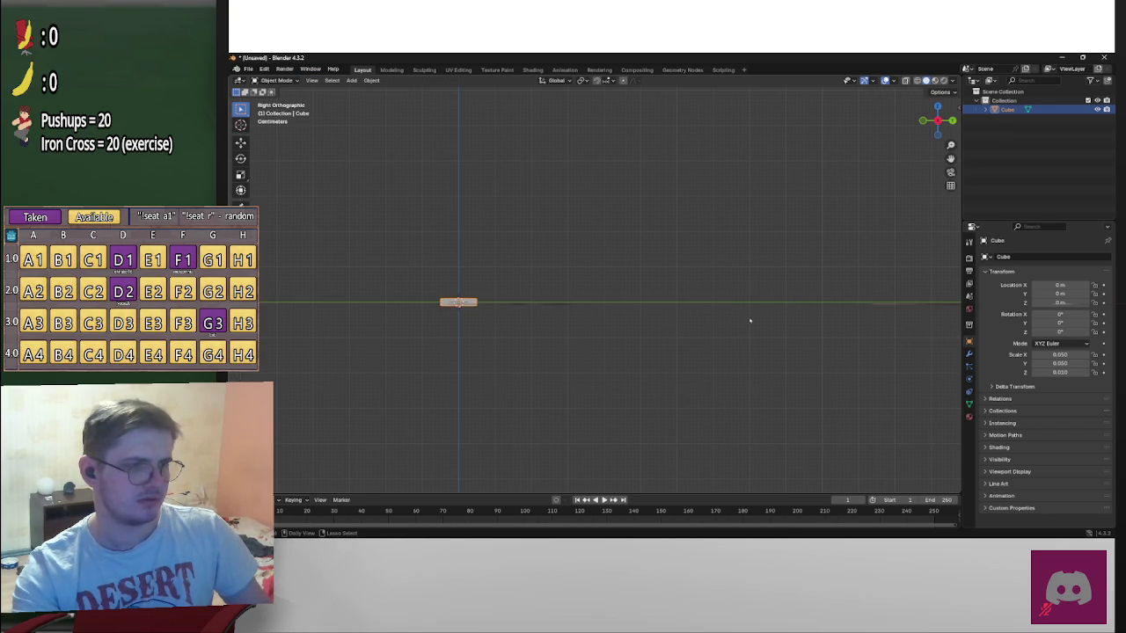
Set the cube's Y scale to 1.25, orbiting to check the bar
click(1059, 363)
text(1)
key(Return)
mouse_move(765, 348)
middle_down()
mouse_move(563, 369)
mouse_move(726, 360)
middle_up()
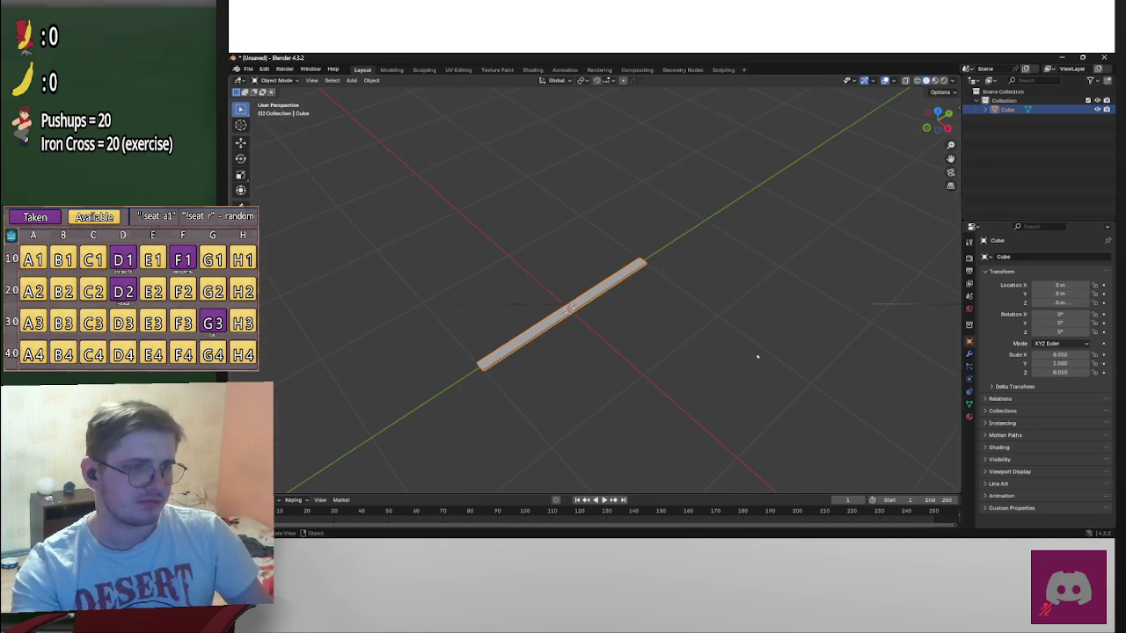
click(1061, 363)
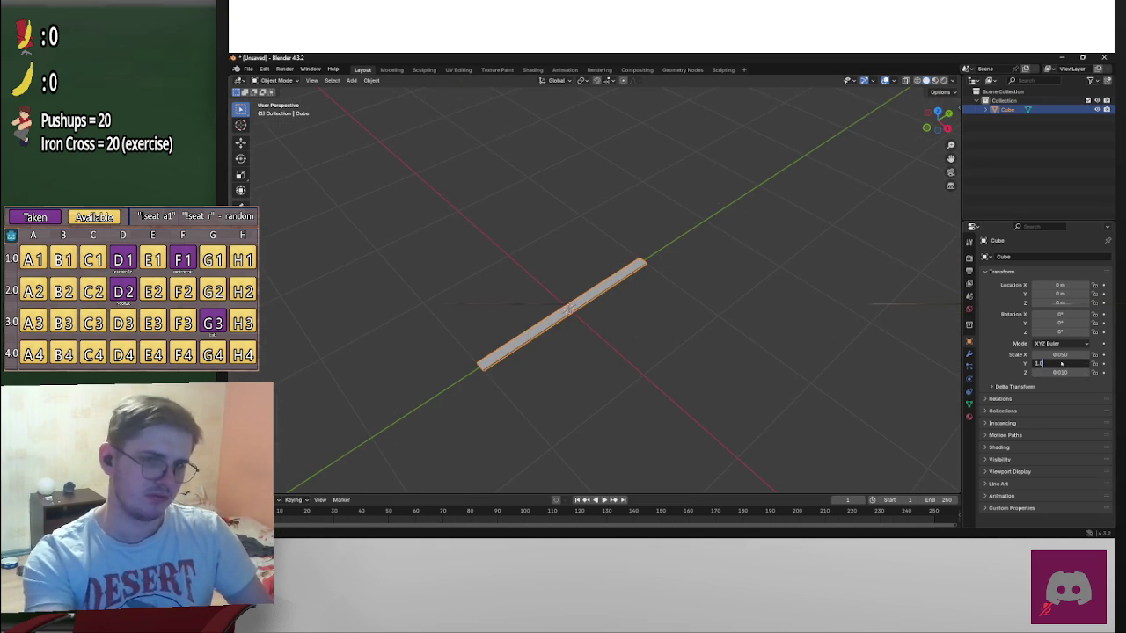
text(1.25)
key(Return)
mouse_move(830, 353)
middle_down()
mouse_move(845, 387)
mouse_move(1057, 379)
middle_up()
Set both X and Z scale to 0.015 to thin the rod
click(1075, 355)
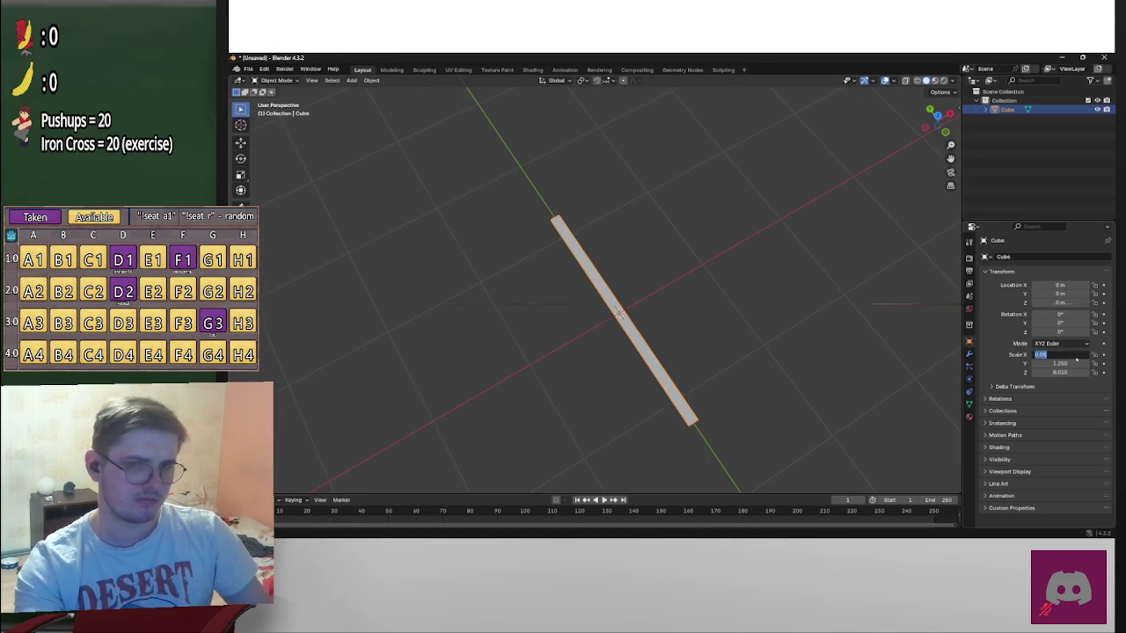
text(0.01)
key(Return)
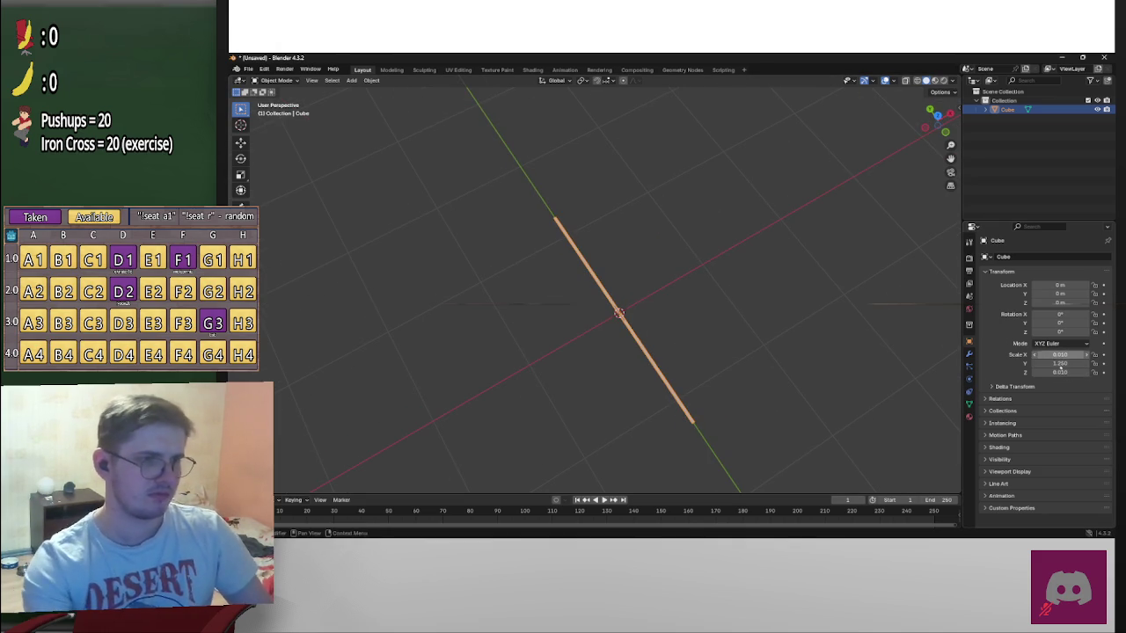
mouse_move(708, 381)
middle_down()
mouse_move(721, 329)
mouse_move(746, 347)
mouse_move(743, 322)
mouse_move(711, 294)
mouse_move(686, 311)
mouse_move(774, 294)
mouse_move(744, 314)
middle_up()
click(1071, 372)
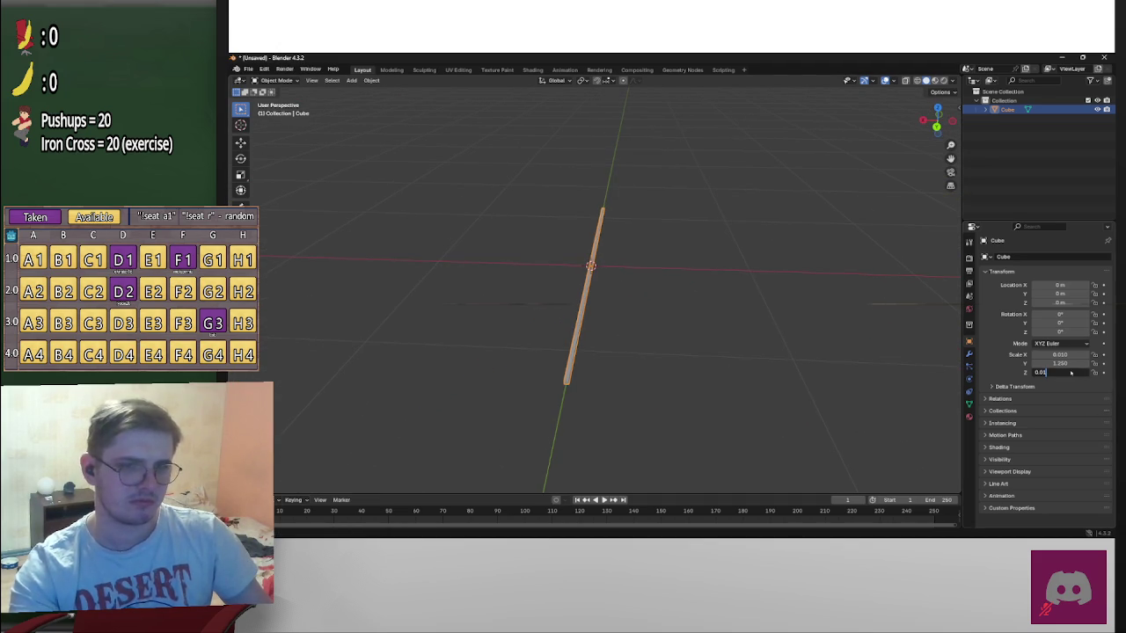
text(0.015)
key(Return)
click(1072, 354)
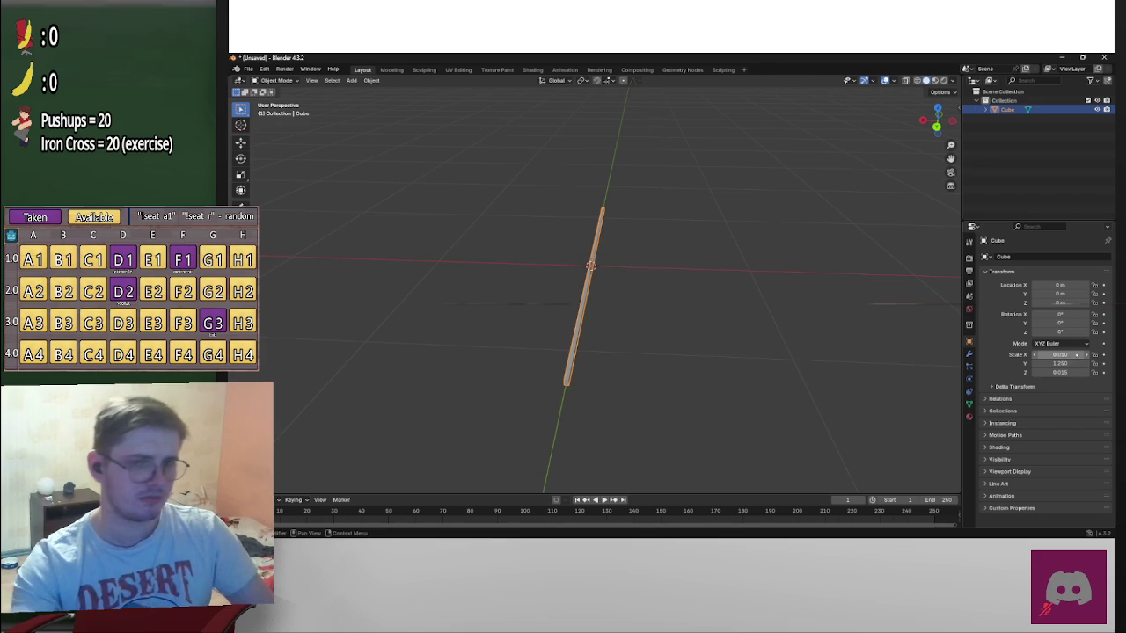
text(0.015)
key(Return)
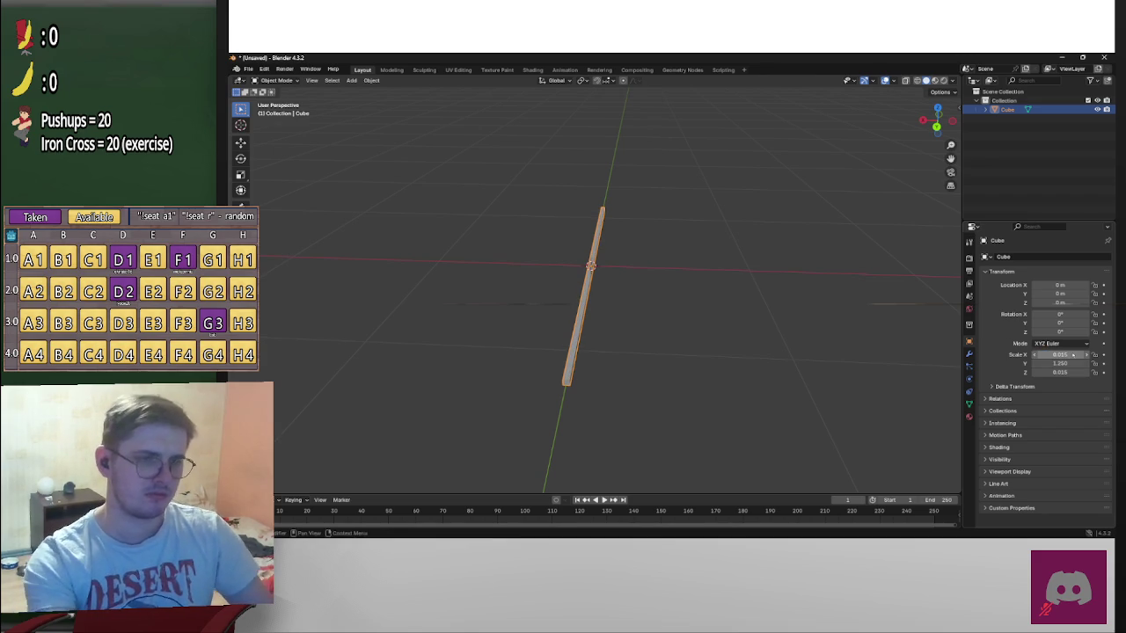
Glance at the other open application windows but stay in Blender
key(alt+Tab)
key(alt+Tab)
key(Escape)
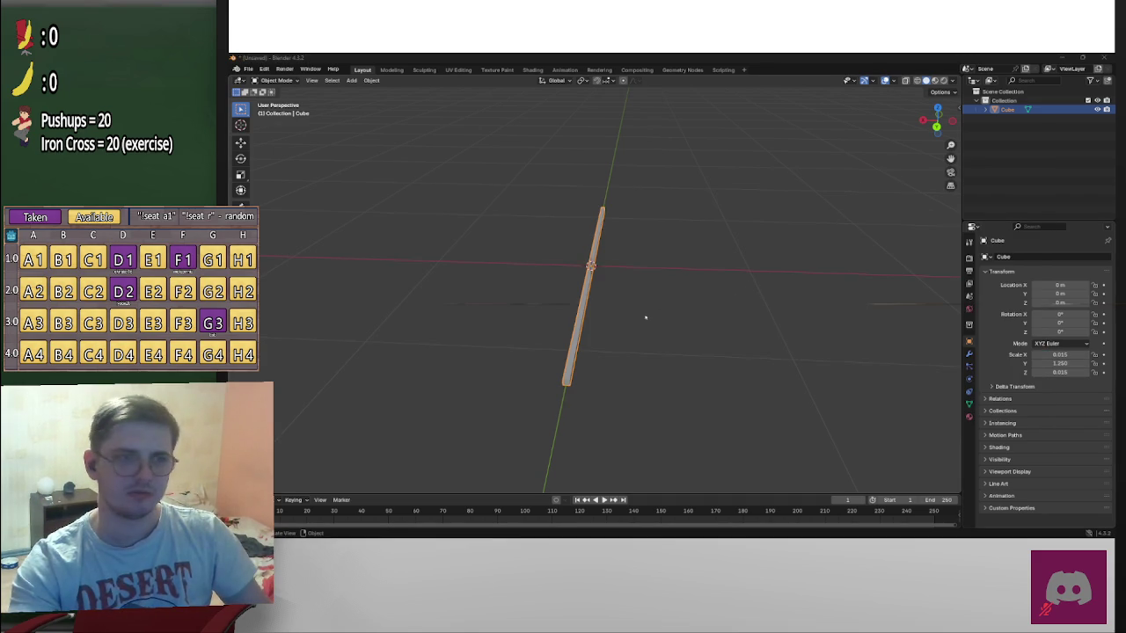
key(alt+Tab)
key(Escape)
Orbit so the rod lies horizontally, then copy and paste it as Cube.001
mouse_move(793, 292)
middle_down()
mouse_move(708, 324)
mouse_move(817, 314)
mouse_move(806, 316)
middle_up()
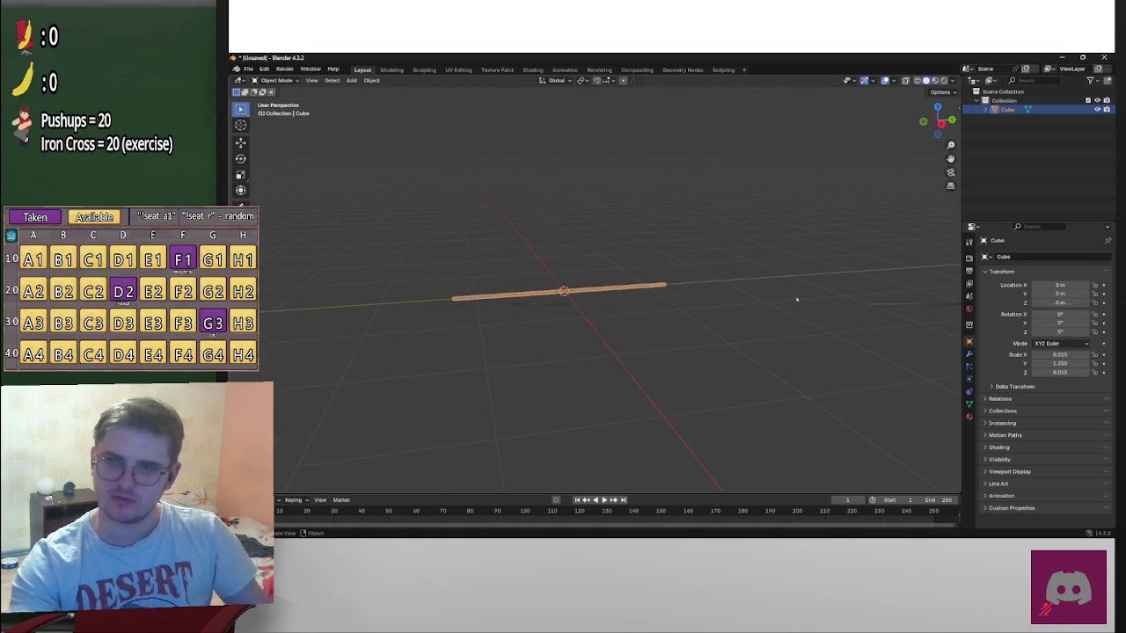
middle_drag(714, 271, 704, 278)
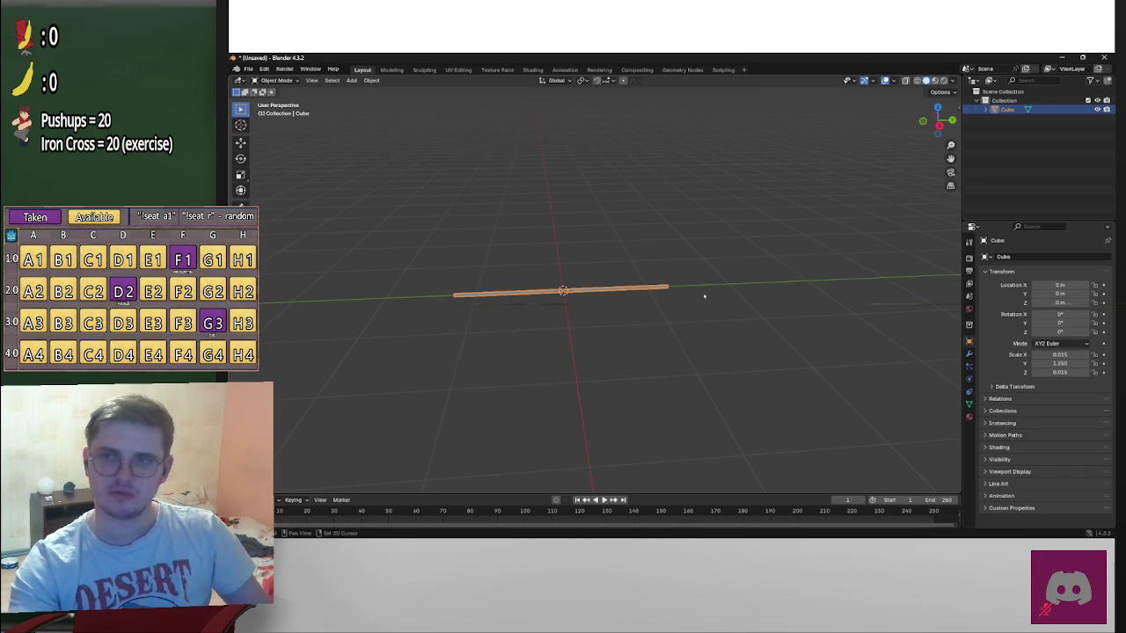
shift+middle_drag(703, 297, 735, 290)
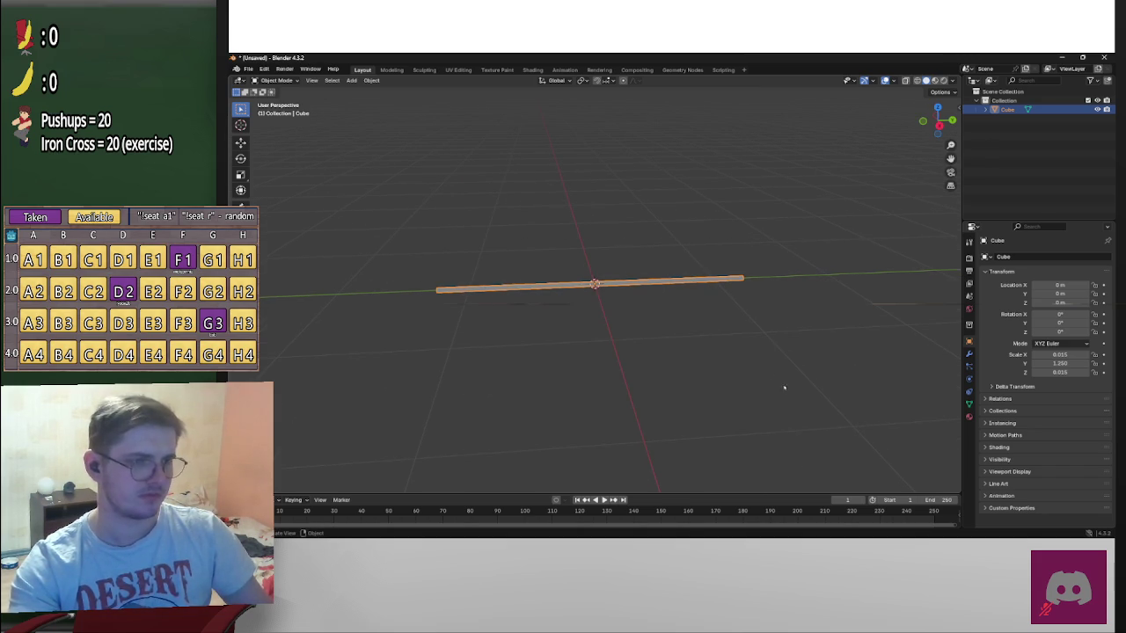
key(ctrl+c)
key(ctrl+v)
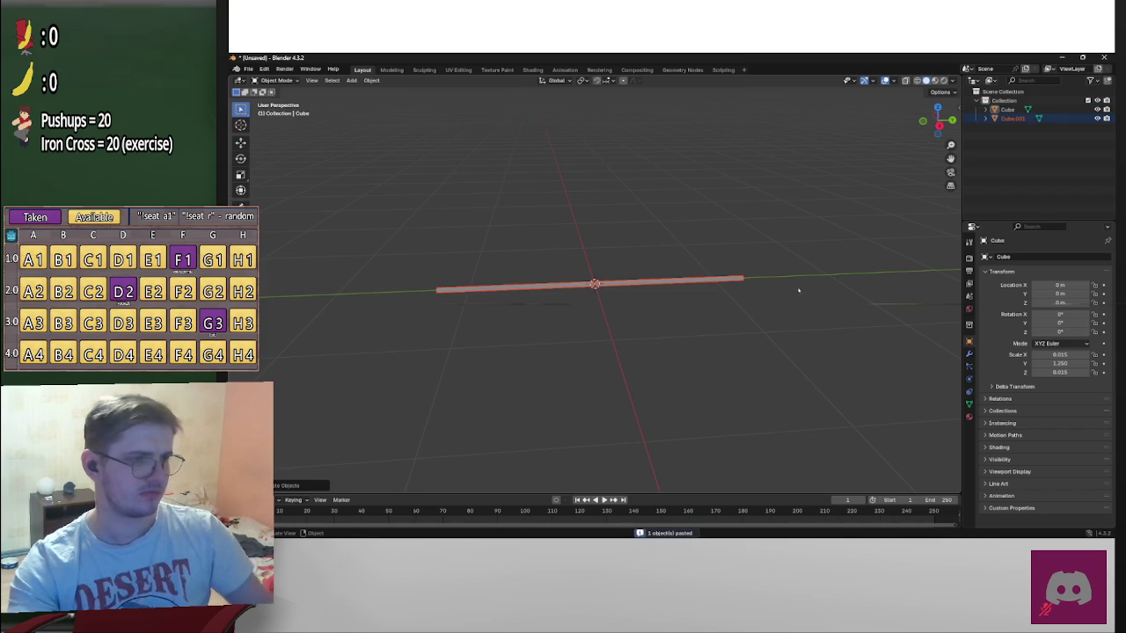
In Right Orthographic view, move the pasted rod about 0.5 m up along Z
click(938, 125)
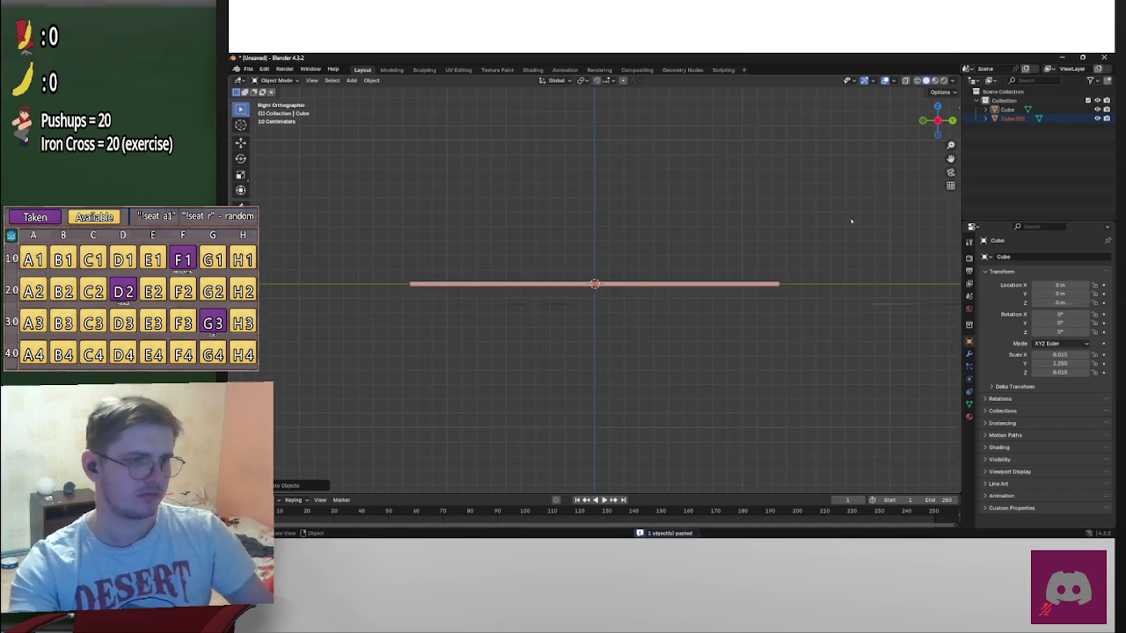
key(g)
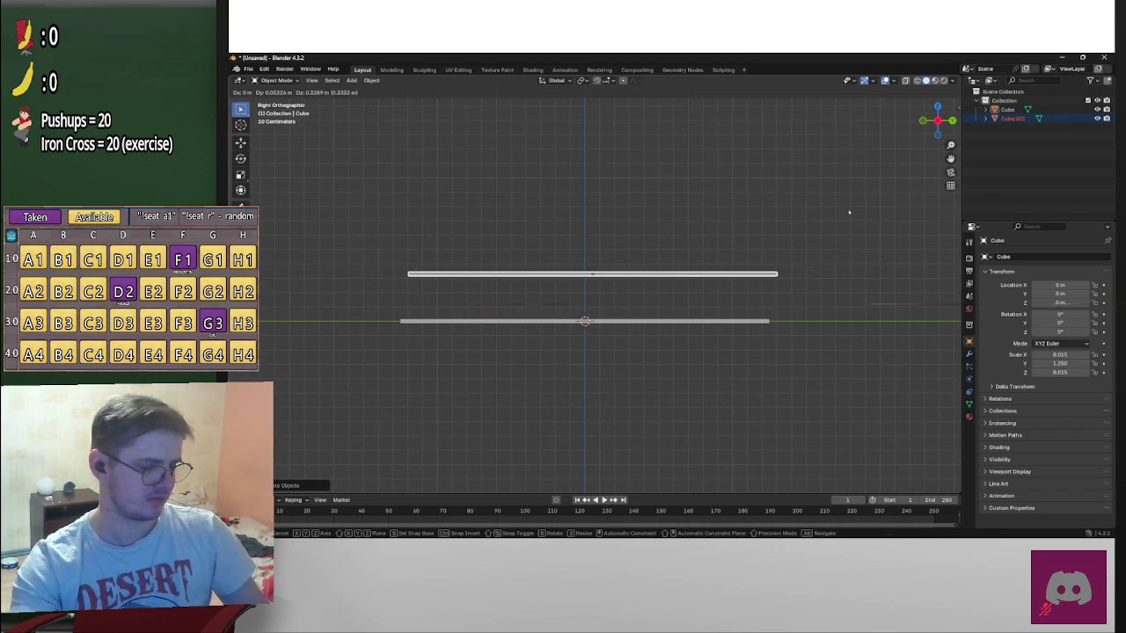
key(x)
key(z)
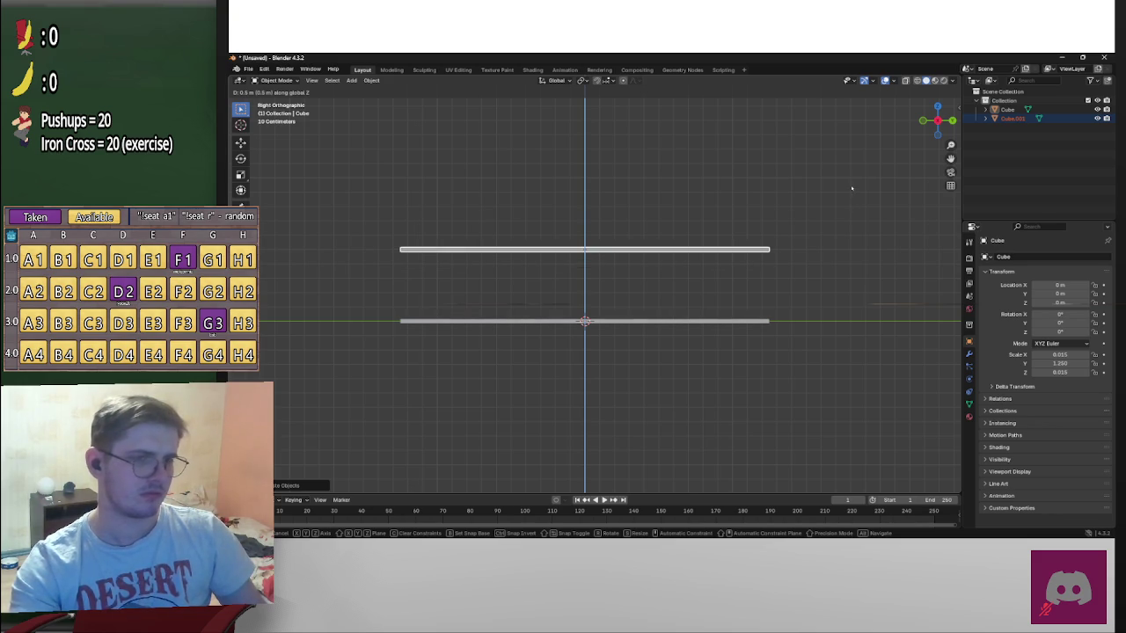
click(851, 187)
shift+middle_drag(829, 243, 802, 228)
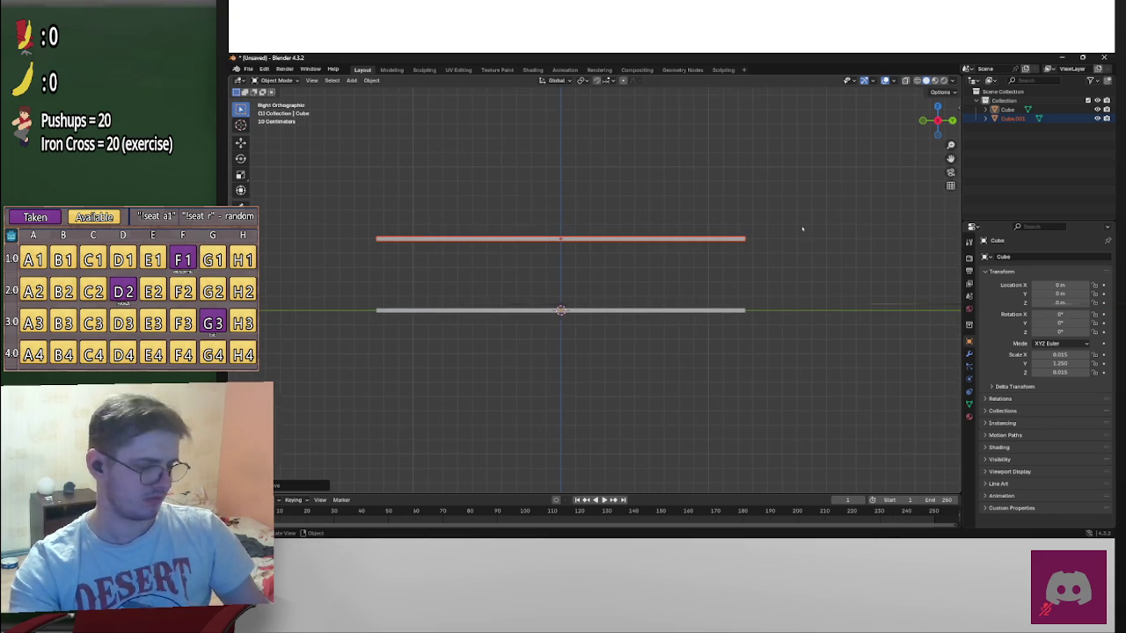
Paste a copy of the rod and rotate it to stand vertical
key(Home)
scroll(801, 238, up, 3)
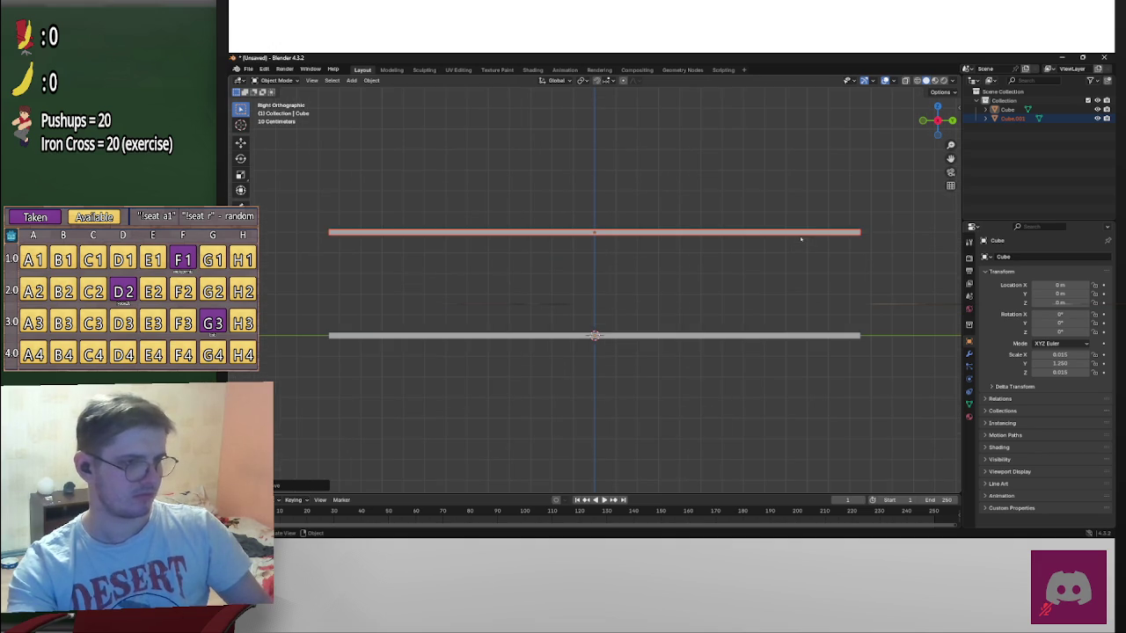
shift+middle_drag(813, 237, 762, 238)
key(ctrl+v)
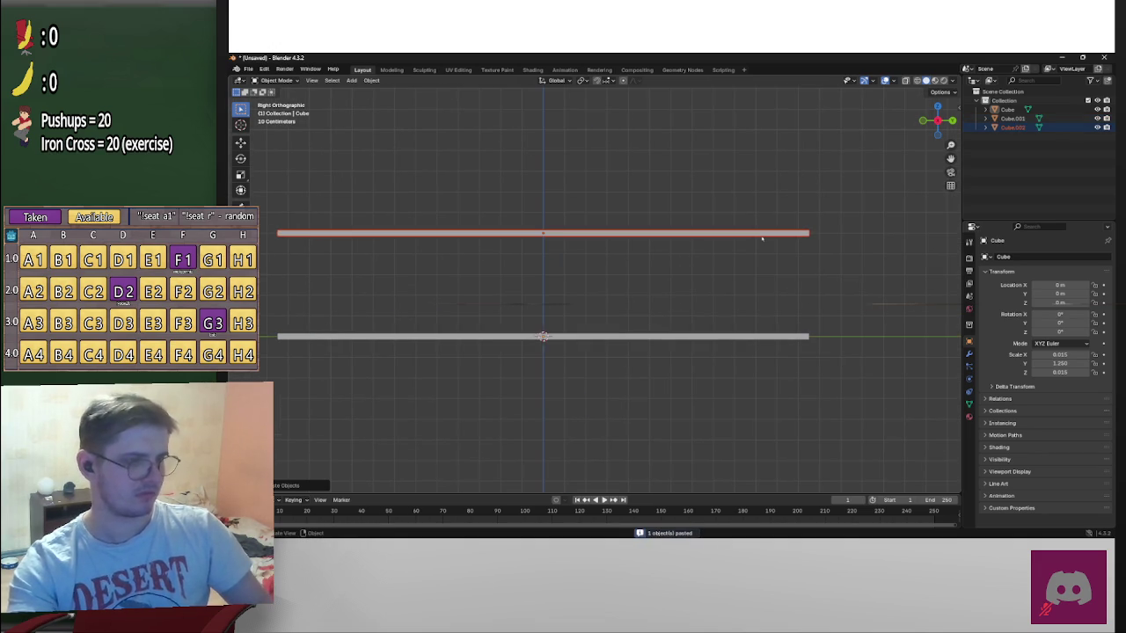
key(r)
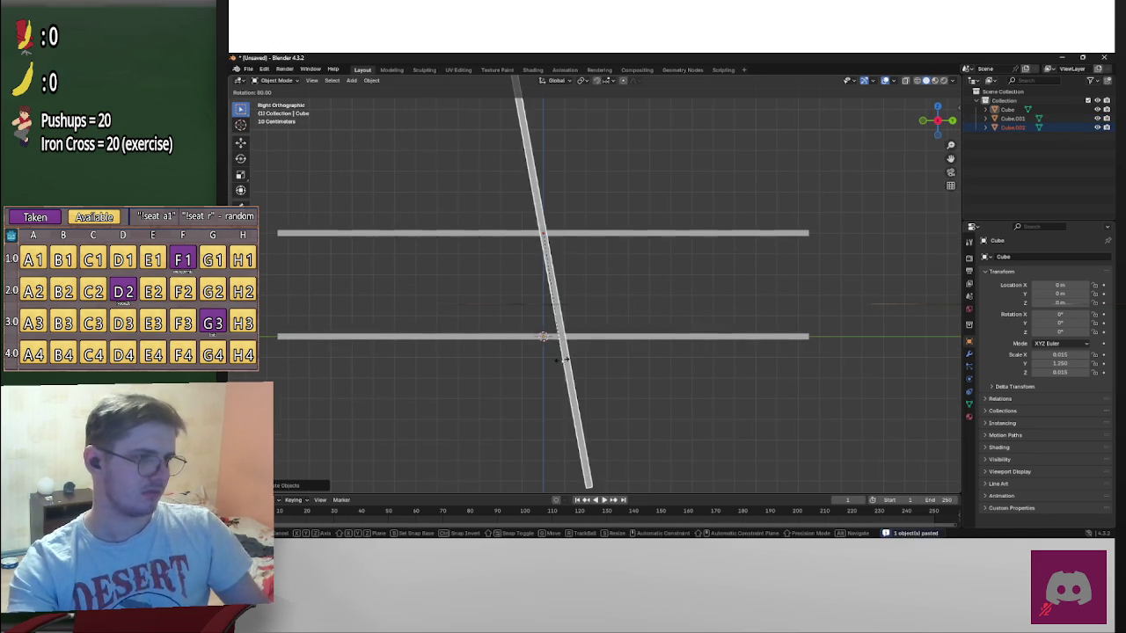
click(541, 361)
scroll(580, 347, down, 3)
shift+middle_drag(610, 334, 637, 311)
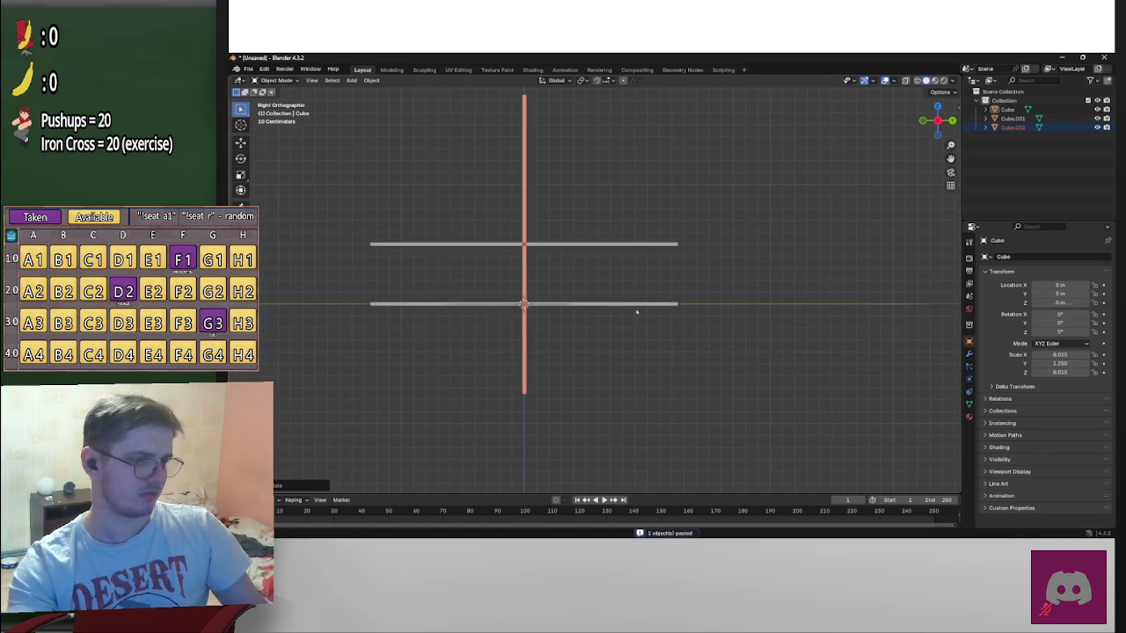
Move the vertical rod along Y to the horizontal rods' right ends
key(g)
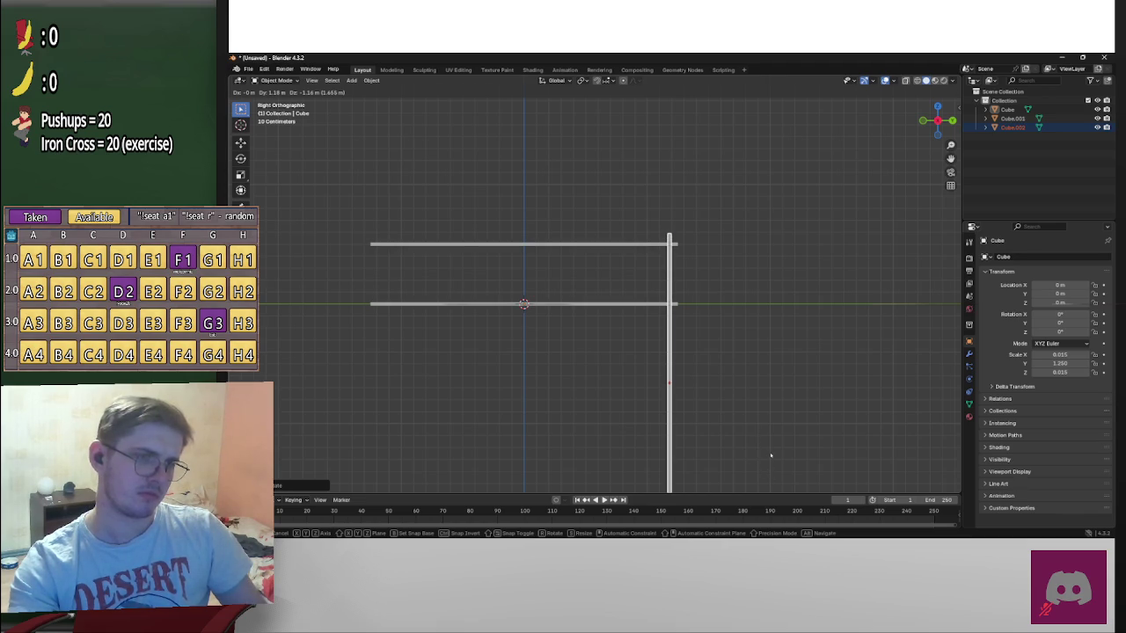
click(771, 456)
scroll(766, 430, up, 5)
shift+middle_drag(837, 341, 729, 367)
key(g)
key(y)
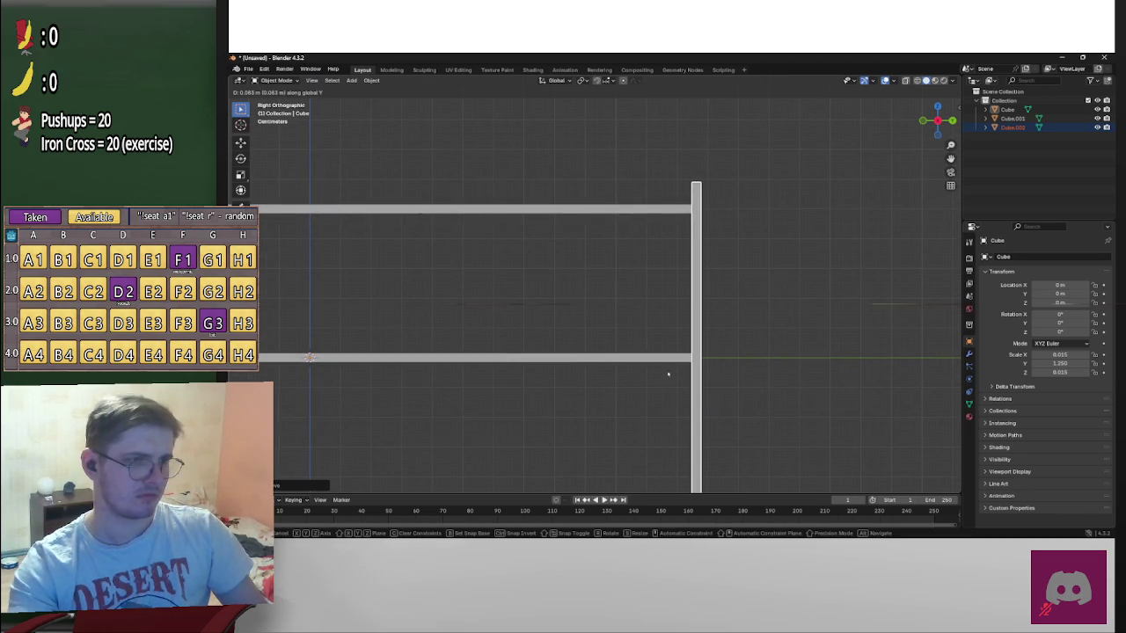
click(624, 376)
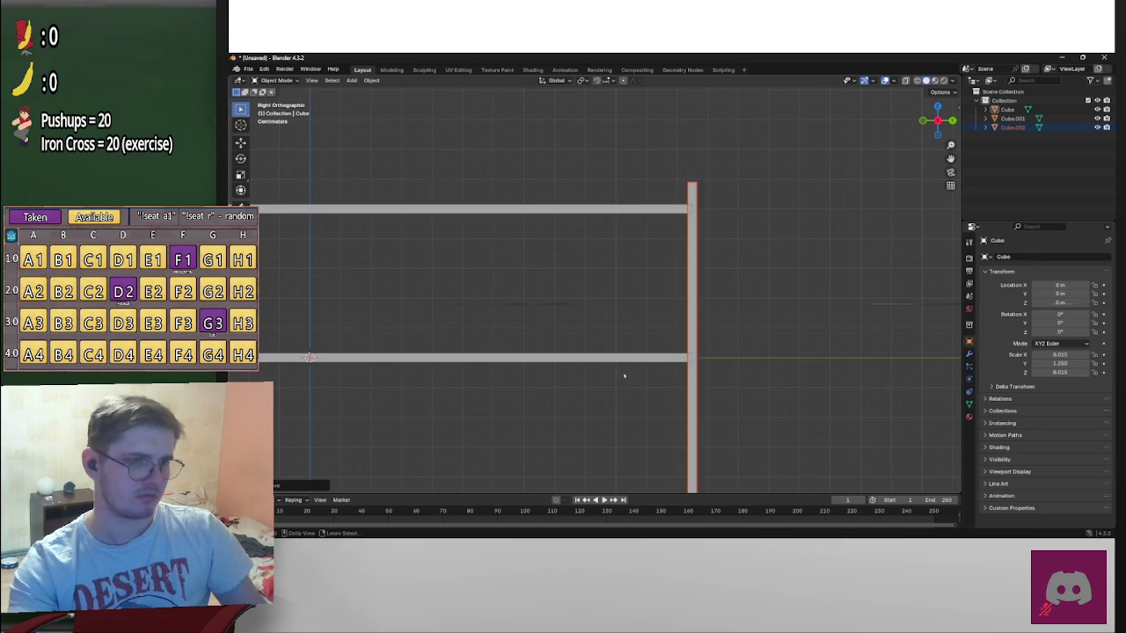
scroll(626, 374, down, 4)
scroll(642, 360, down, 2)
mouse_move(656, 346)
shift+middle_down()
mouse_move(737, 276)
mouse_move(690, 362)
shift+middle_up()
scroll(737, 277, up, 3)
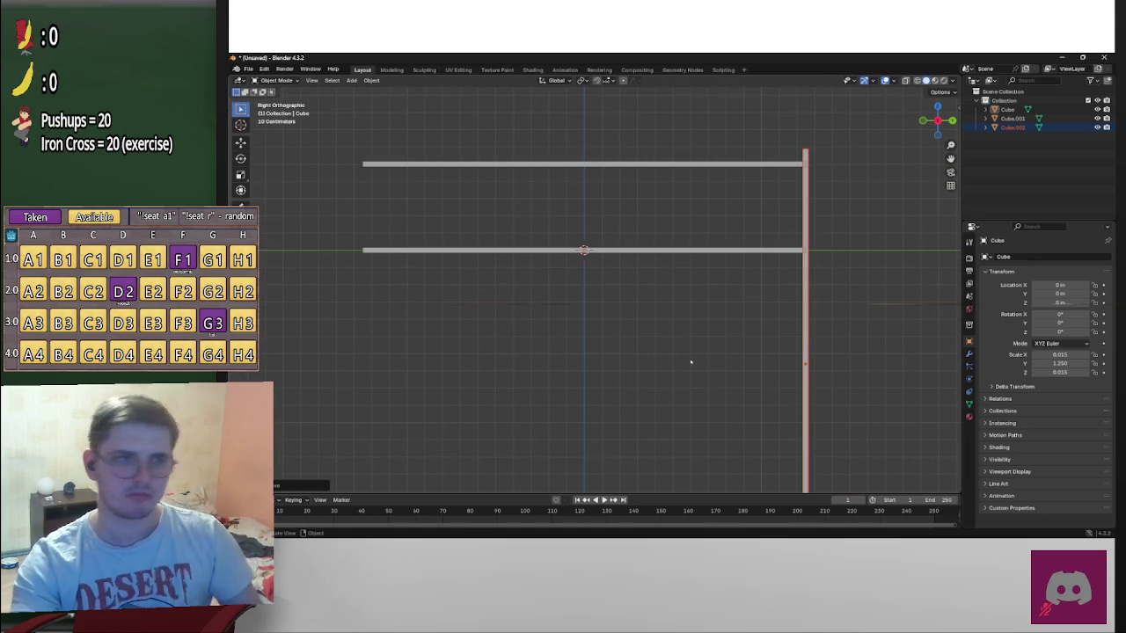
scroll(778, 299, down, 3)
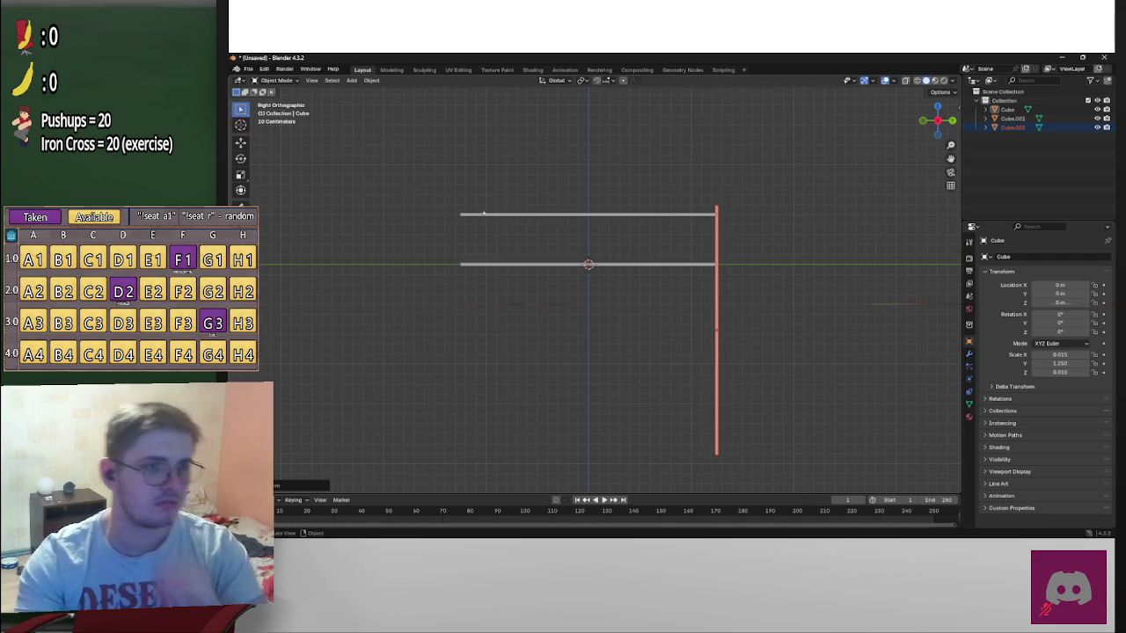
Select the top horizontal rod and undo the post's rotation and move
drag(447, 190, 665, 246)
shift+middle_drag(671, 229, 671, 280)
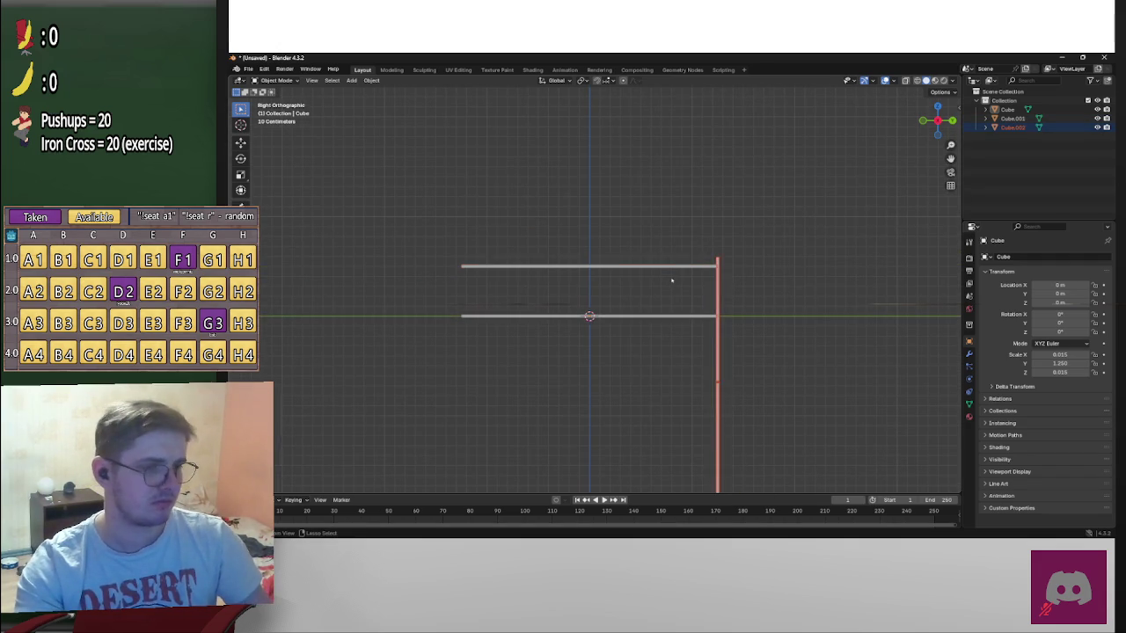
key(ctrl+z)
key(ctrl+z)
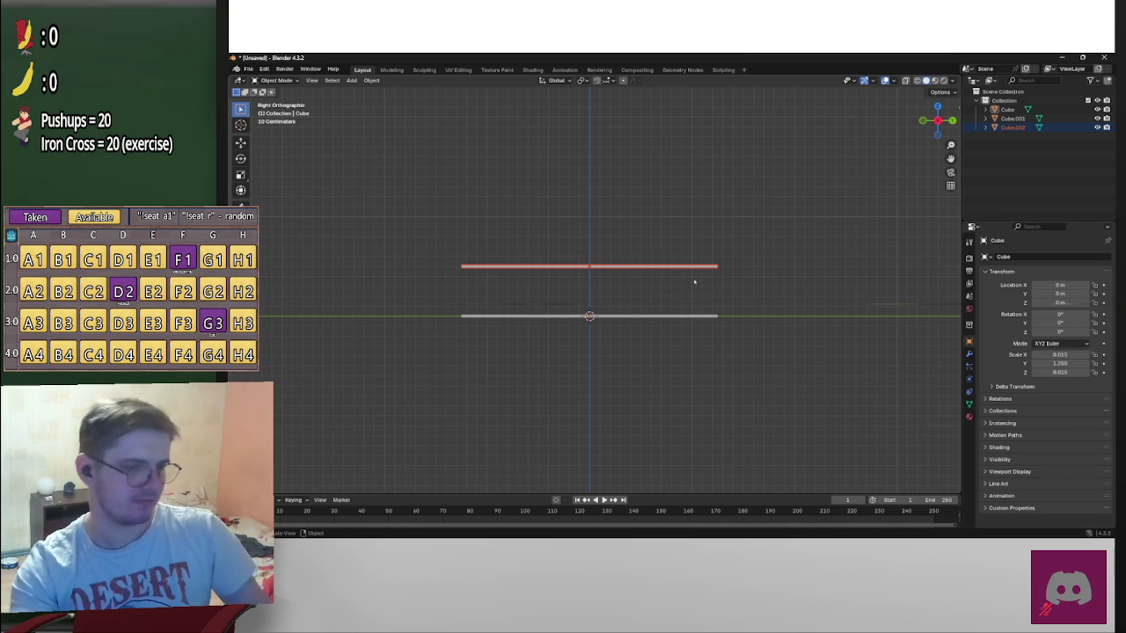
Raise the top rod straight up along the Z axis
key(g)
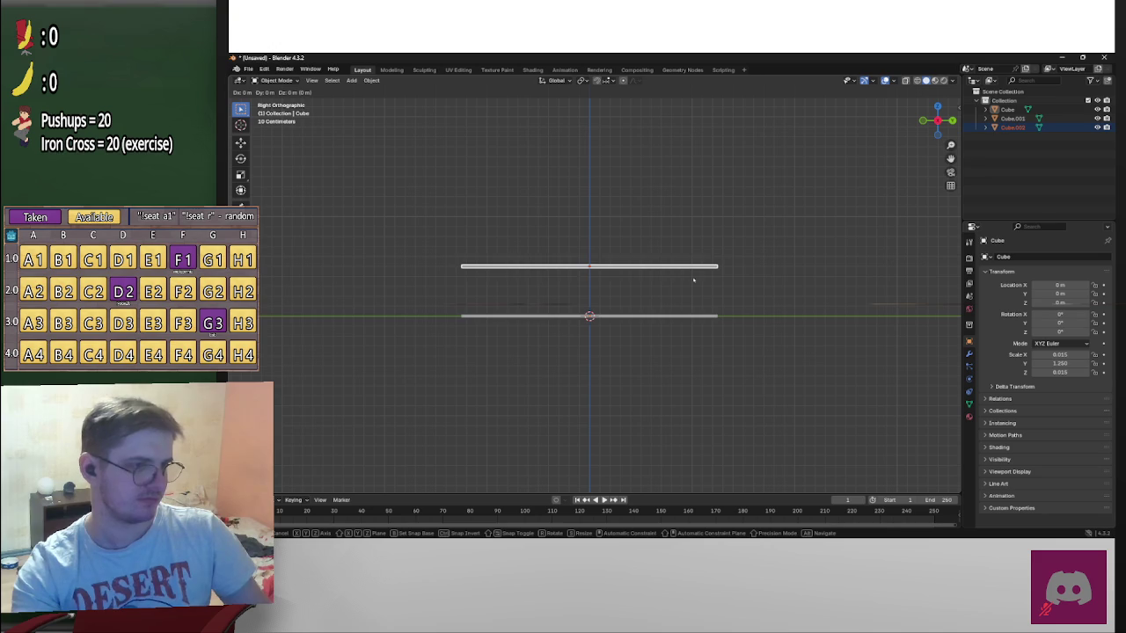
key(z)
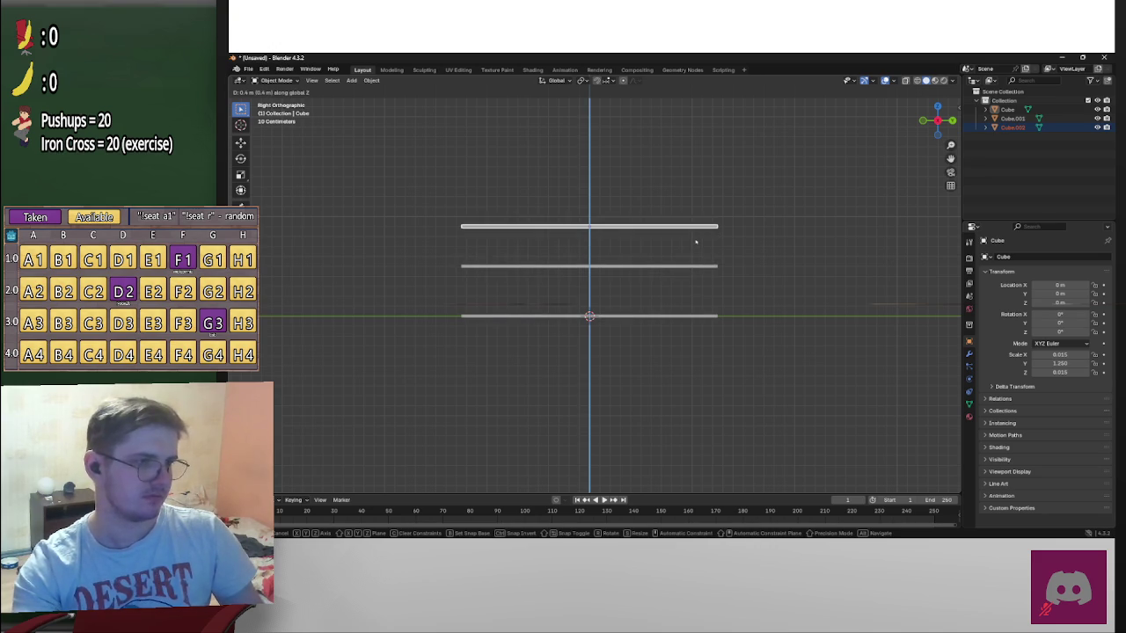
click(695, 242)
Rotate the middle rod 90° about X and place it upright at the rods' right ends
click(678, 266)
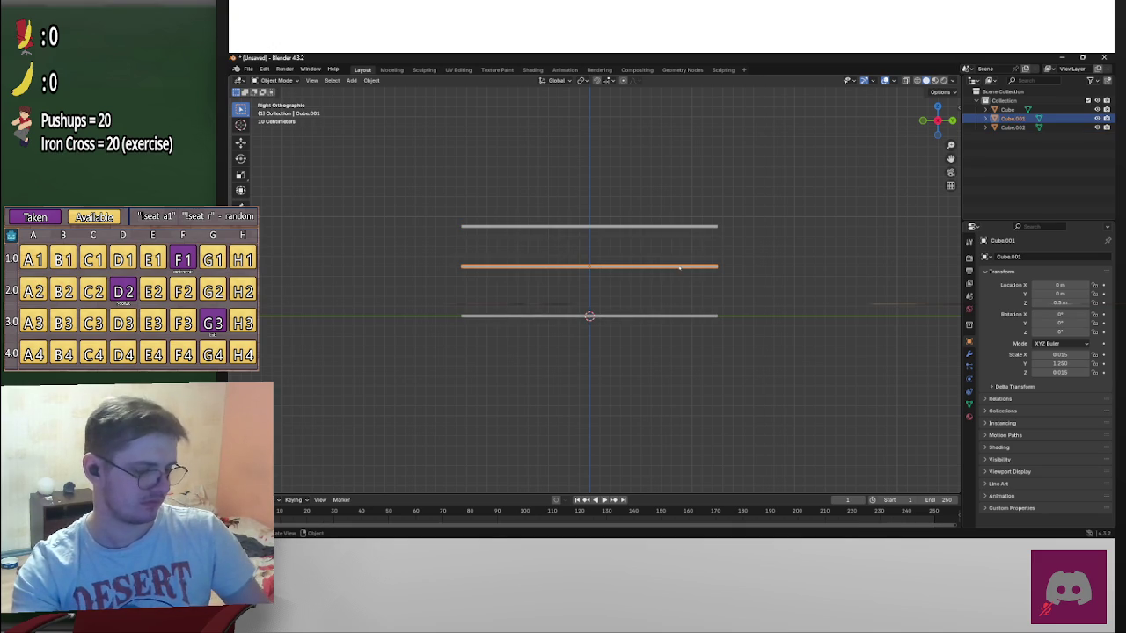
text(rx90)
key(Return)
key(g)
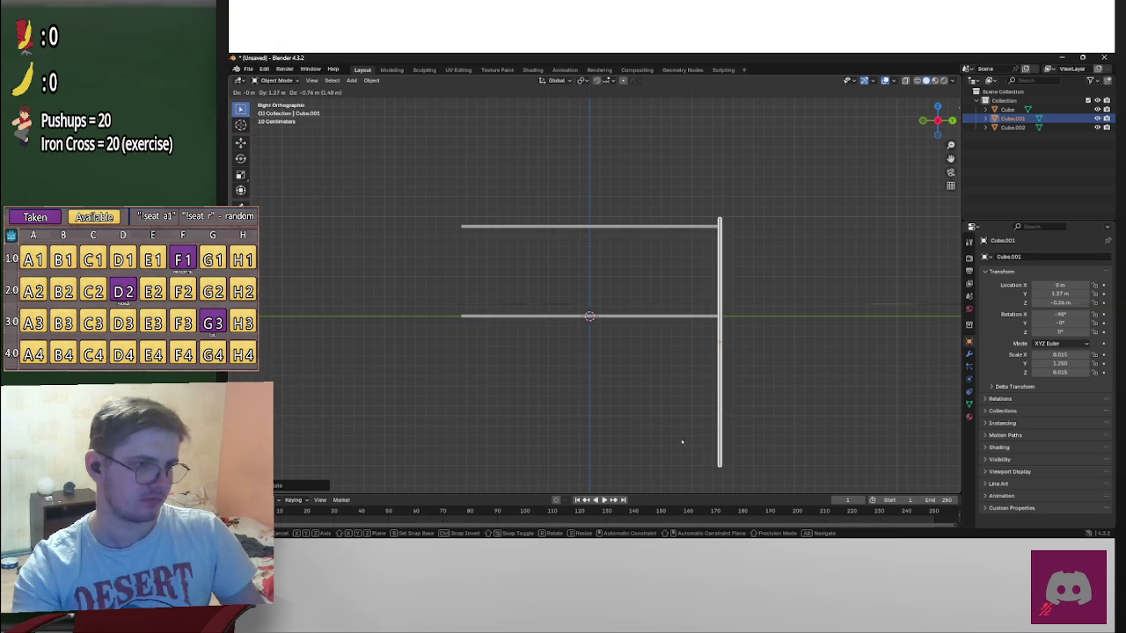
click(664, 398)
scroll(791, 356, up, 5)
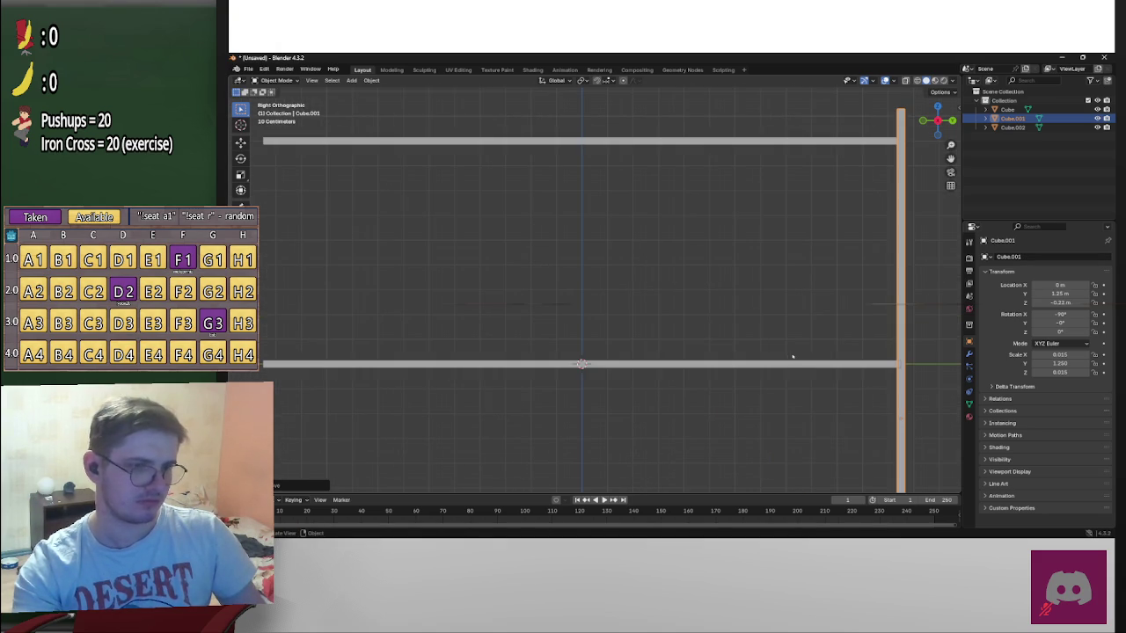
scroll(791, 357, down, 5)
Duplicate the upright post and move it along Y to the rods' left ends
key(ctrl+c)
key(ctrl+v)
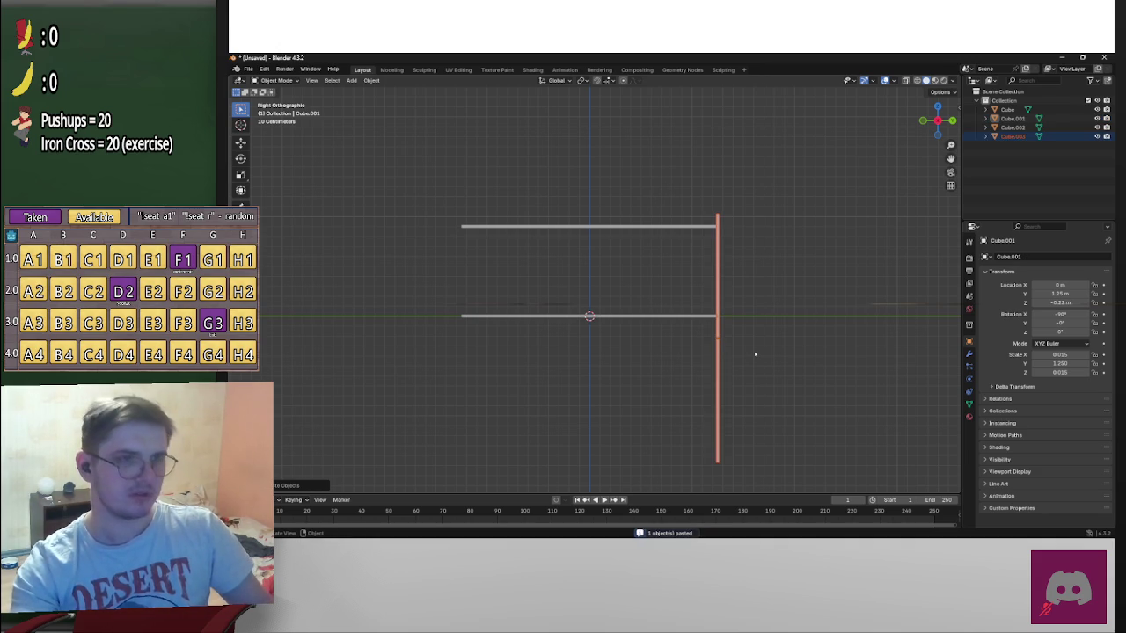
key(g)
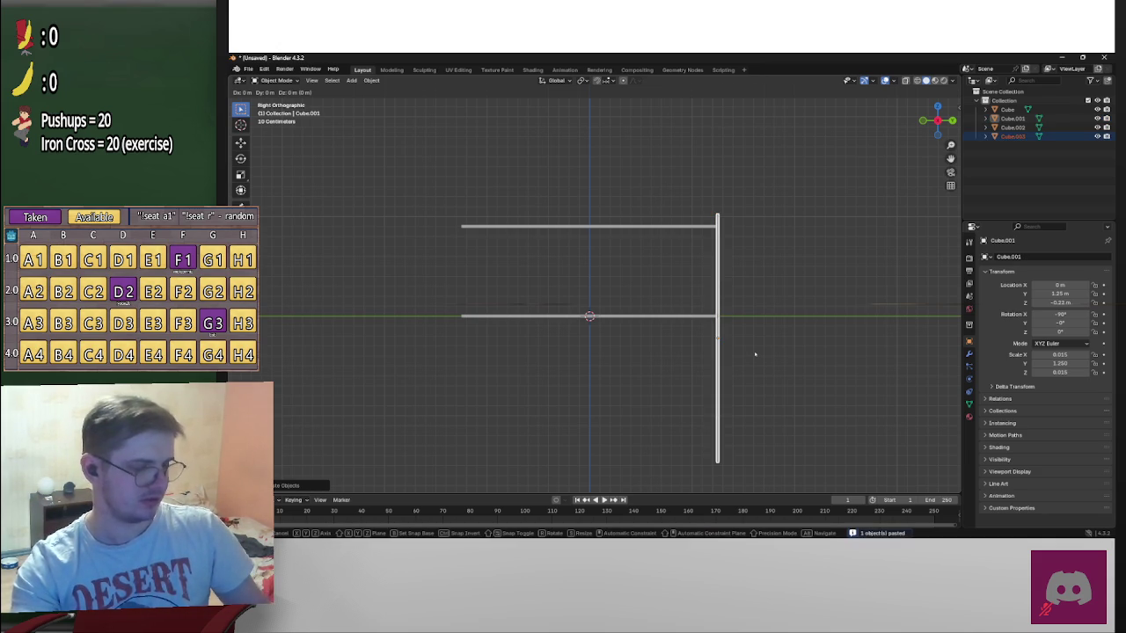
key(y)
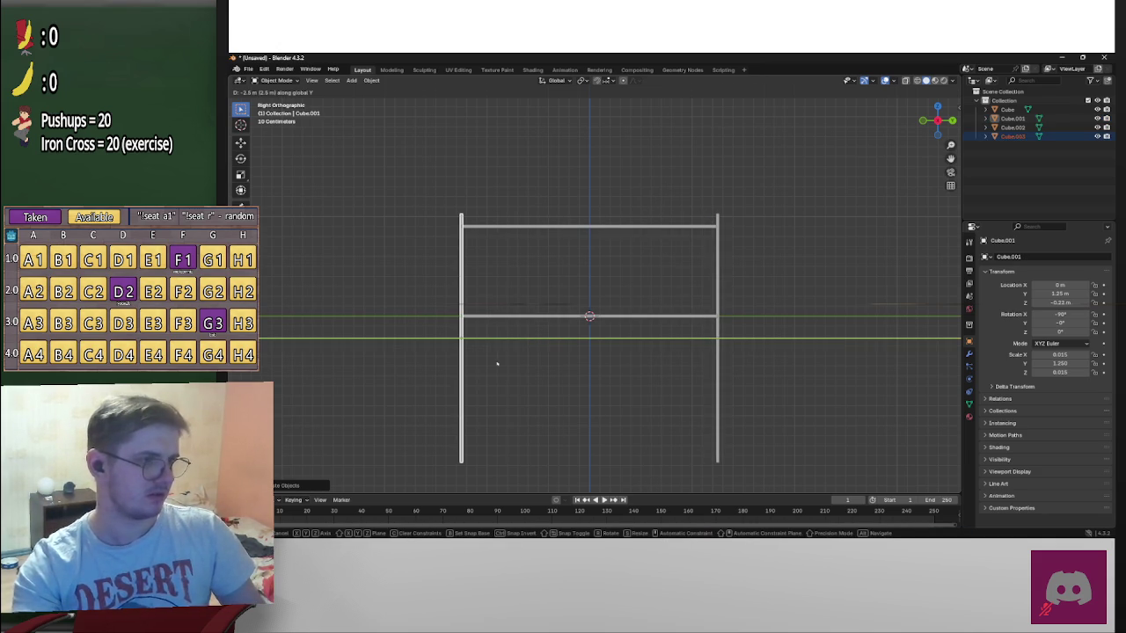
click(497, 363)
key(KP_Decimal)
scroll(832, 339, down, 5)
scroll(819, 335, down, 3)
scroll(820, 334, down, 3)
middle_drag(825, 301, 716, 319)
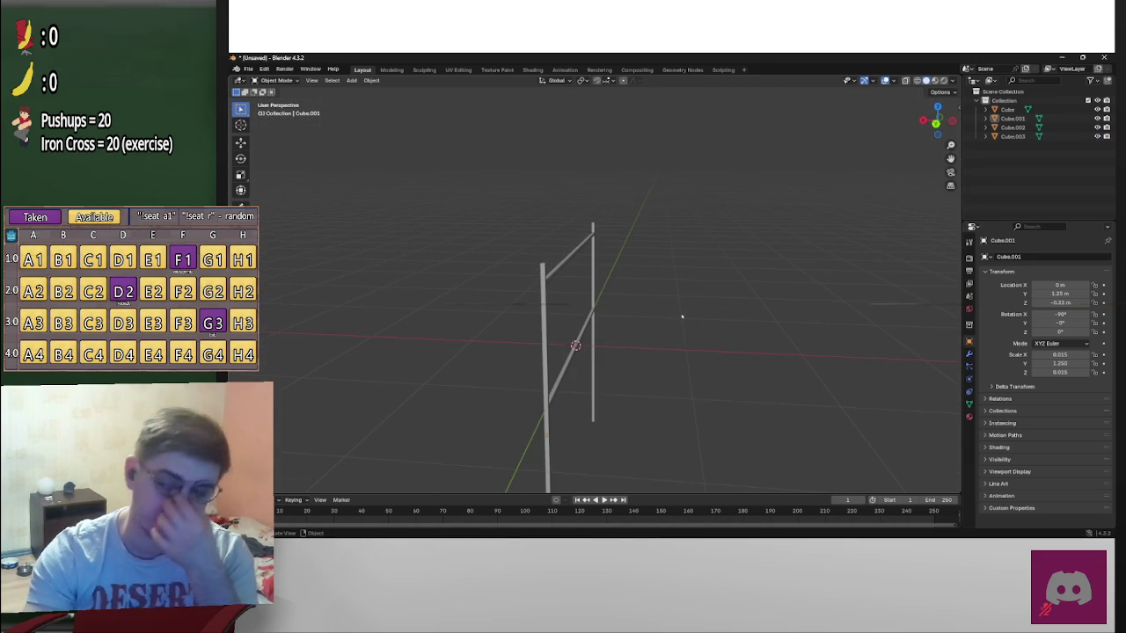
Select the lower crossbar and undo the frame back to the single flat bar Cube
mouse_move(610, 329)
middle_down()
mouse_move(477, 317)
mouse_move(548, 317)
mouse_move(585, 335)
mouse_move(538, 322)
middle_up()
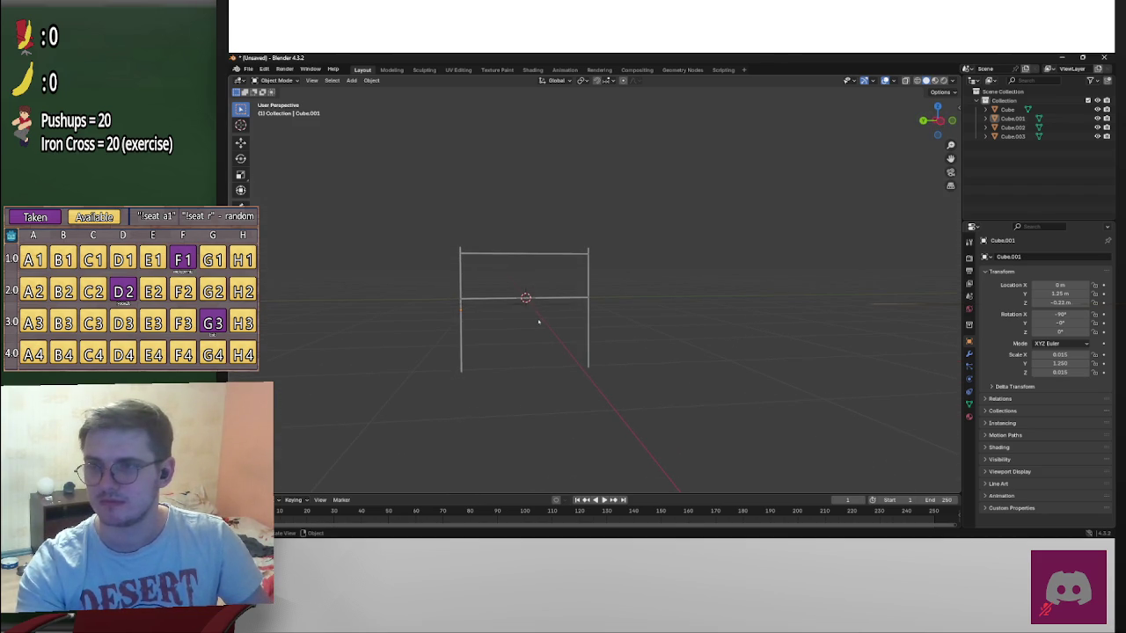
mouse_move(542, 320)
middle_down()
mouse_move(688, 324)
mouse_move(615, 328)
mouse_move(621, 285)
mouse_move(444, 317)
middle_up()
click(445, 315)
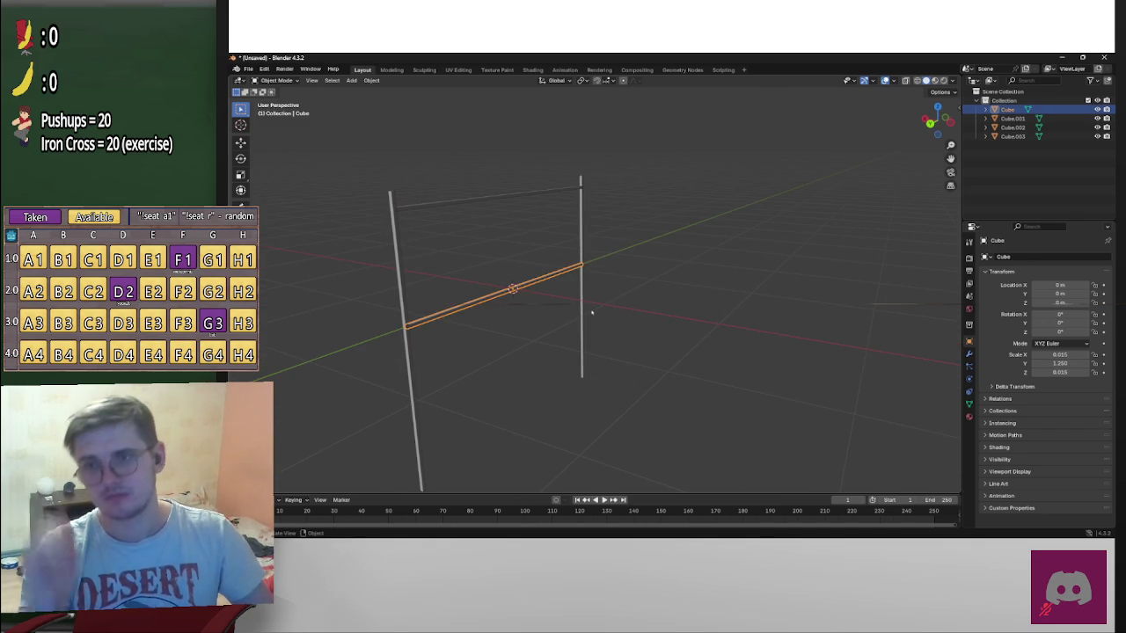
key(ctrl+z)
key(ctrl+z)
key(ctrl+z)
key(ctrl+z)
key(ctrl+z)
key(ctrl+z)
key(ctrl+z)
key(ctrl+z)
key(ctrl+z)
Set the bar's X scale to 2 and keep its Y scale at 1
click(1068, 353)
text(2)
key(Return)
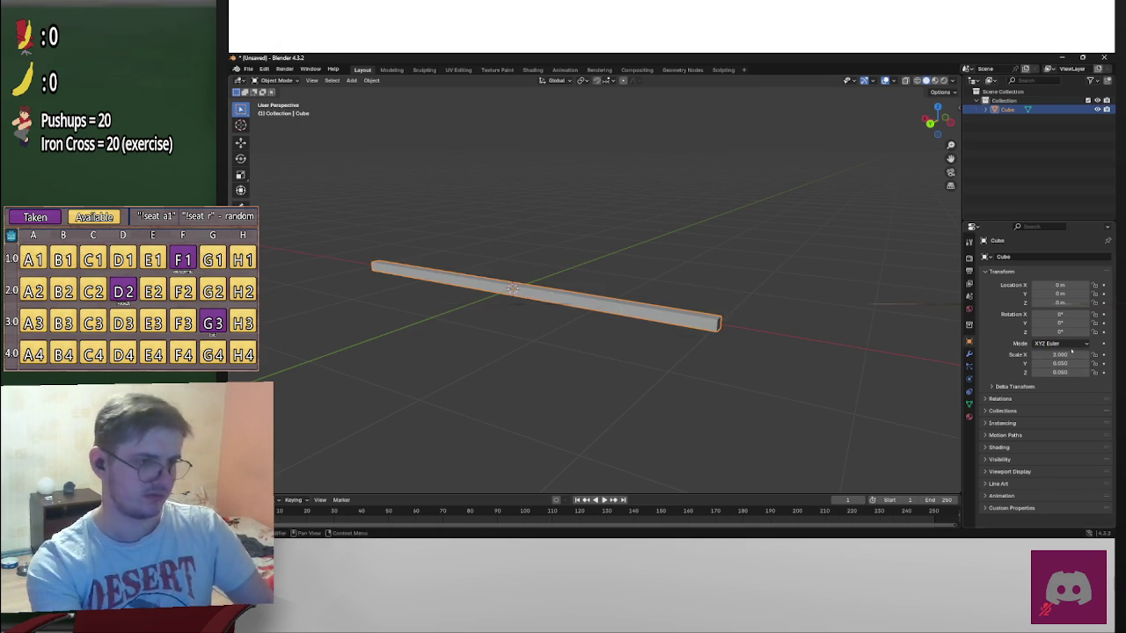
click(1063, 363)
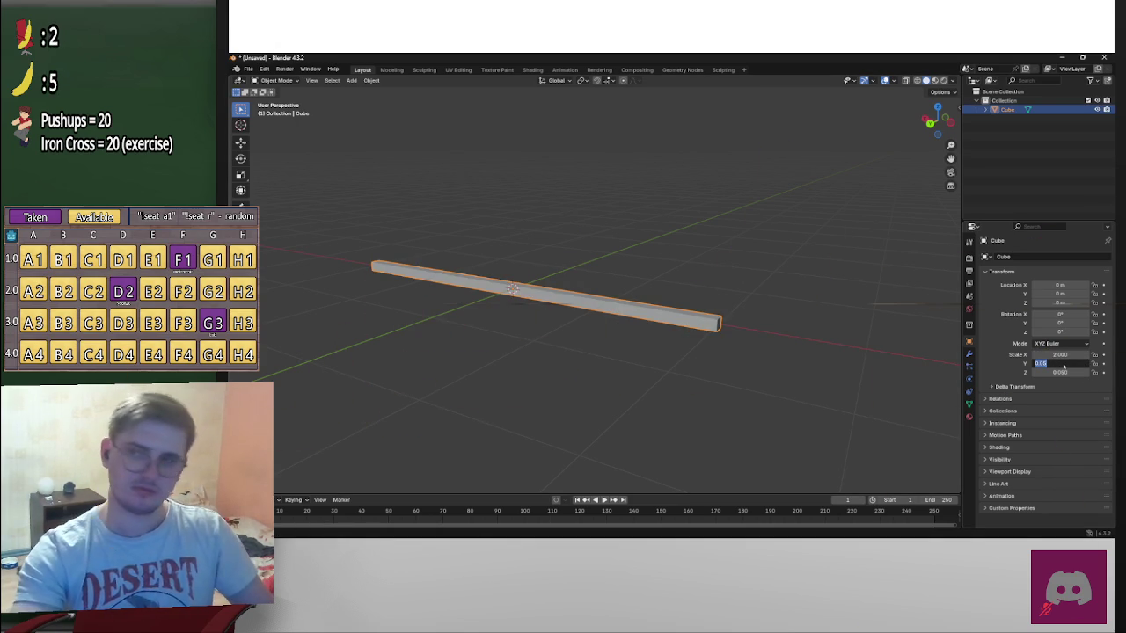
key(Return)
scroll(729, 306, down, 3)
mouse_move(729, 307)
middle_down()
mouse_move(809, 335)
mouse_move(786, 336)
middle_up()
scroll(834, 318, up, 3)
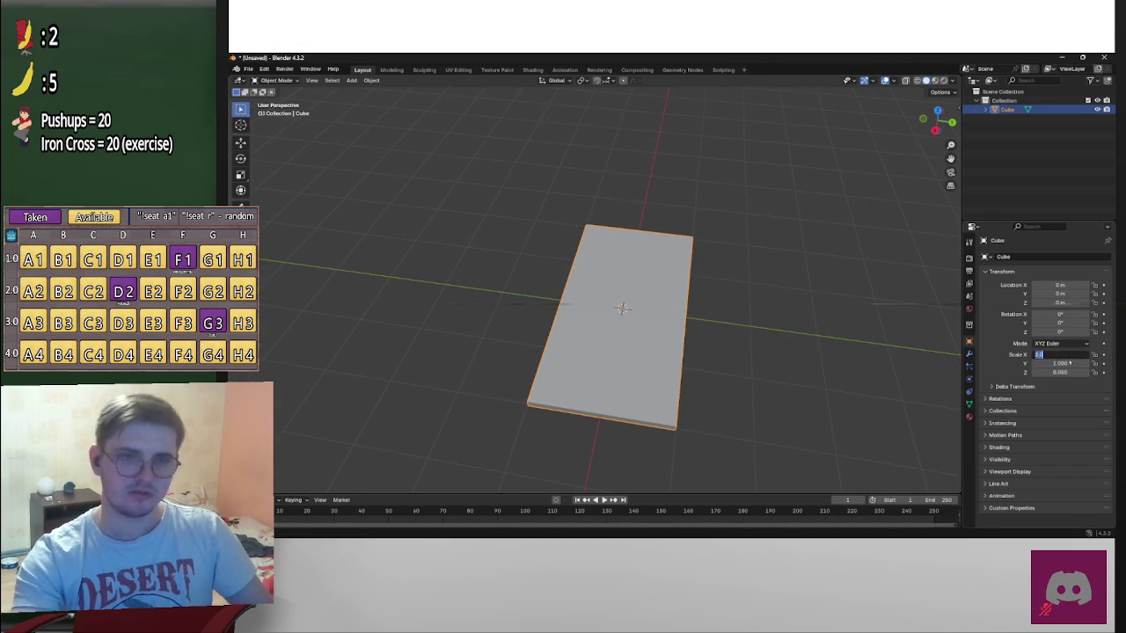
Try several X scale values for the bar, settling on 0.25
click(1071, 354)
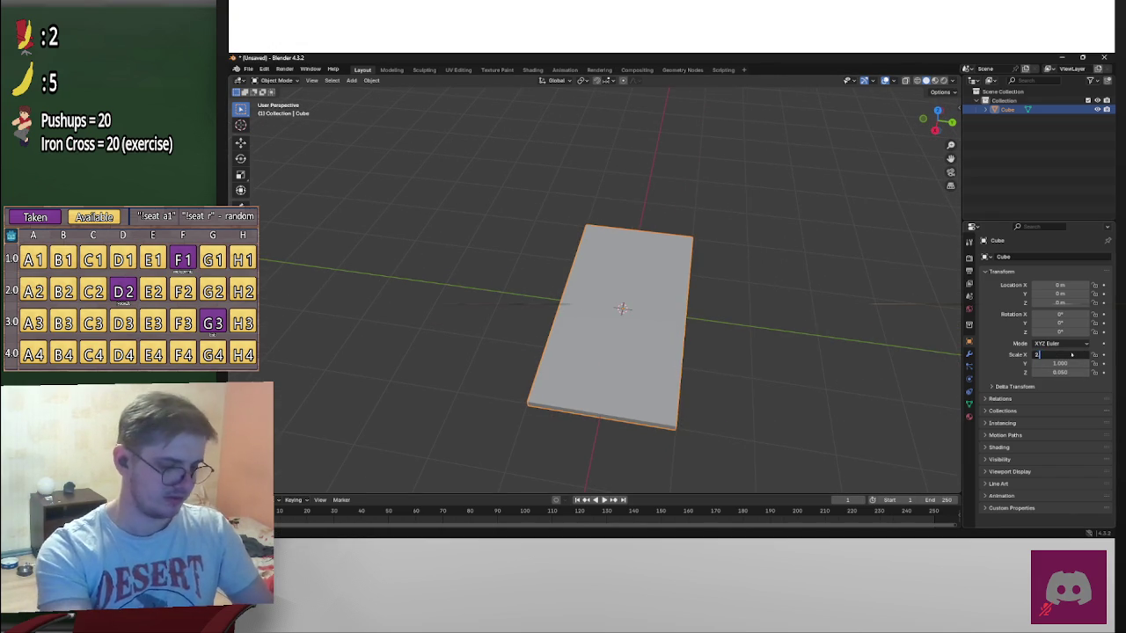
text(.25)
key(Return)
click(1064, 355)
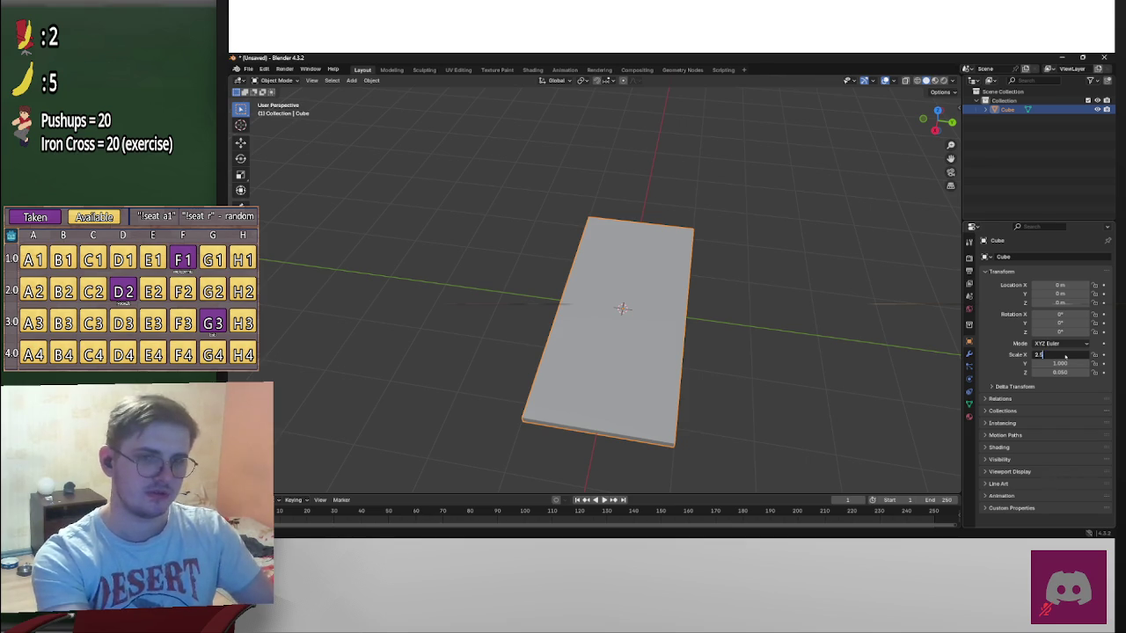
key(Return)
click(1063, 355)
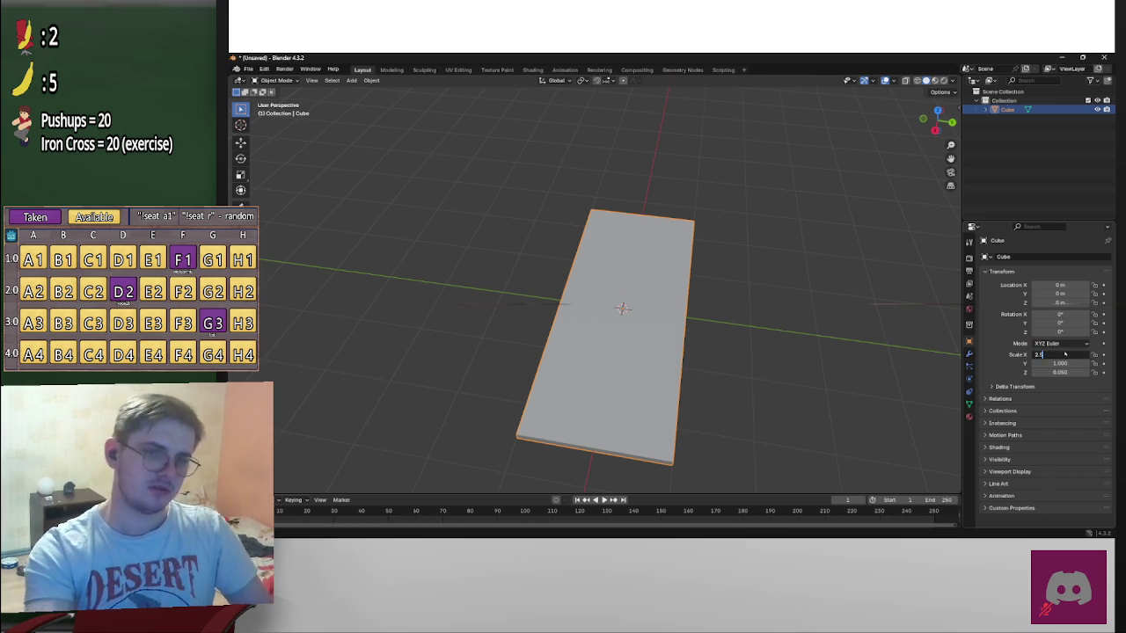
text(2.25)
key(Return)
middle_drag(786, 322, 675, 238)
Set the Z scale to 0.5, then lower the height to flatten the box
click(1063, 372)
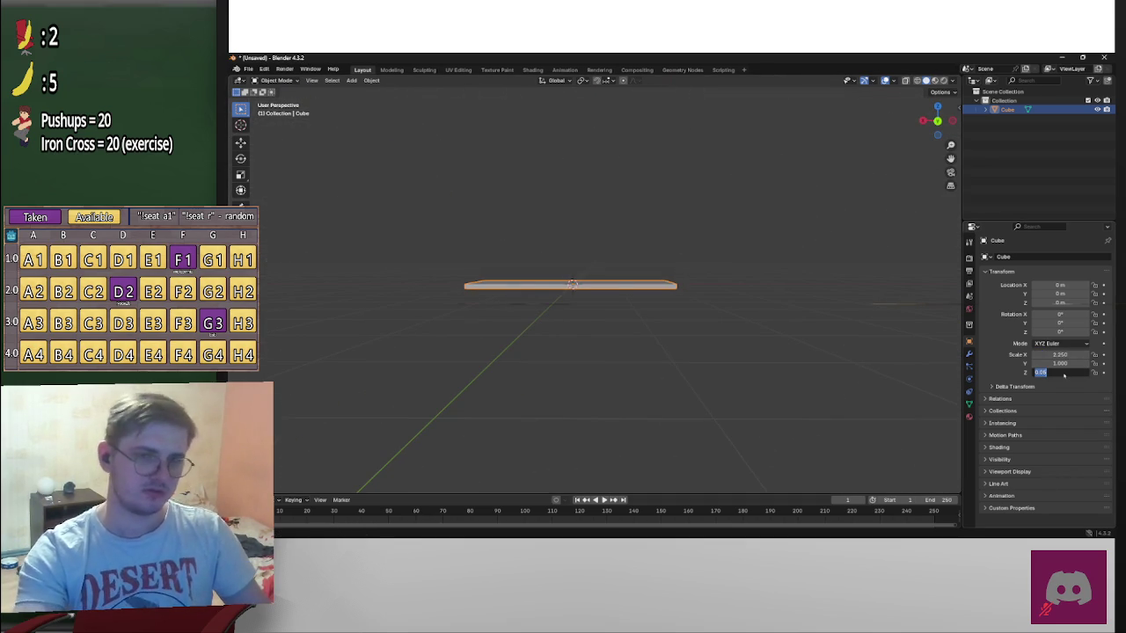
text(0.5)
key(Return)
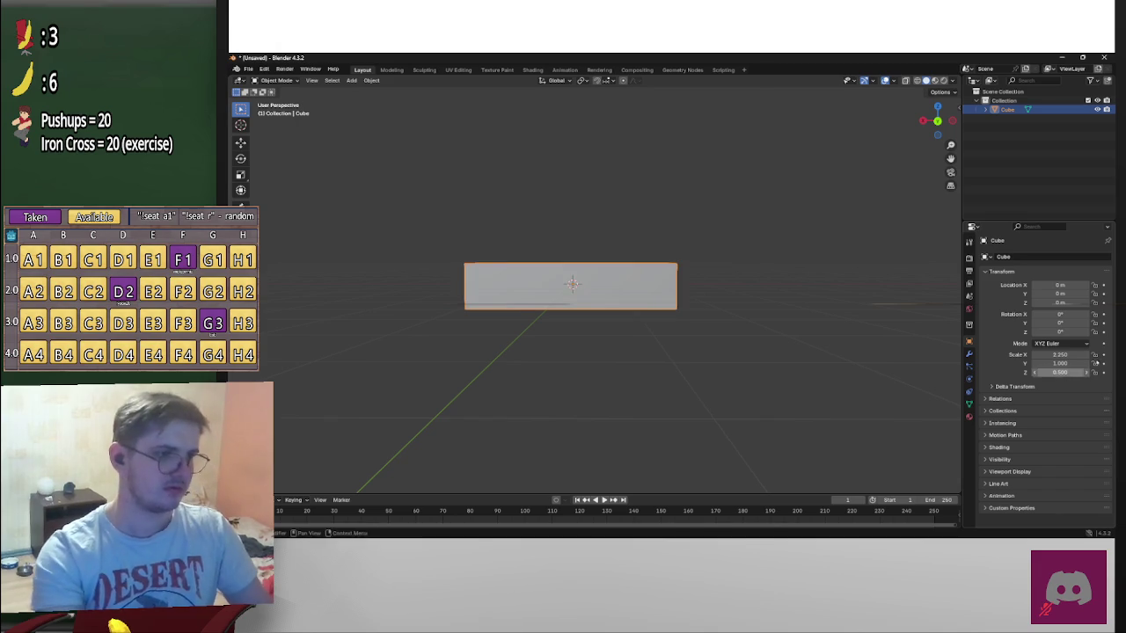
middle_drag(661, 231, 719, 278)
click(1068, 373)
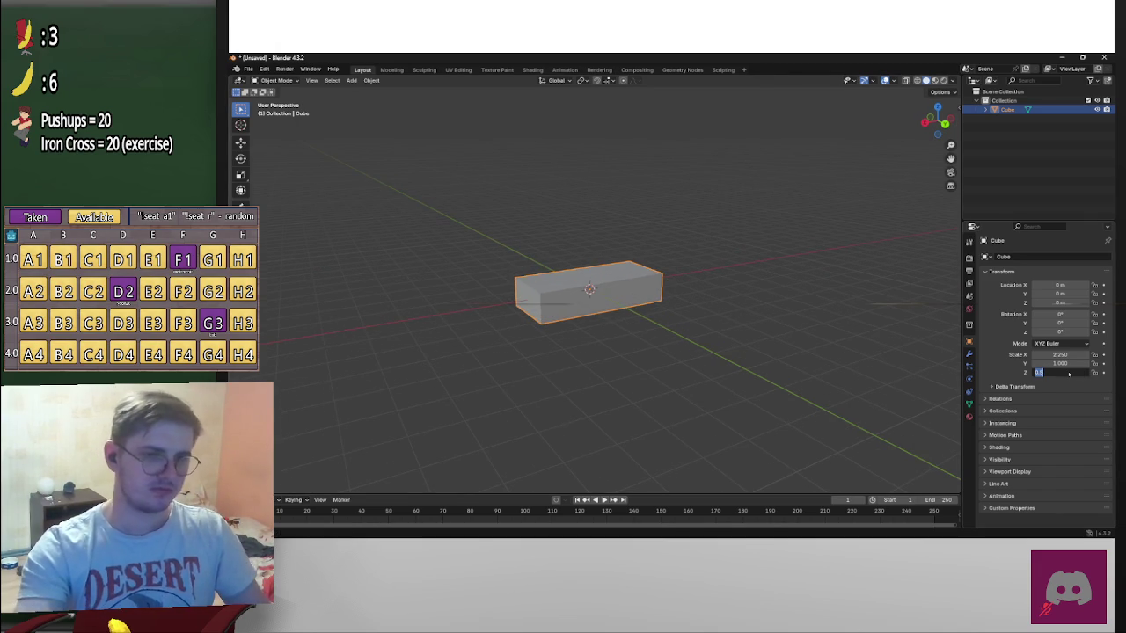
key(Return)
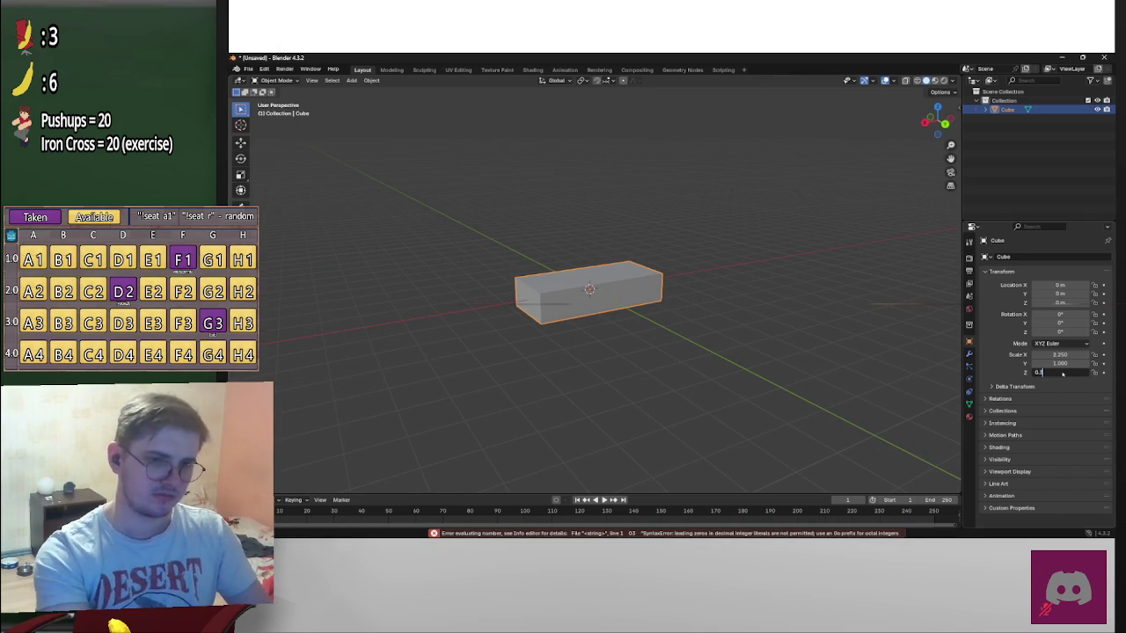
key(Return)
middle_drag(787, 294, 842, 279)
scroll(810, 279, up, 3)
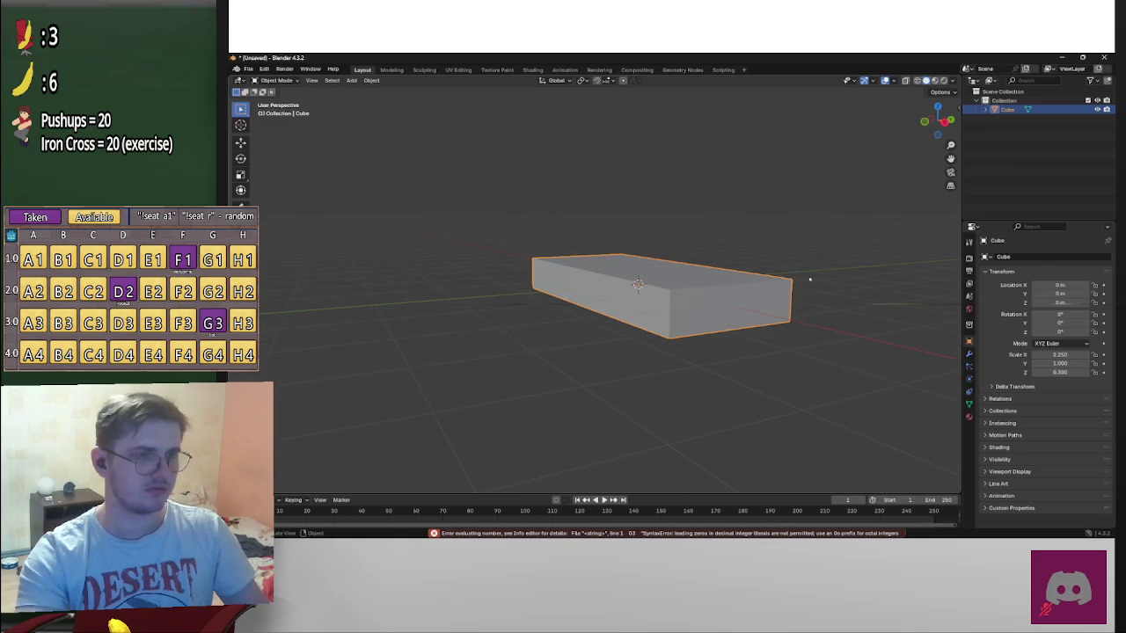
key(alt+Tab)
key(alt+Tab)
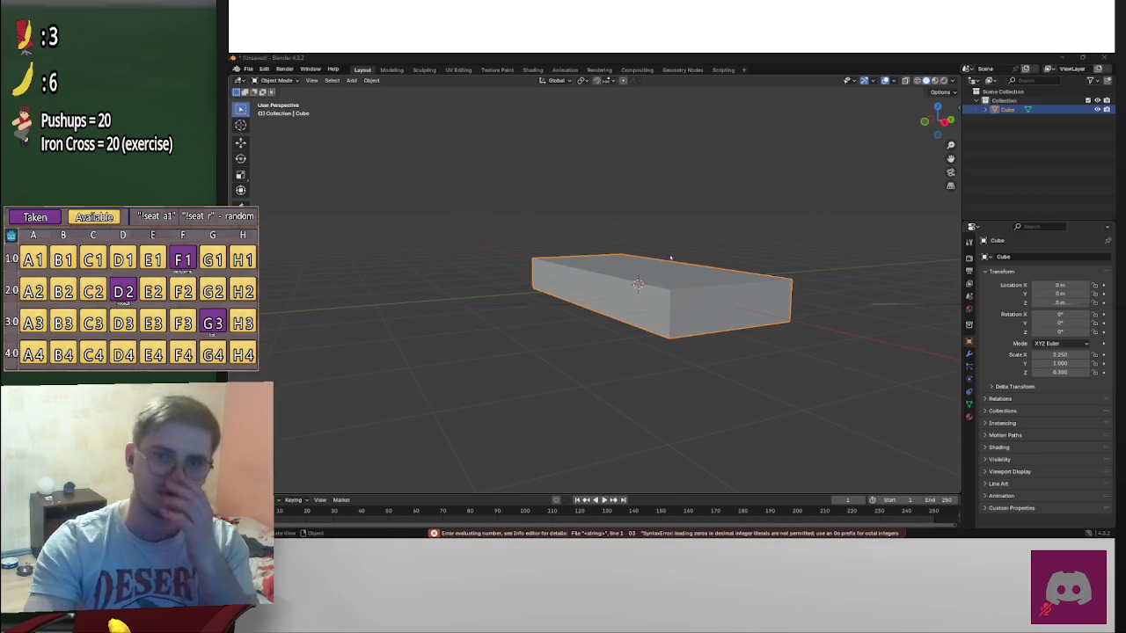
middle_drag(681, 255, 664, 254)
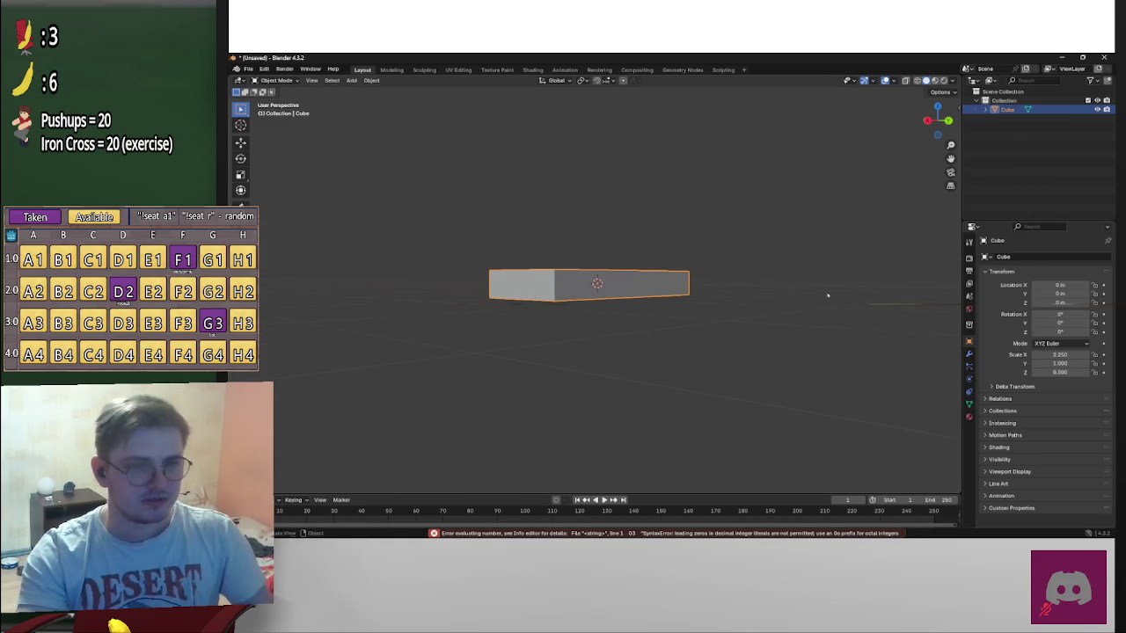
middle_drag(852, 318, 875, 316)
middle_drag(439, 247, 616, 291)
scroll(616, 290, up, 3)
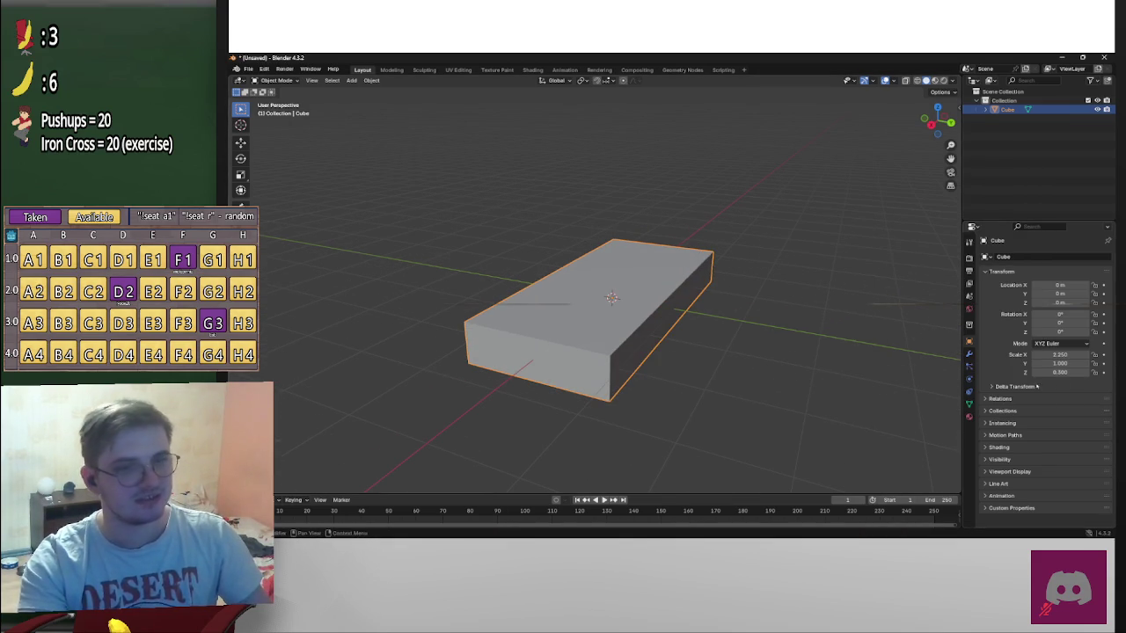
Commit a height scale of 0.25 and inspect the flat slab
click(1074, 372)
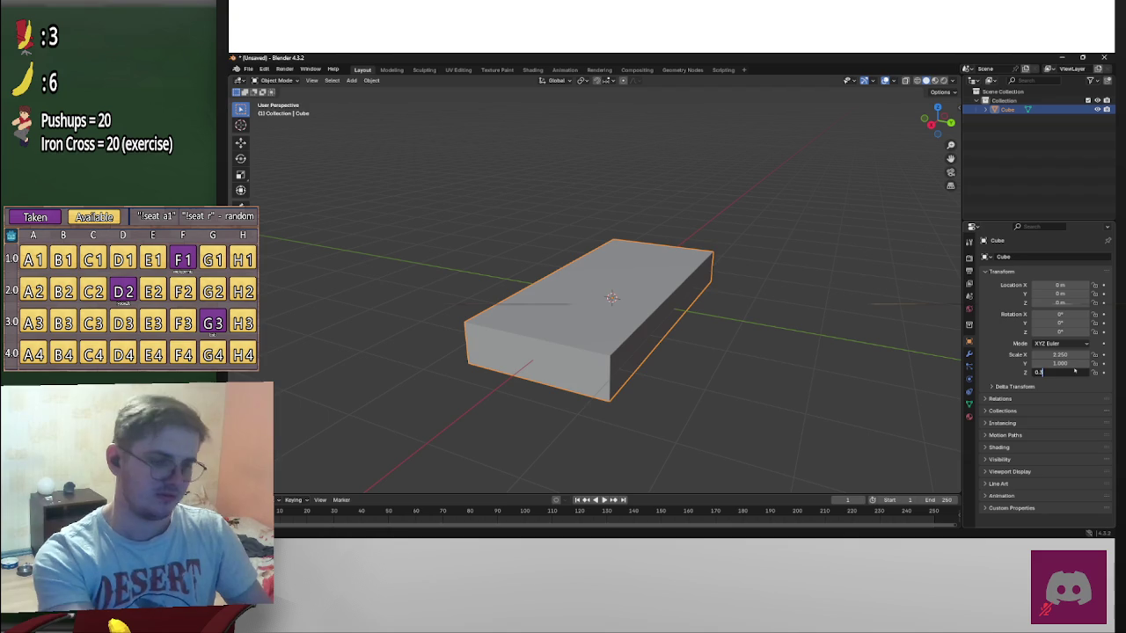
text(5)
key(Return)
middle_drag(940, 372, 711, 360)
scroll(712, 360, down, 3)
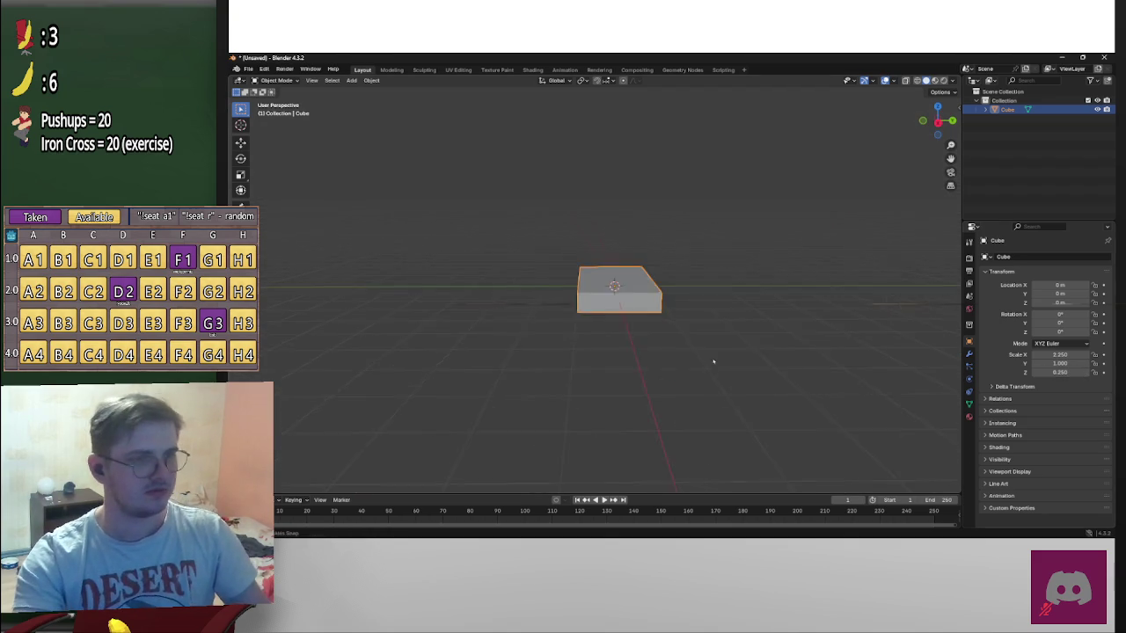
scroll(750, 370, up, 3)
middle_drag(879, 413, 773, 424)
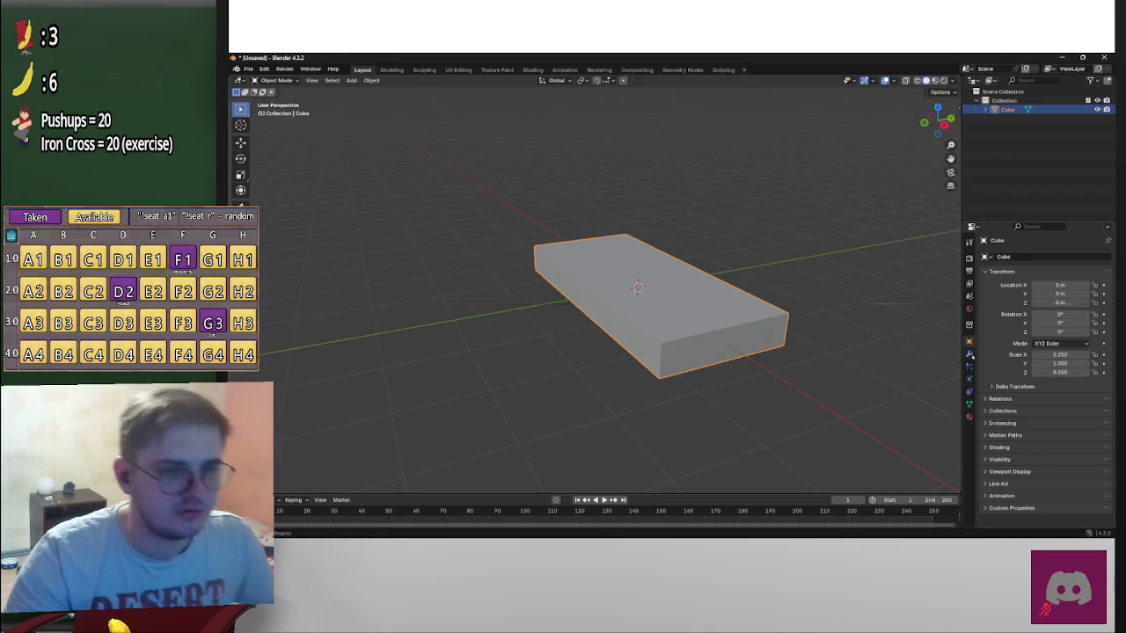
click(969, 353)
Add a Bevel modifier with 3 segments and widen its amount to 0.1 m
click(1053, 257)
mouse_move(1014, 254)
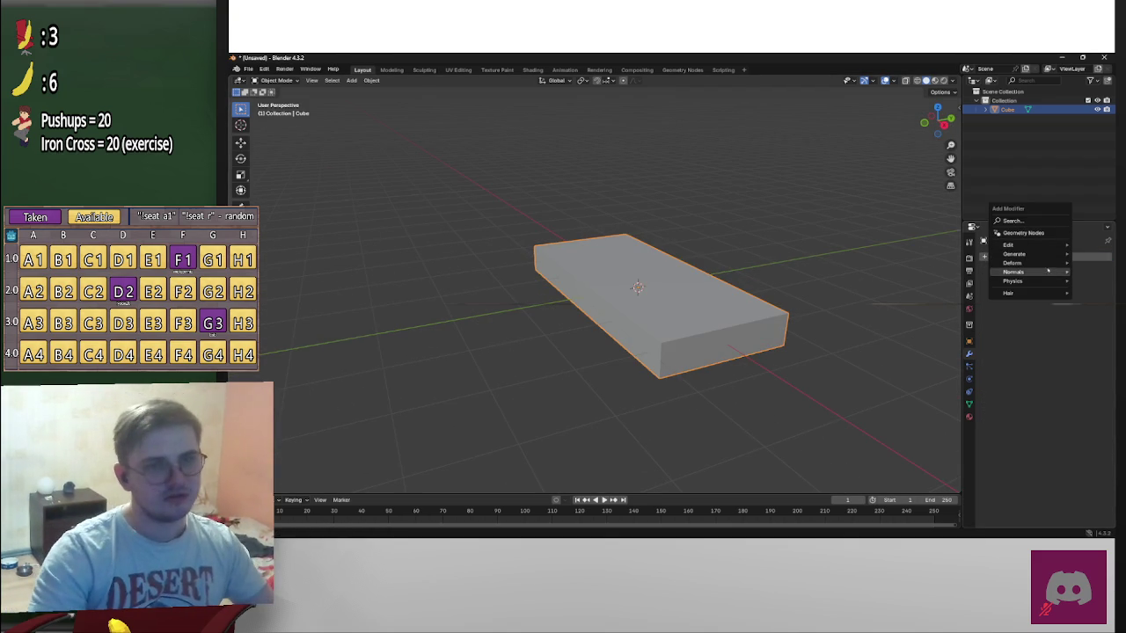
click(933, 263)
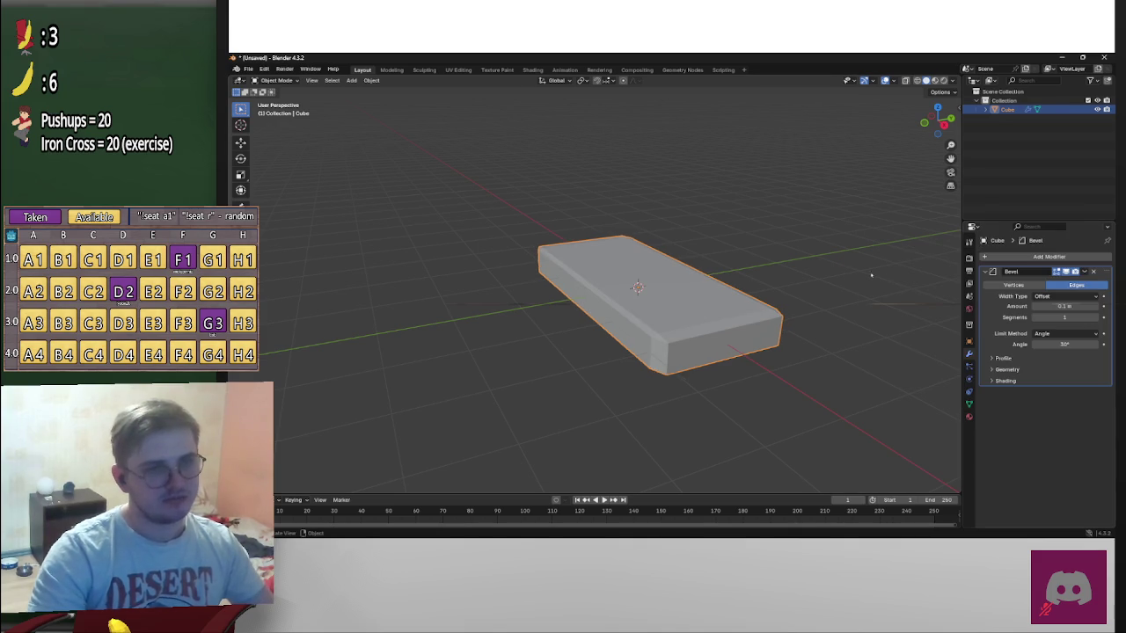
scroll(663, 281, up, 4)
scroll(663, 281, down, 1)
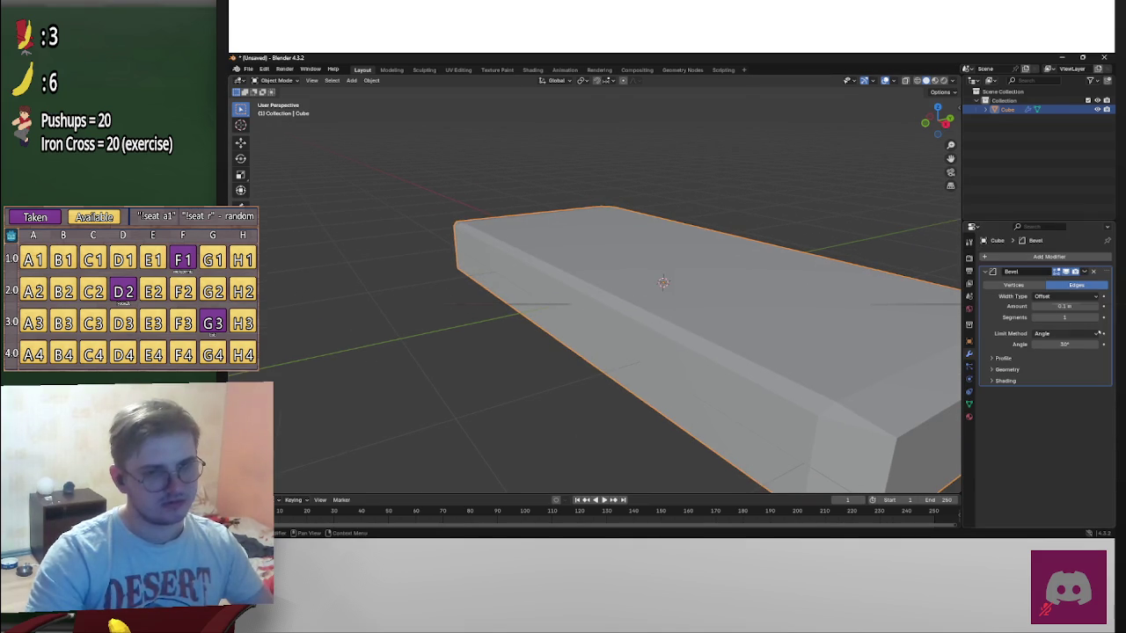
scroll(911, 320, down, 3)
mouse_move(1064, 306)
mouse_down()
mouse_move(364, 307)
mouse_move(1064, 306)
mouse_up()
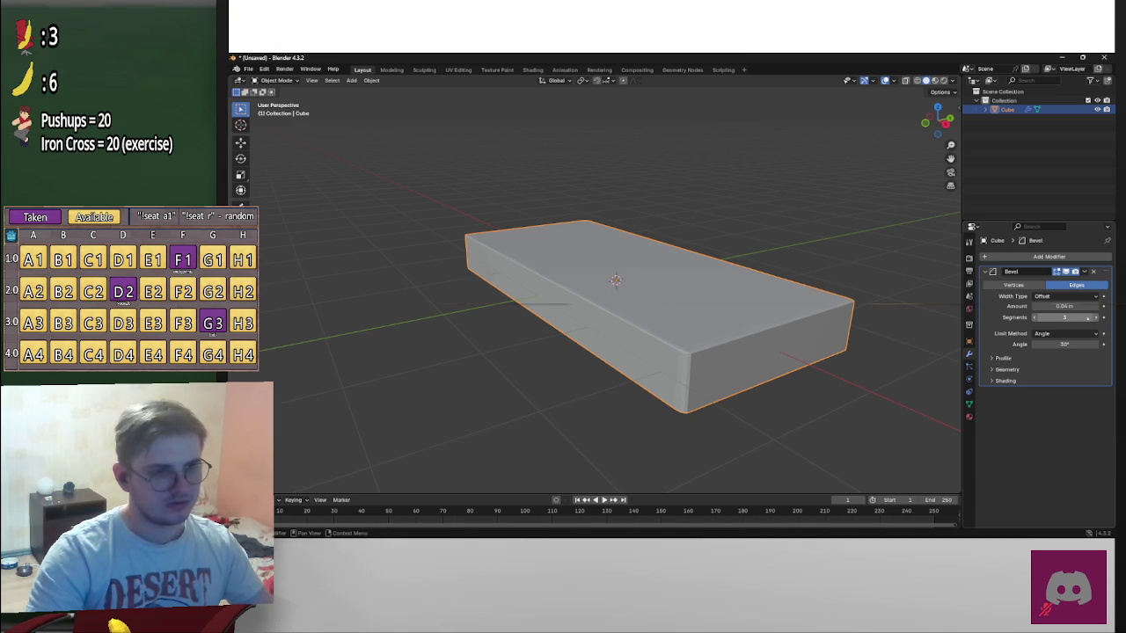
middle_drag(954, 312, 886, 309)
drag(1064, 306, 347, 309)
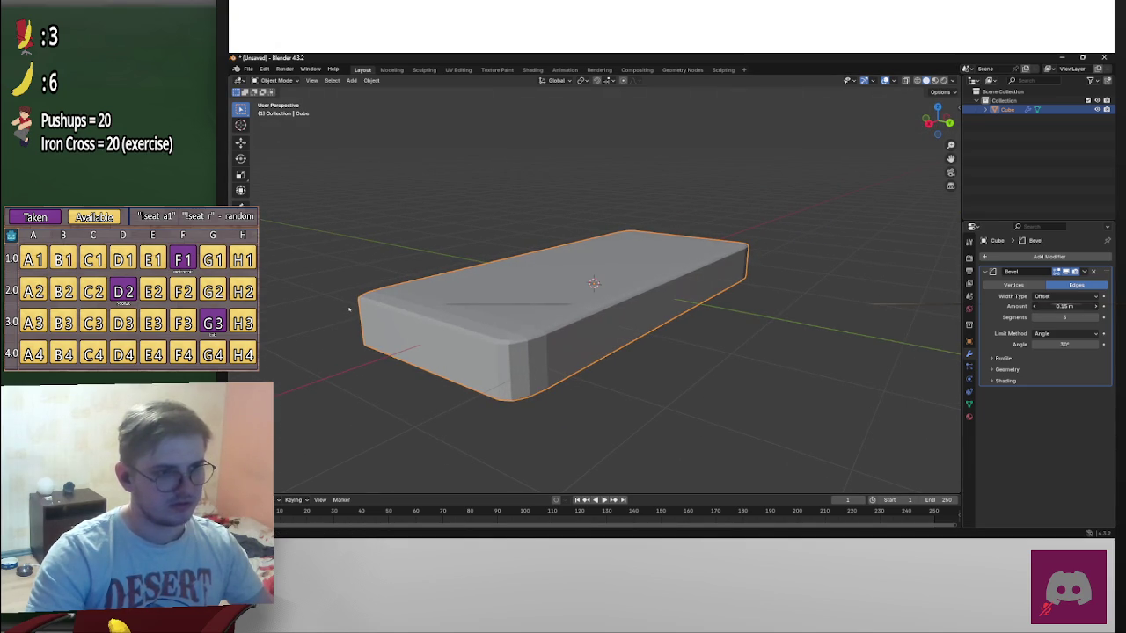
drag(348, 308, 802, 320)
click(802, 320)
mouse_move(804, 334)
middle_down()
mouse_move(814, 349)
mouse_move(841, 314)
mouse_move(888, 307)
middle_up()
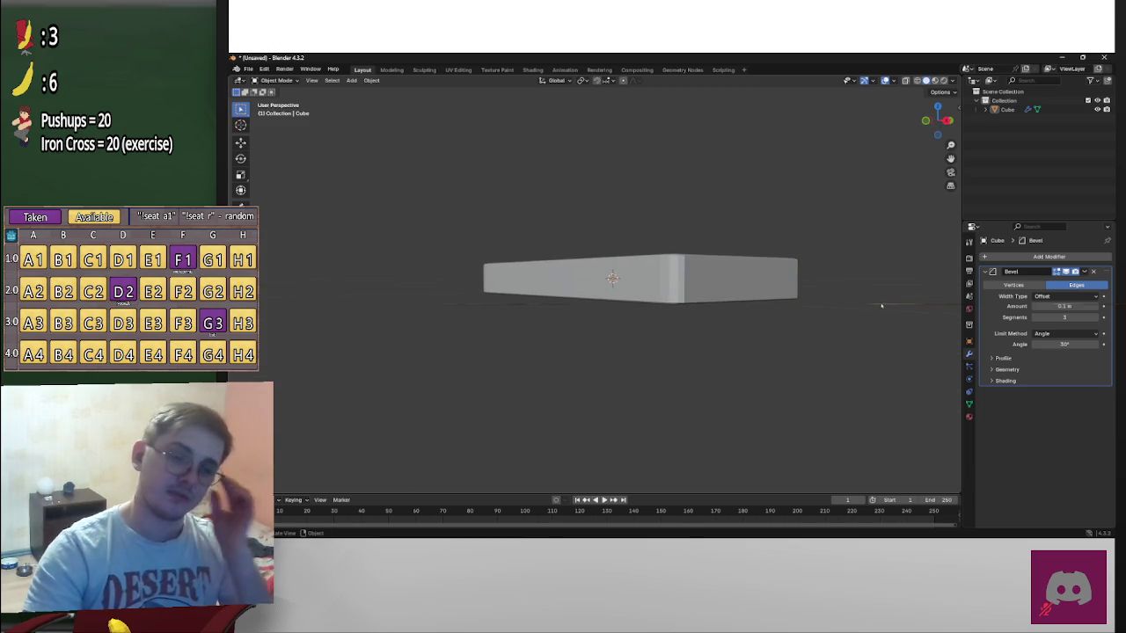
Rename the box to 'Mattress' in the Outliner
double_click(1007, 109)
text(Matra)
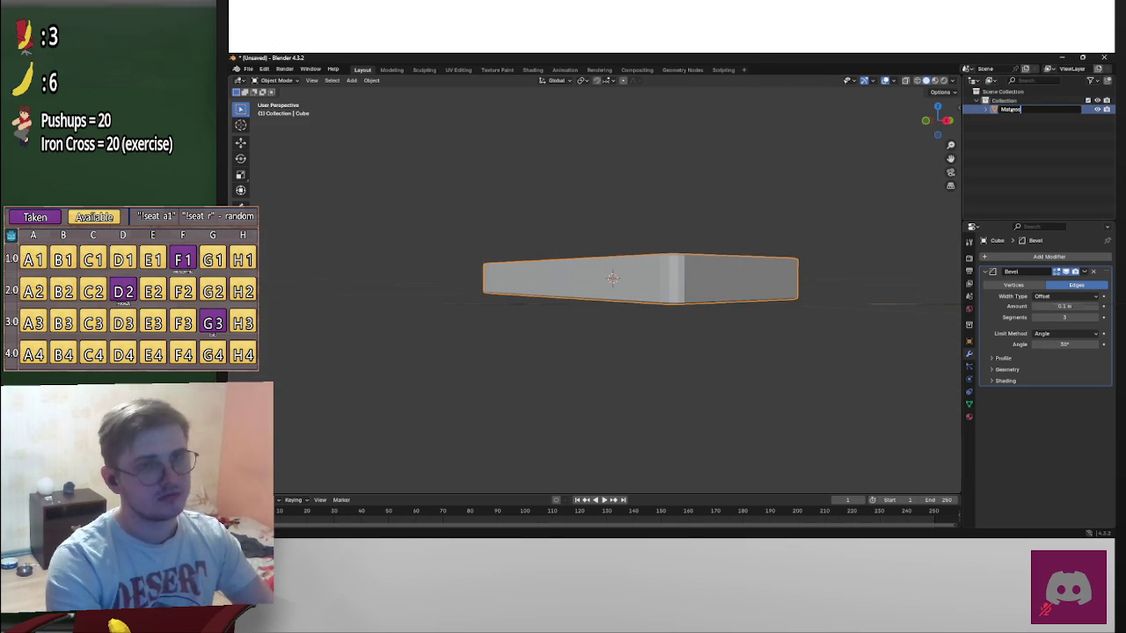
text(ss)
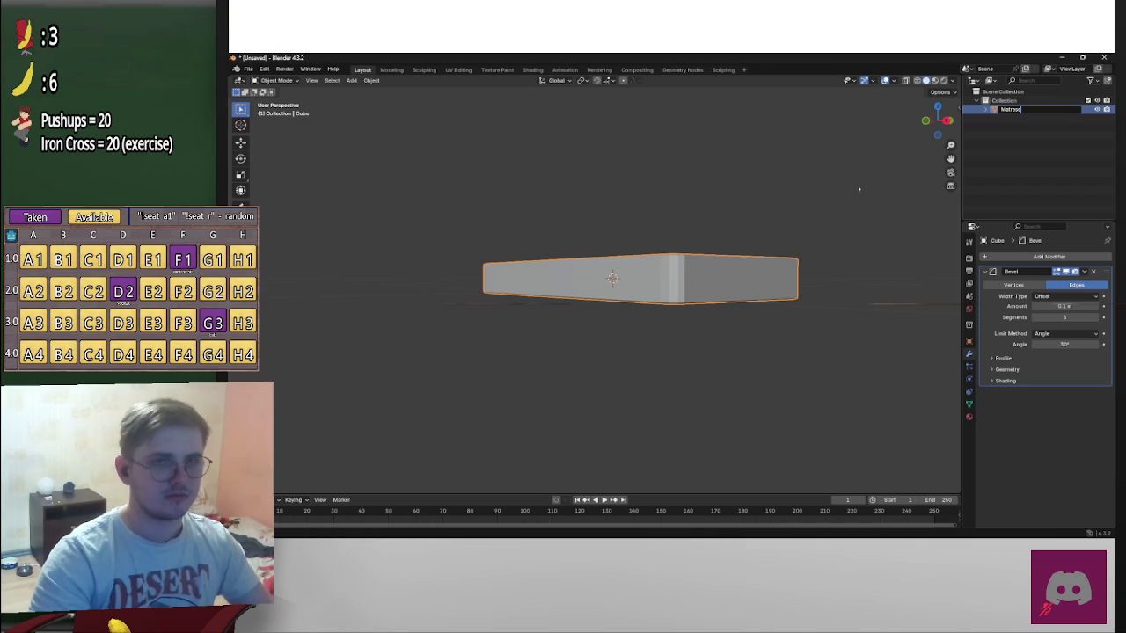
key(Return)
Deselect the mattress and add a new mesh cube to the scene
mouse_move(837, 202)
middle_down()
mouse_move(794, 249)
mouse_move(815, 237)
middle_up()
click(837, 216)
key(shift+a)
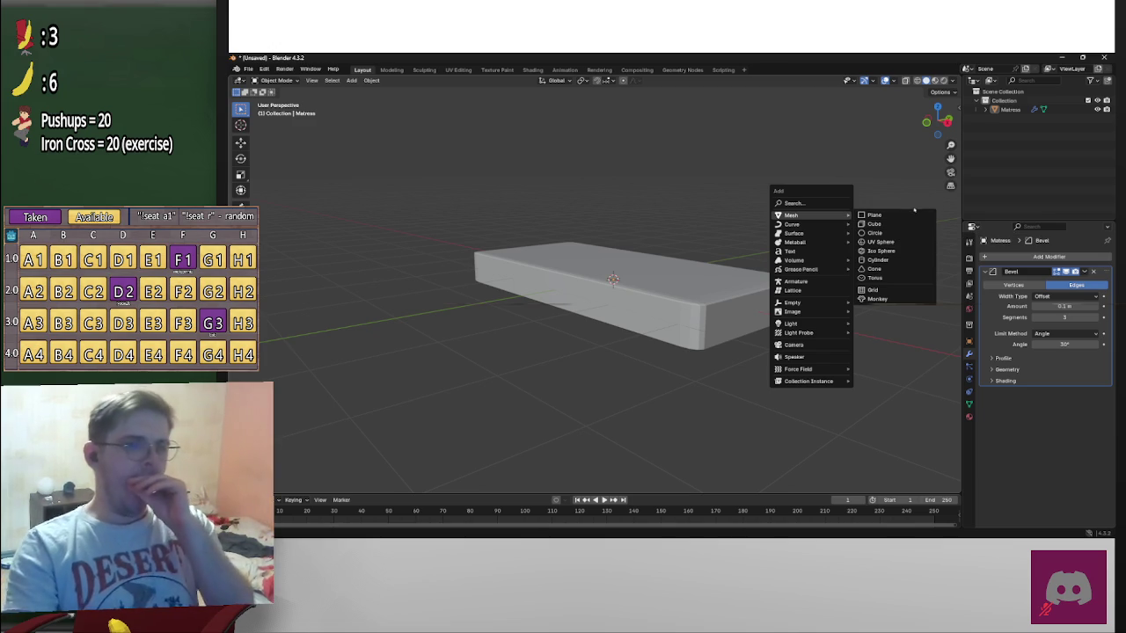
click(921, 223)
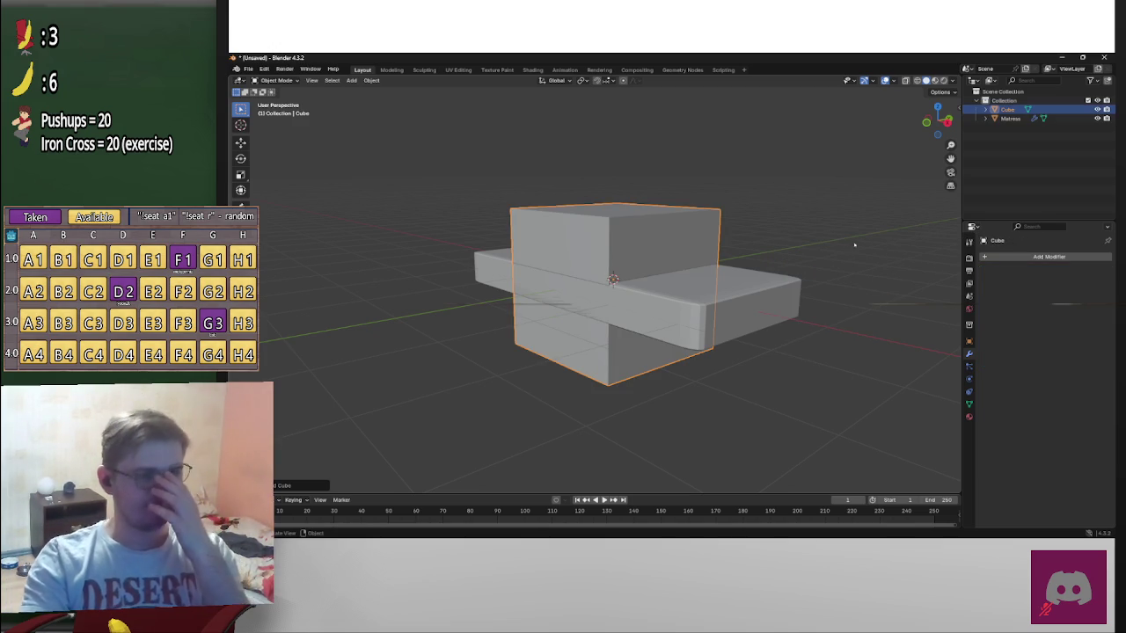
Set the new cube's X scale to 0.25, keeping Y at 1
click(970, 341)
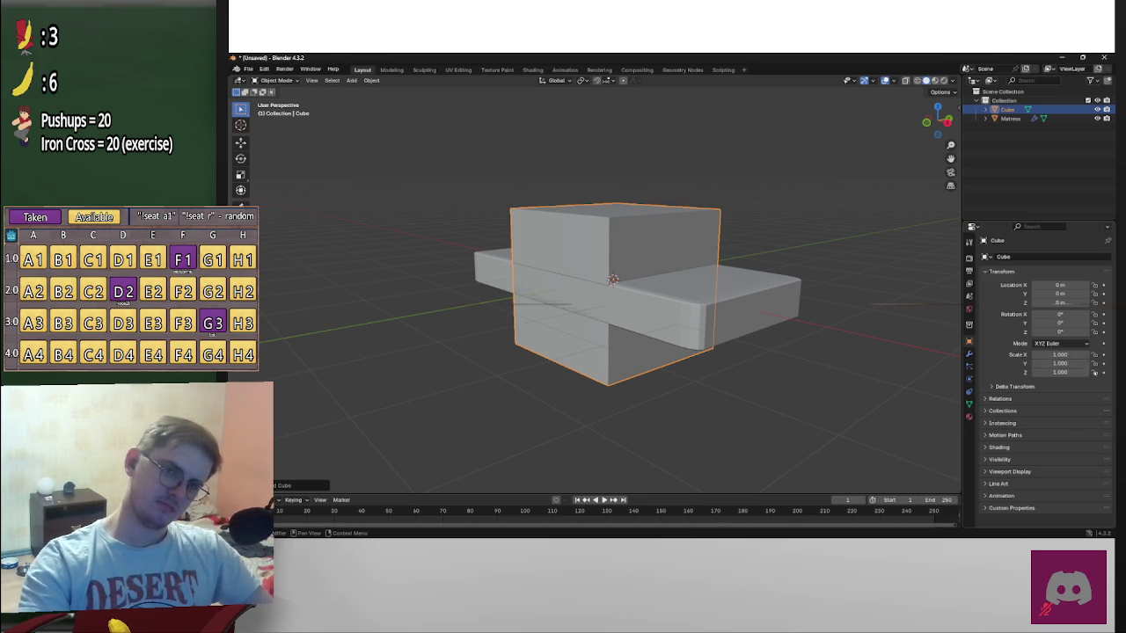
drag(1038, 354, 1069, 356)
click(1073, 356)
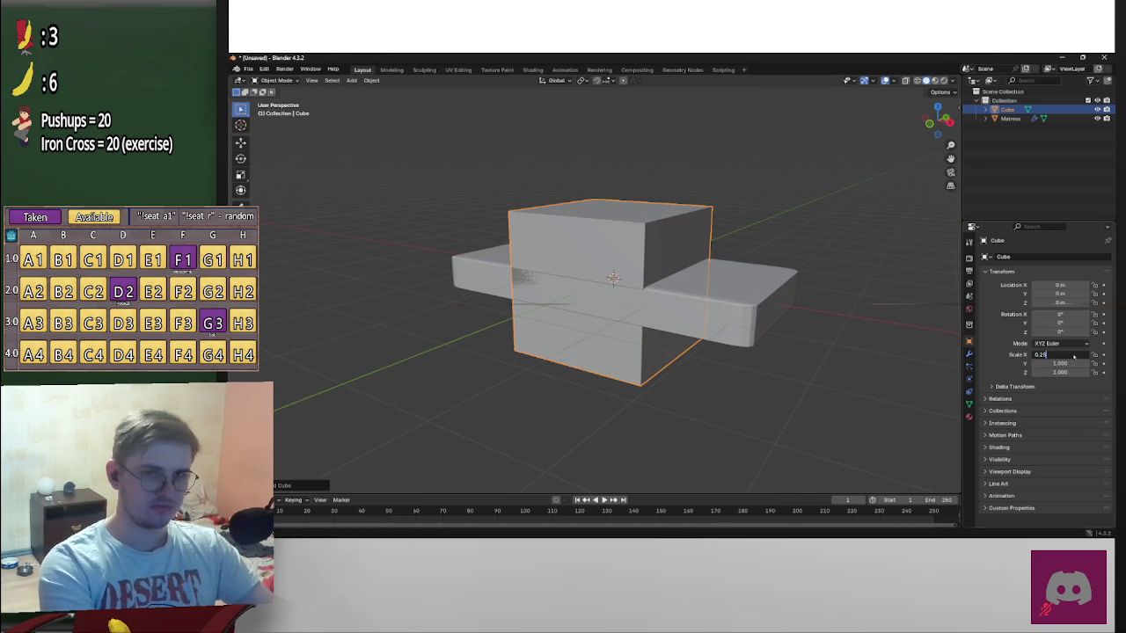
key(Return)
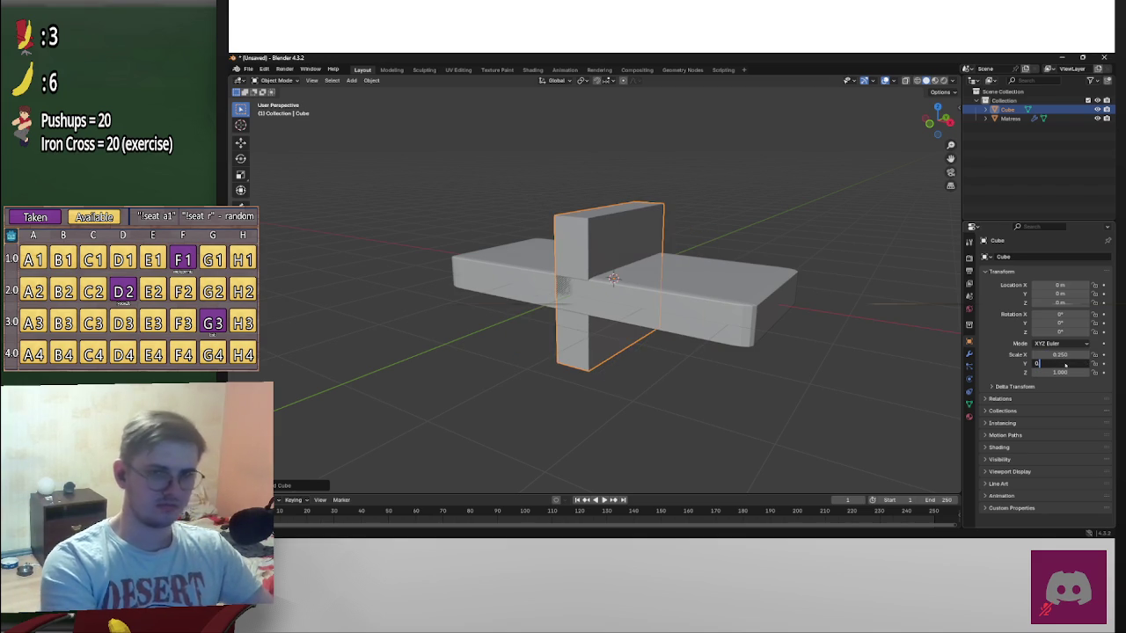
key(Return)
Set the cube's Z scale to 0.125, then 0.05, and view it in front orthographic
click(1070, 373)
text(0.125)
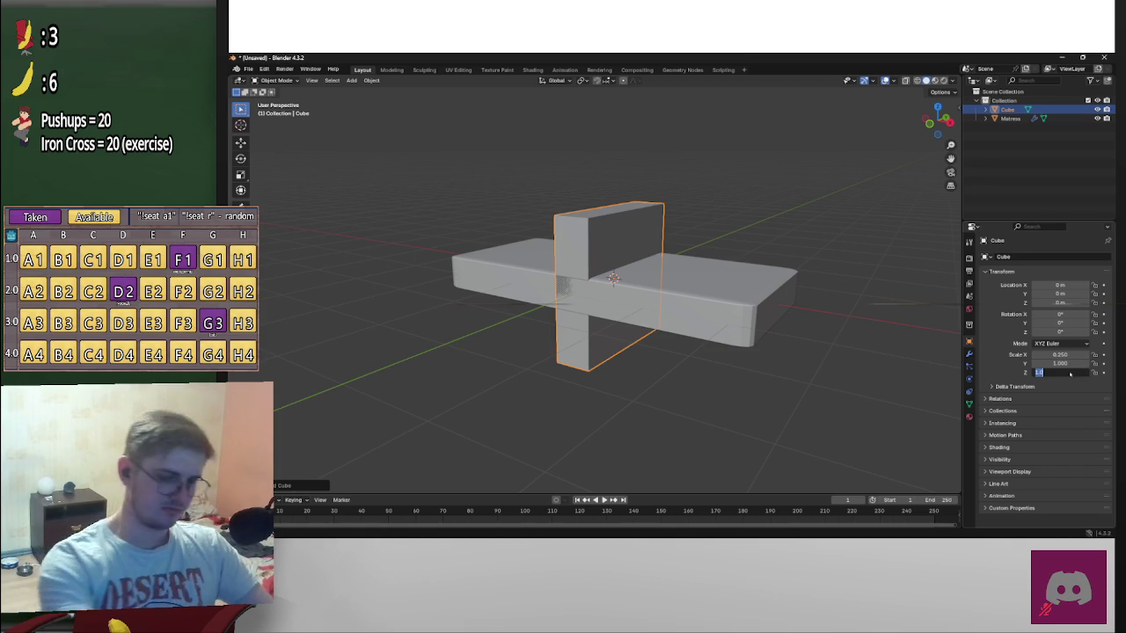
key(Return)
mouse_move(757, 290)
middle_down()
mouse_move(791, 259)
mouse_move(818, 290)
middle_up()
scroll(792, 260, up, 3)
click(1066, 372)
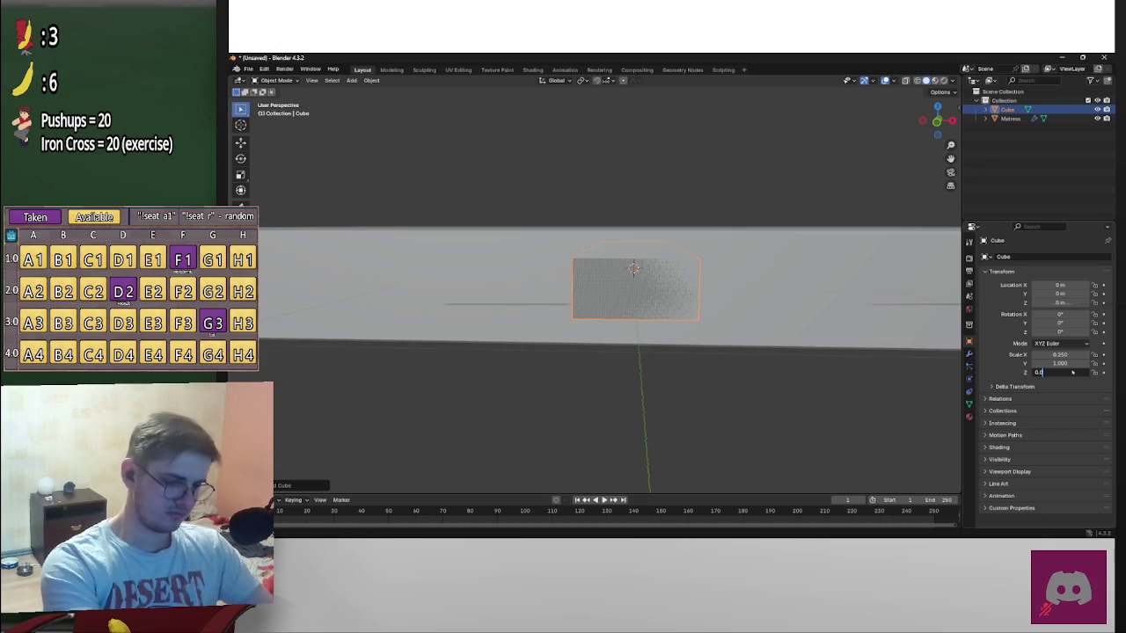
text(5)
key(Return)
scroll(815, 326, down, 3)
click(937, 119)
scroll(788, 216, up, 4)
click(1074, 355)
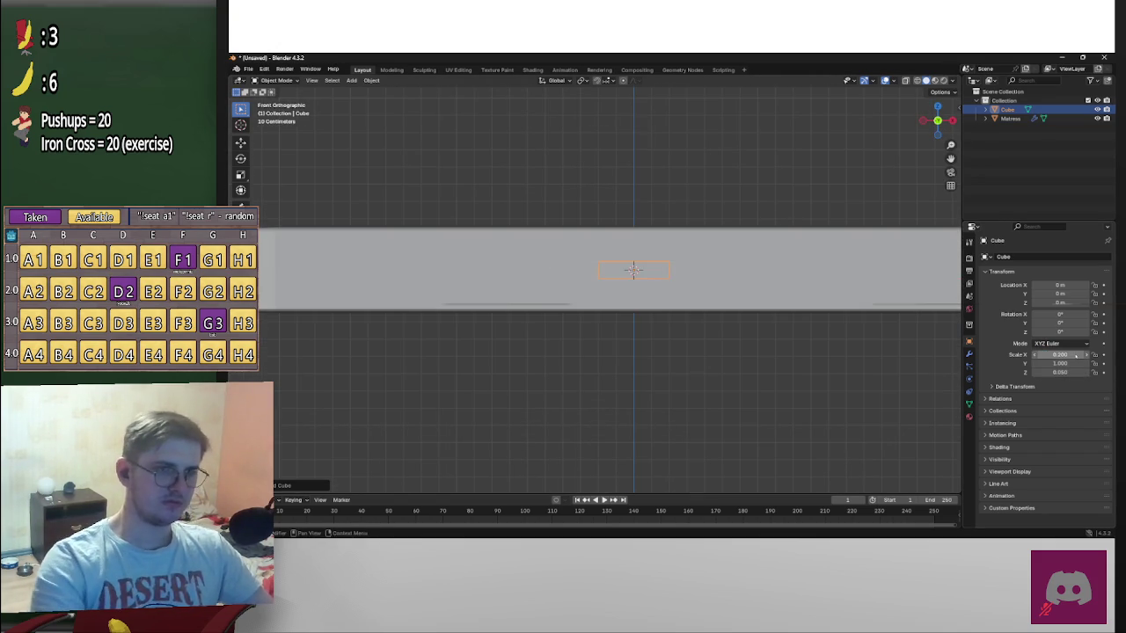
Commit the slat's 0.2 X scale and drop it just below the mattress
key(Return)
key(g)
key(y)
key(z)
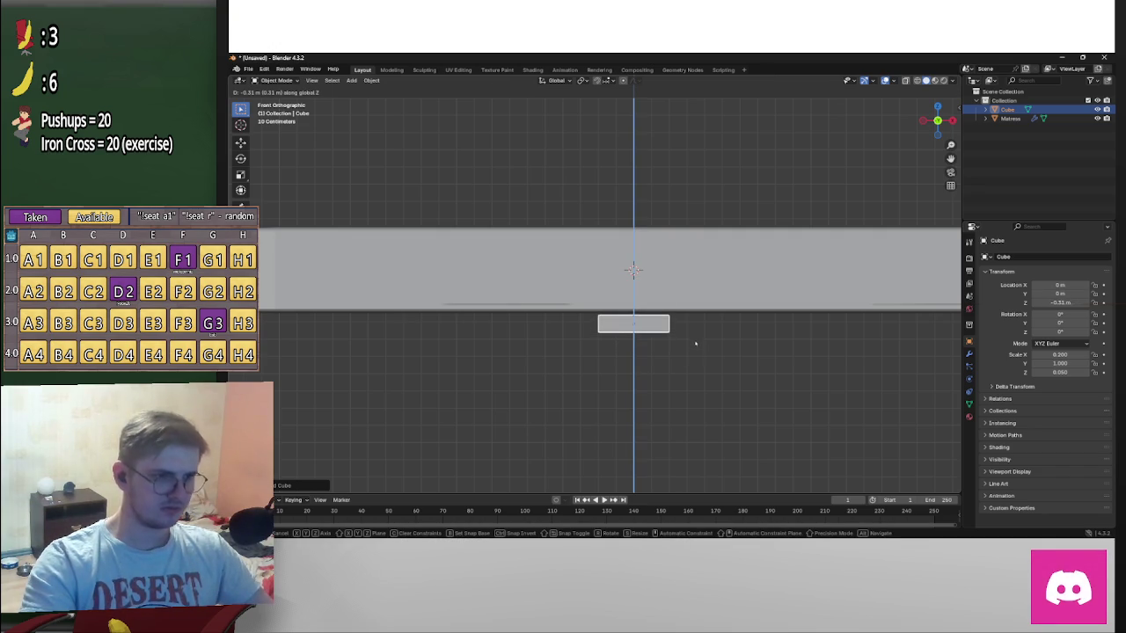
click(698, 326)
Add an Array modifier to the slat
scroll(698, 326, down, 3)
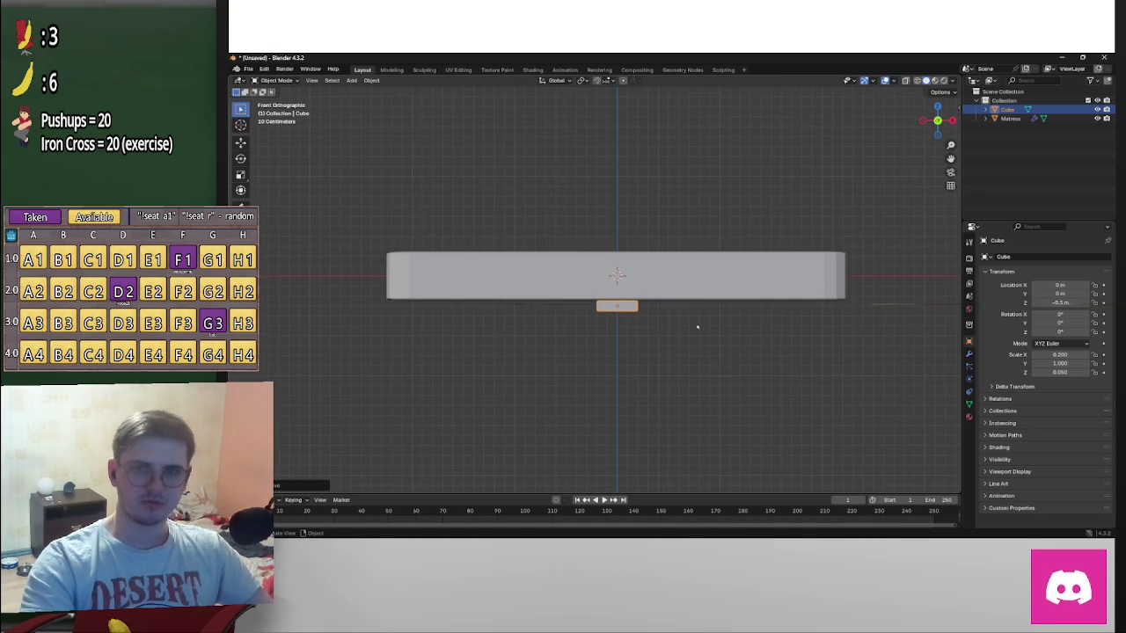
scroll(697, 326, down, 1)
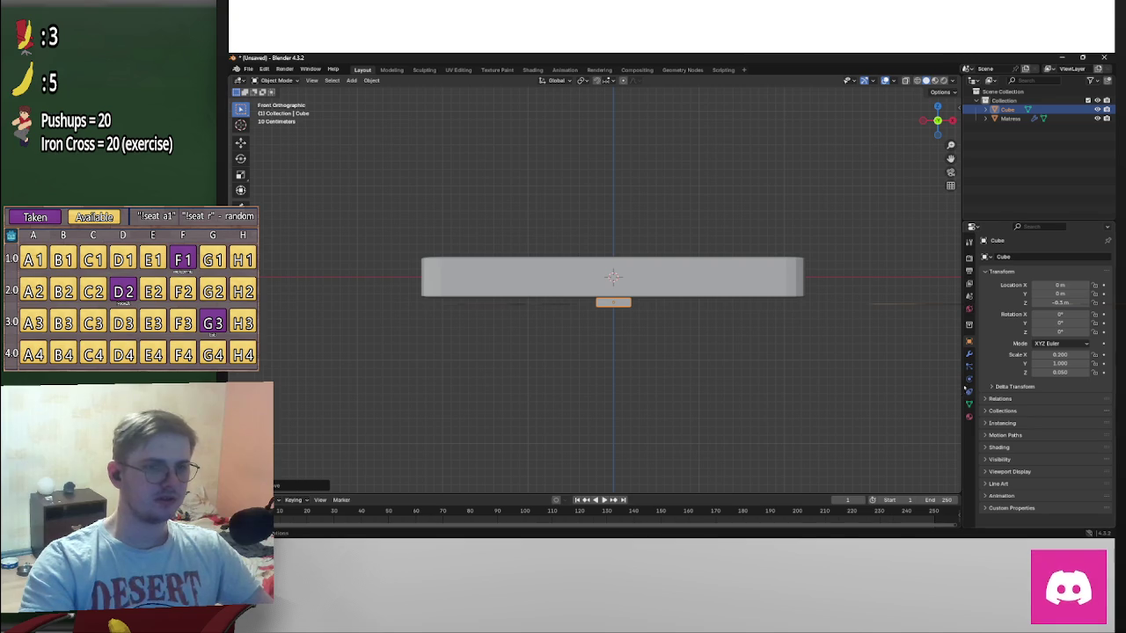
click(969, 353)
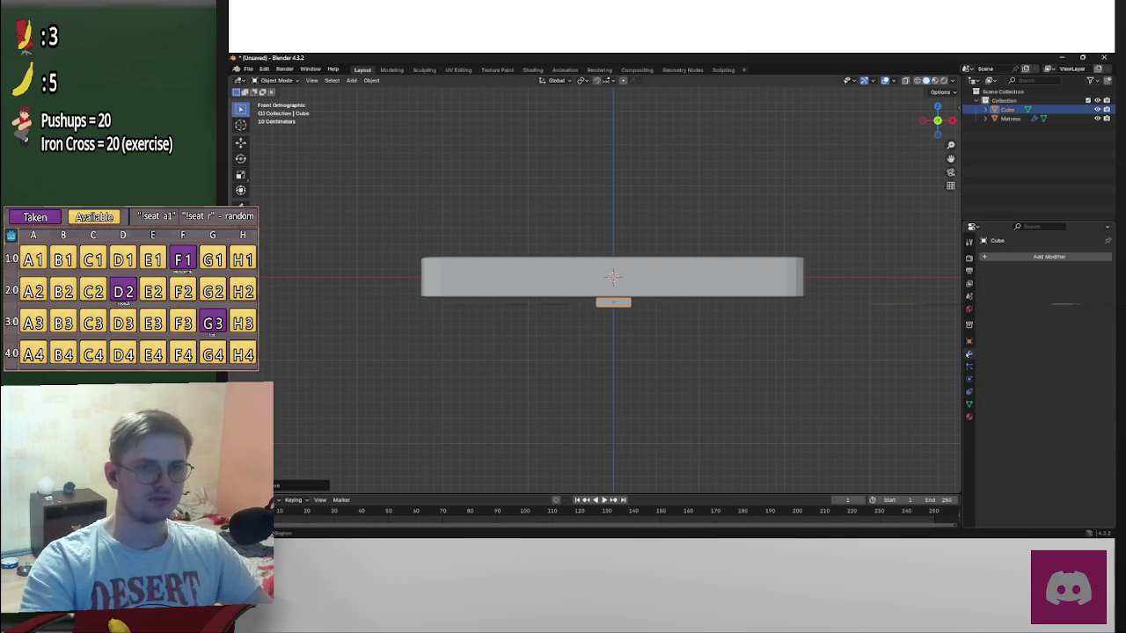
click(1028, 256)
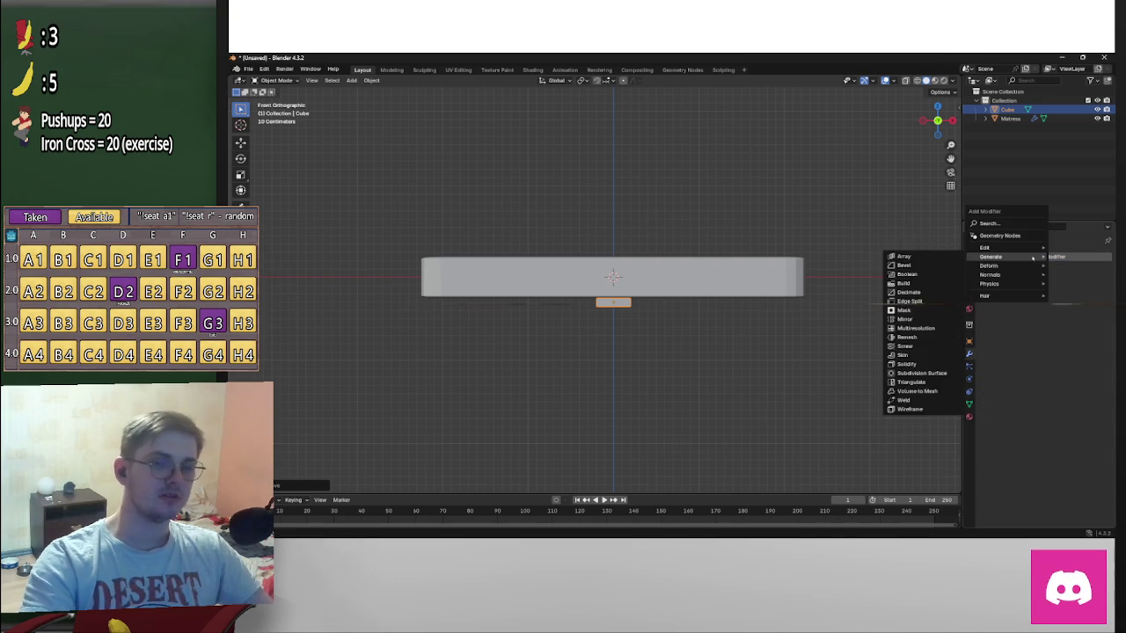
click(937, 259)
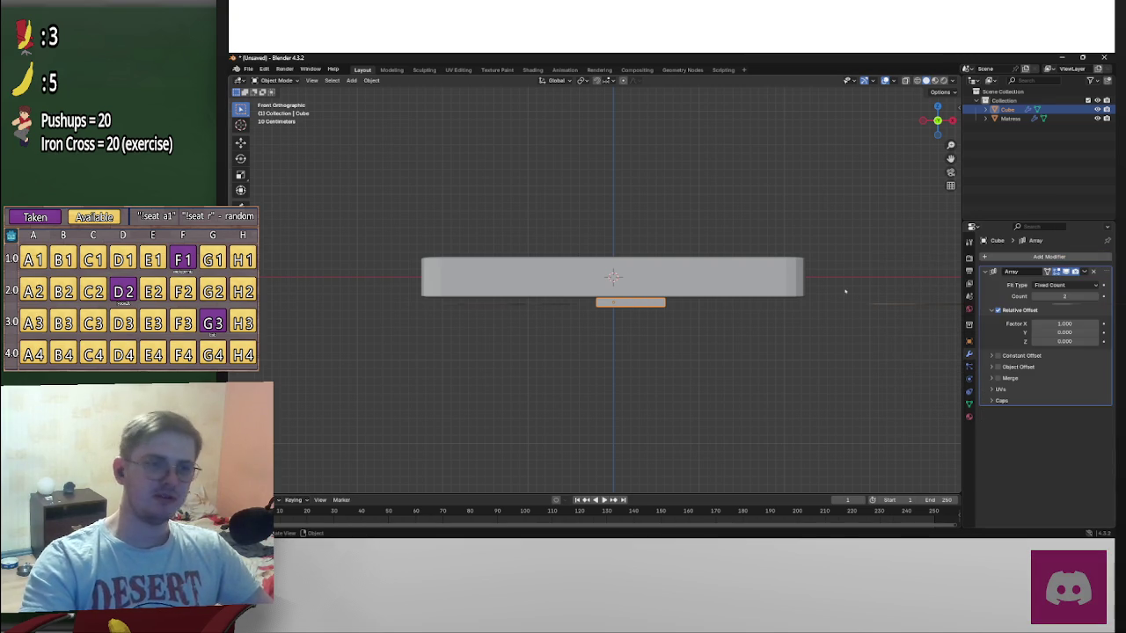
Raise the Array modifier's count by three copies
scroll(850, 327, up, 3)
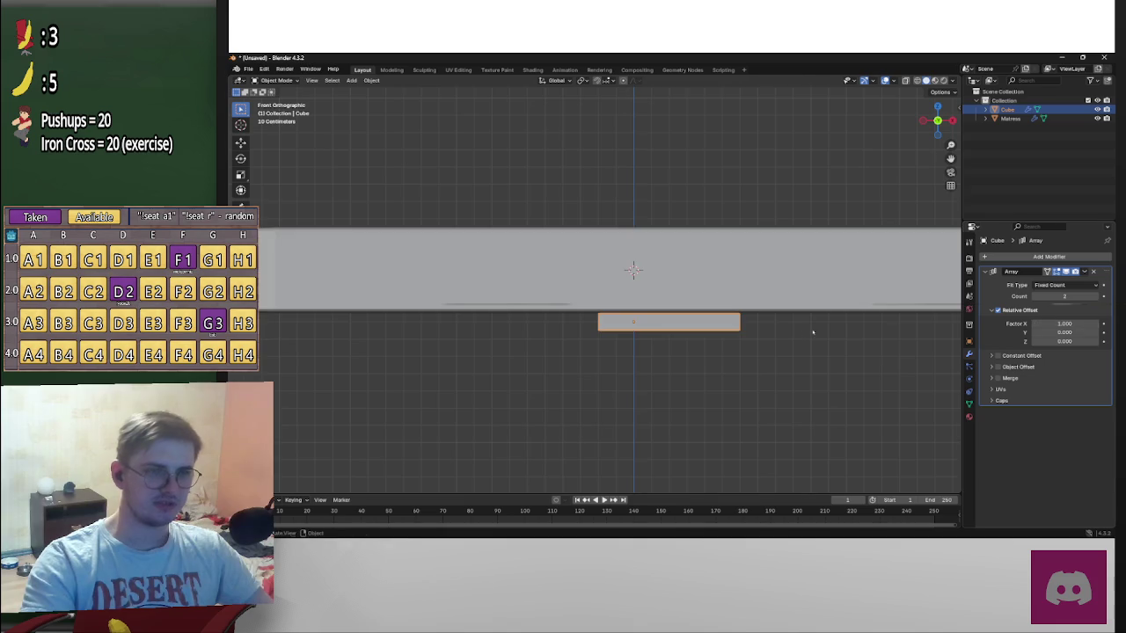
scroll(897, 337, down, 3)
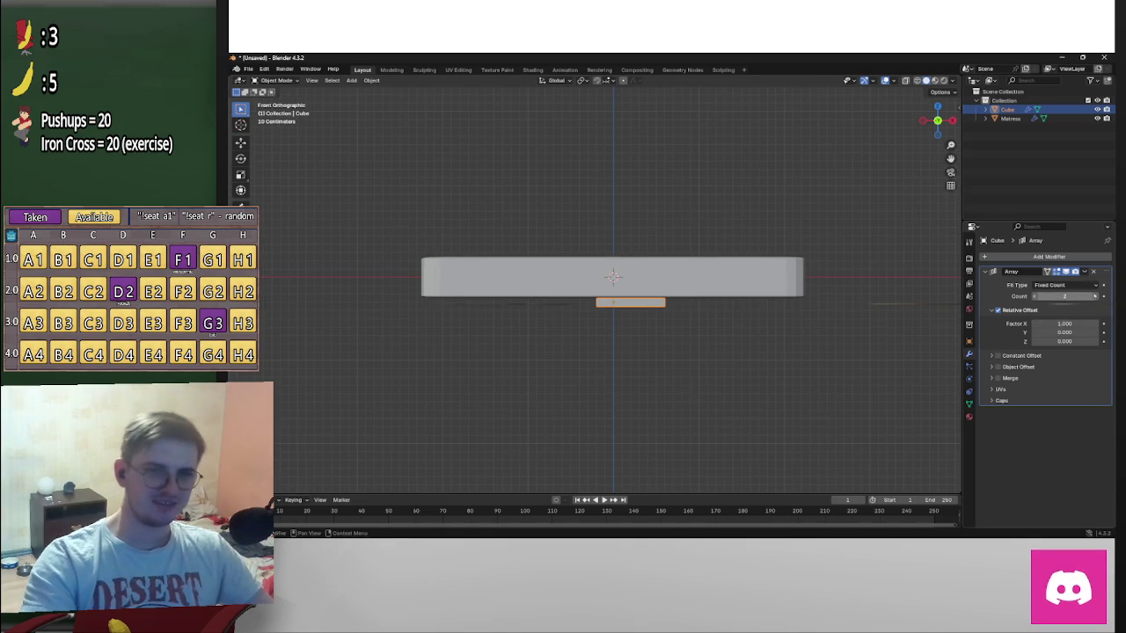
click(1095, 296)
click(1095, 296)
click(1095, 296)
click(1095, 296)
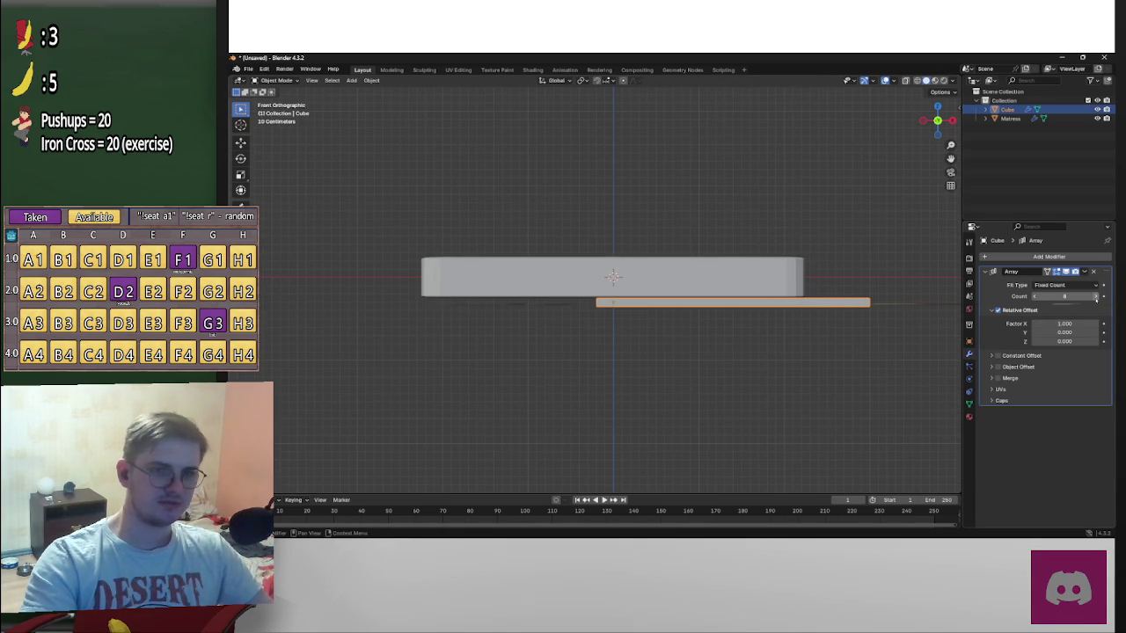
Set the array's relative offset X to 2 and its count to 5
click(1071, 324)
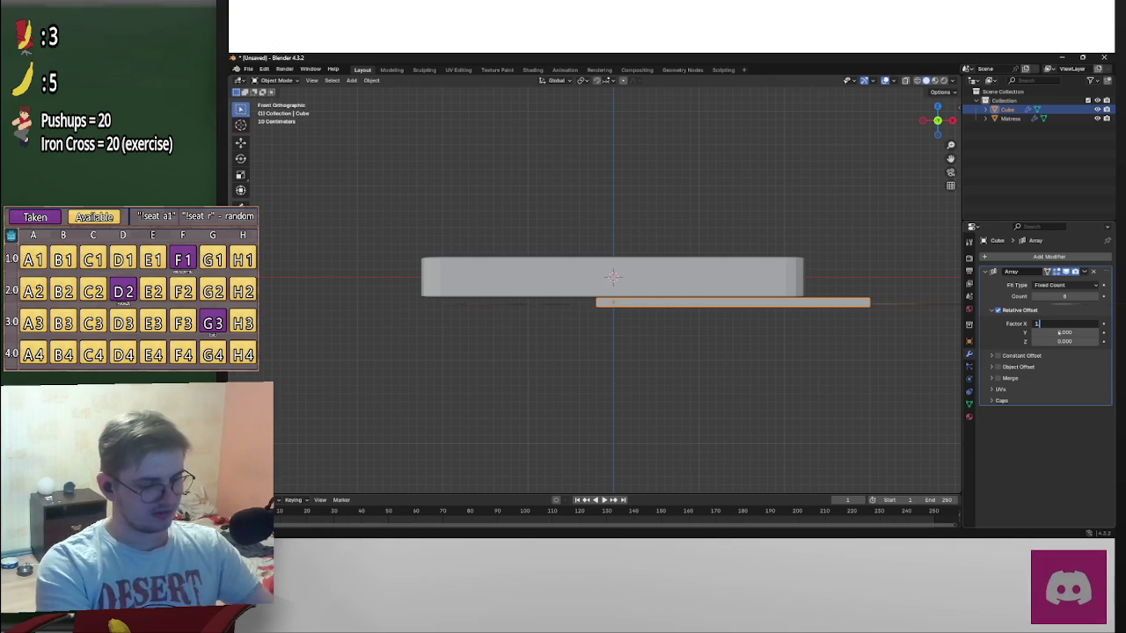
text(2)
key(Return)
scroll(594, 288, down, 1)
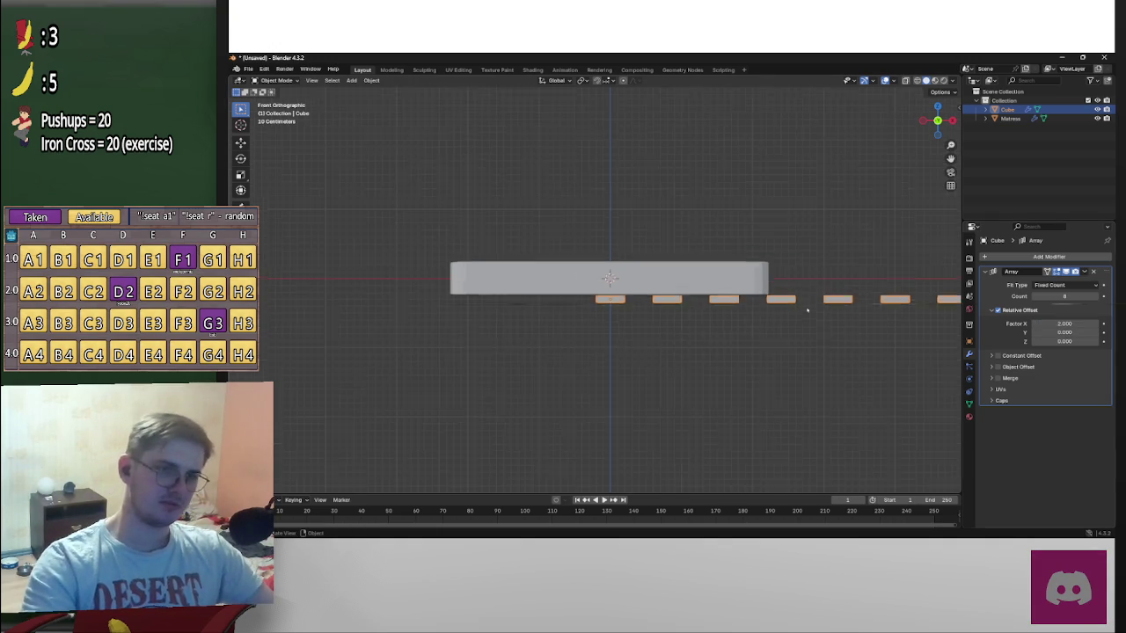
scroll(594, 289, down, 2)
scroll(594, 288, down, 1)
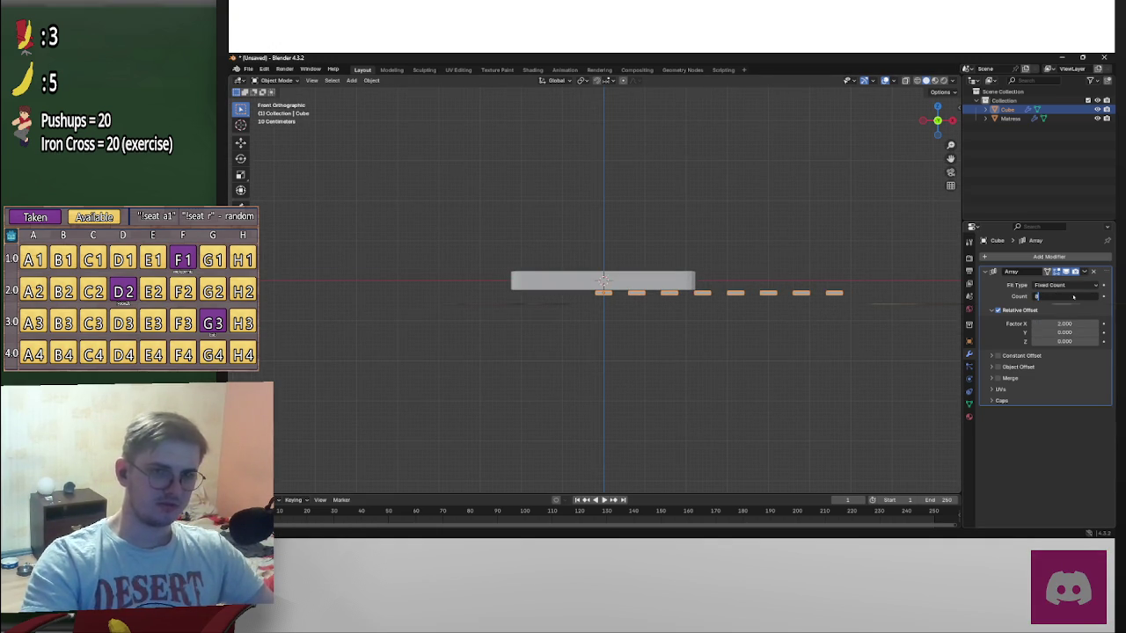
key(BackSpace)
text(5)
key(Return)
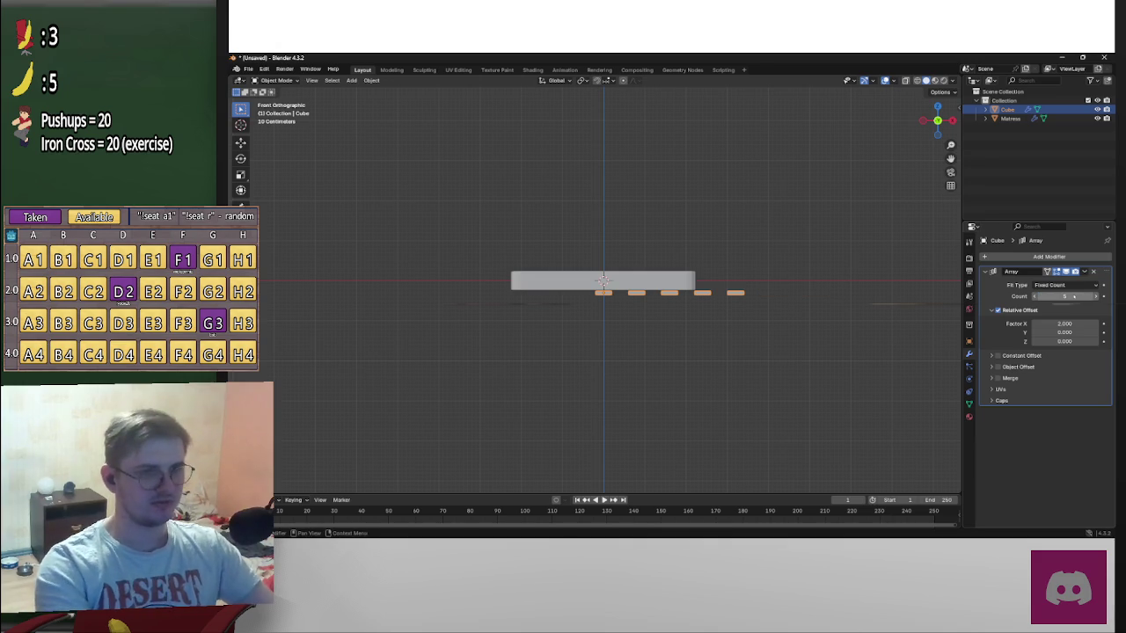
Increase the slat array count to six
scroll(695, 330, up, 4)
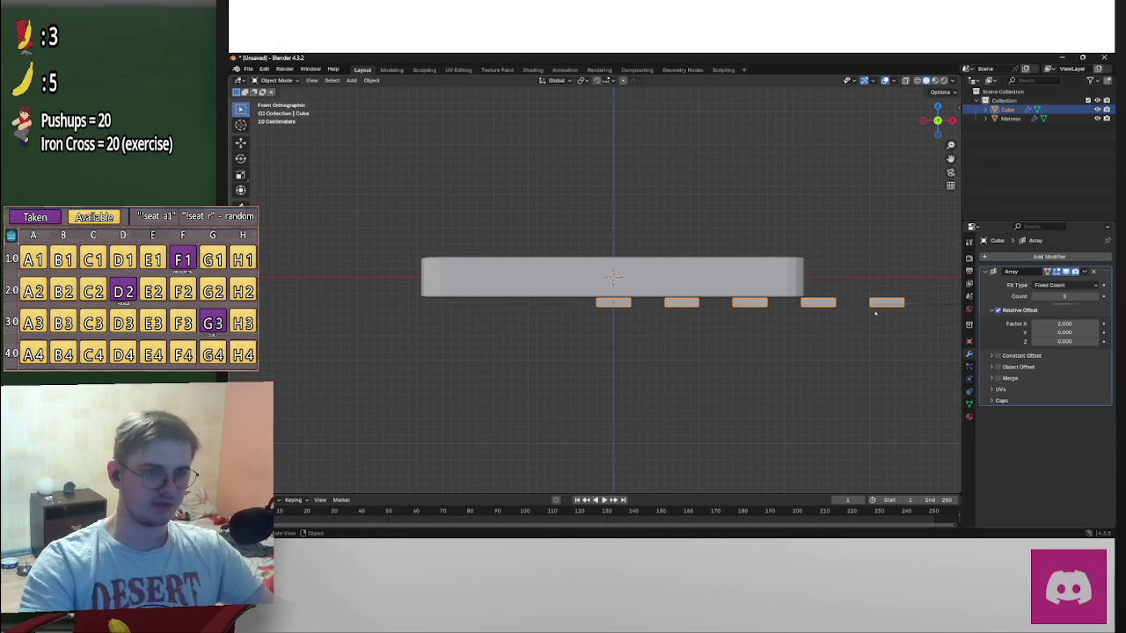
key(g)
key(x)
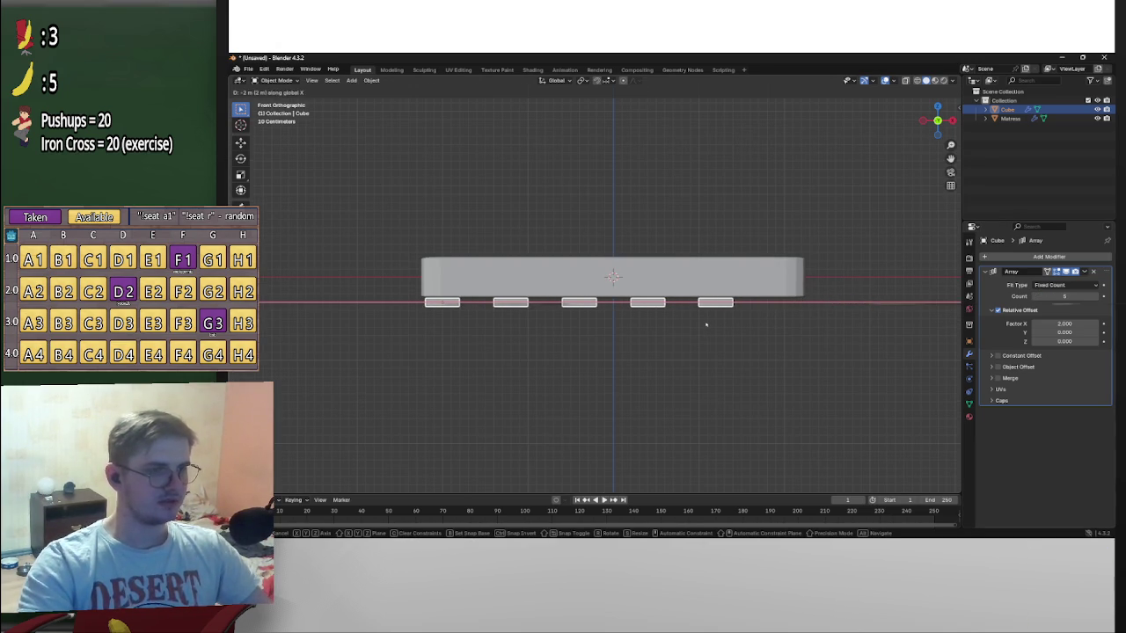
key(Escape)
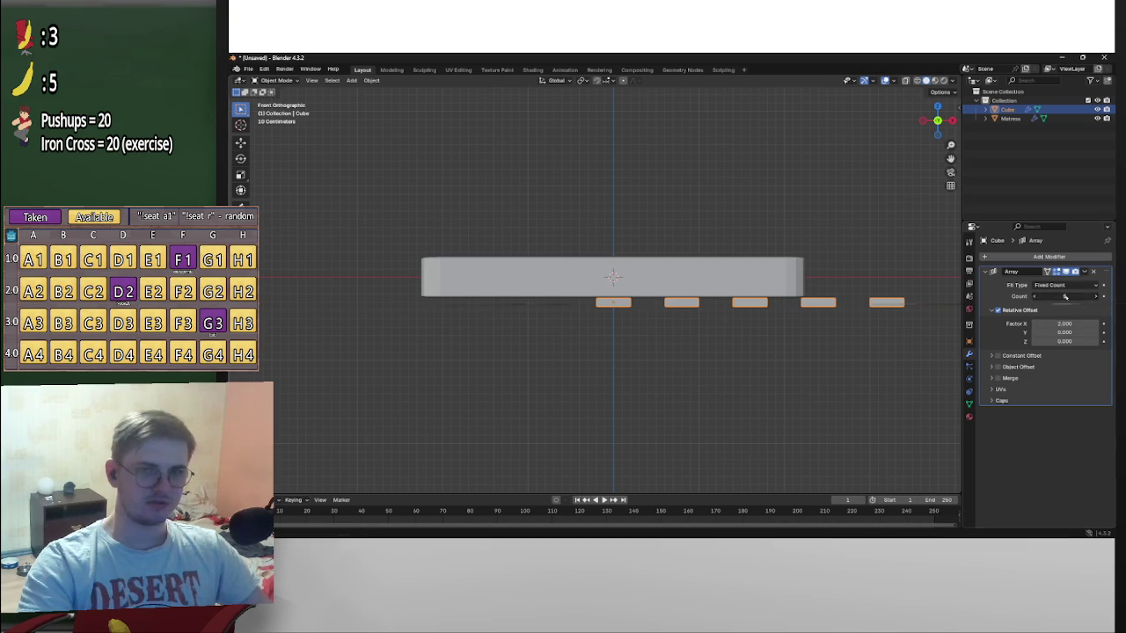
drag(1065, 297, 1086, 297)
scroll(820, 259, down, 1)
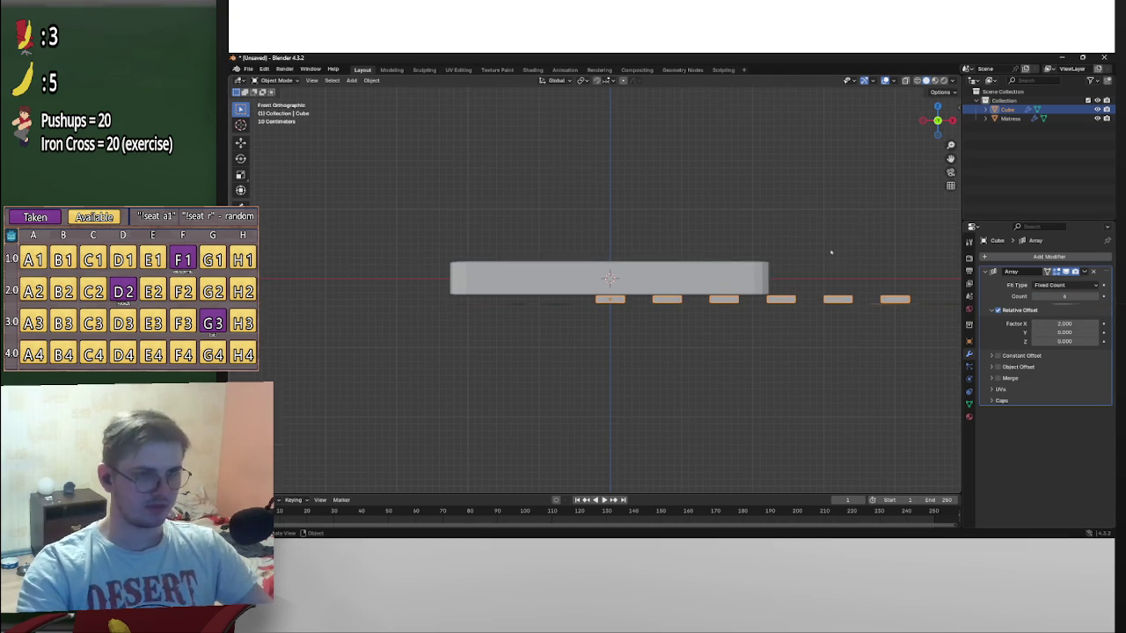
click(938, 121)
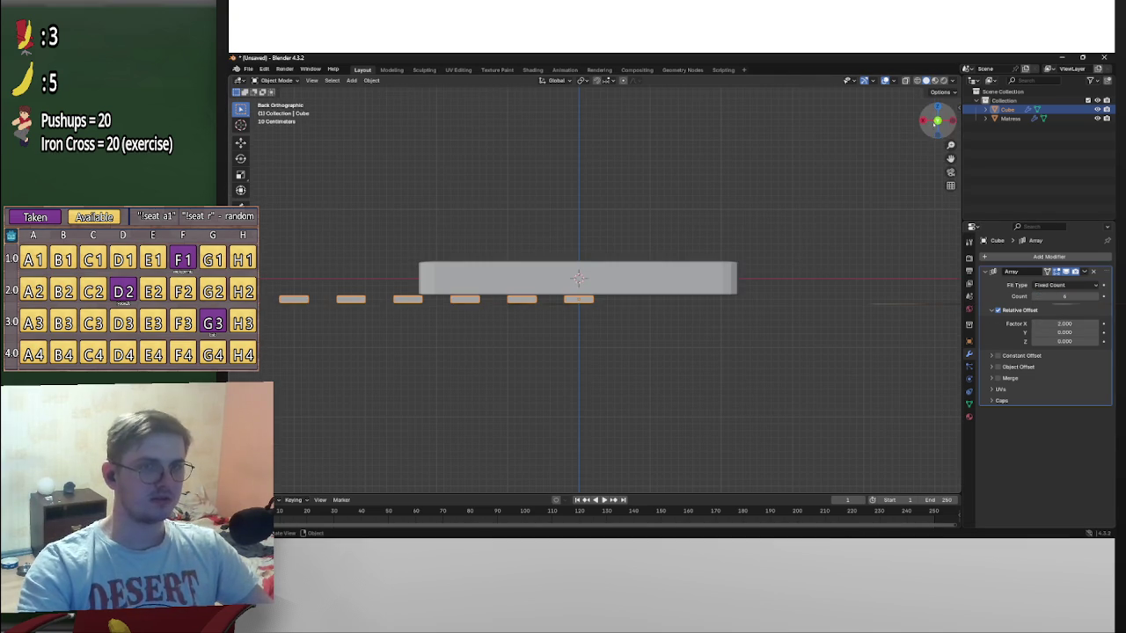
click(938, 120)
Slide the slat array along the X axis under the mattress
key(g)
key(y)
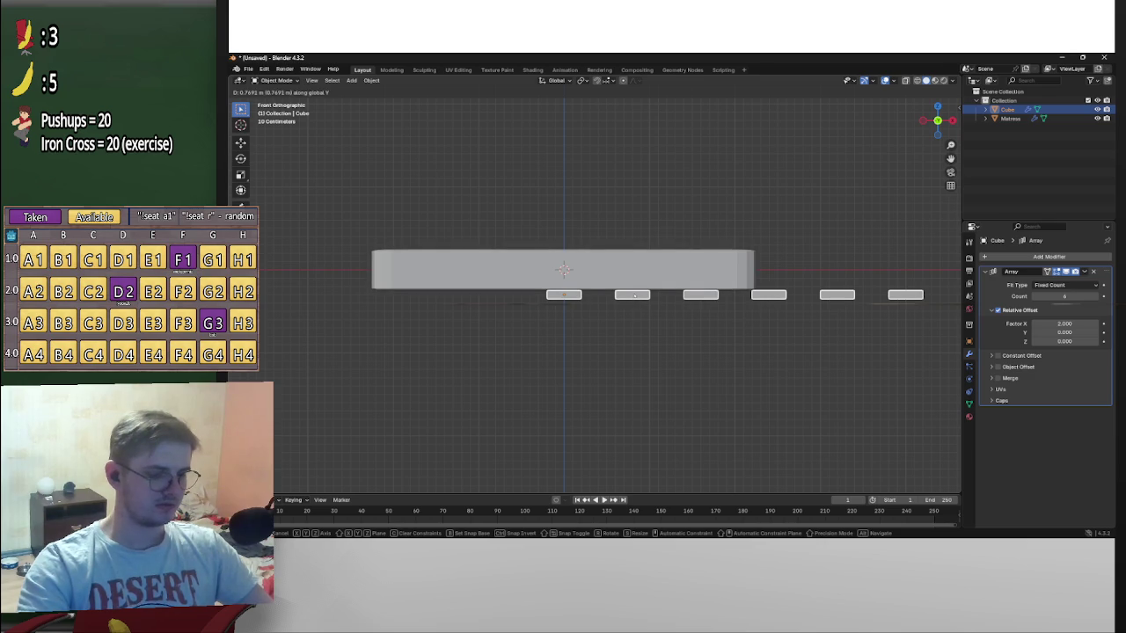
key(x)
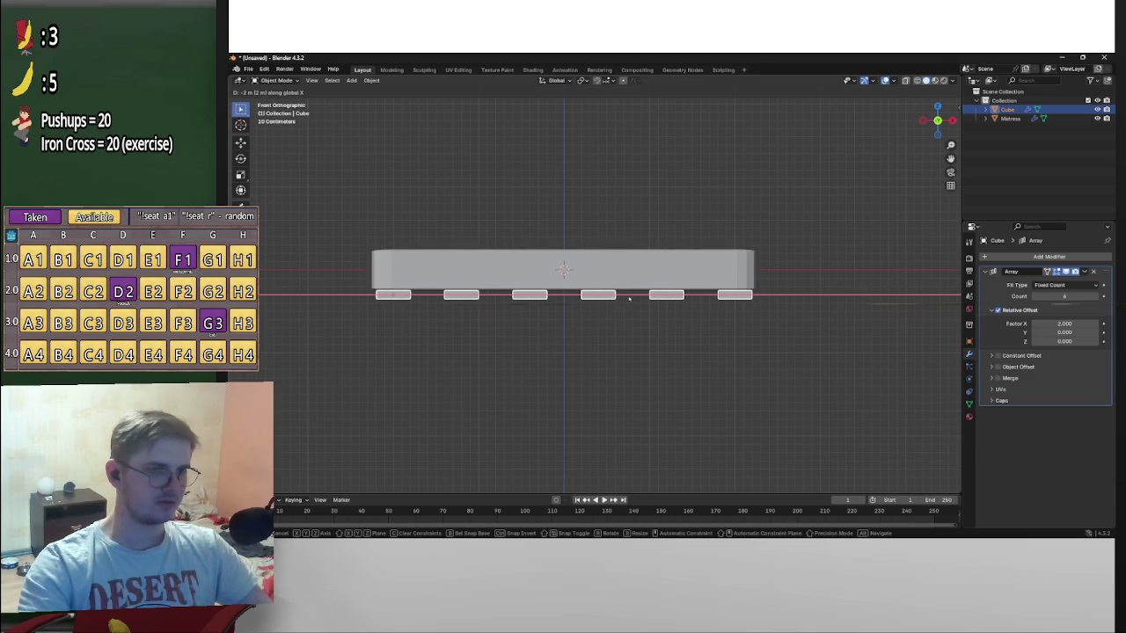
click(628, 299)
Widen the slat relative offset X to 2.050
click(1074, 326)
text(2.025)
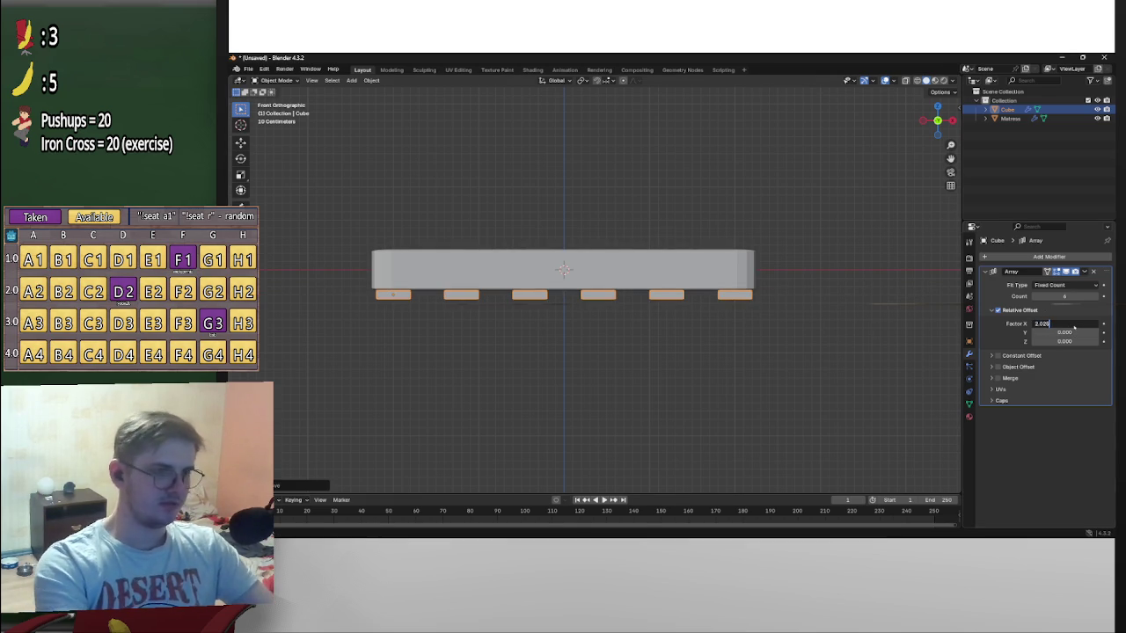
key(Return)
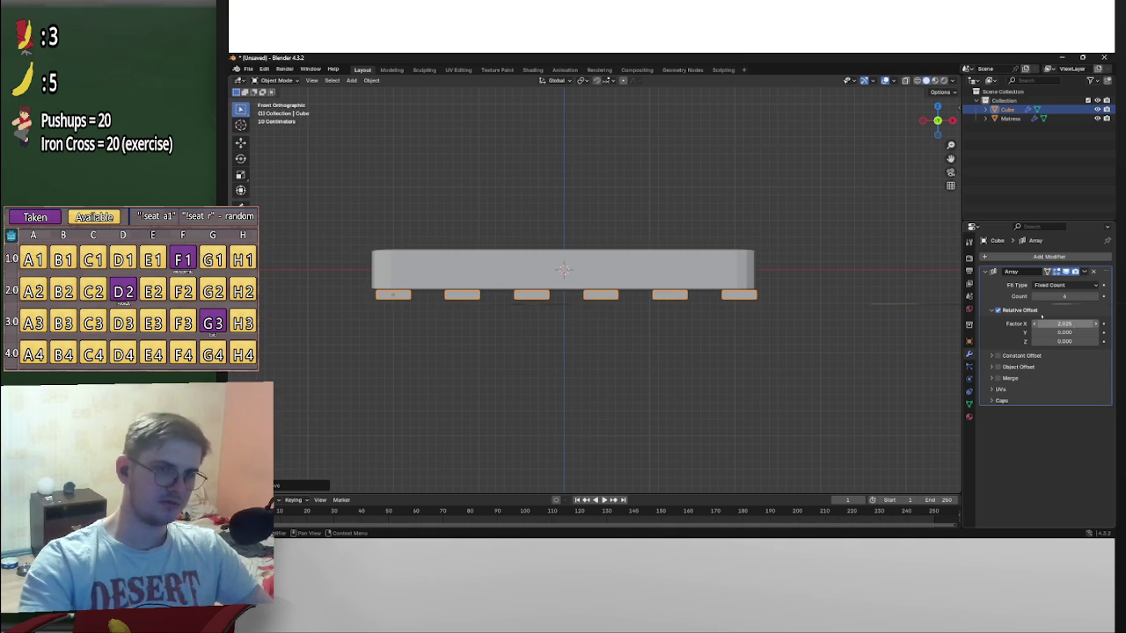
text(2.025)
key(Return)
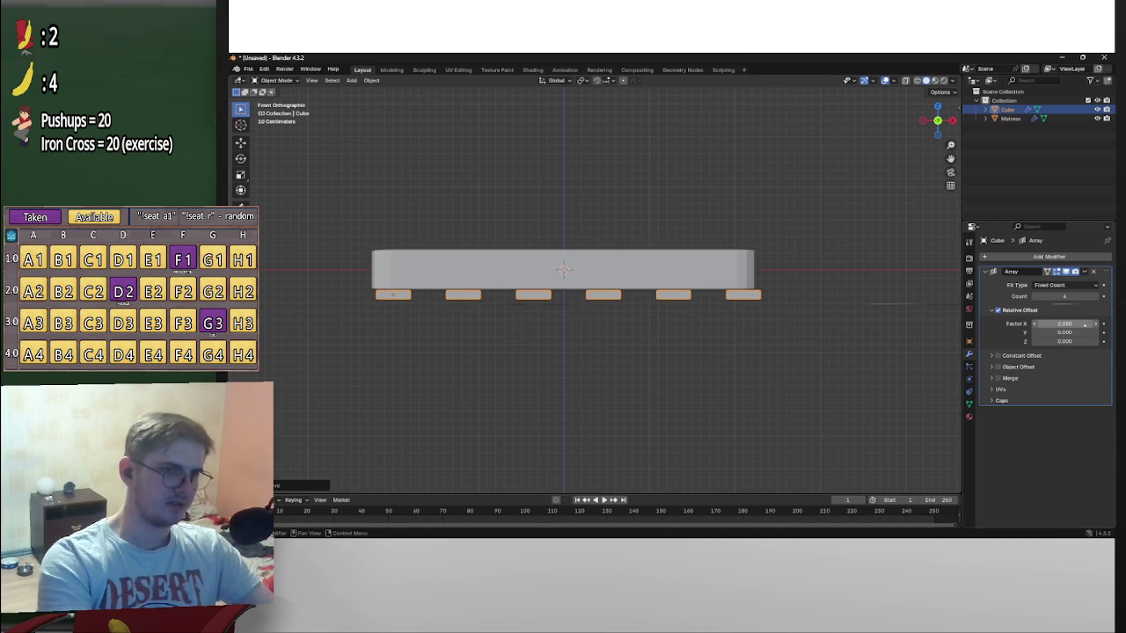
Recentre the six slats under the mattress along X, then deselect them
click(938, 120)
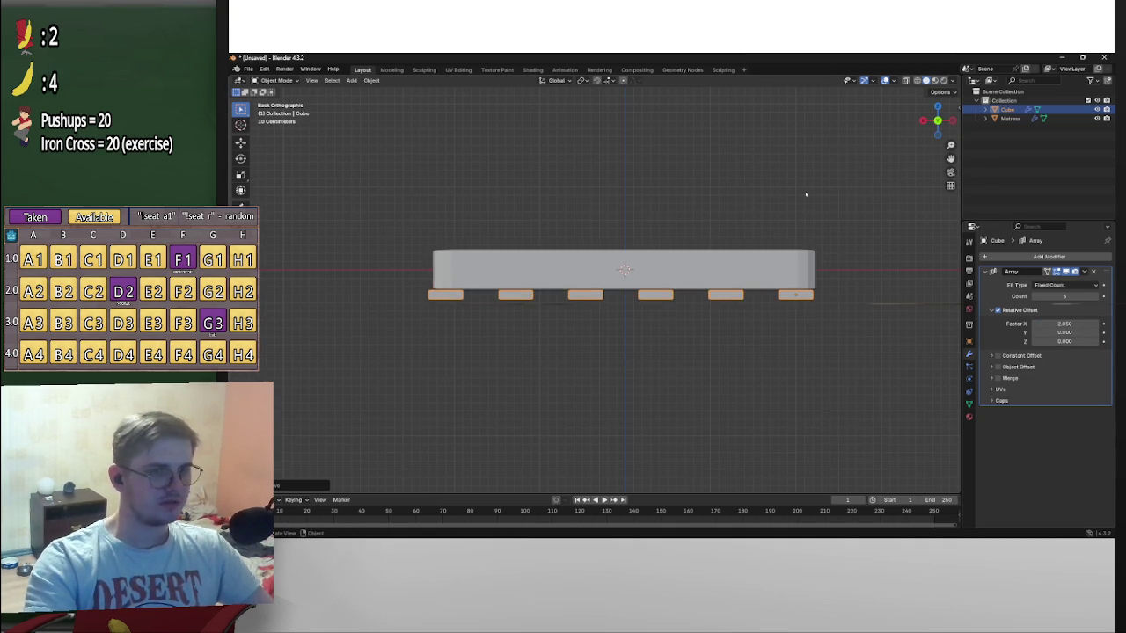
key(g)
key(x)
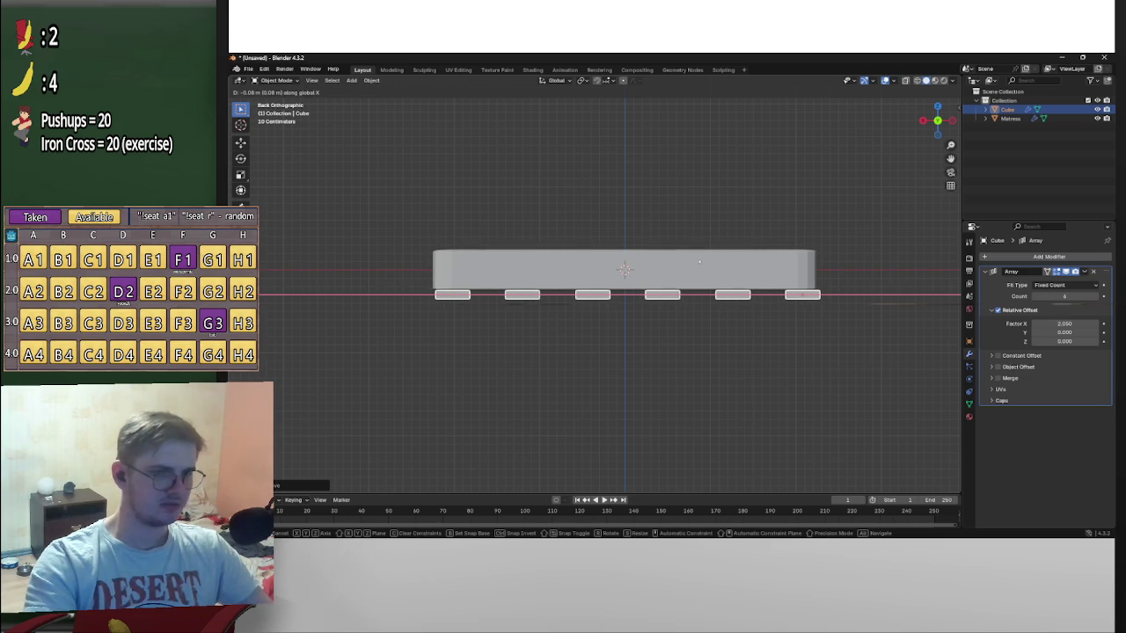
click(686, 264)
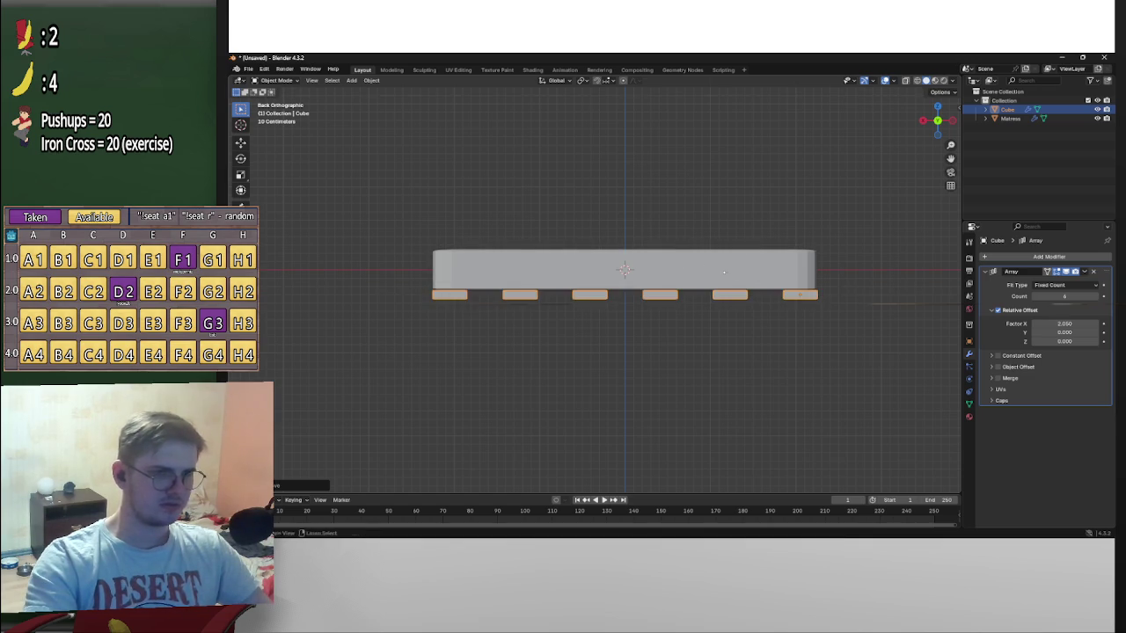
scroll(721, 277, down, 3)
mouse_move(751, 287)
middle_down()
mouse_move(849, 237)
mouse_move(766, 276)
mouse_move(718, 317)
mouse_move(822, 230)
mouse_move(871, 217)
mouse_move(864, 225)
middle_up()
scroll(850, 238, up, 3)
click(823, 230)
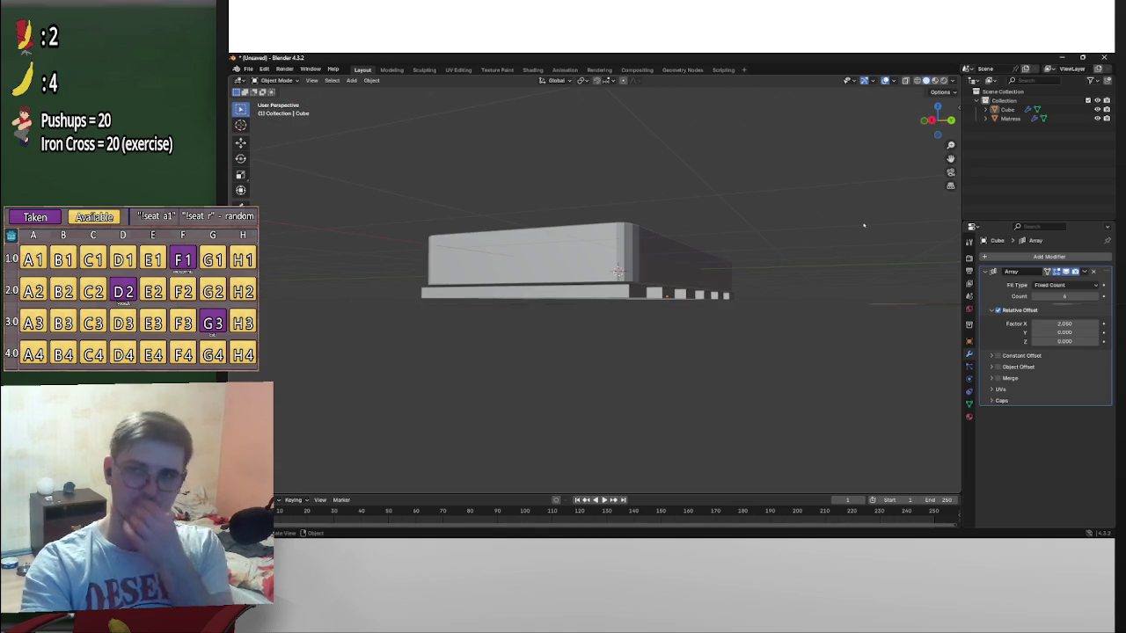
Orbit to an angled view of the mattress on its six slats, then open the Shift+A Add menu
key(alt+Tab)
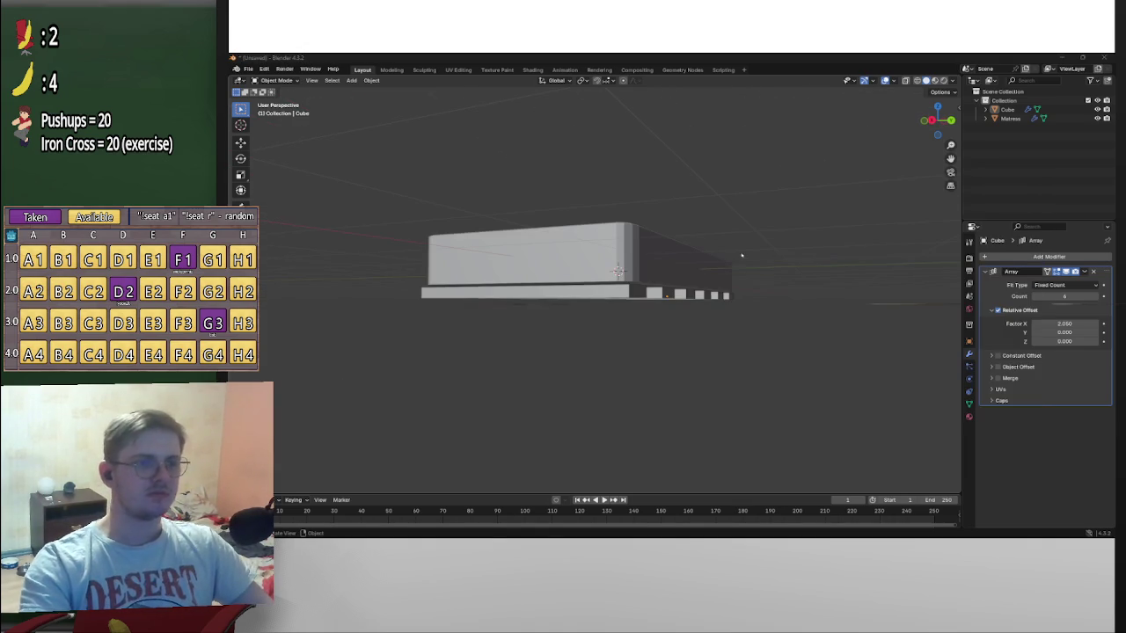
click(618, 272)
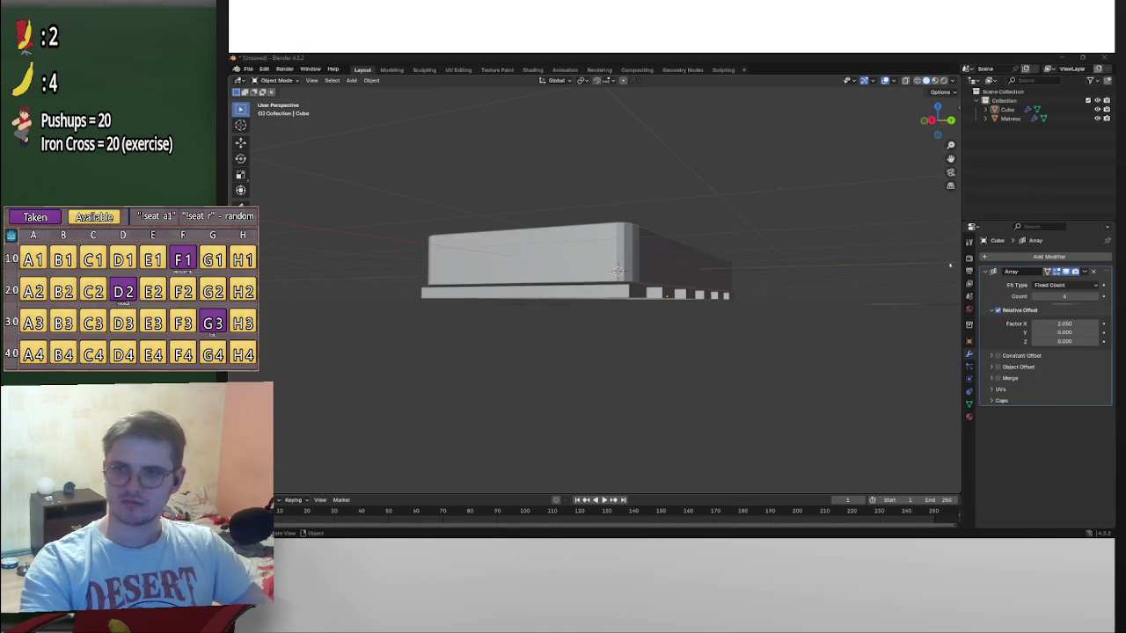
middle_drag(887, 286, 826, 291)
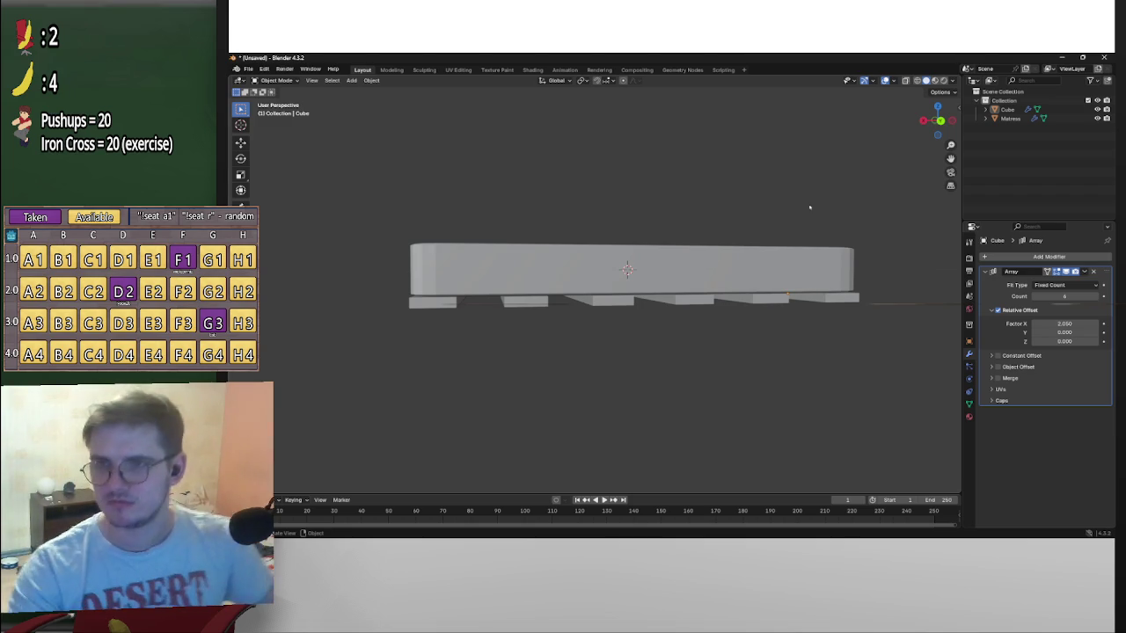
middle_drag(814, 243, 839, 234)
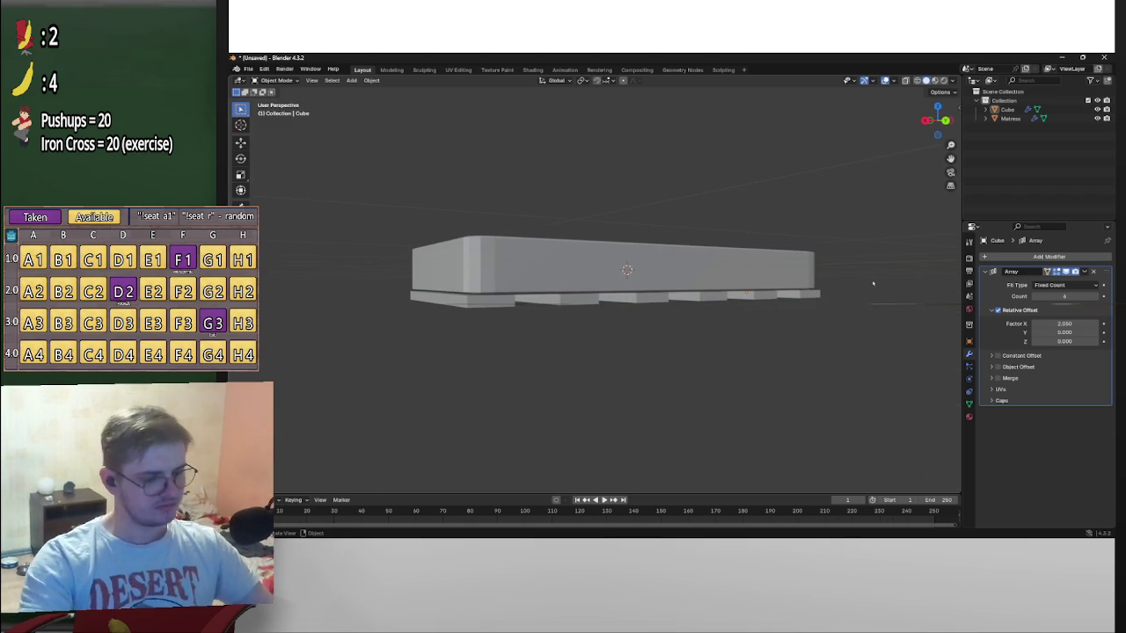
mouse_move(834, 281)
middle_down()
mouse_move(816, 291)
mouse_move(842, 312)
mouse_move(782, 322)
middle_up()
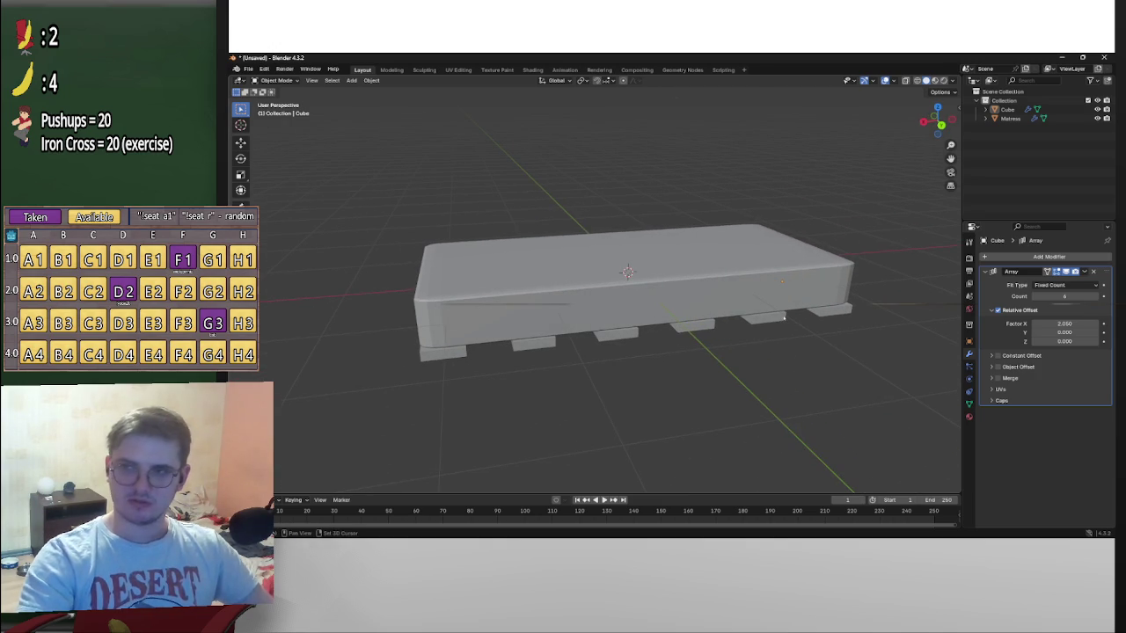
key(shift+a)
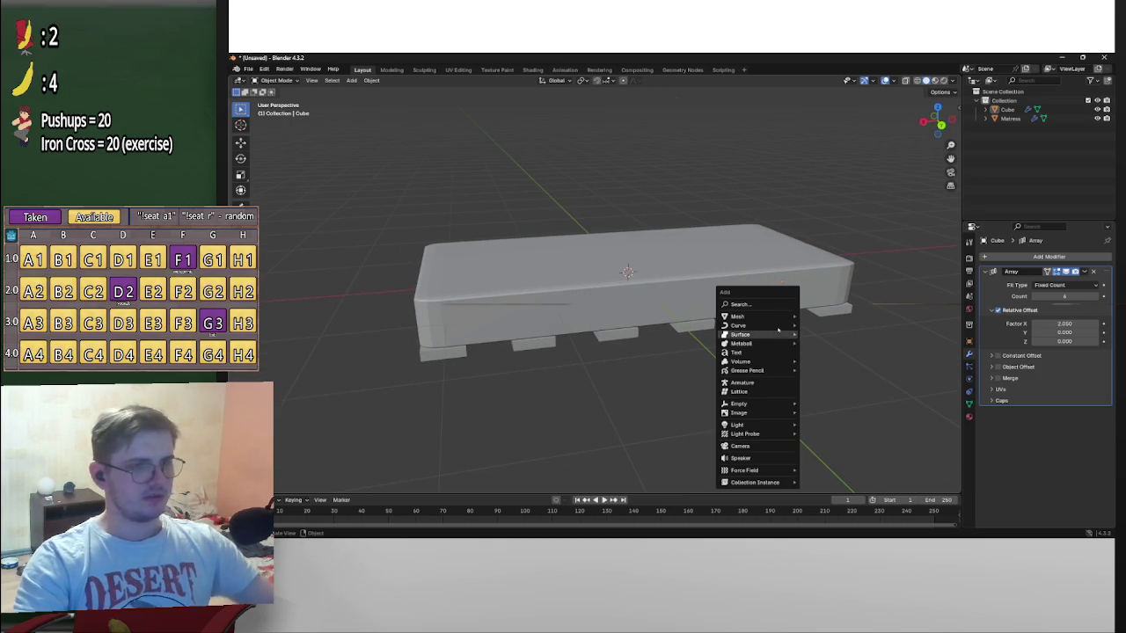
Add a new cube and set its Y scale to 0.05
click(819, 324)
mouse_move(745, 326)
middle_down()
mouse_move(791, 299)
mouse_move(983, 277)
middle_up()
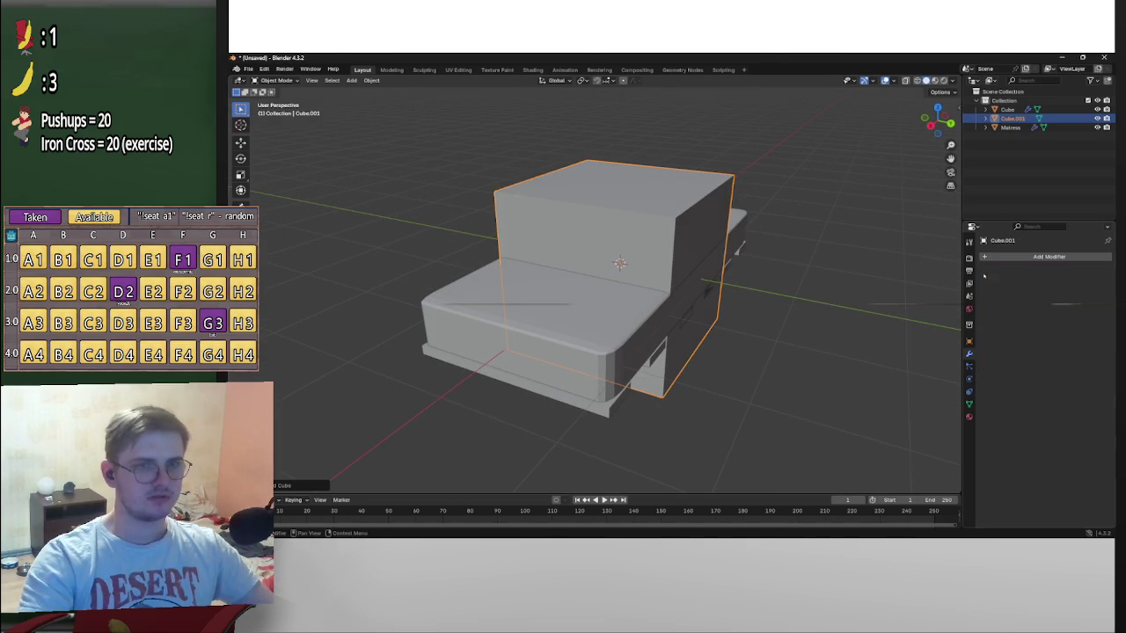
click(969, 342)
mouse_move(1052, 355)
mouse_down()
mouse_move(1055, 372)
mouse_move(1008, 355)
mouse_up()
double_click(1082, 362)
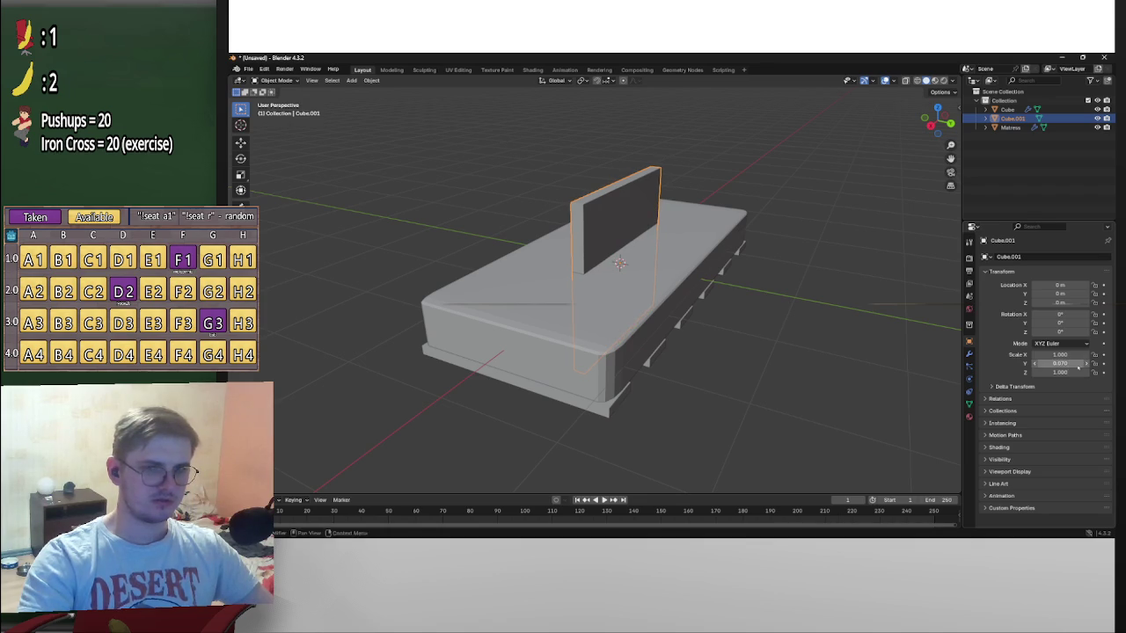
text(0.07)
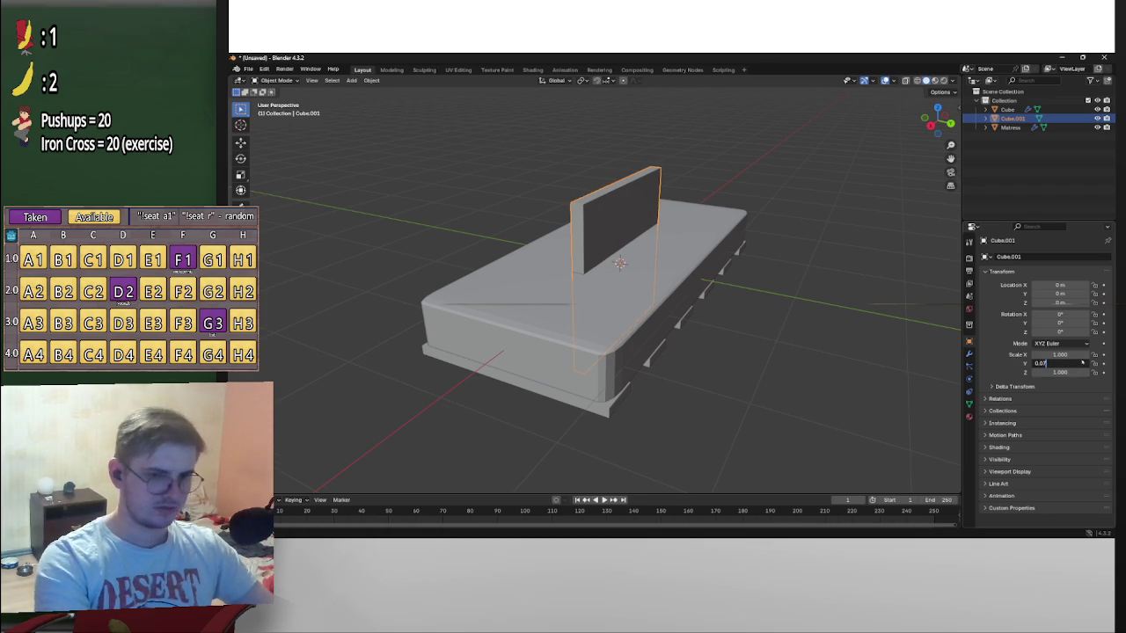
key(Return)
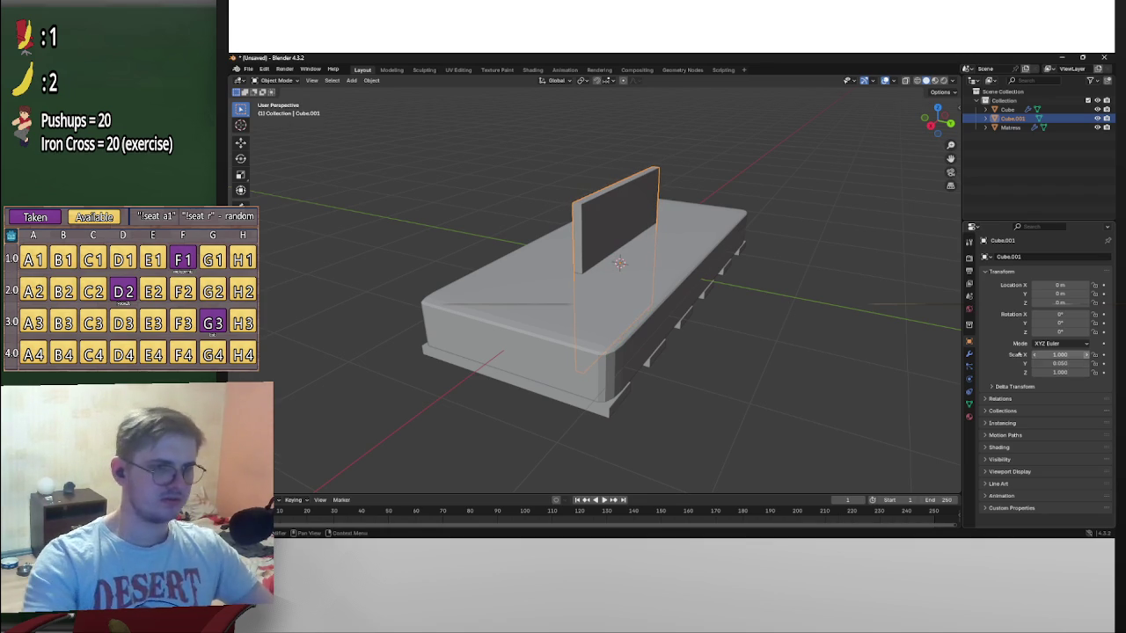
Reduce the new board's Z scale, entering 0.36 and then 0.17
mouse_move(824, 332)
middle_down()
mouse_move(847, 329)
mouse_move(868, 289)
mouse_move(879, 316)
middle_up()
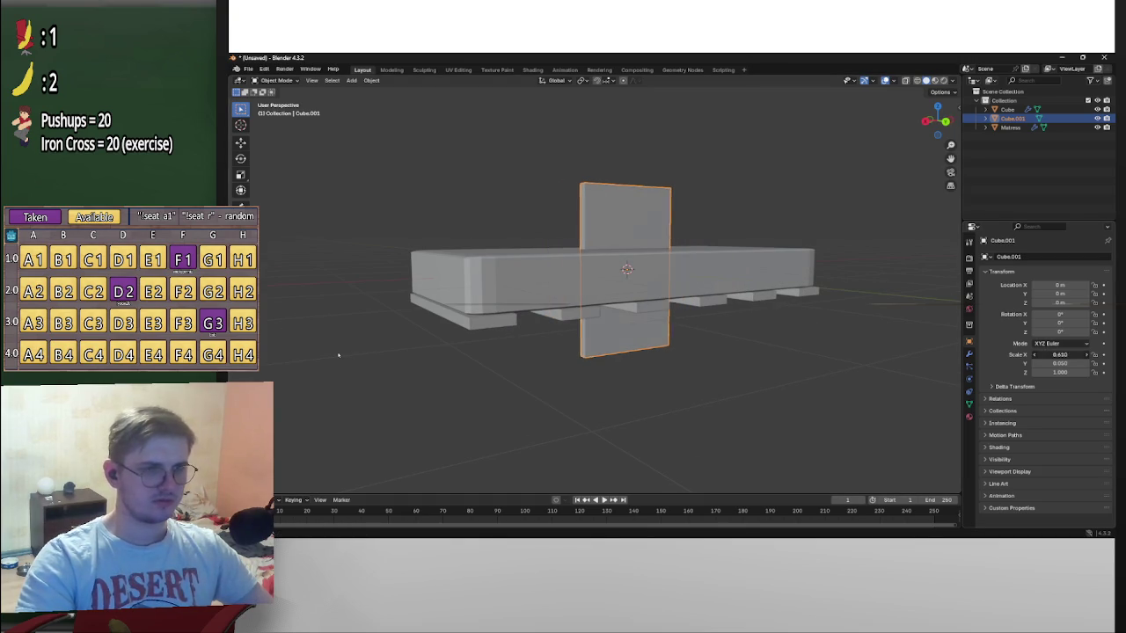
double_click(1059, 372)
text(0.36)
key(Return)
text(0.17)
key(Return)
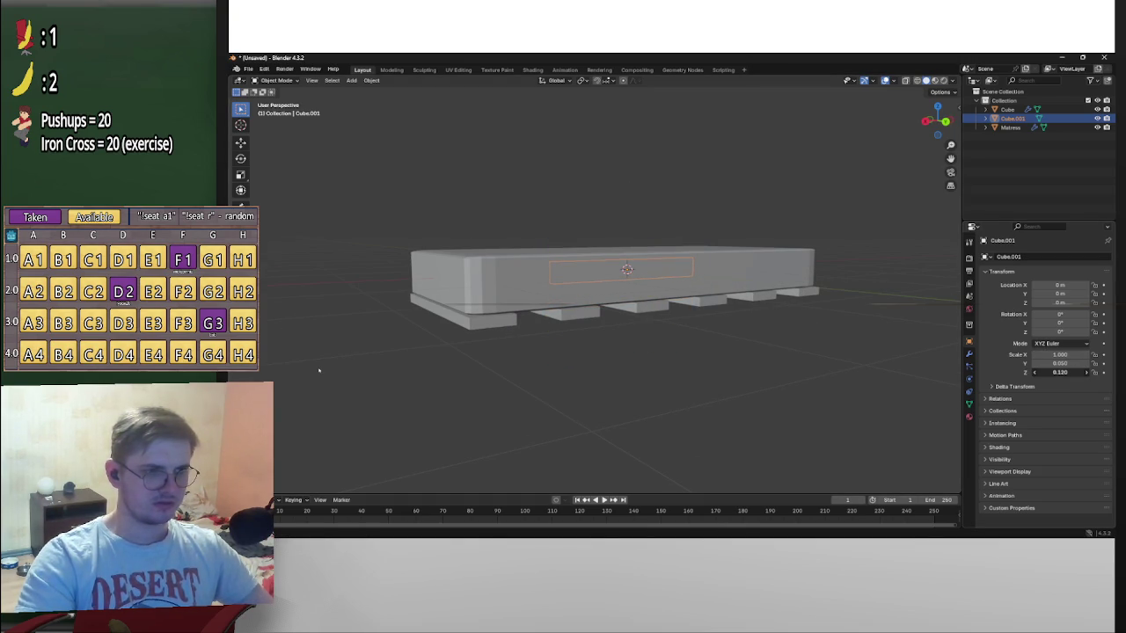
In back orthographic view, lower the board beneath the mattress along Z
middle_drag(739, 334, 888, 294)
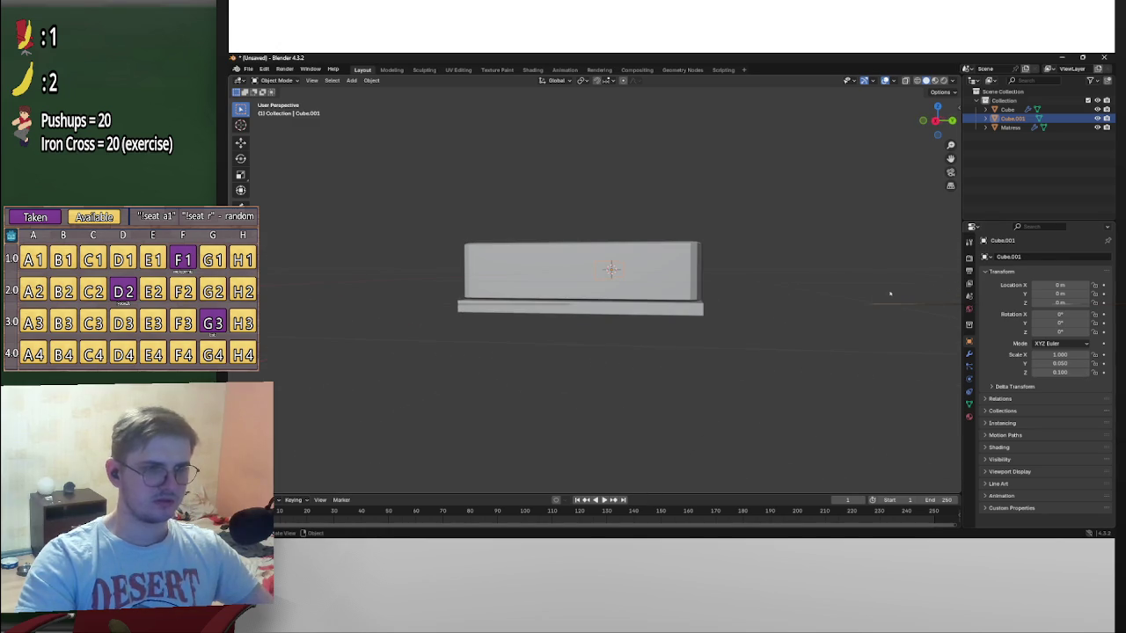
key(ctrl+KP_1)
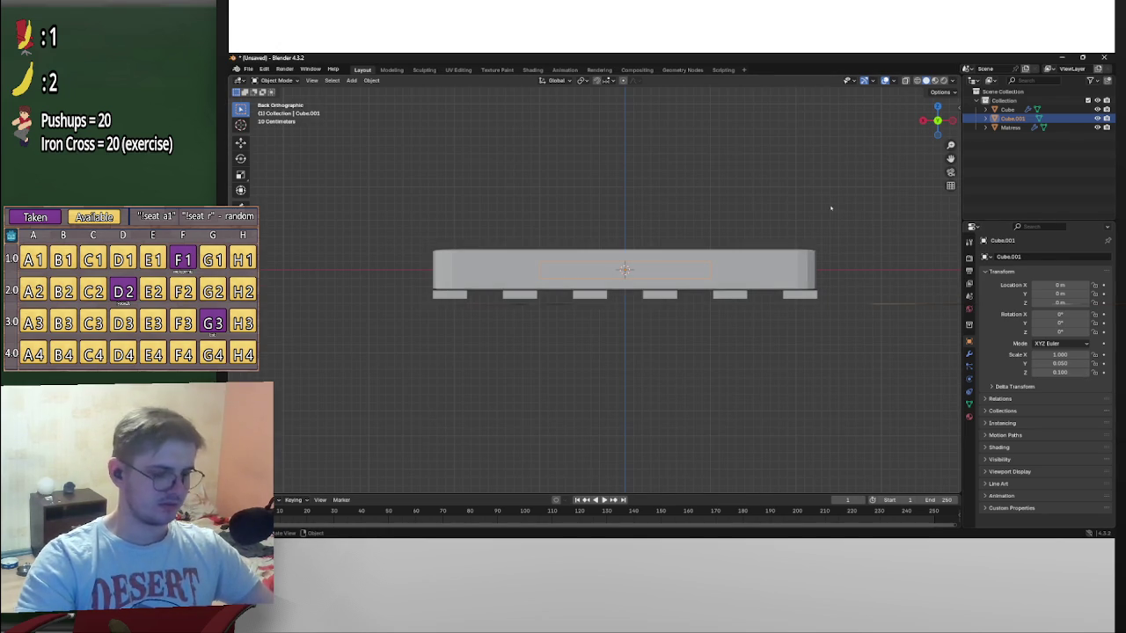
key(g)
key(z)
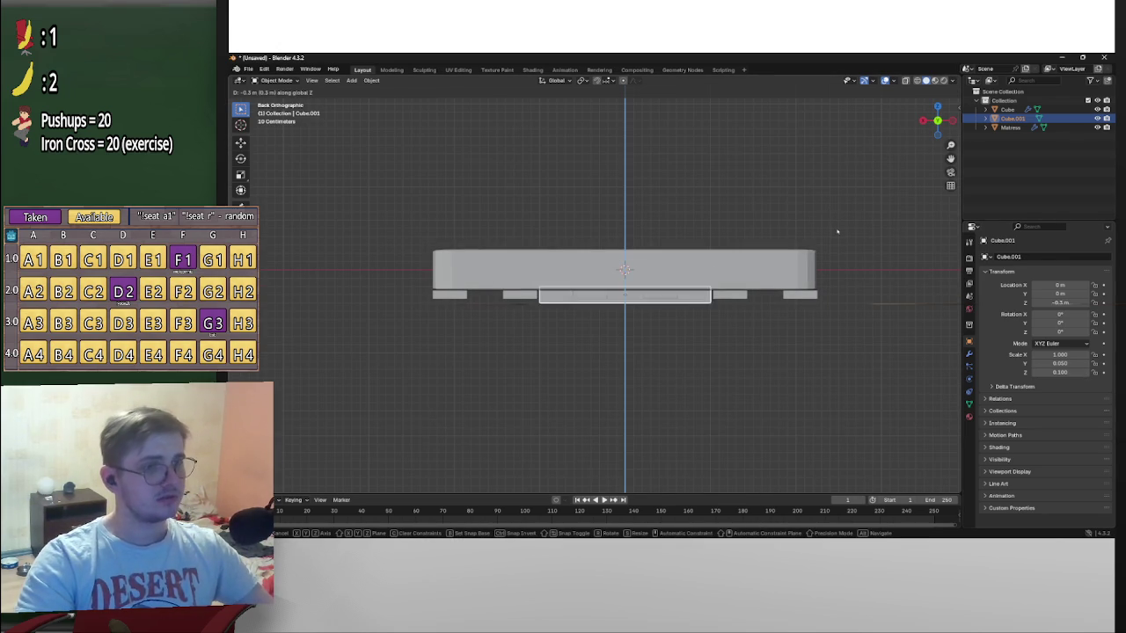
click(840, 229)
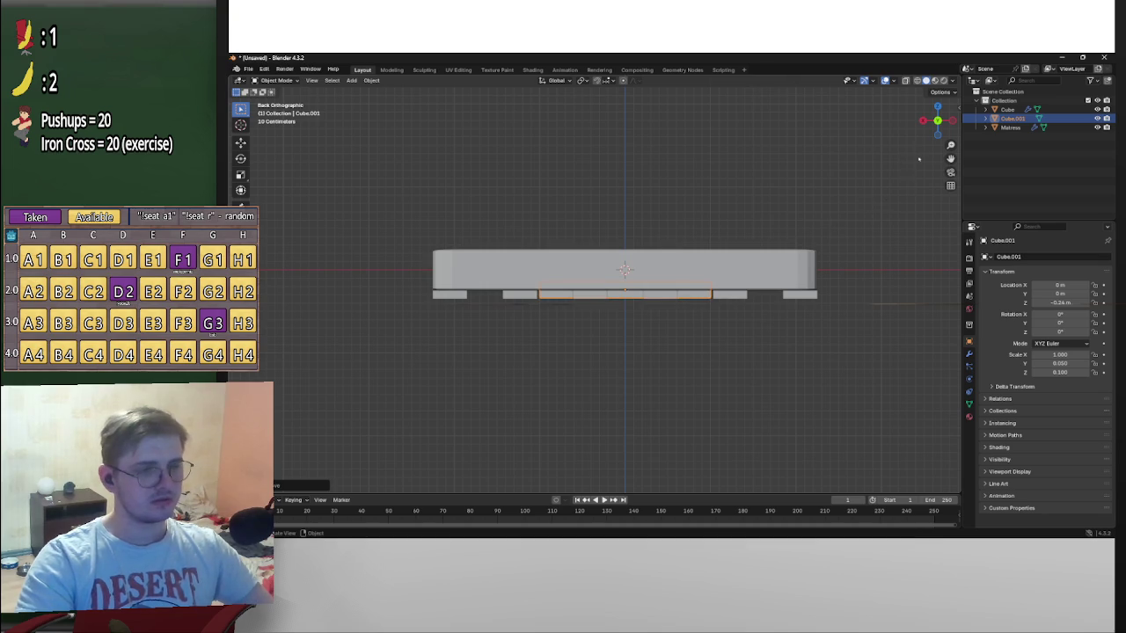
In right side view, move the board along Y to the foot of the bed
click(923, 119)
scroll(826, 238, up, 2)
shift+middle_drag(832, 244, 805, 256)
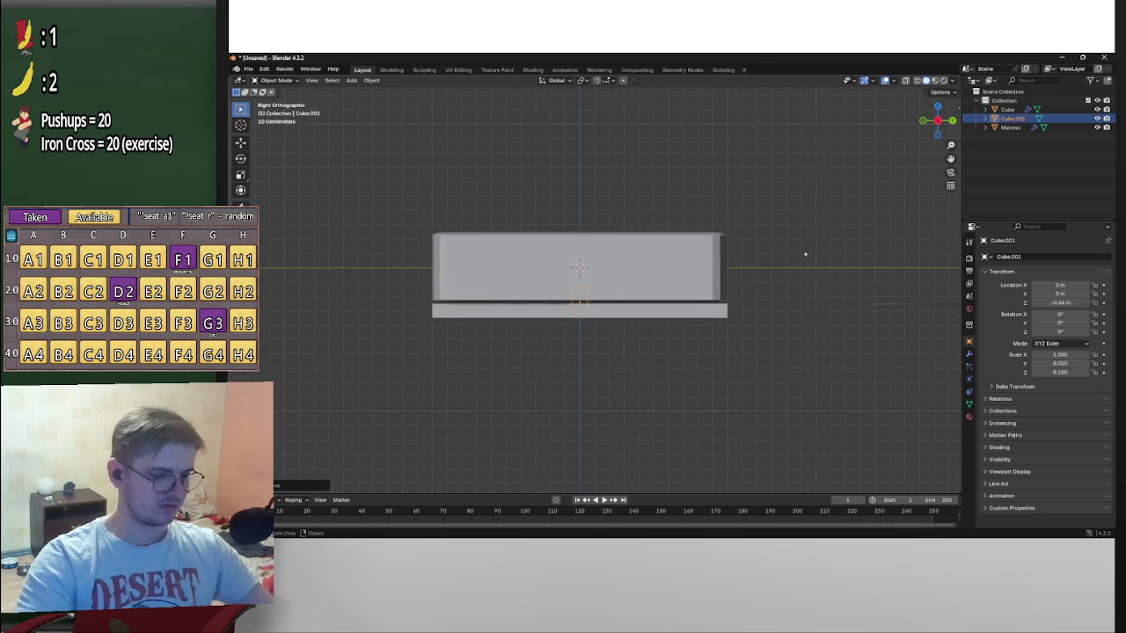
key(g)
key(y)
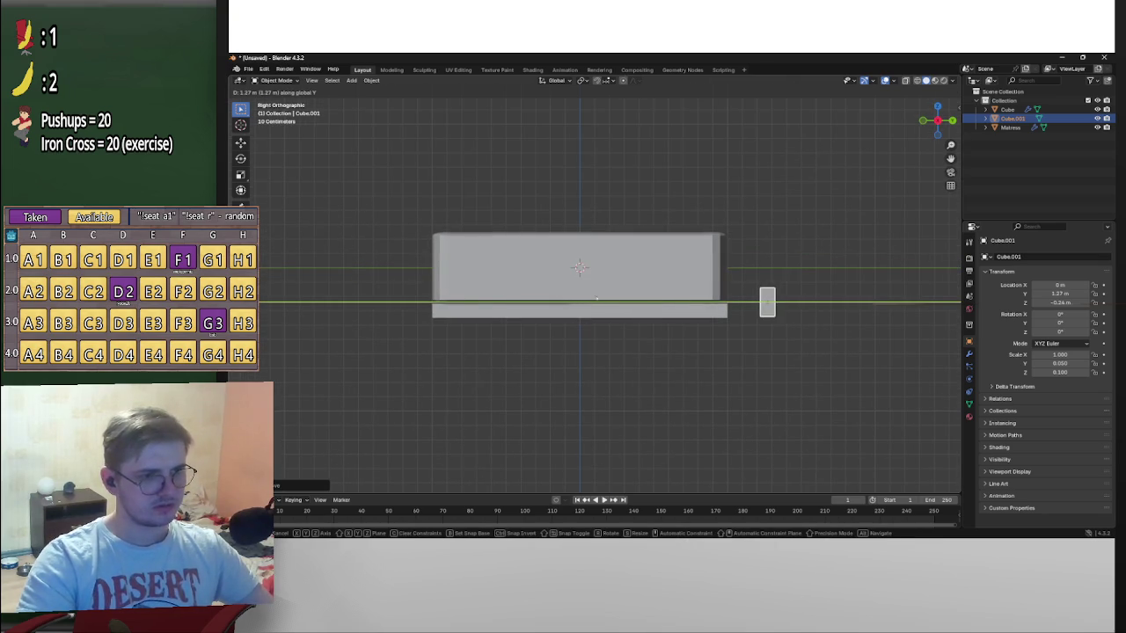
click(365, 315)
Set the board's Z scale to 0.15
scroll(385, 308, up, 3)
scroll(563, 290, up, 2)
shift+middle_drag(614, 300, 561, 283)
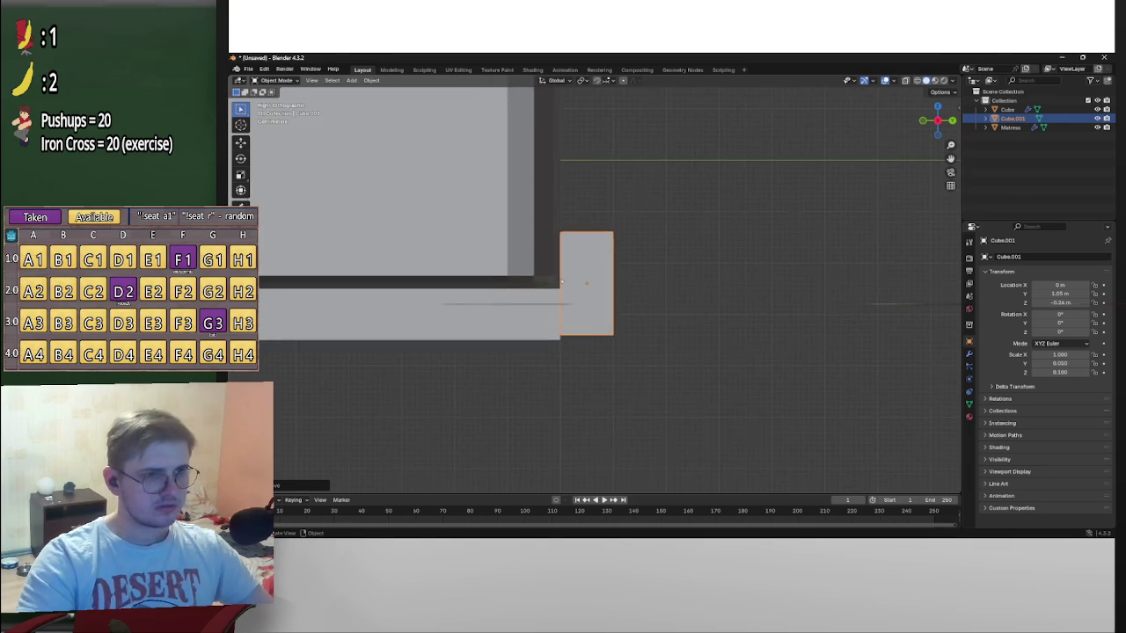
scroll(561, 282, up, 2)
click(1062, 373)
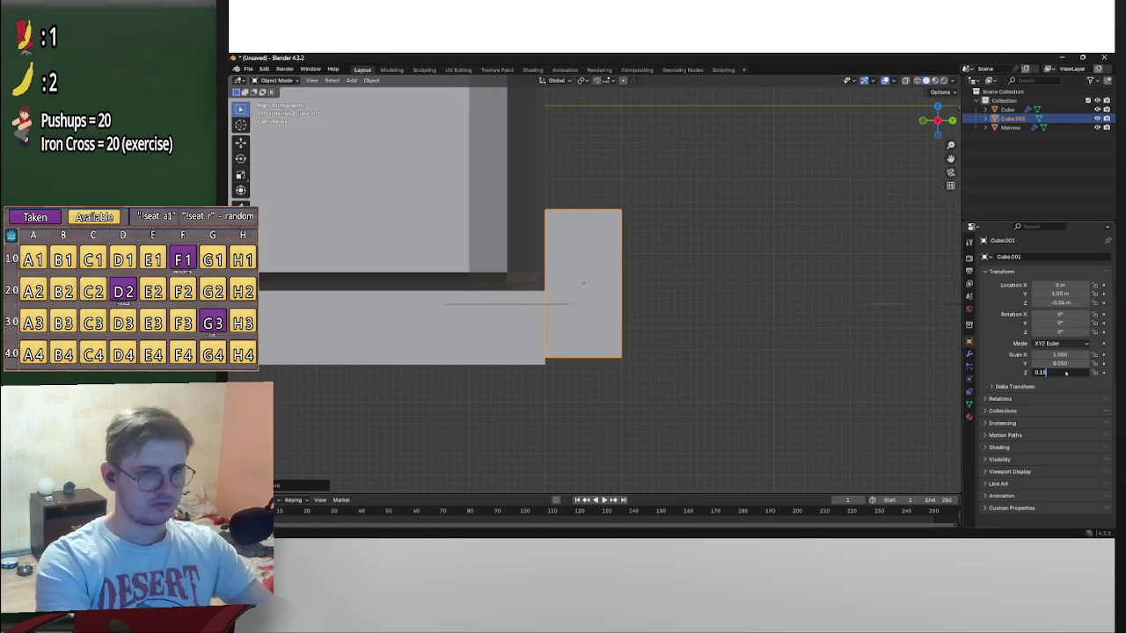
key(Return)
scroll(605, 363, down, 1)
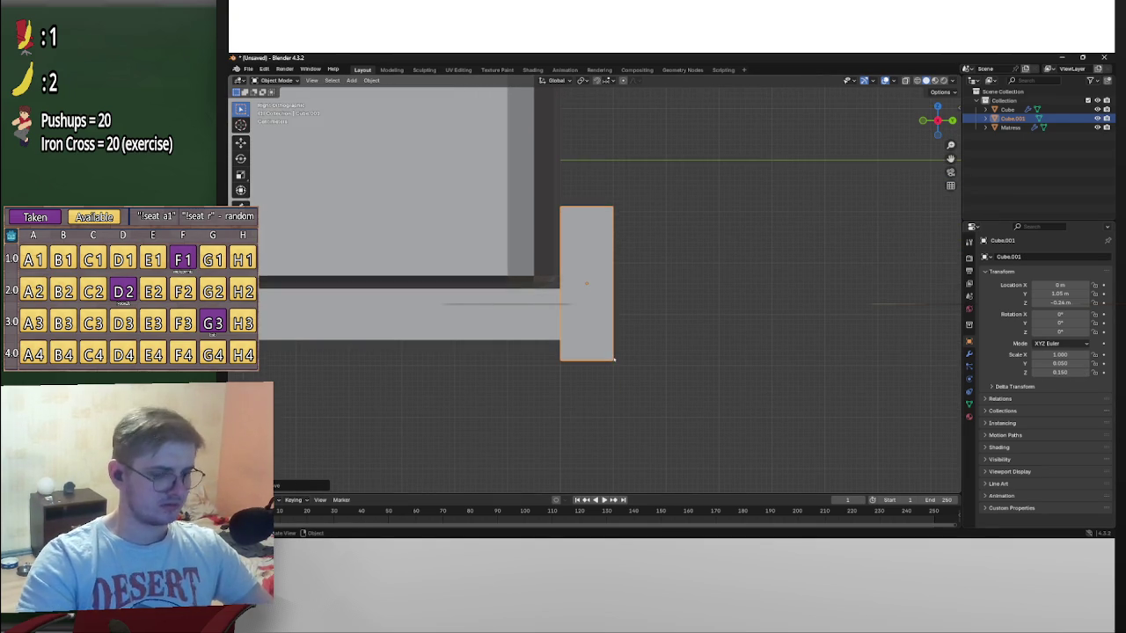
Reposition the board vertically at the bed's end
key(g)
key(y)
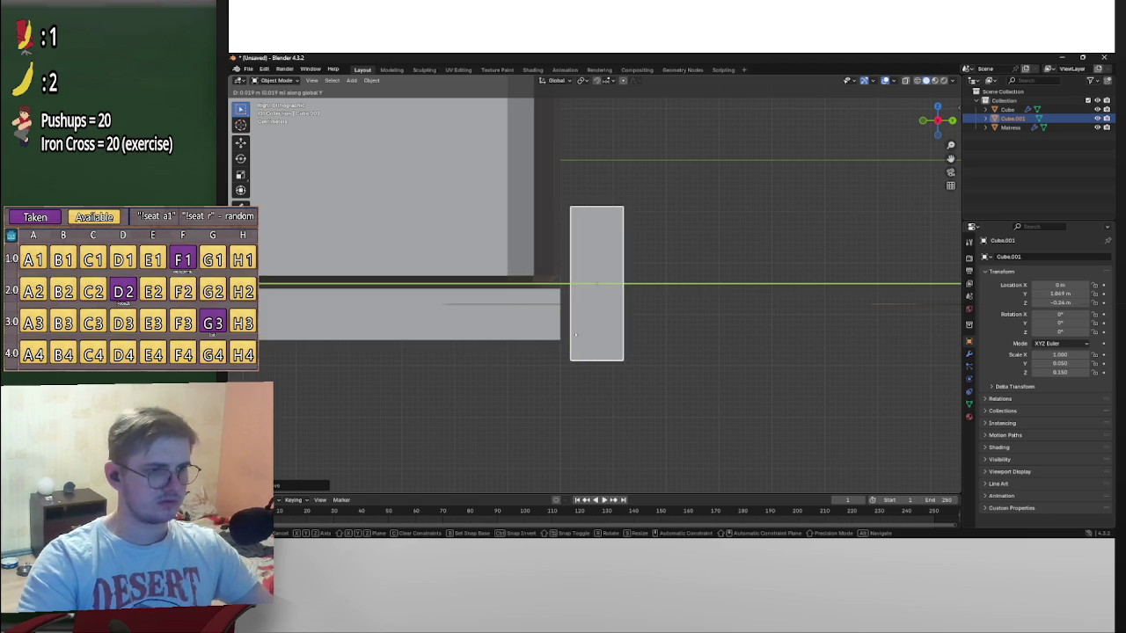
key(z)
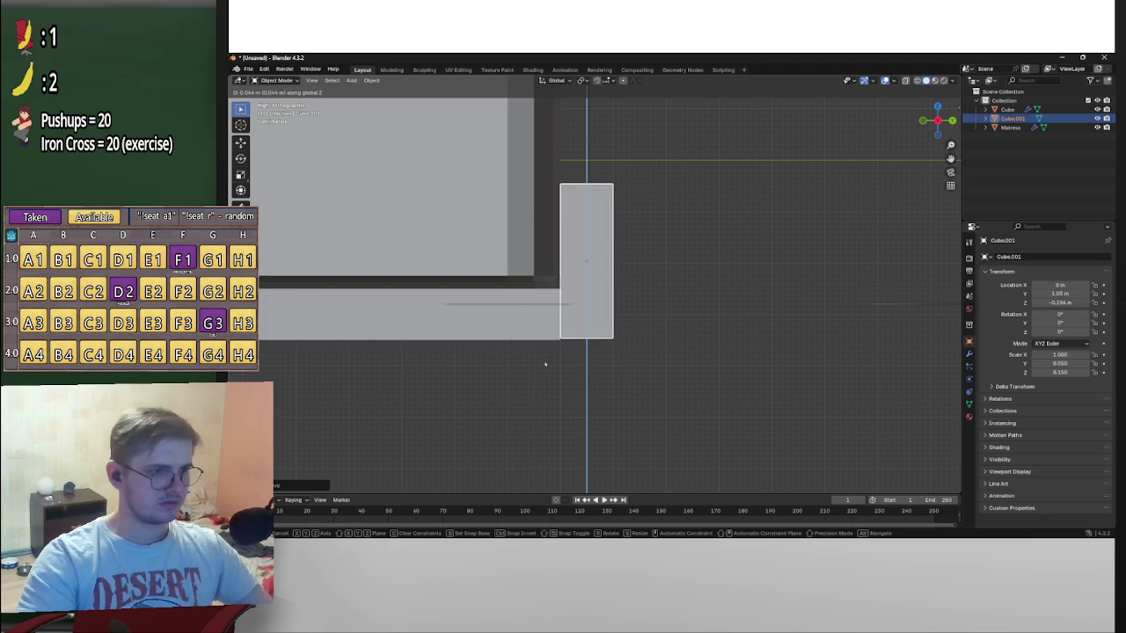
click(540, 380)
scroll(563, 361, down, 2)
scroll(590, 342, down, 5)
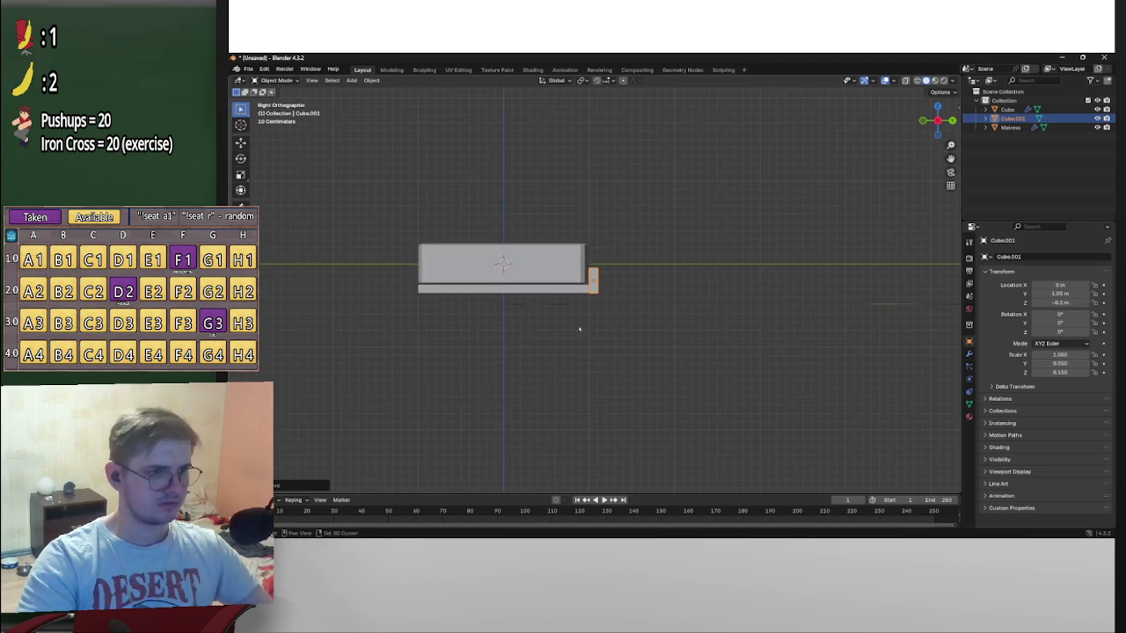
shift+middle_drag(581, 326, 628, 351)
Reduce the board's Z scale to 0.125 and lower it into place
scroll(628, 352, up, 3)
drag(1059, 374, 1047, 374)
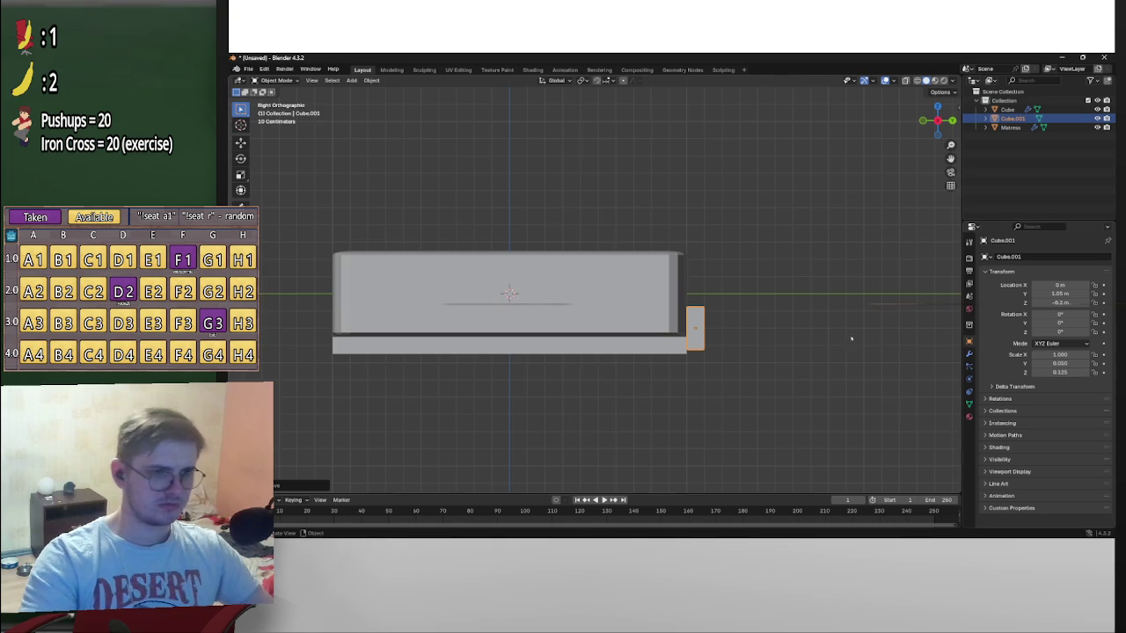
scroll(871, 327, up, 3)
shift+middle_drag(879, 319, 827, 319)
key(g)
key(z)
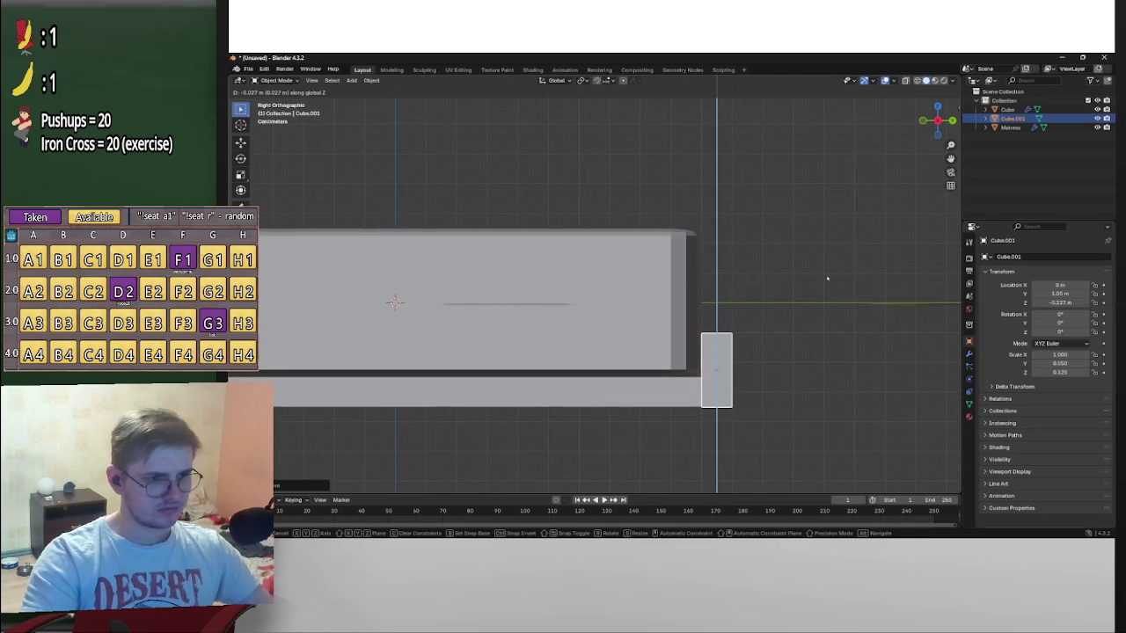
click(827, 275)
Fine-tune the board's height to about Z -0.235 m
scroll(826, 275, up, 3)
scroll(728, 267, up, 2)
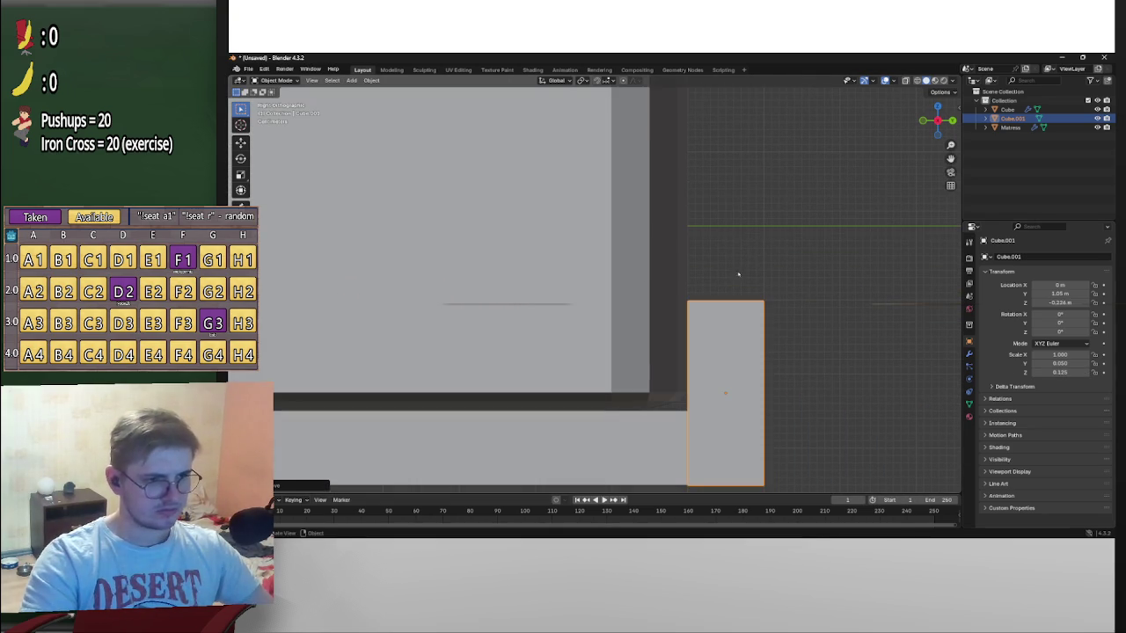
key(g)
key(z)
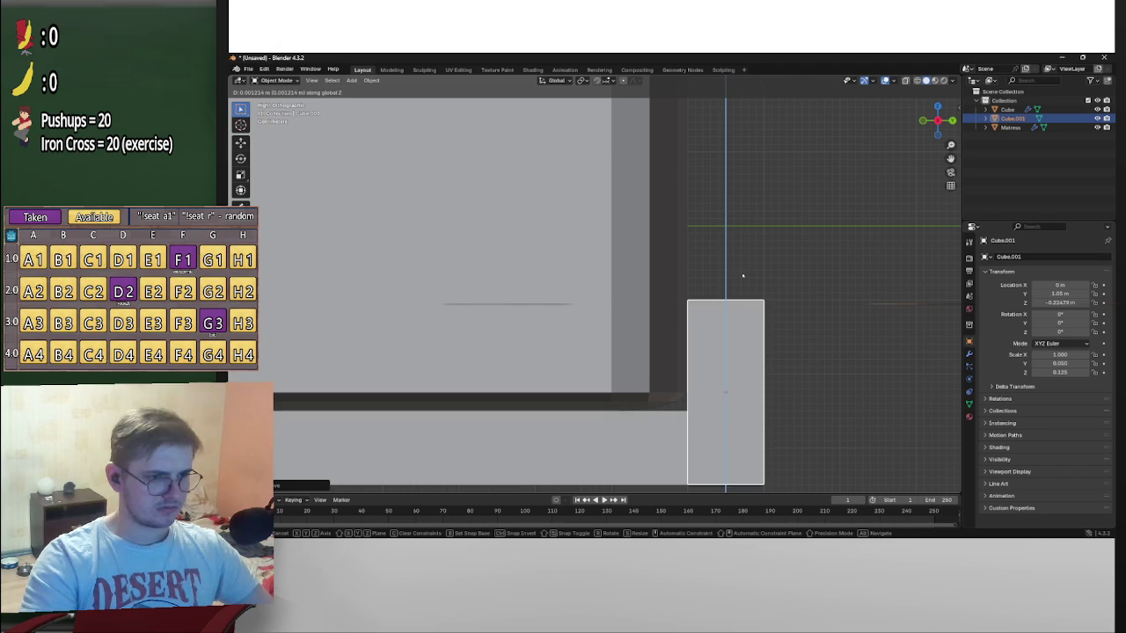
click(743, 276)
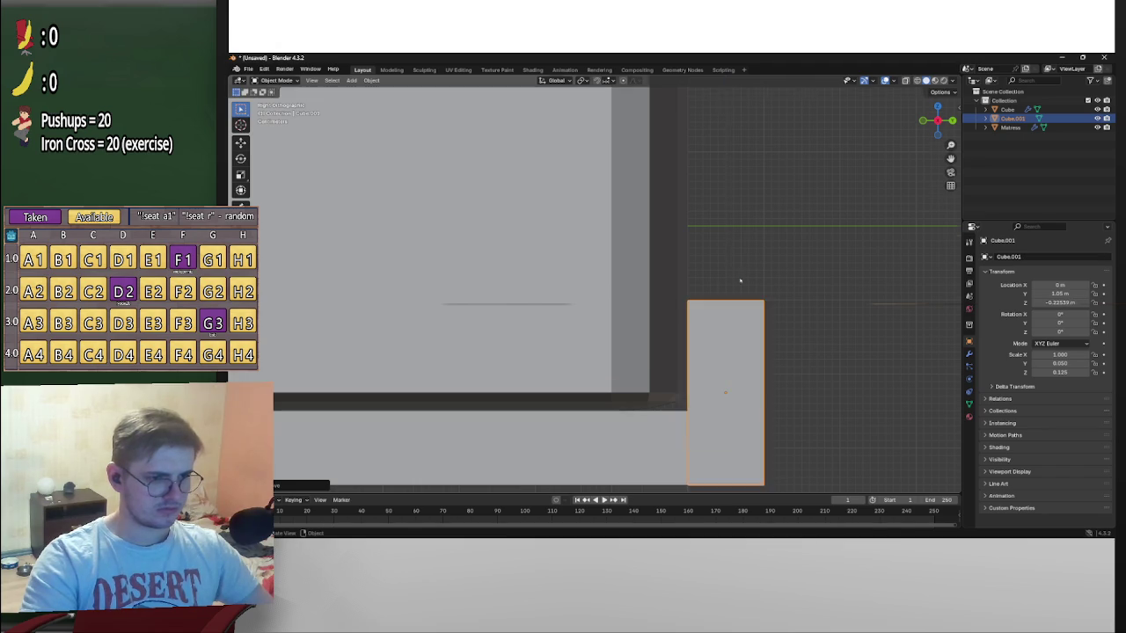
scroll(591, 299, down, 5)
shift+middle_drag(528, 290, 637, 304)
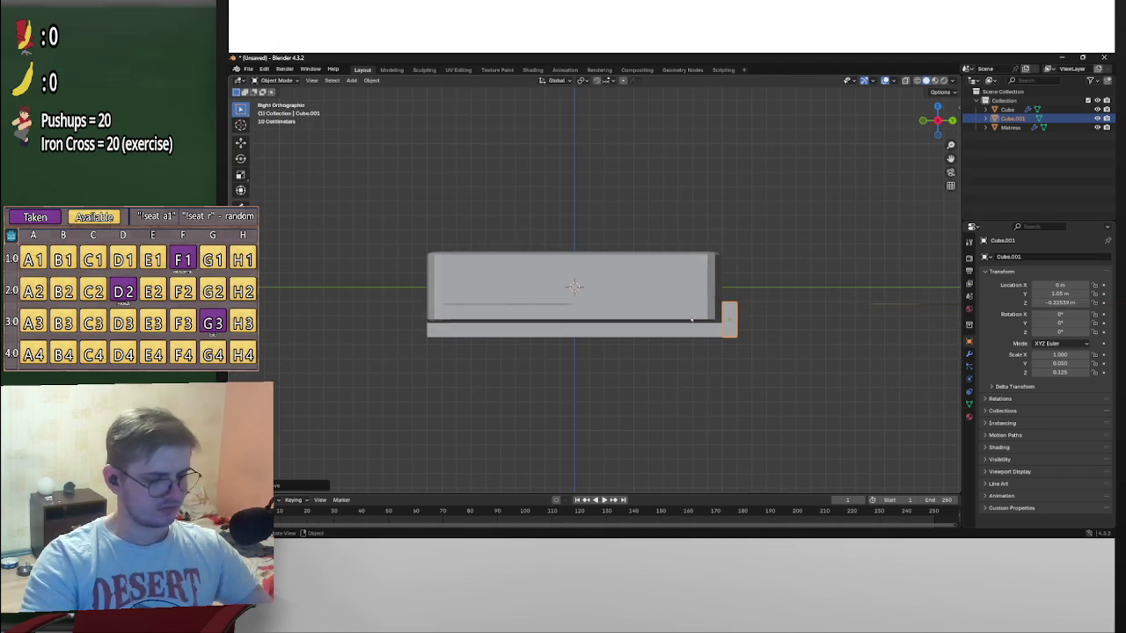
Paste a copy of the board as Cube.002 and move it along Y
key(ctrl+v)
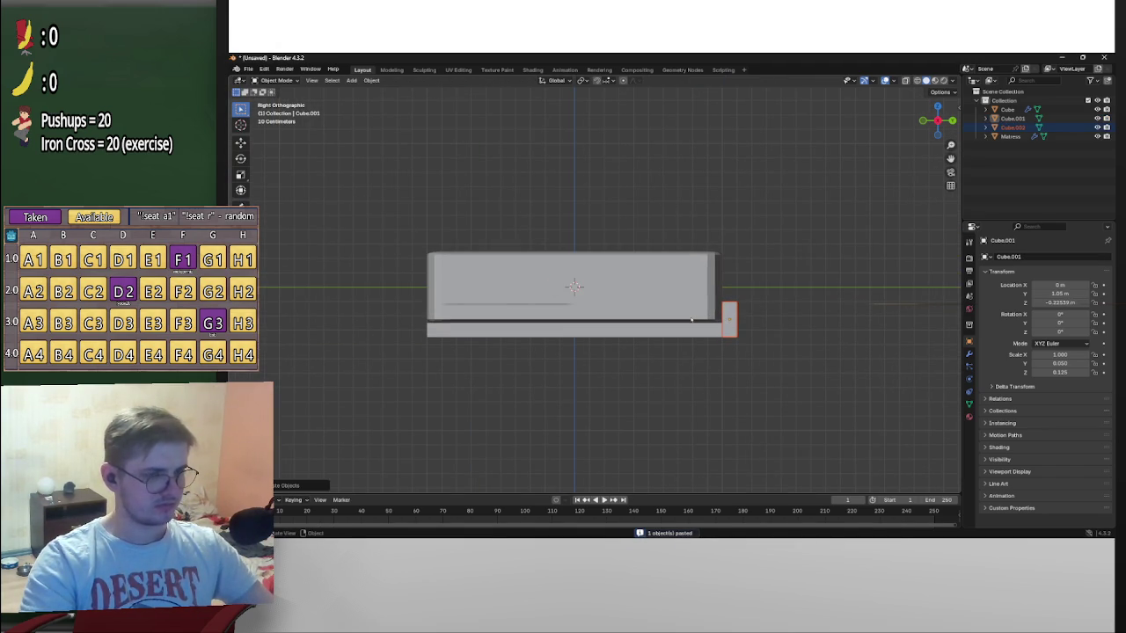
key(g)
key(y)
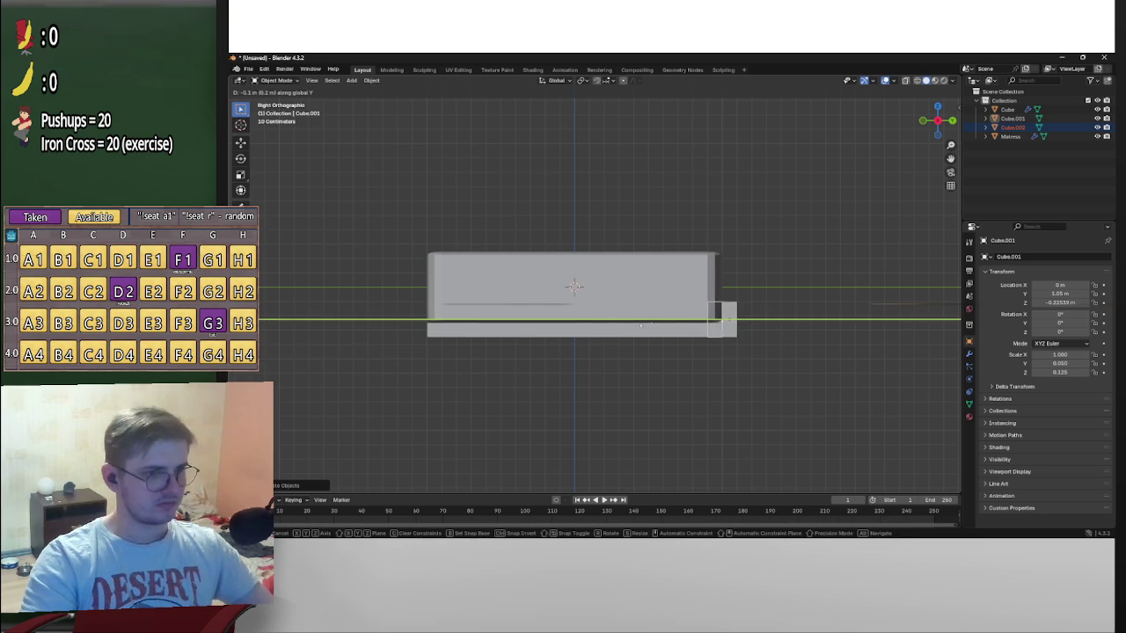
click(384, 329)
scroll(385, 329, up, 2)
scroll(384, 329, up, 2)
scroll(385, 329, up, 1)
scroll(659, 347, up, 3)
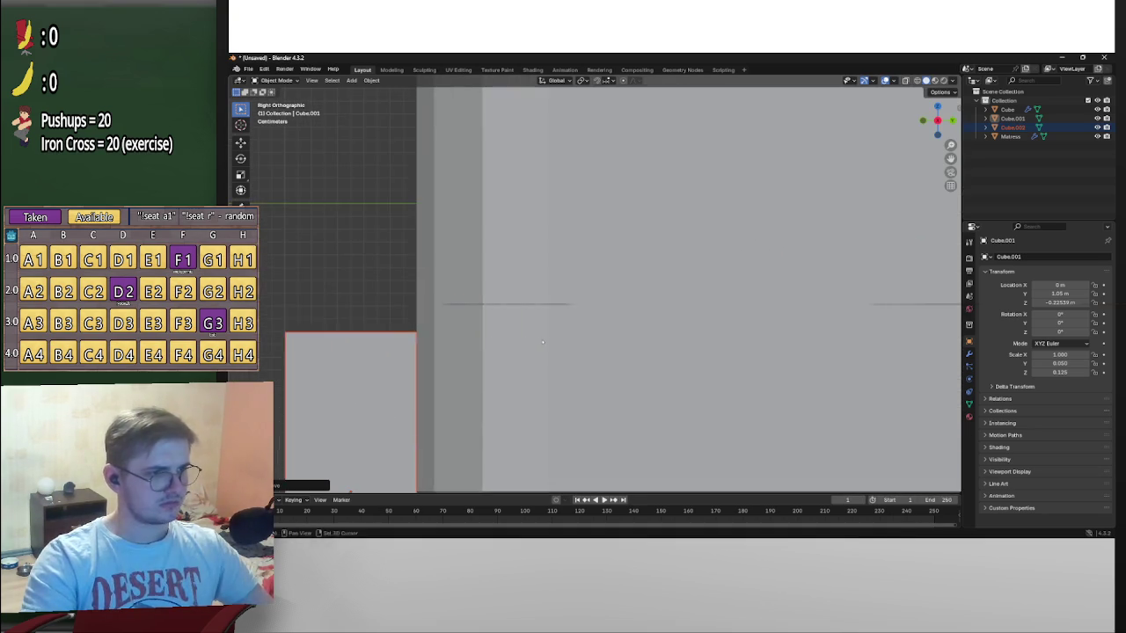
scroll(628, 343, up, 1)
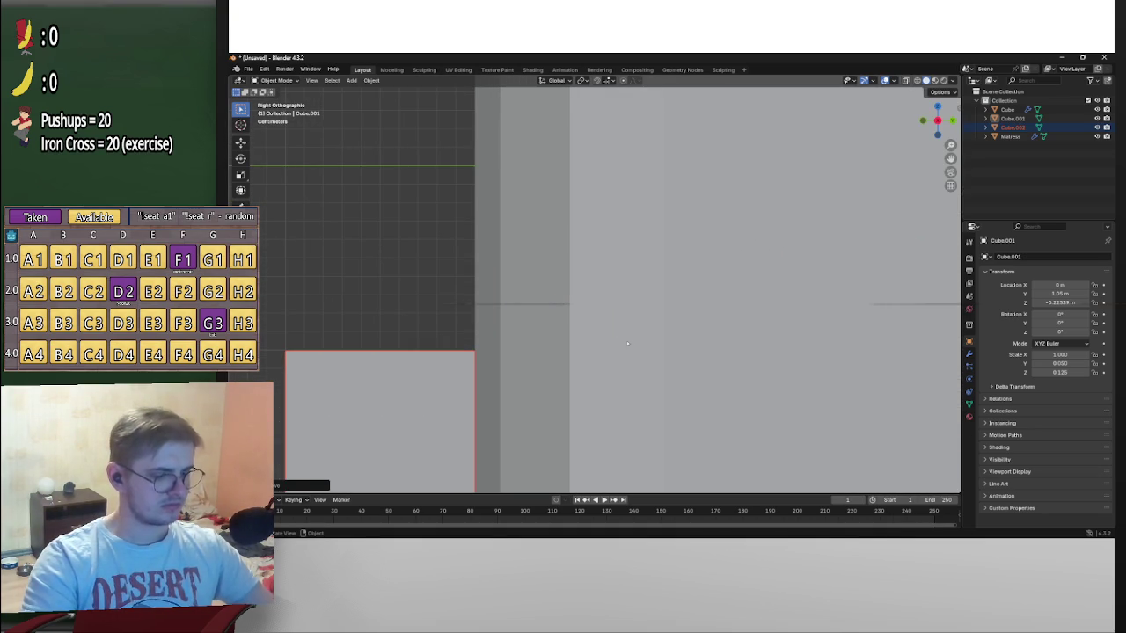
Nudge Cube.002 slightly along Y, return to a perspective view, and select Cube.001
key(g)
key(y)
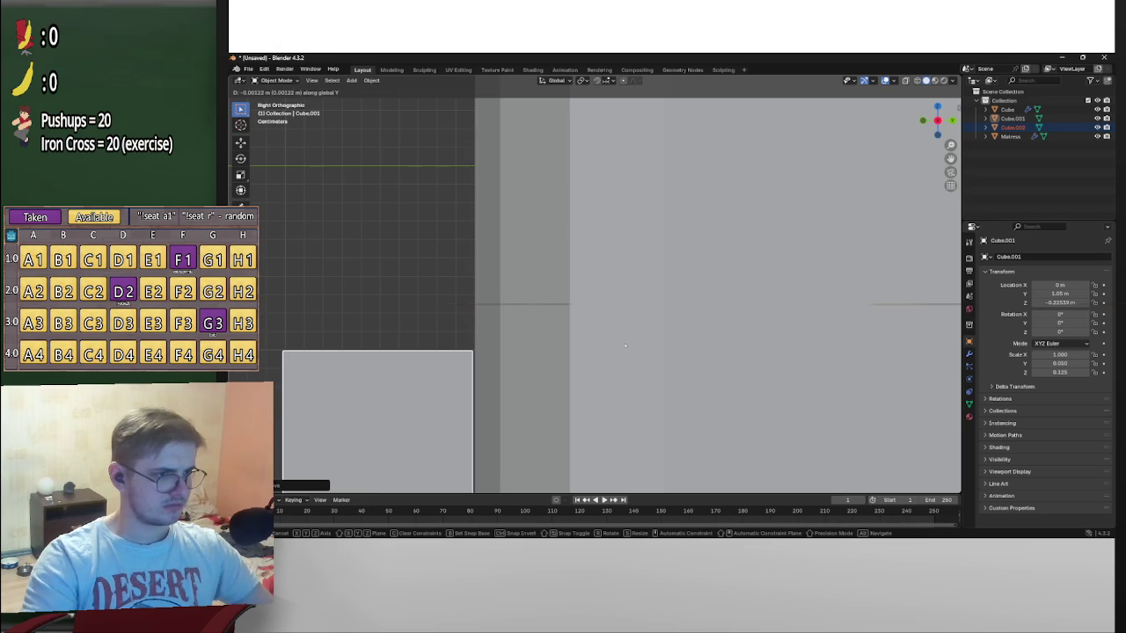
click(626, 346)
scroll(626, 345, down, 2)
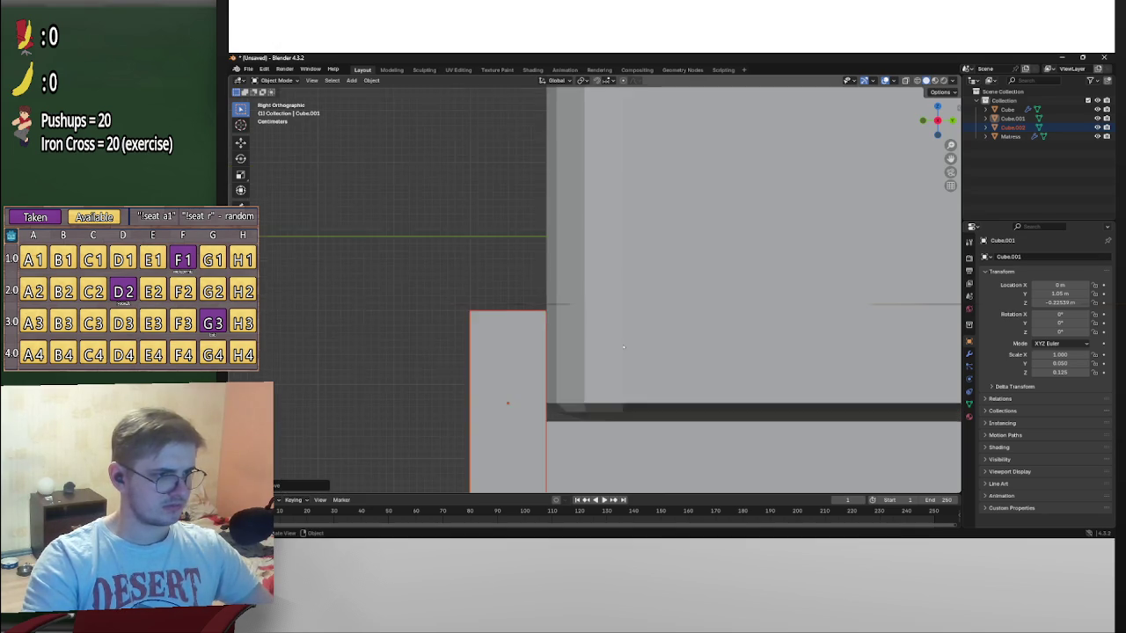
scroll(791, 360, down, 3)
scroll(826, 364, down, 2)
mouse_move(829, 357)
middle_down()
mouse_move(735, 352)
mouse_move(827, 319)
middle_up()
scroll(759, 369, down, 2)
click(721, 347)
scroll(799, 329, up, 2)
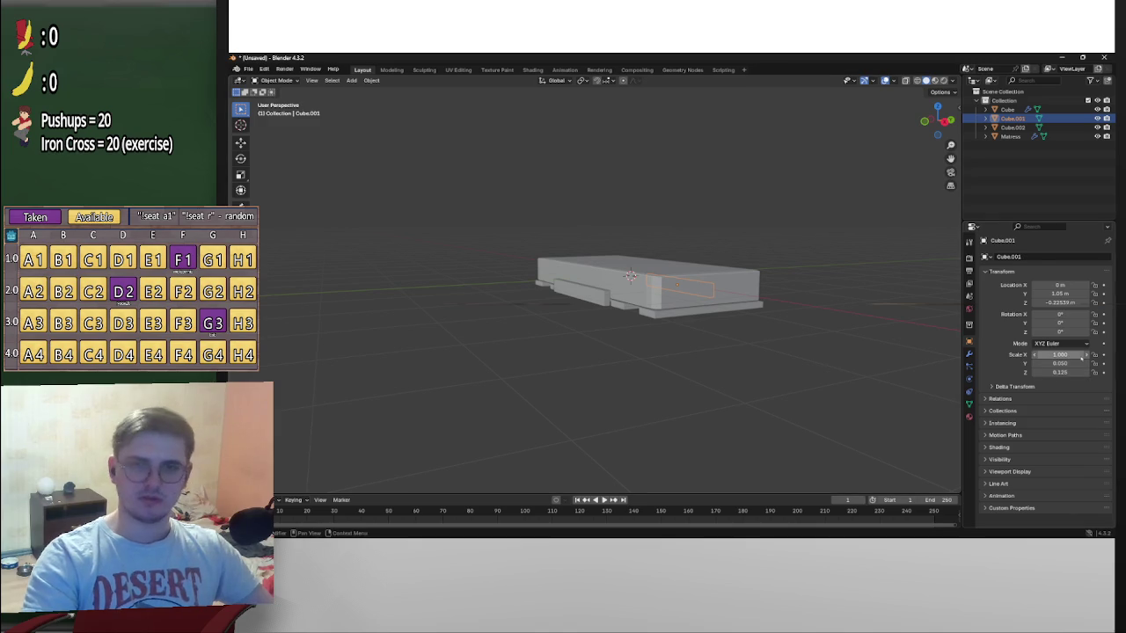
Stretch the selected board's X scale to 2.2 along the bed
key(alt+Tab)
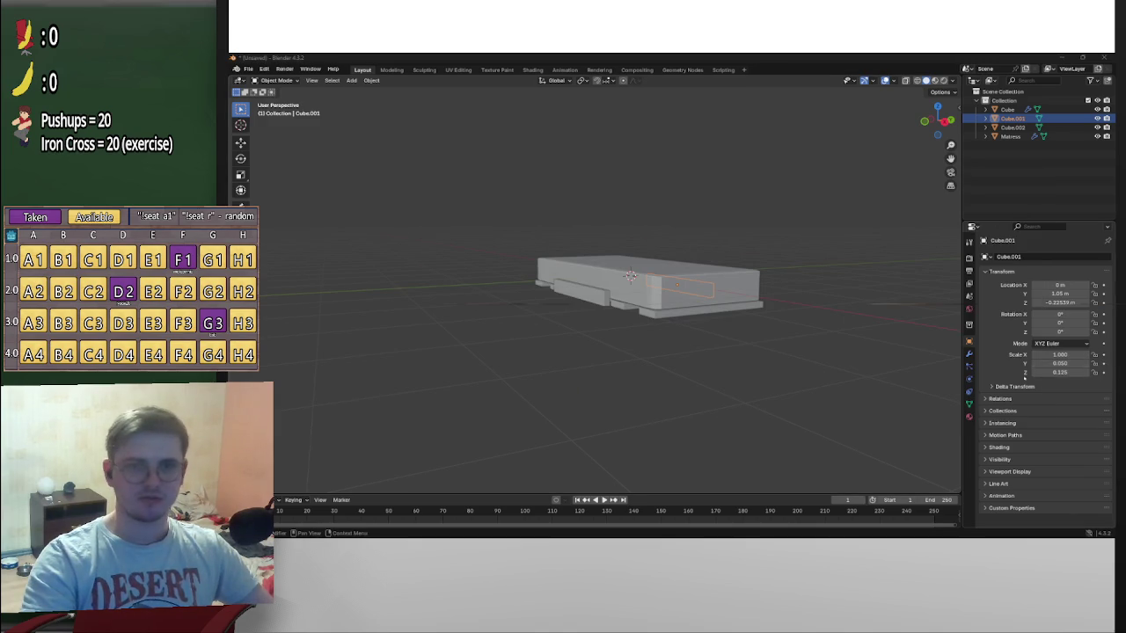
middle_drag(791, 347, 756, 334)
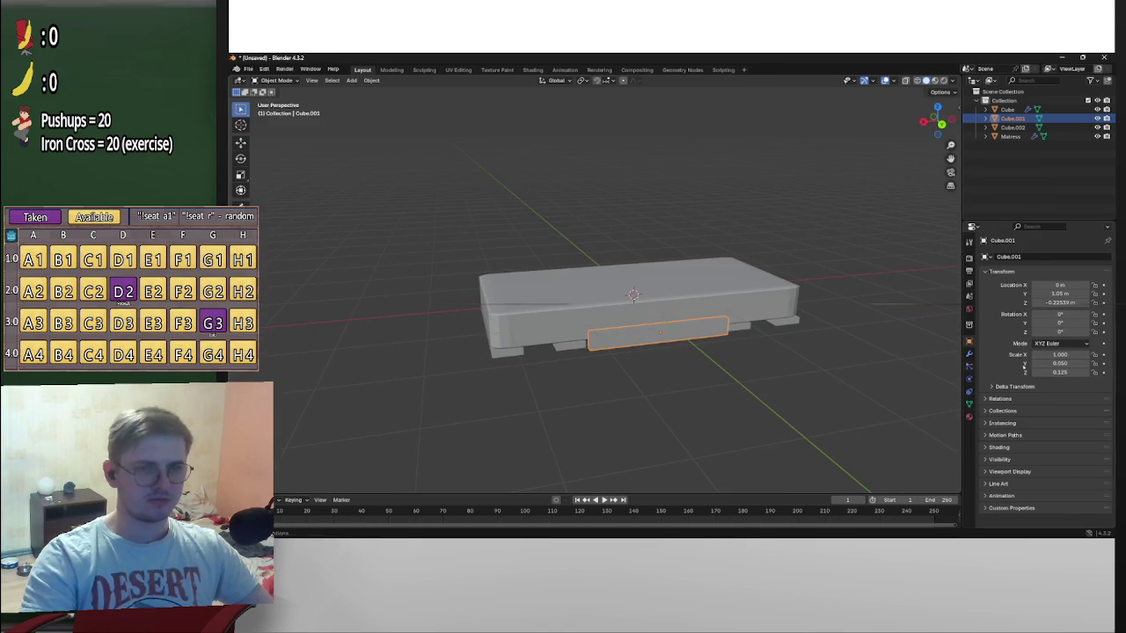
double_click(1060, 354)
text(2.2)
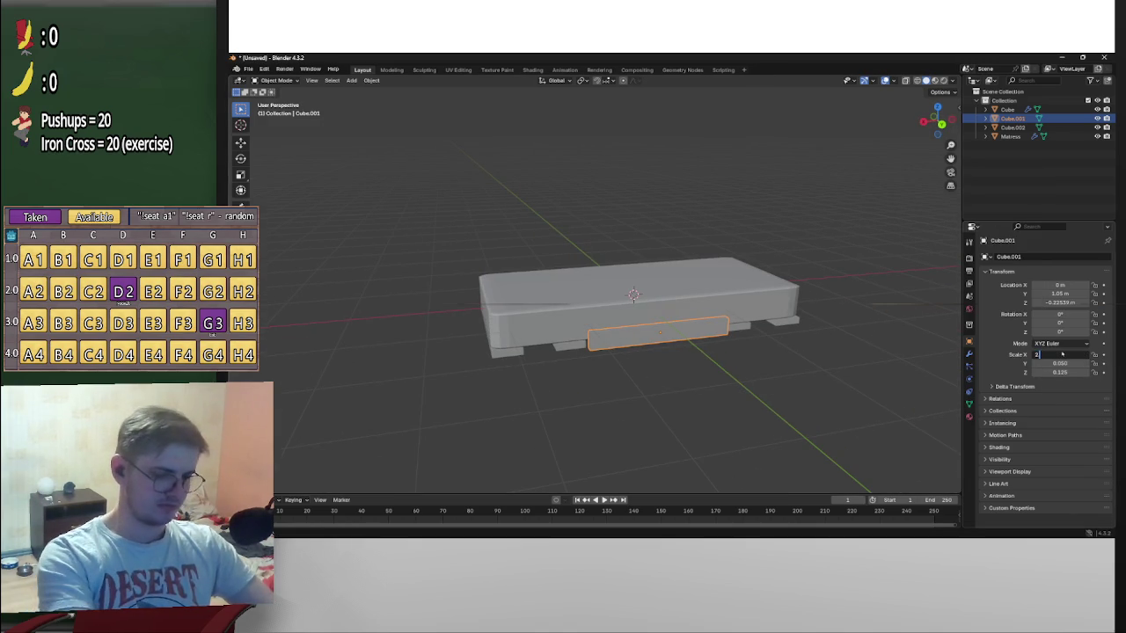
key(Return)
scroll(630, 263, up, 5)
scroll(631, 263, down, 5)
Select the pasted board Cube.002 and set its X scale to 2.25
mouse_move(615, 281)
middle_down()
mouse_move(630, 263)
mouse_move(715, 275)
middle_up()
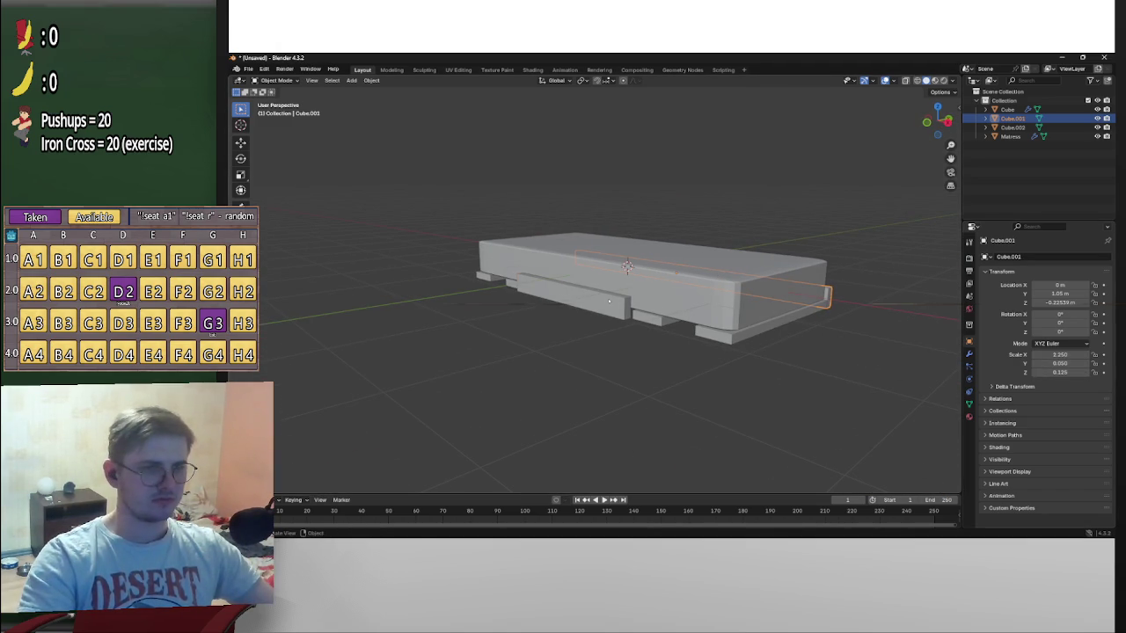
click(572, 299)
click(1060, 354)
text(2.25)
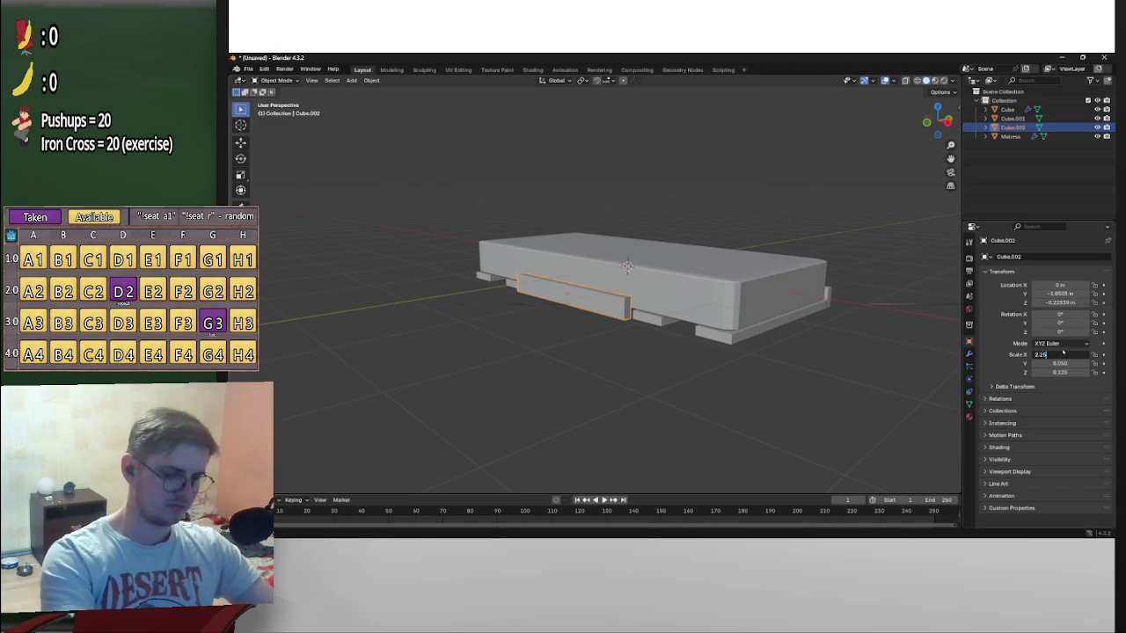
key(Return)
Restore the side board's selection and set its Z scale to 0.150
middle_drag(839, 390, 762, 434)
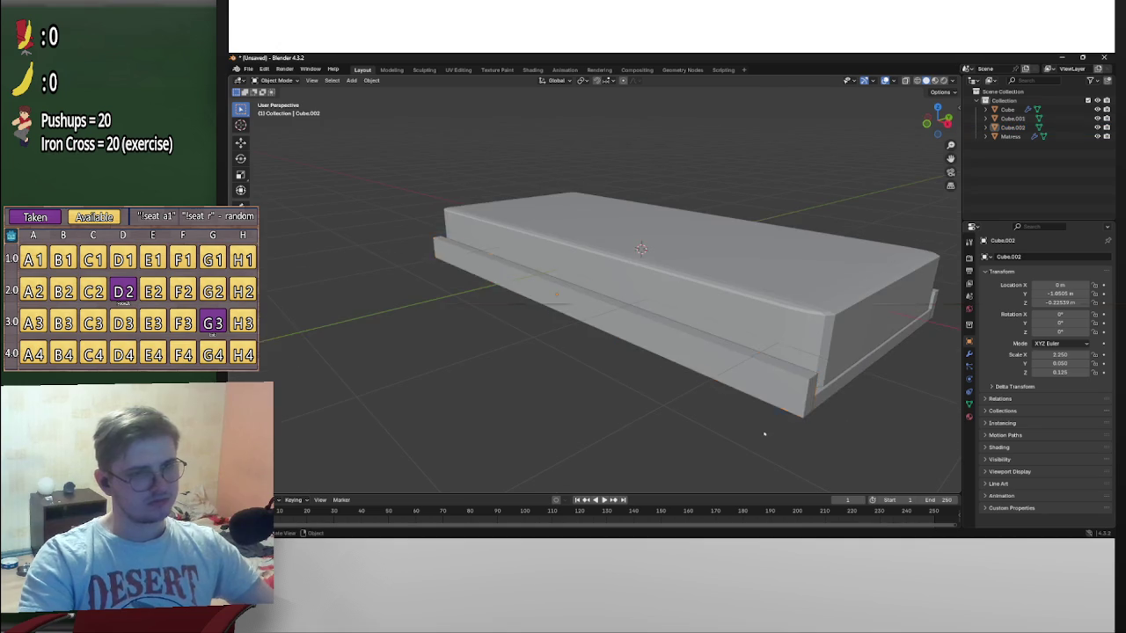
click(754, 395)
mouse_move(754, 395)
middle_down()
mouse_move(836, 409)
mouse_move(869, 393)
mouse_move(809, 358)
middle_up()
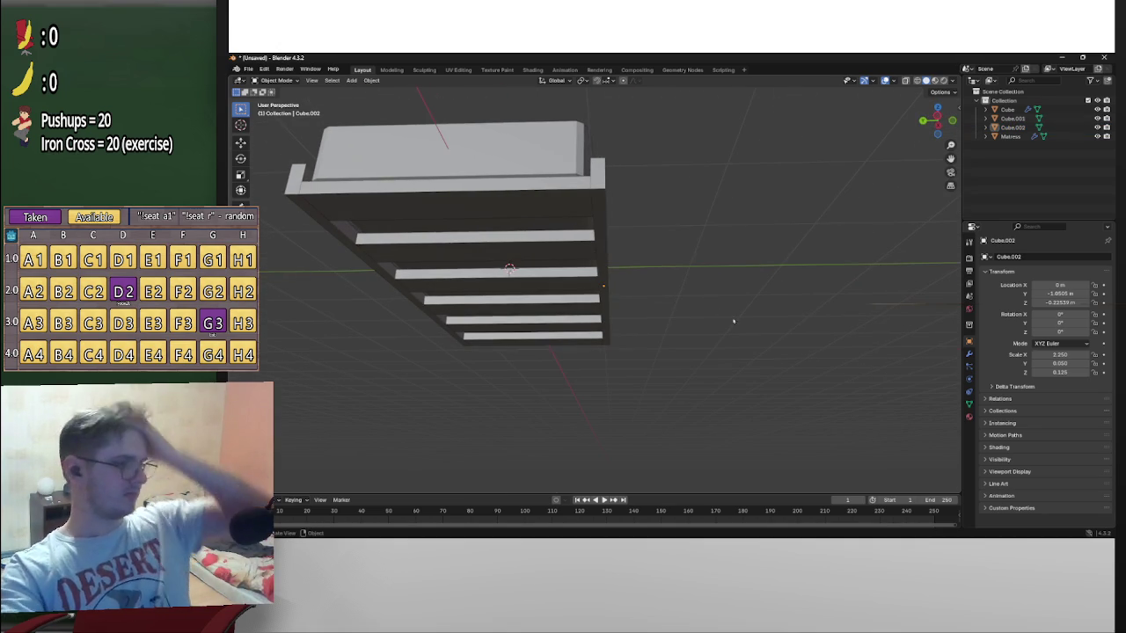
mouse_move(695, 299)
middle_down()
mouse_move(684, 314)
mouse_move(669, 307)
middle_up()
key(ctrl+z)
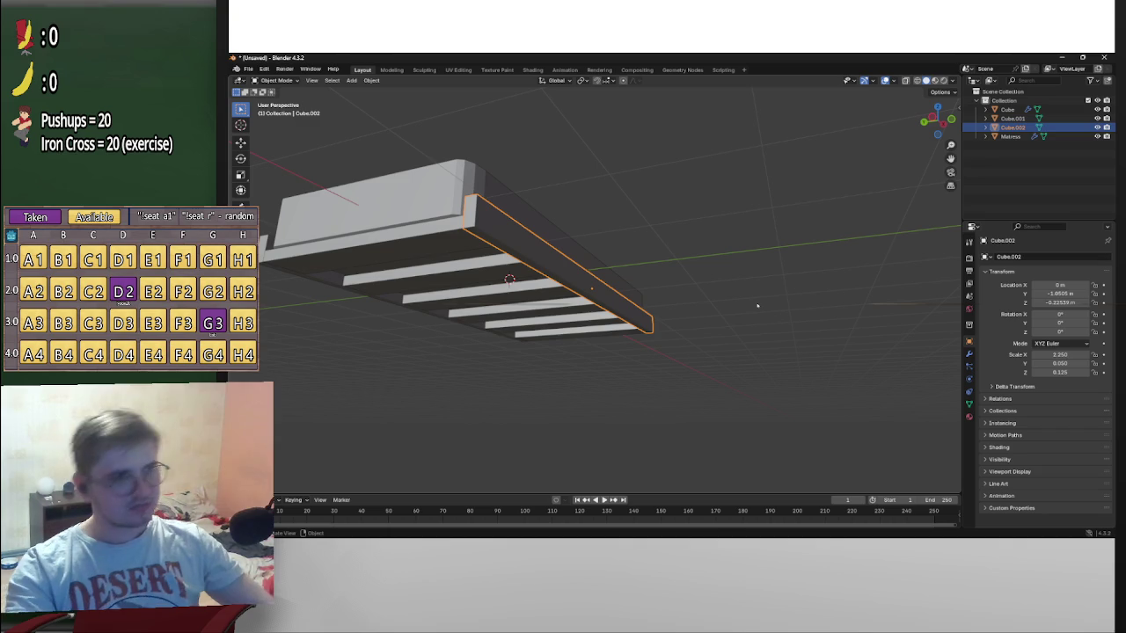
click(1071, 372)
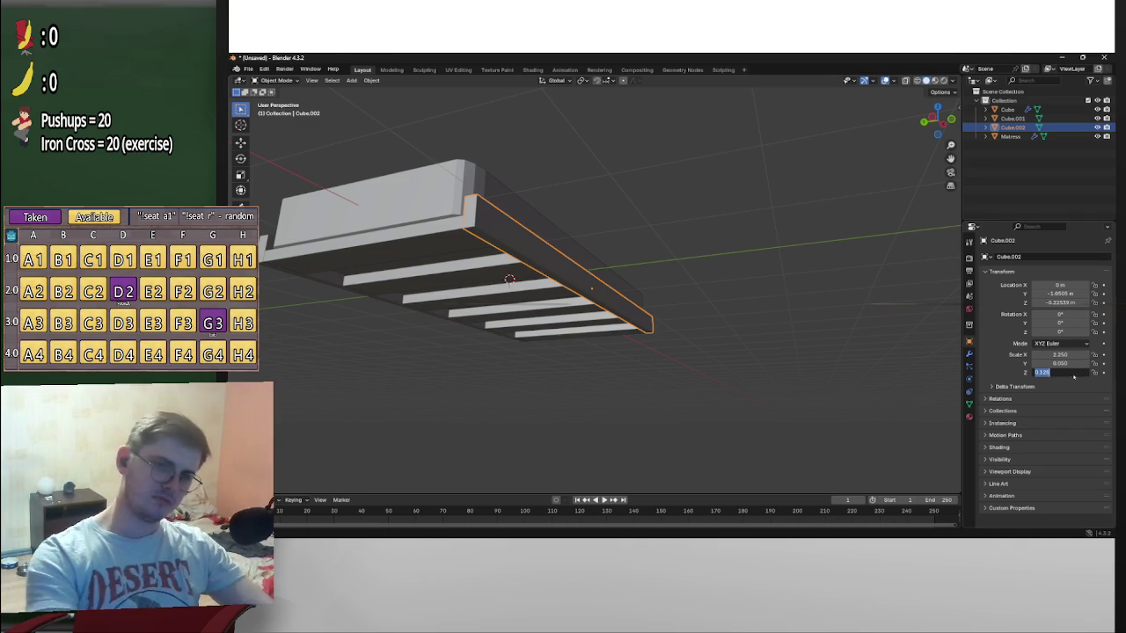
text(0.15)
key(Return)
Keep the board's Y scale at 0.050 and give the other side board Z scale 0.15
middle_drag(669, 299, 536, 278)
click(1066, 364)
key(Return)
click(466, 264)
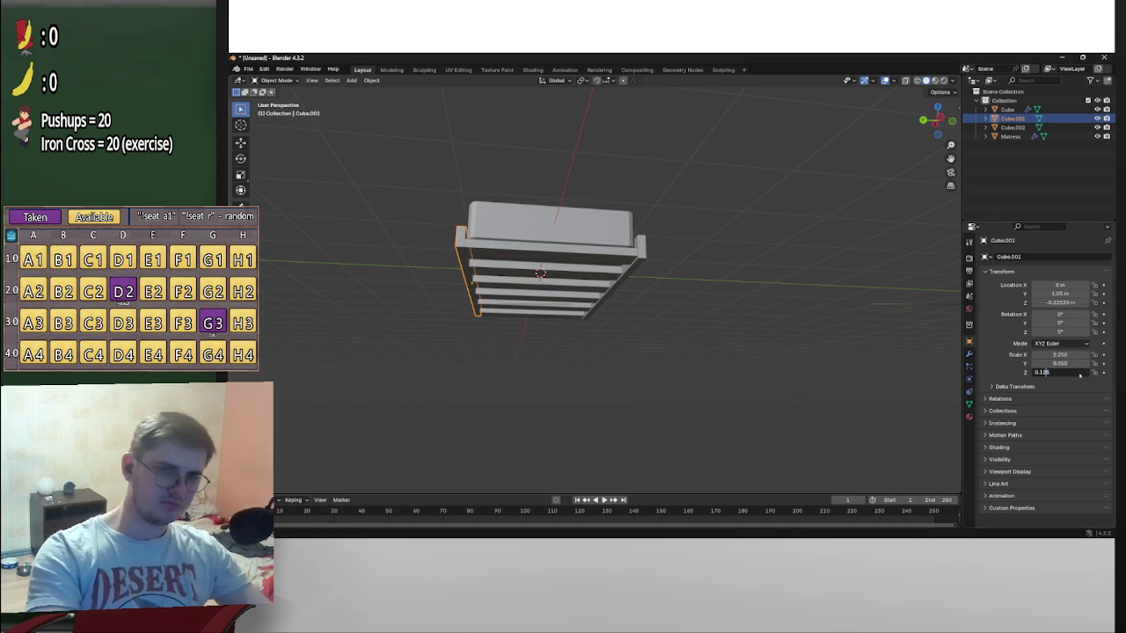
text(0.15)
key(Return)
click(818, 284)
Orbit to view the bed from above and from its end, ready to add an object
mouse_move(819, 284)
middle_down()
mouse_move(754, 313)
mouse_move(609, 315)
mouse_move(624, 264)
middle_up()
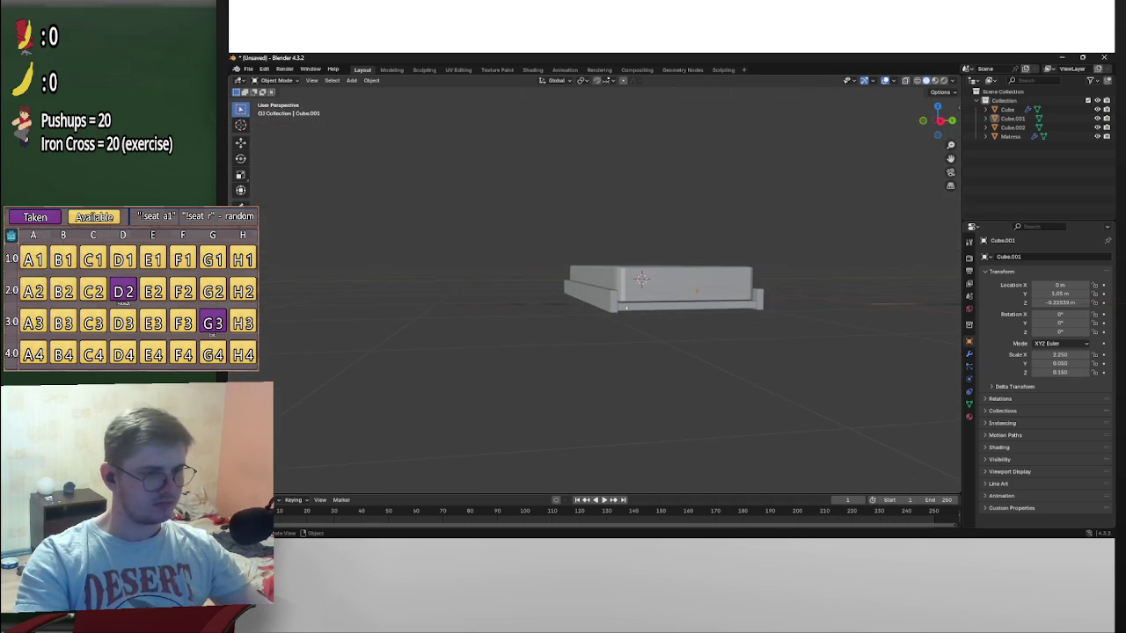
middle_drag(642, 312, 704, 322)
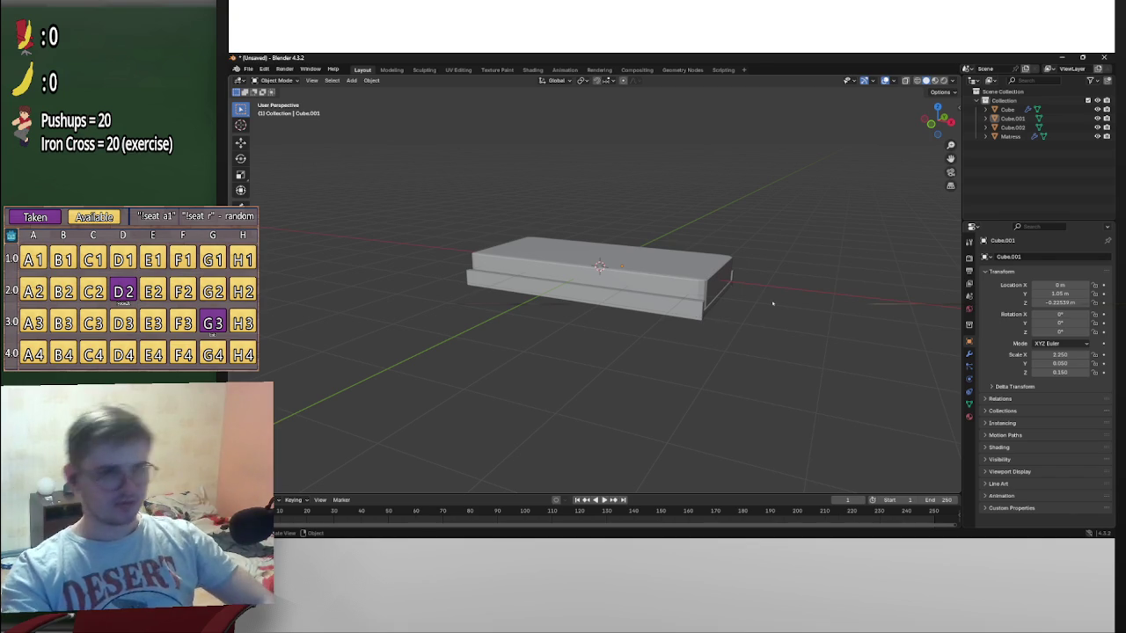
key(alt+Tab)
key(alt+Tab)
key(alt+Tab)
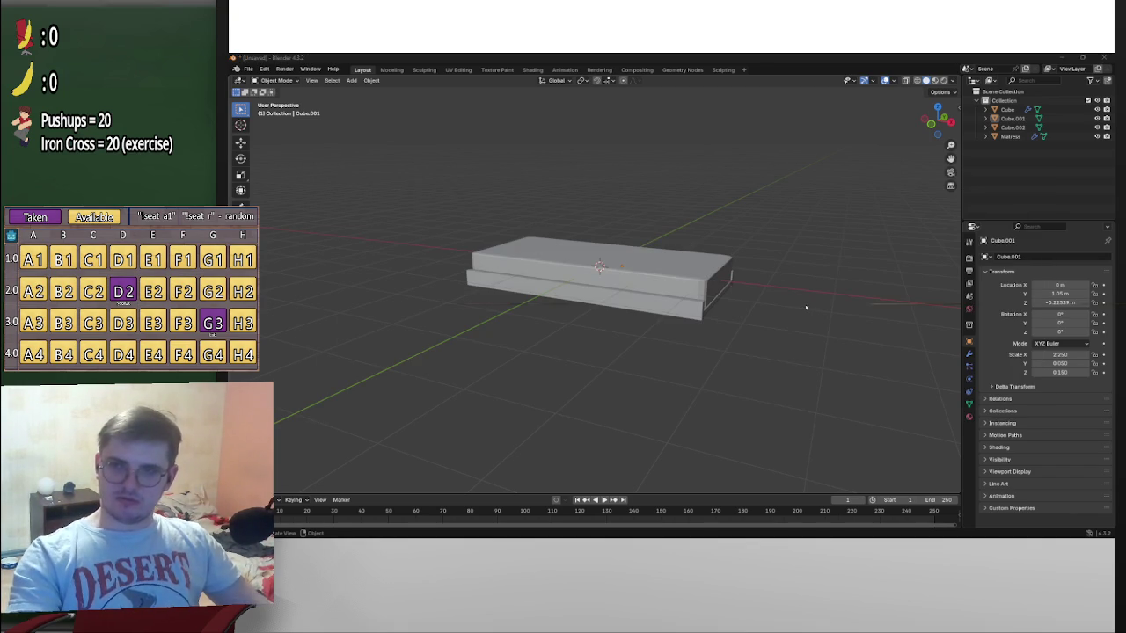
mouse_move(782, 326)
middle_down()
mouse_move(668, 332)
mouse_move(642, 359)
middle_up()
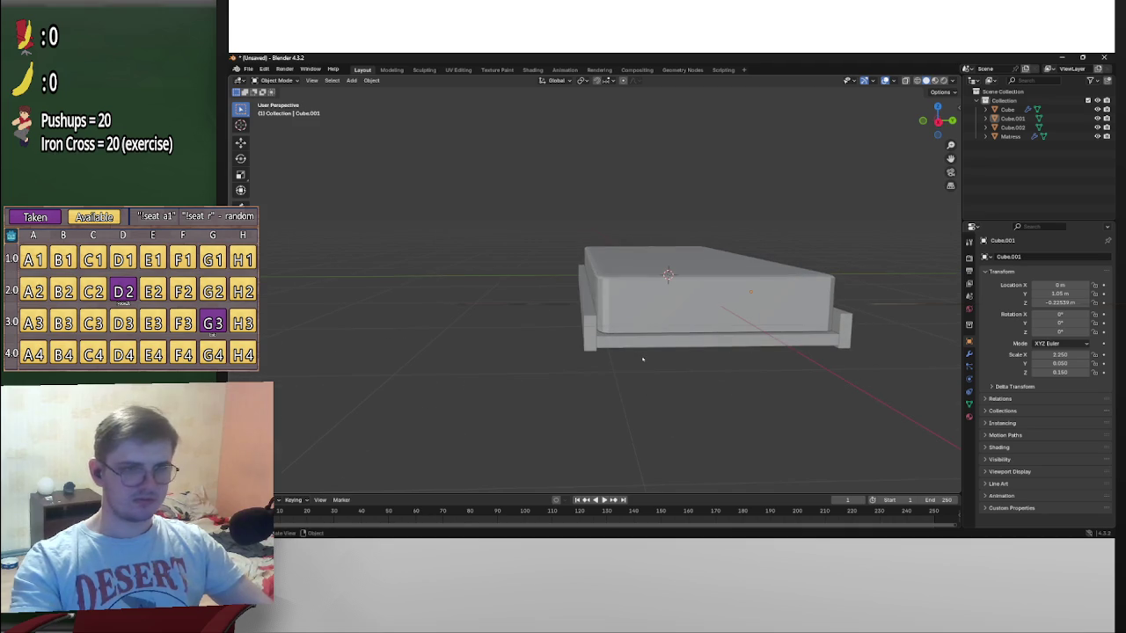
key(shift+a)
mouse_move(607, 357)
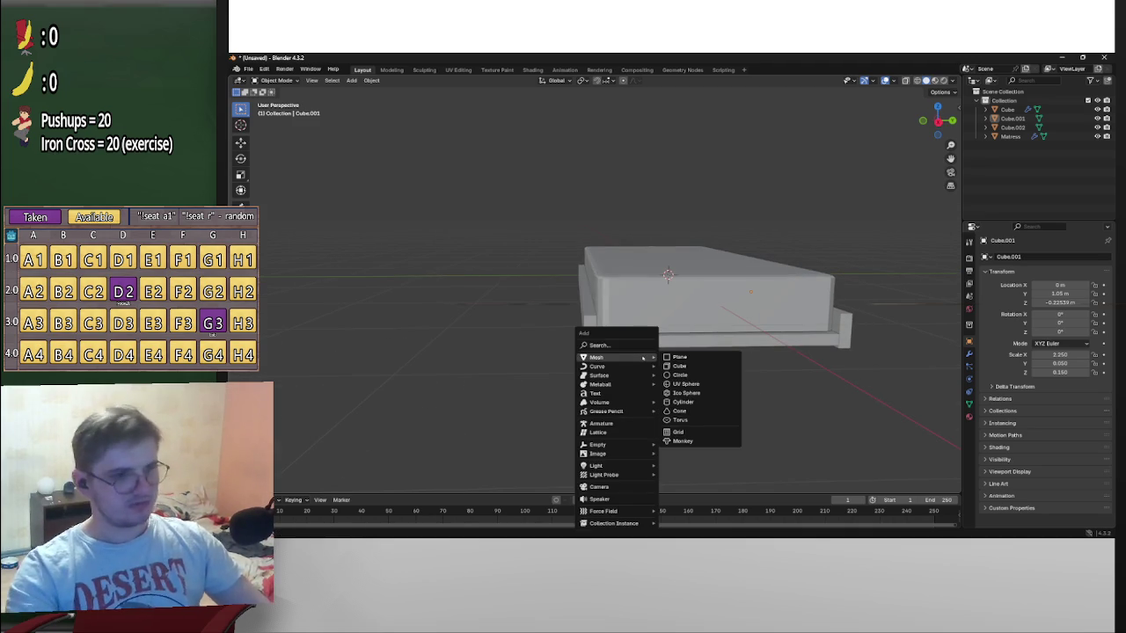
Add a new mesh cube and flatten its X scale to 0.010
key(Up)
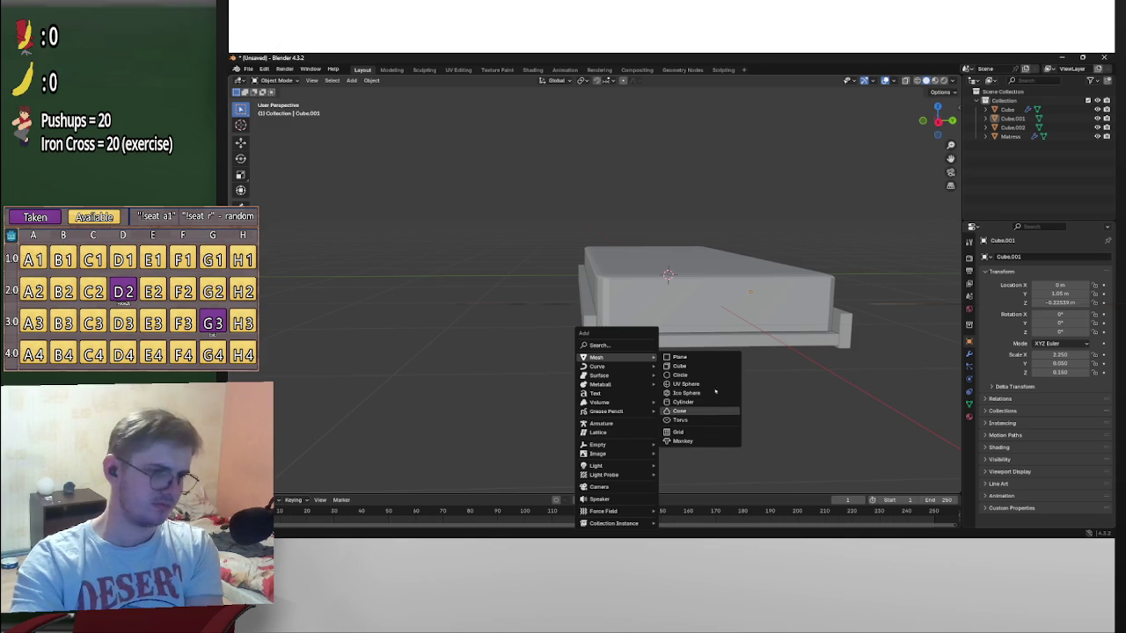
click(680, 366)
middle_drag(686, 369, 783, 382)
click(1055, 355)
text(0)
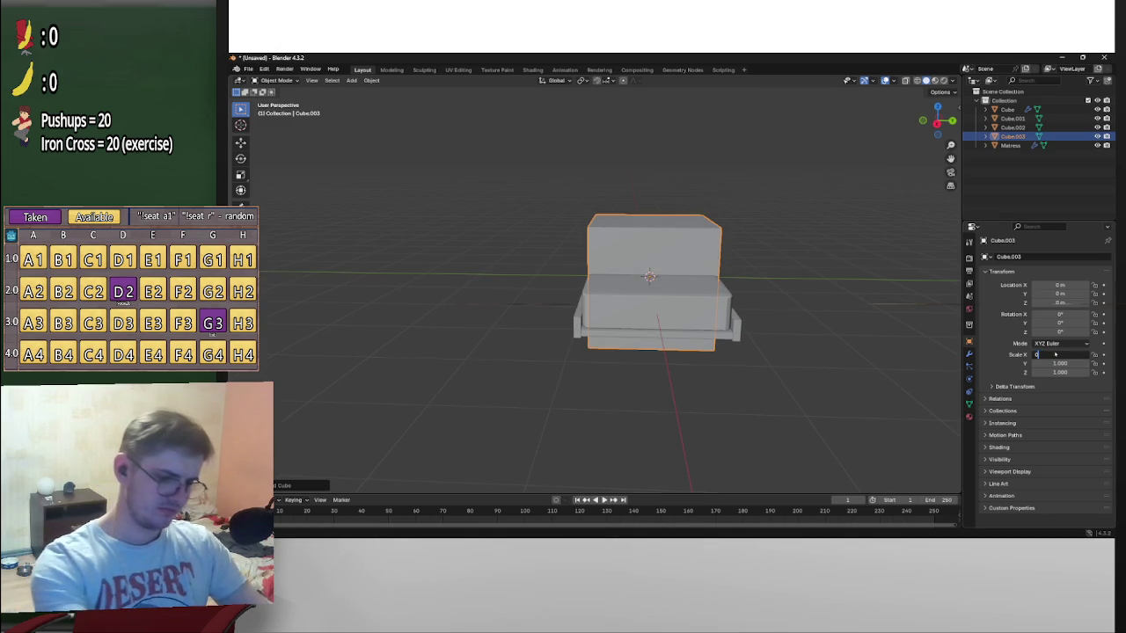
text(.01)
key(Return)
mouse_move(921, 304)
middle_down()
mouse_move(818, 284)
mouse_move(892, 291)
mouse_move(890, 321)
middle_up()
scroll(888, 301, up, 3)
Adjust the cube's X scale to 0.050, then 0.025, and paste 0.025 into Y and Z
click(1060, 355)
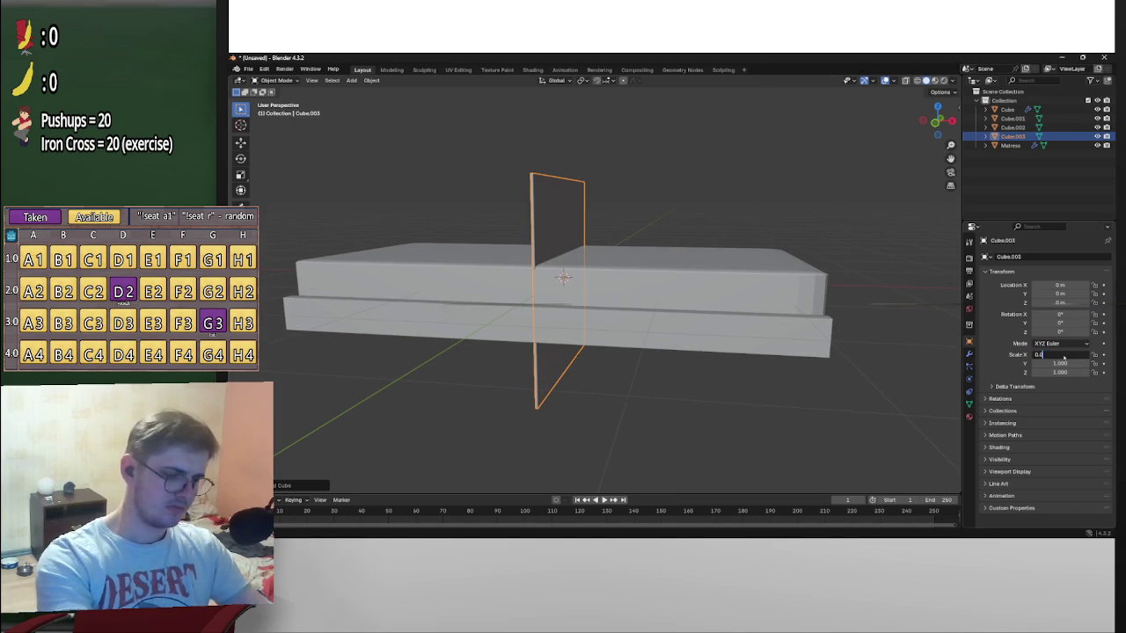
key(Return)
click(1060, 356)
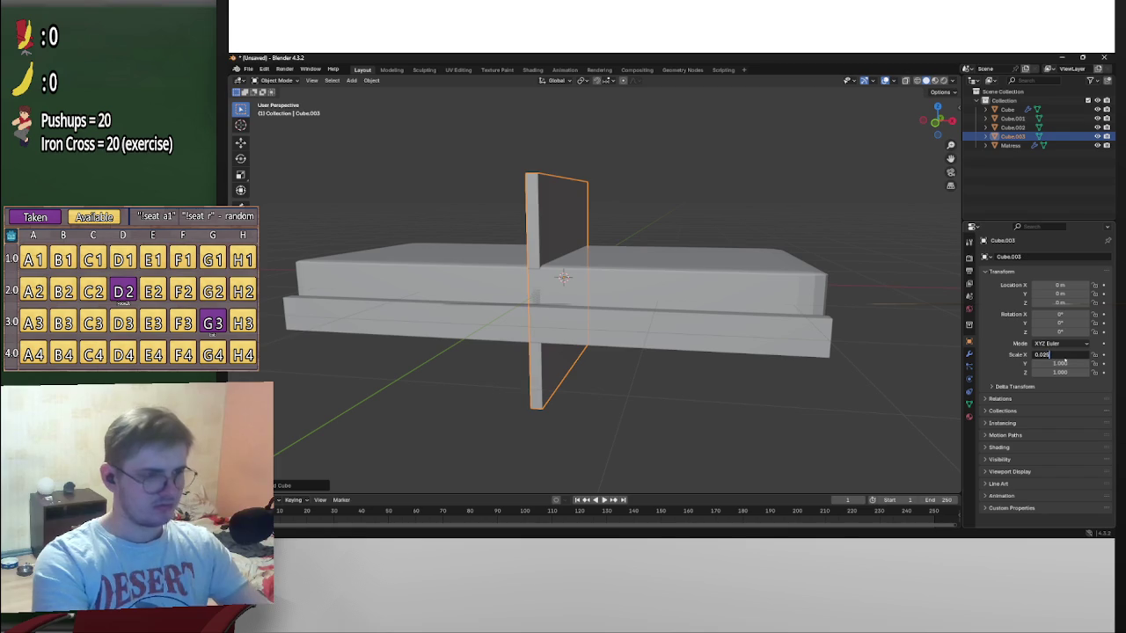
key(Return)
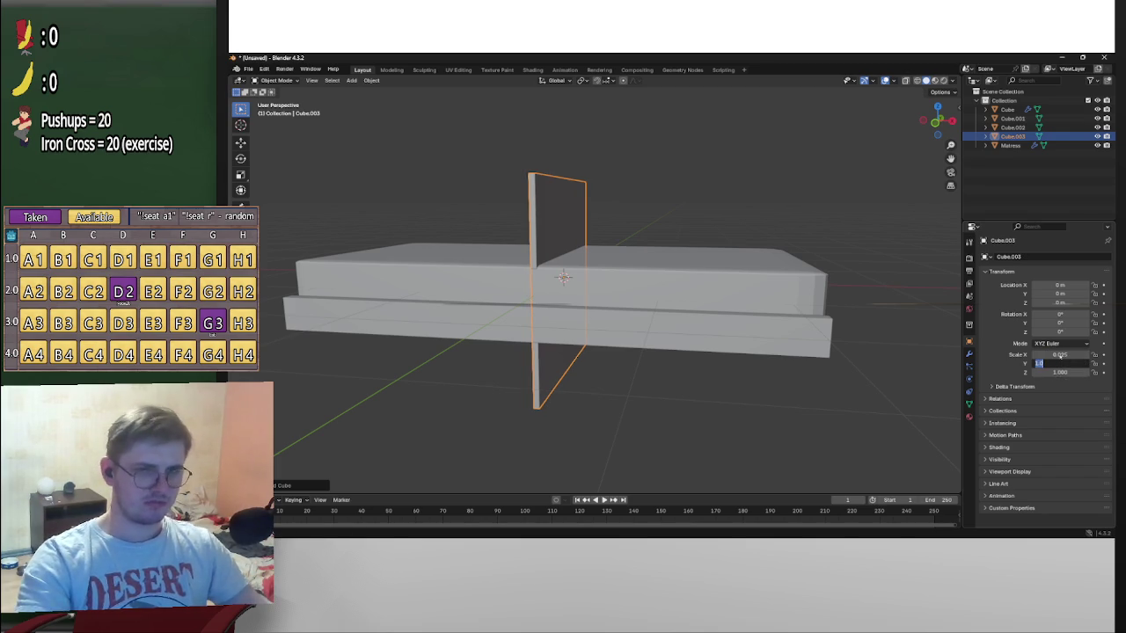
key(Return)
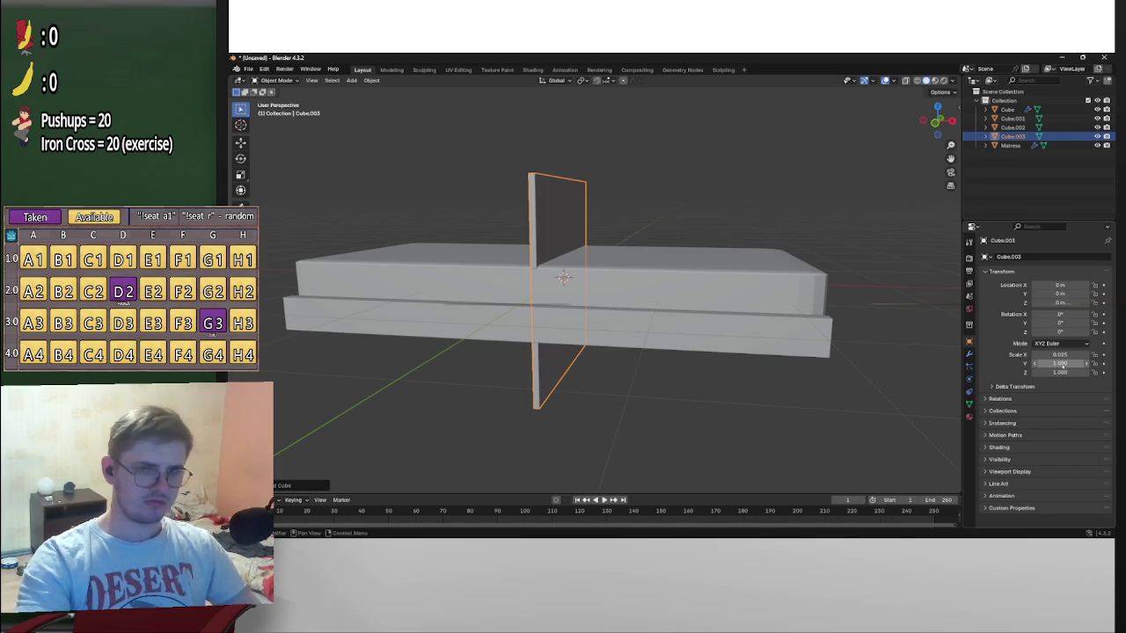
text(0.025)
text(0.025)
scroll(748, 300, up, 3)
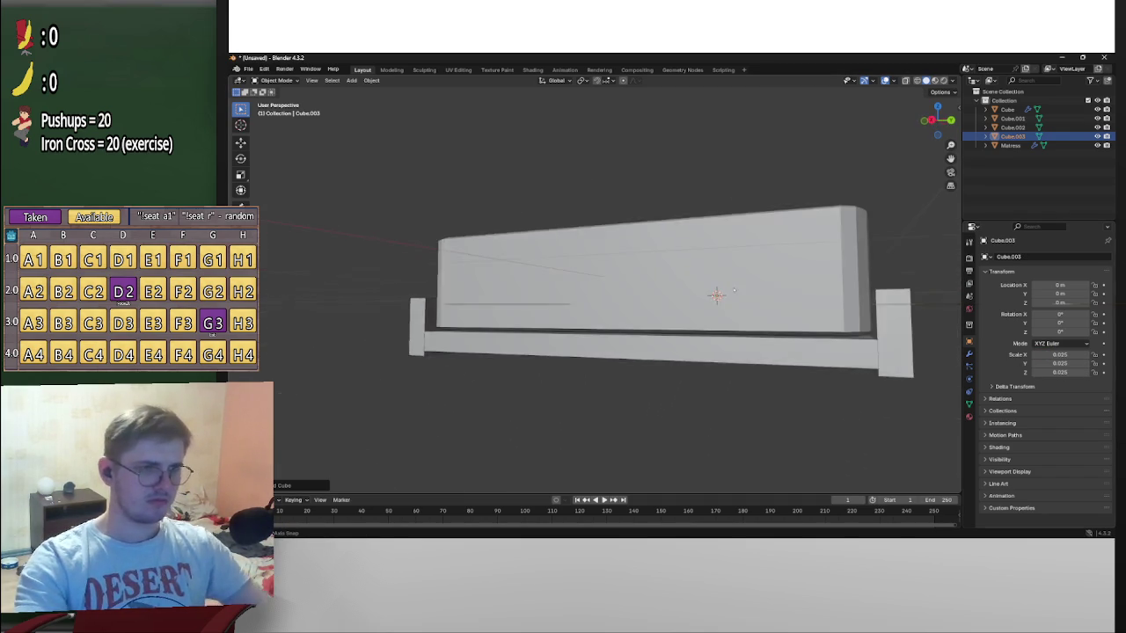
Move the small cube near the bed, then switch to Front Orthographic view
scroll(749, 300, up, 3)
scroll(748, 299, down, 3)
scroll(748, 300, down, 3)
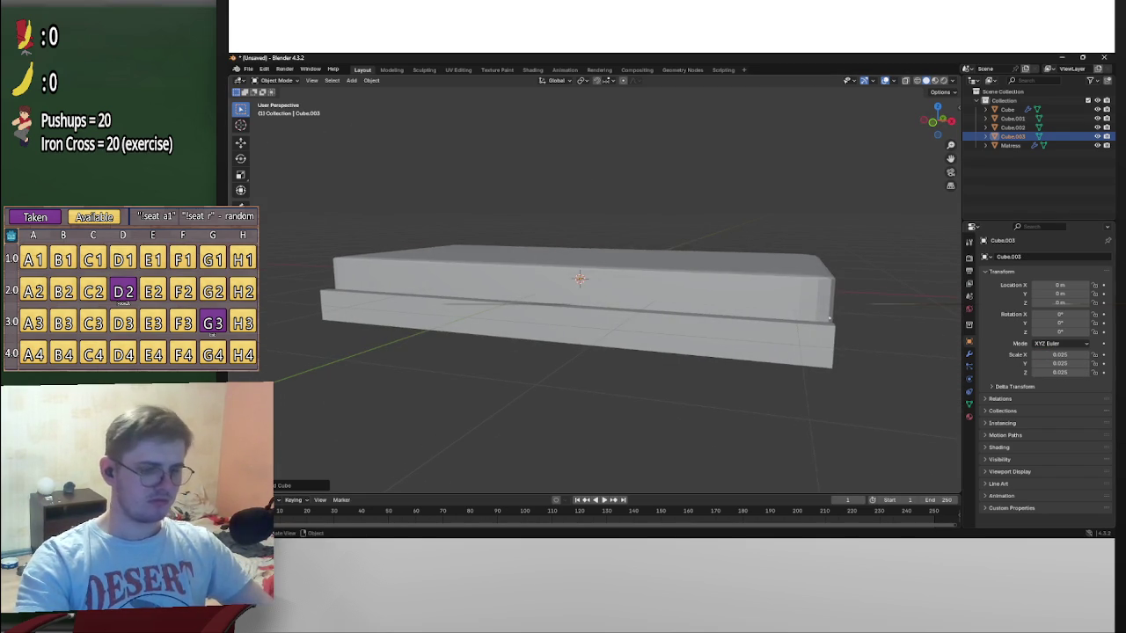
key(g)
click(352, 405)
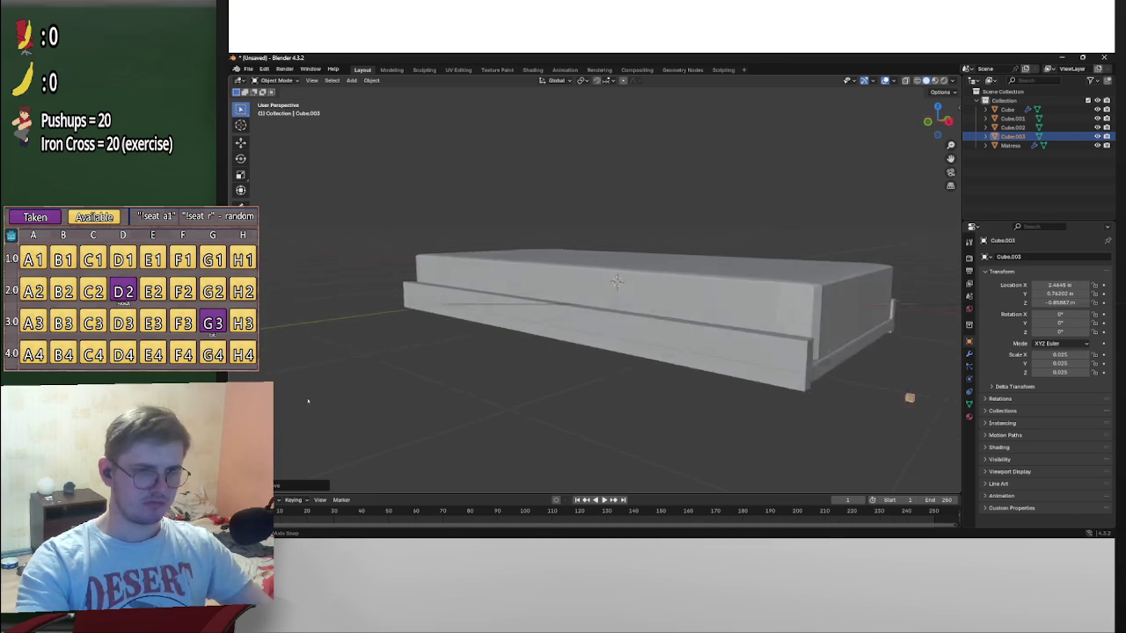
middle_drag(349, 402, 415, 342)
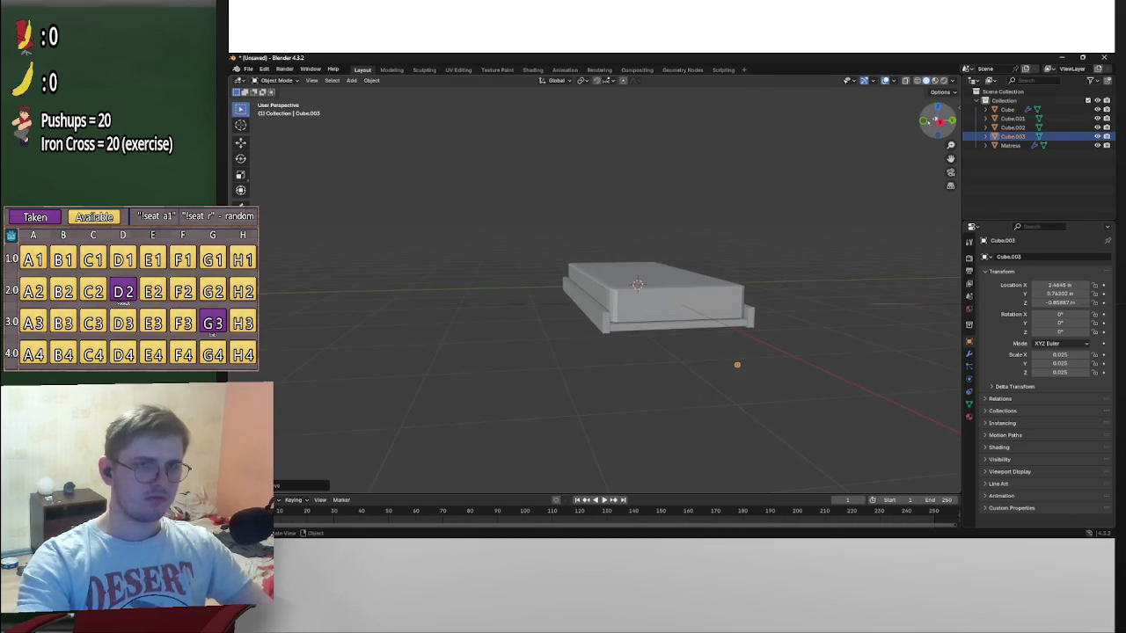
click(934, 121)
Zoom in and place the post at the frame's end corner, about X 2.27 m, Z -0.35 m
key(g)
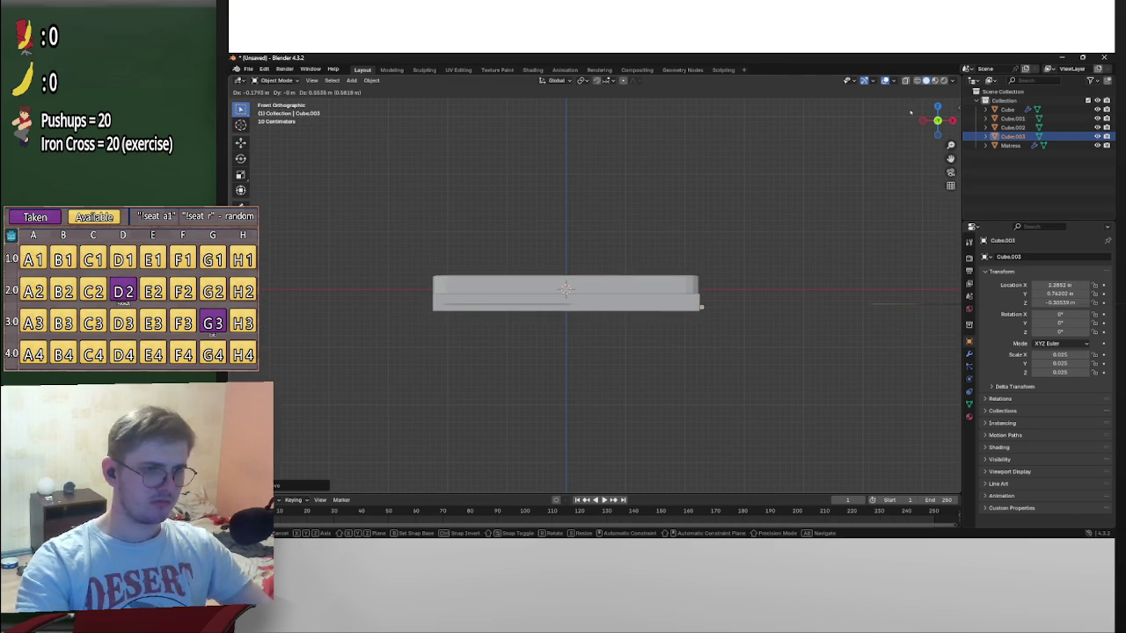
click(909, 115)
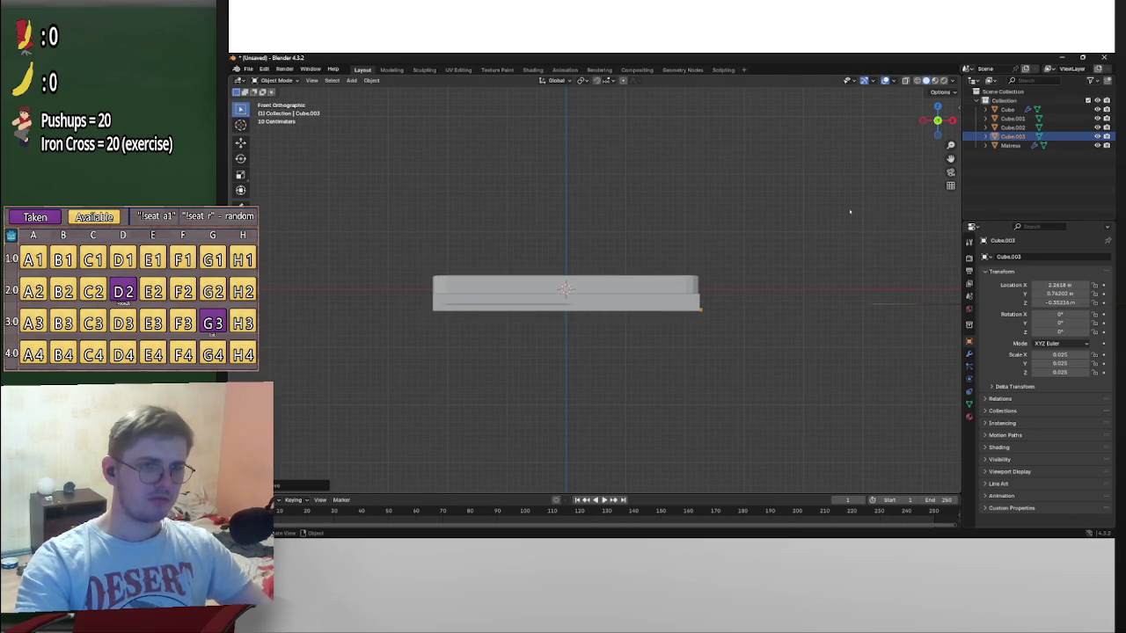
scroll(851, 211, up, 3)
scroll(735, 295, up, 2)
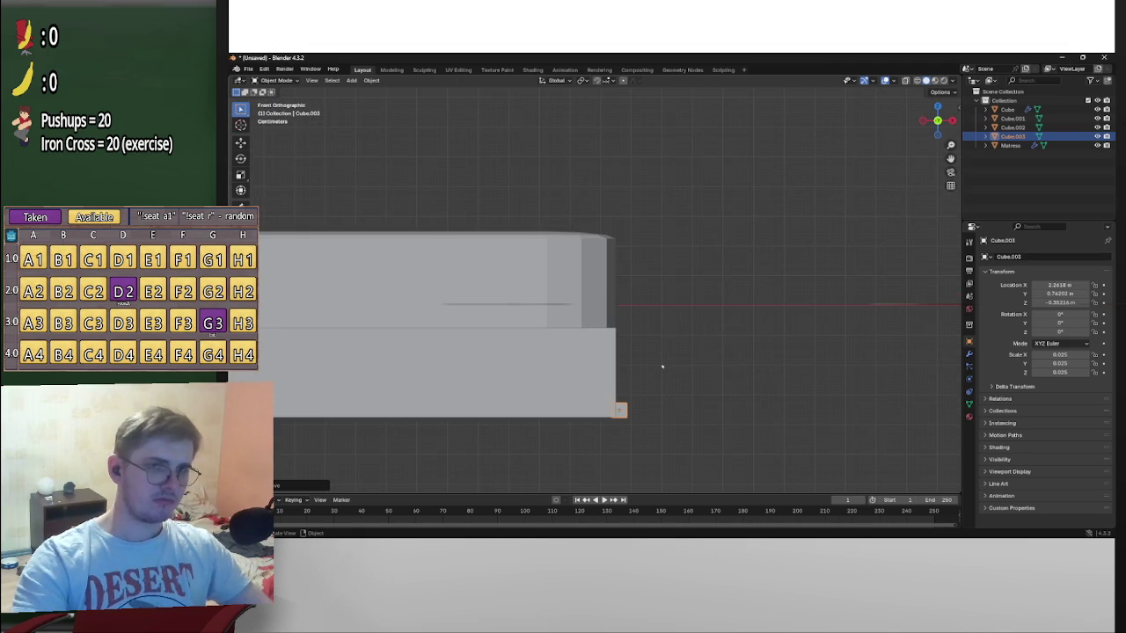
key(g)
scroll(675, 380, up, 2)
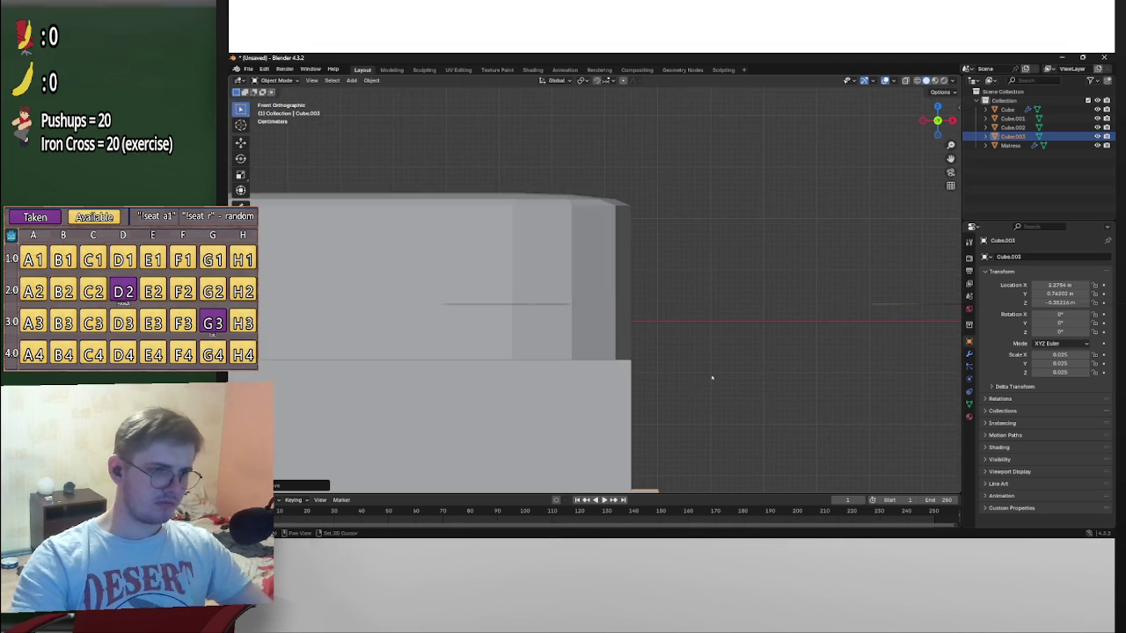
scroll(656, 264, up, 1)
scroll(638, 357, up, 2)
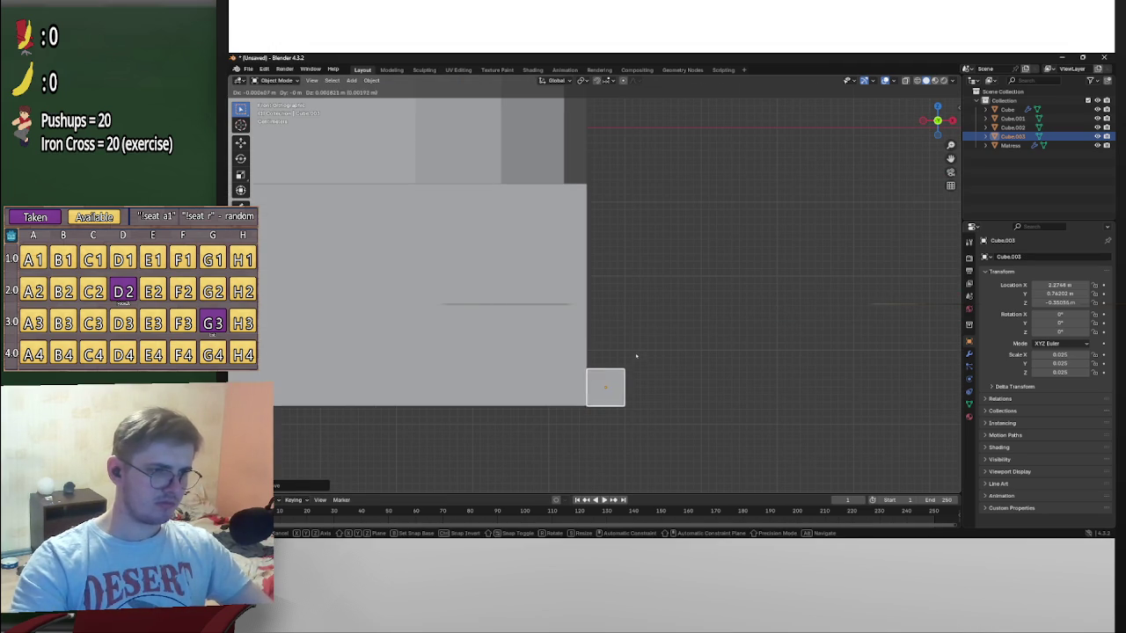
click(638, 357)
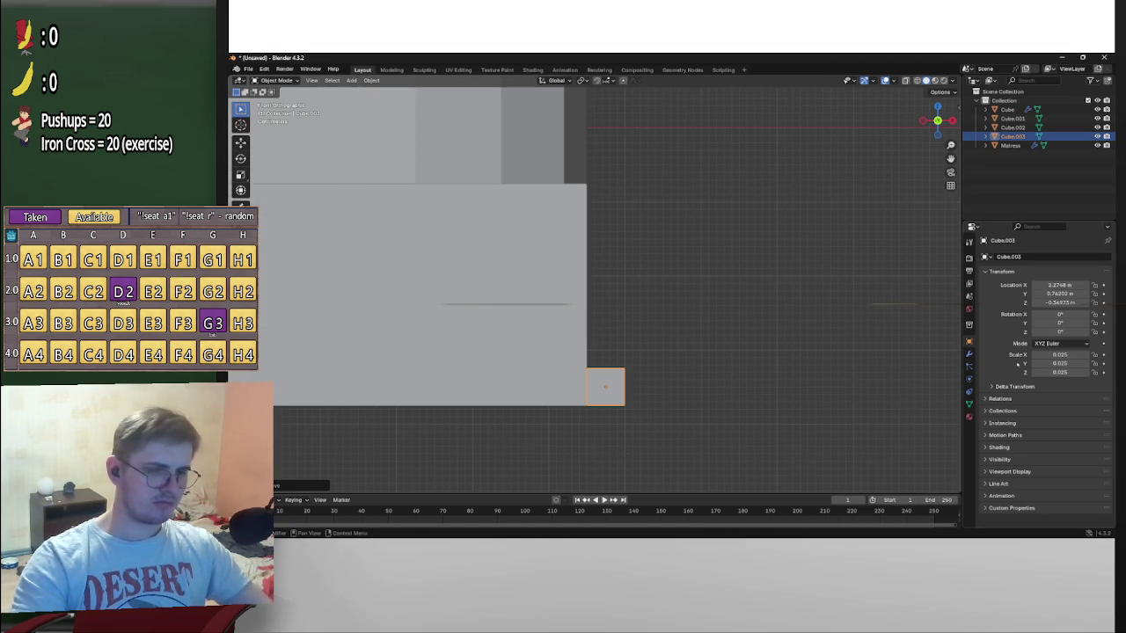
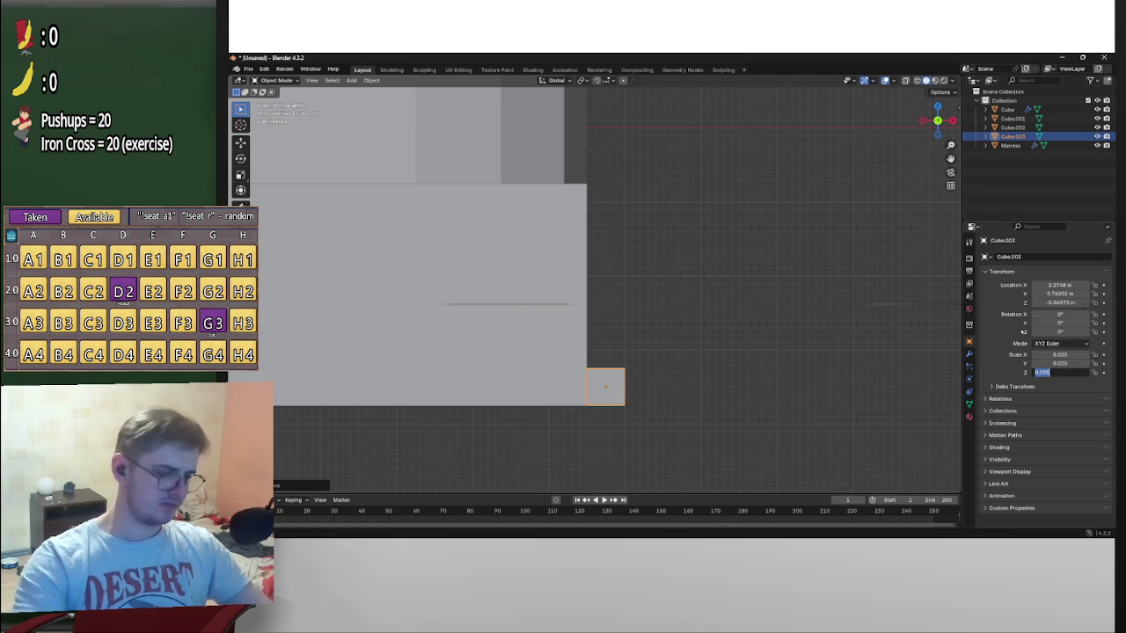
Try a Z scale of 0.4 on post Cube.003, undo it, then set 0.75
text(0.4)
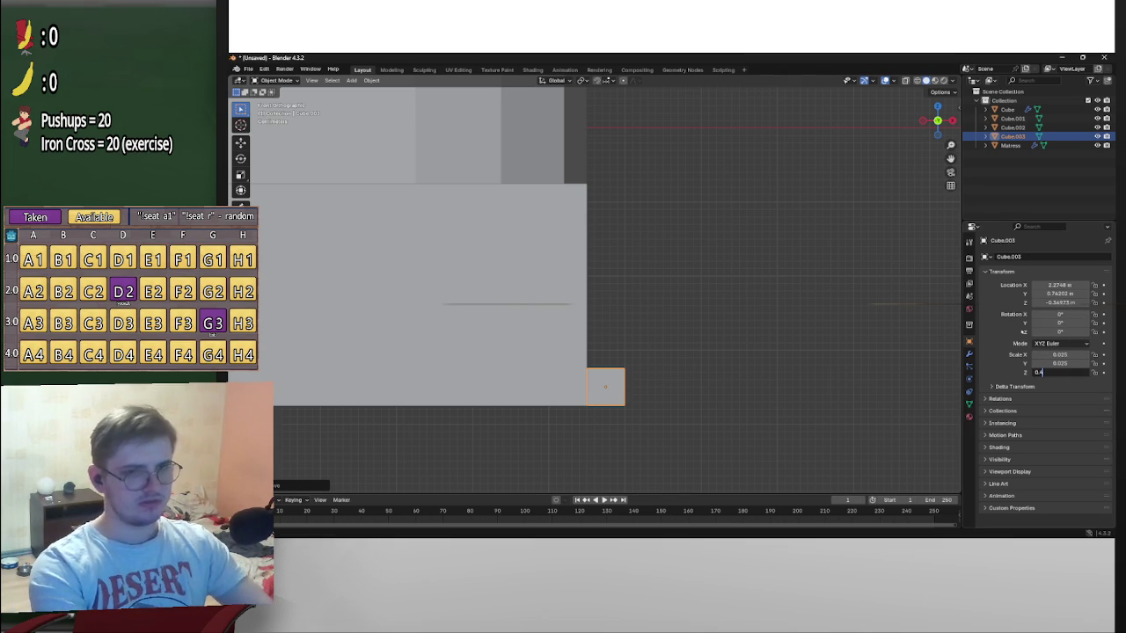
key(Return)
scroll(611, 266, down, 3)
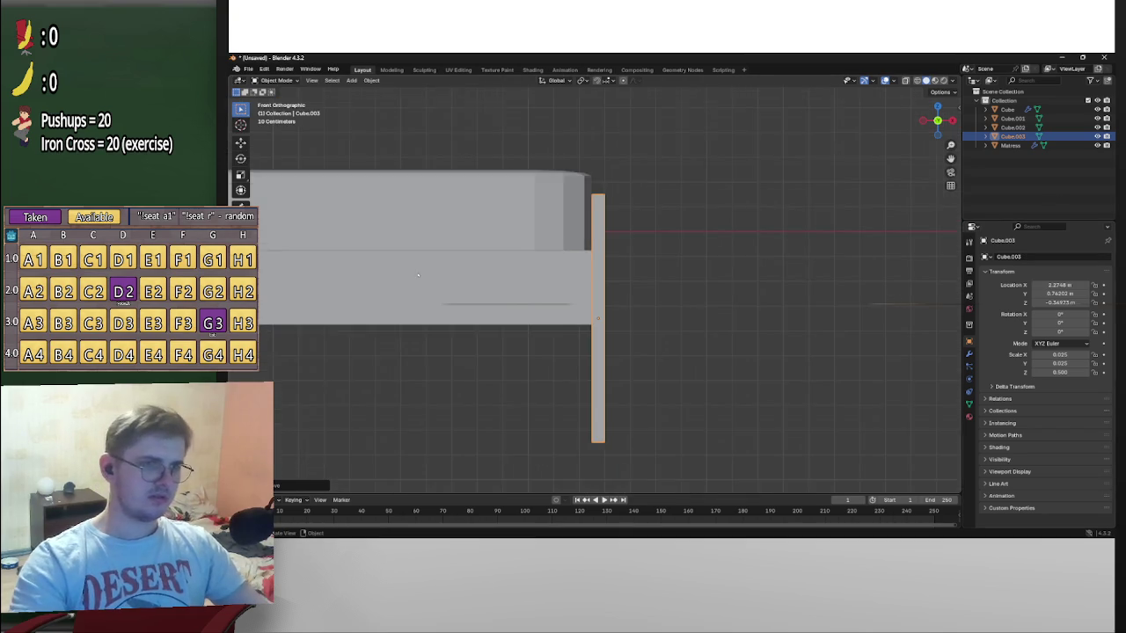
scroll(678, 264, up, 1)
scroll(680, 265, up, 2)
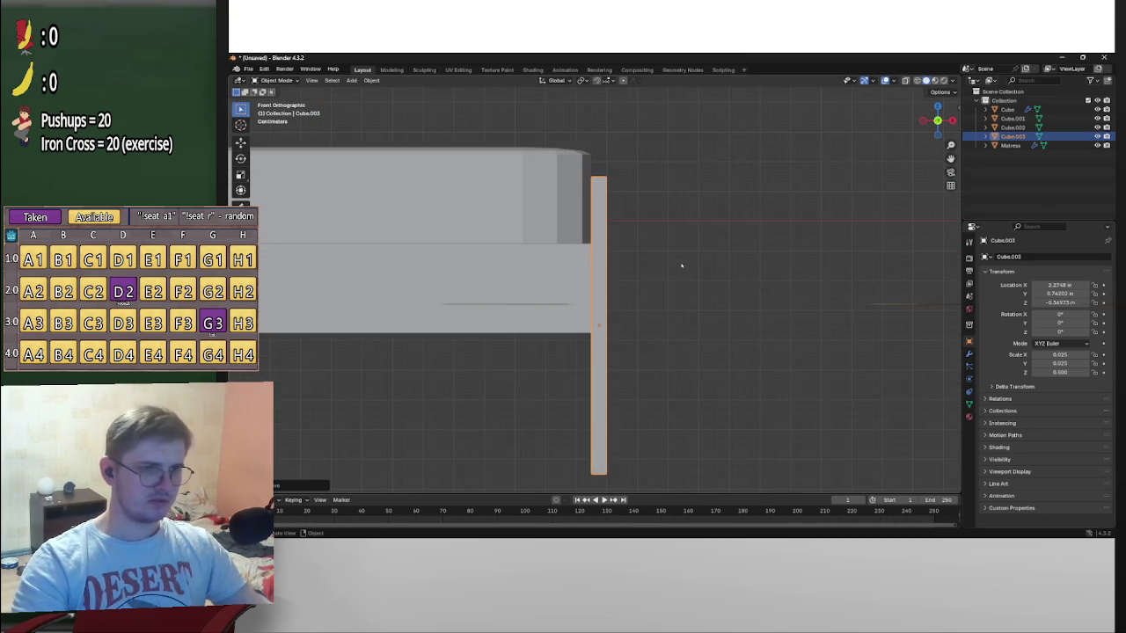
key(ctrl+z)
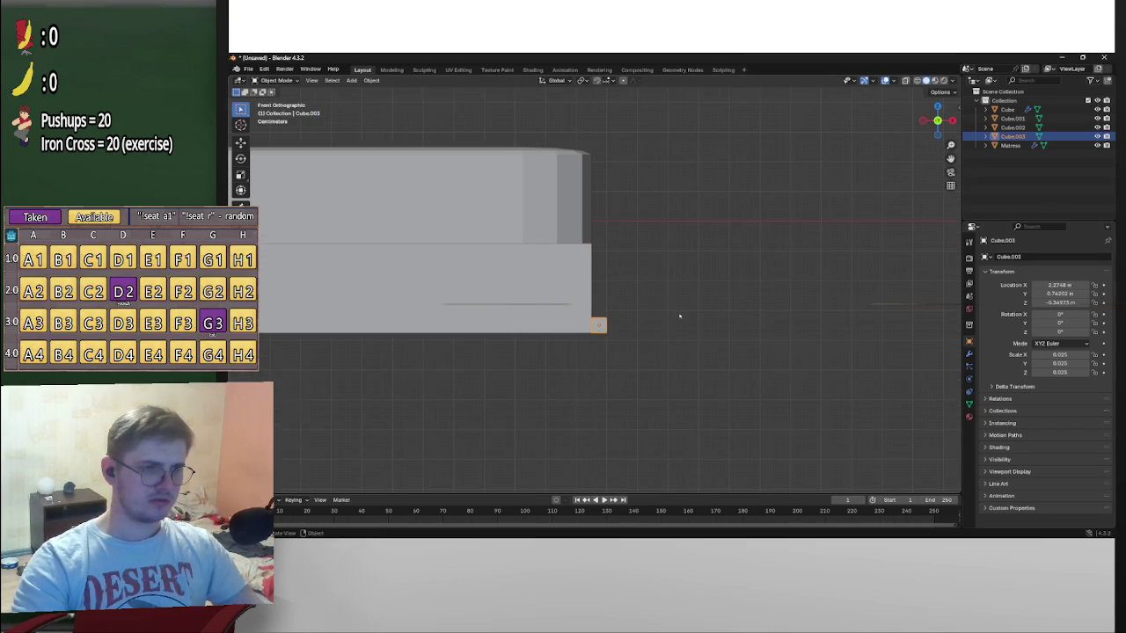
scroll(679, 316, up, 2)
scroll(679, 315, up, 2)
scroll(685, 314, down, 3)
scroll(685, 314, down, 10)
scroll(684, 314, up, 8)
scroll(683, 314, up, 2)
scroll(784, 326, up, 1)
click(1067, 372)
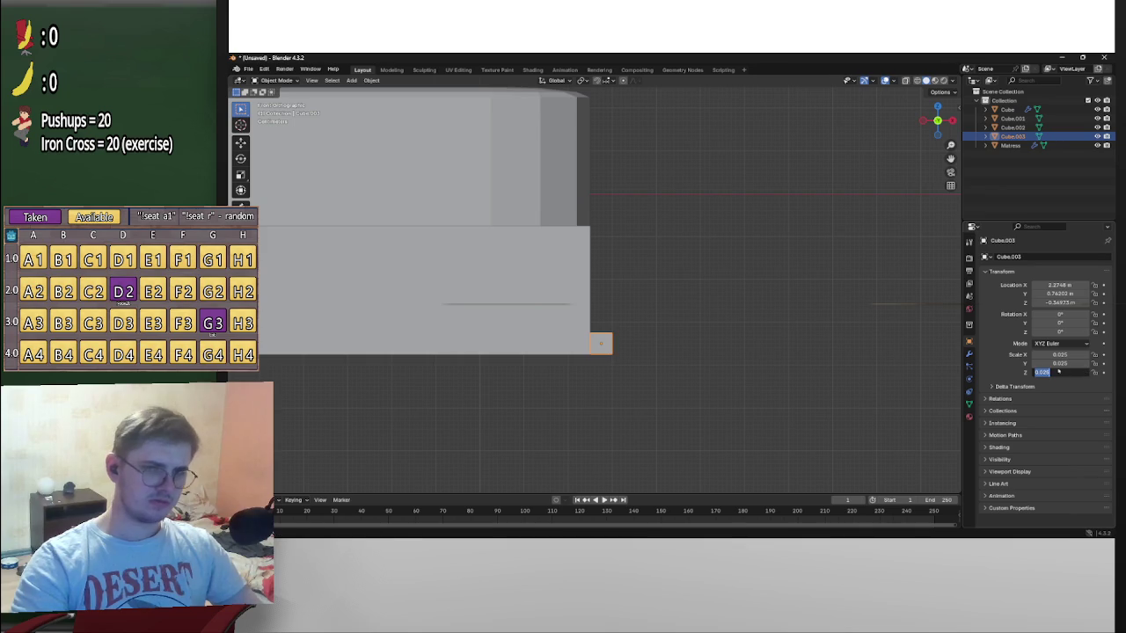
text(0.7)
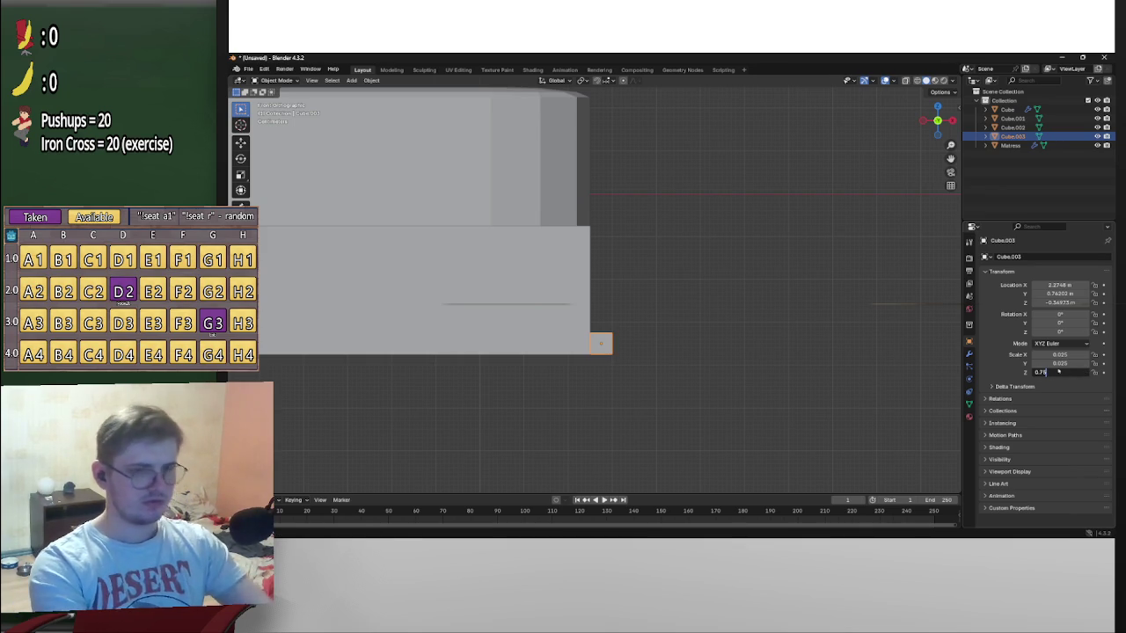
text(5)
key(Return)
scroll(553, 314, down, 4)
scroll(602, 305, down, 3)
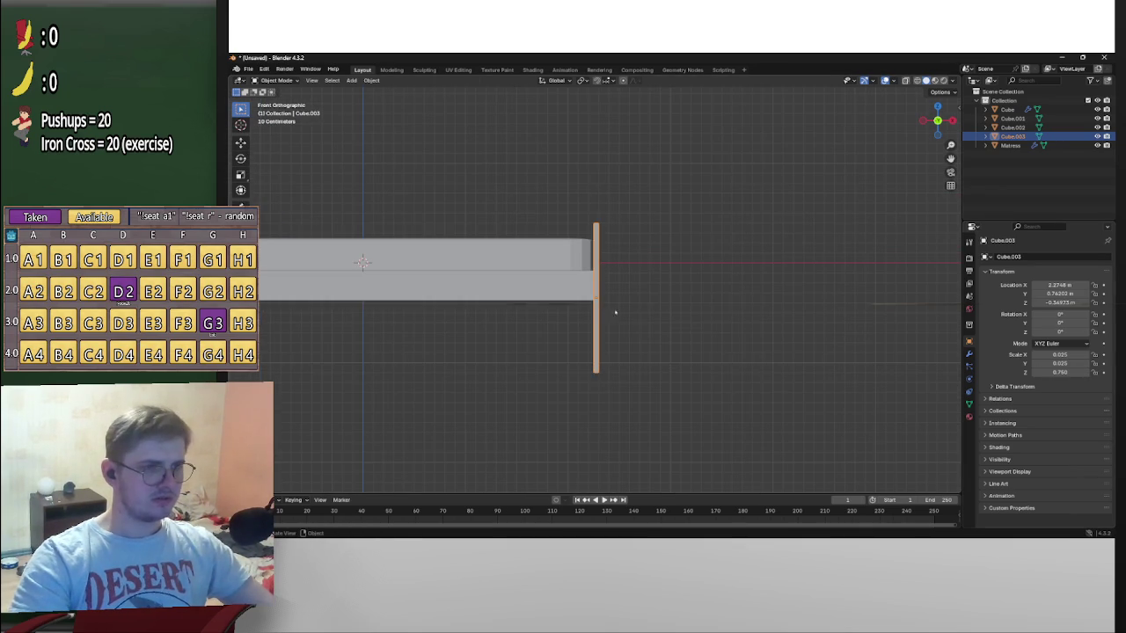
Move the post vertically and set its Z scale to the full height of 1
key(g)
key(z)
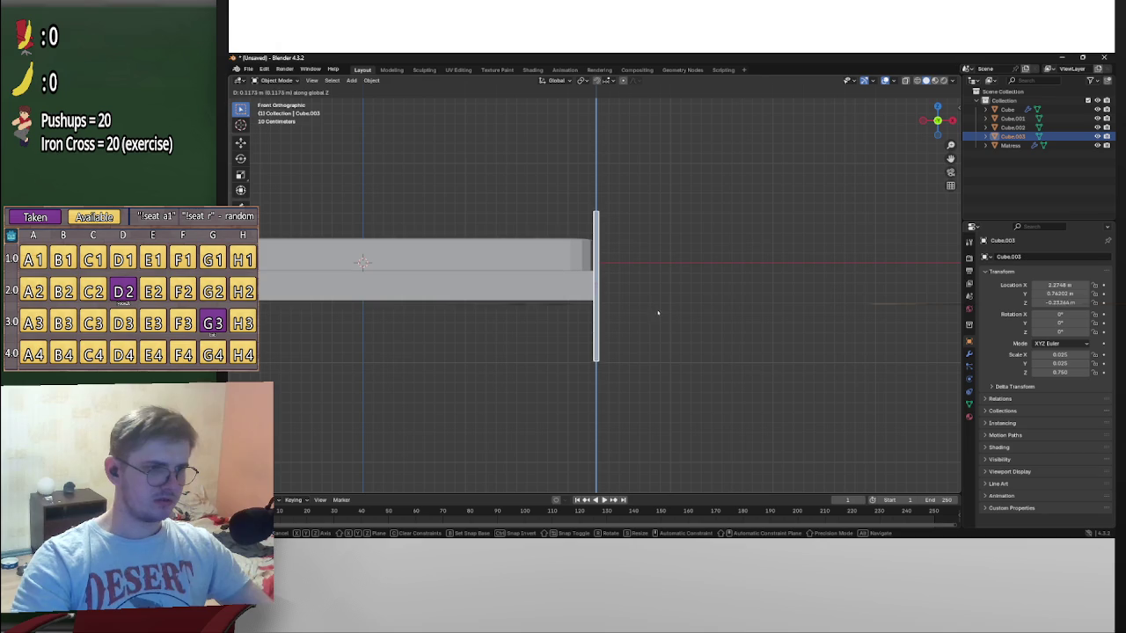
click(666, 302)
double_click(1063, 372)
text(1)
key(Return)
Slide the post along Y to the bed frame's end at Y 3.862 m
middle_drag(735, 248, 668, 264)
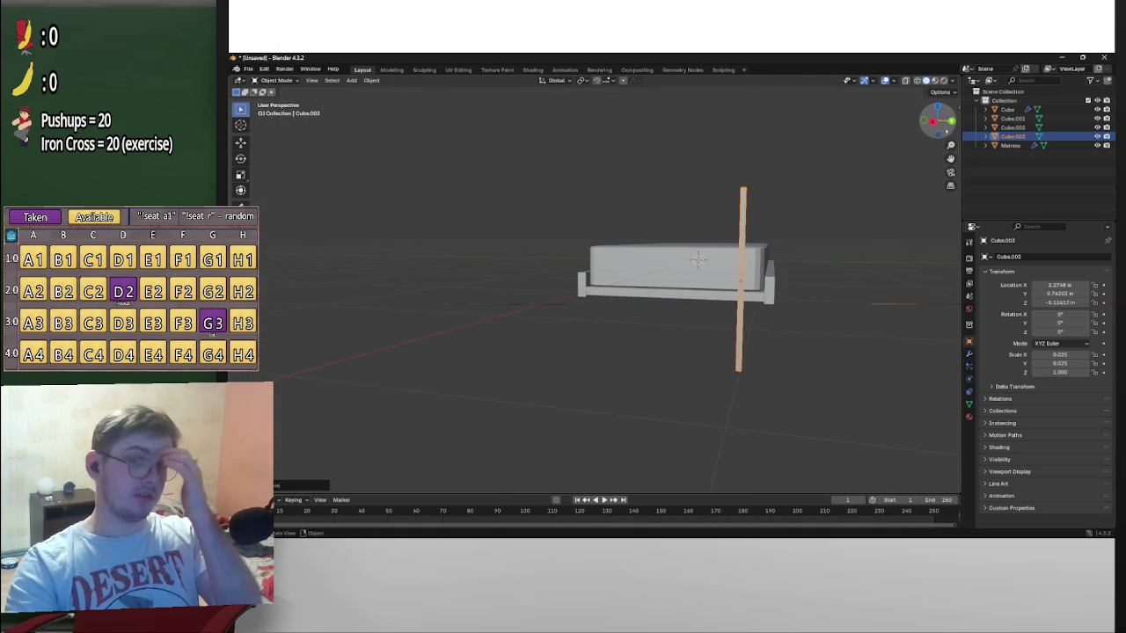
key(KP_3)
scroll(786, 219, up, 2)
scroll(786, 219, up, 2)
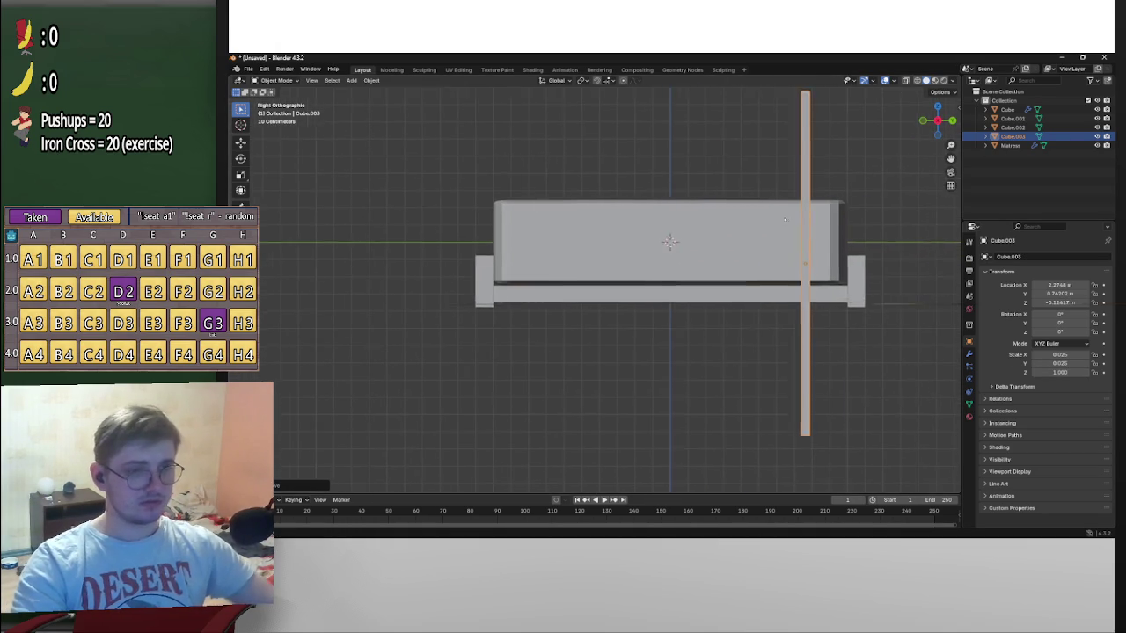
shift+middle_drag(786, 219, 724, 238)
key(g)
key(y)
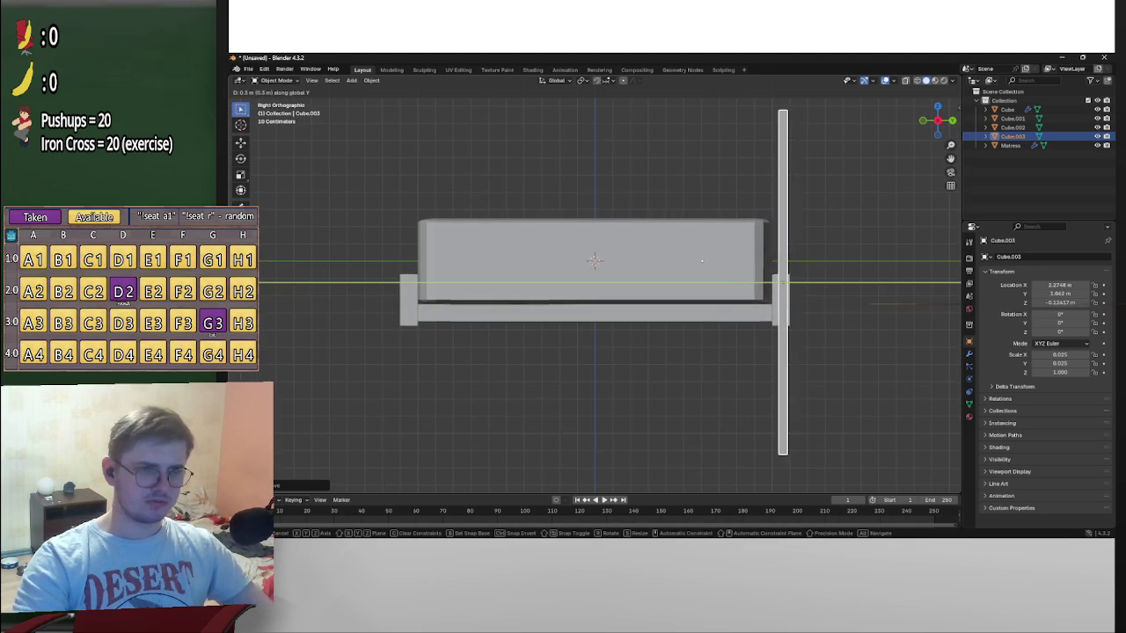
click(642, 268)
middle_drag(642, 268, 541, 413)
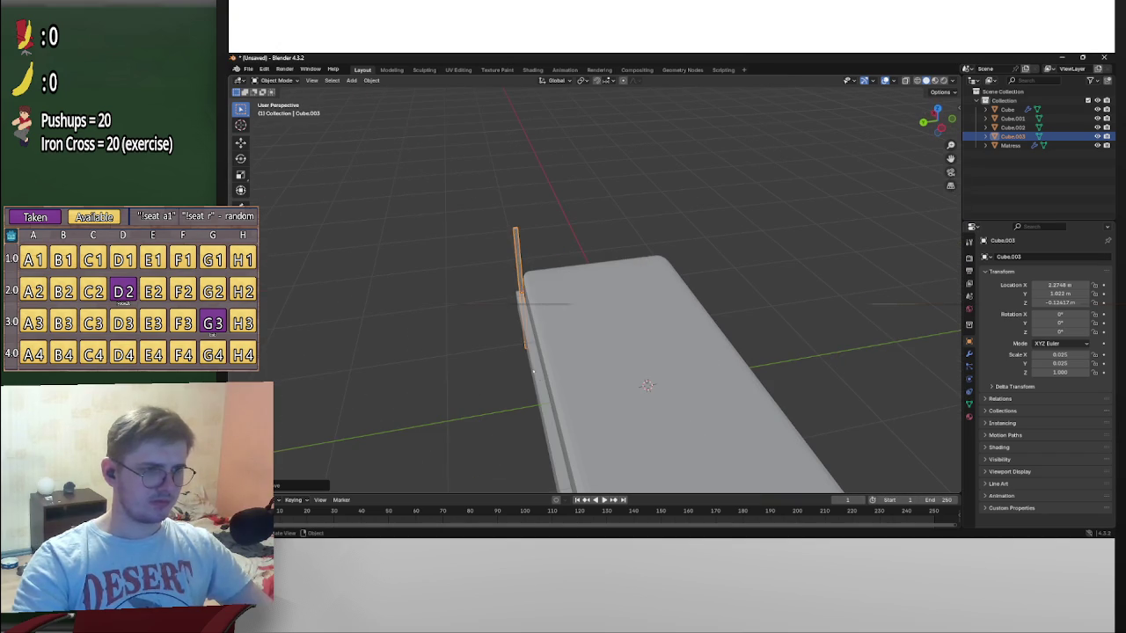
click(541, 414)
Thin both frame rails, Cube.001 and Cube.002, to a Y scale of 0.025
click(1062, 363)
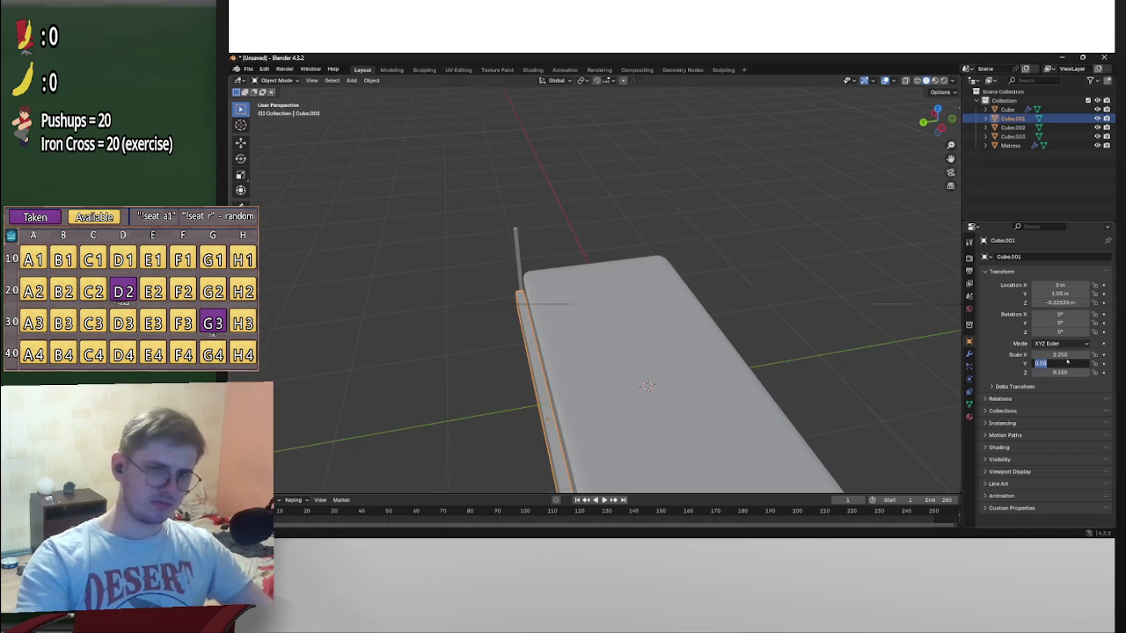
text(0.0)
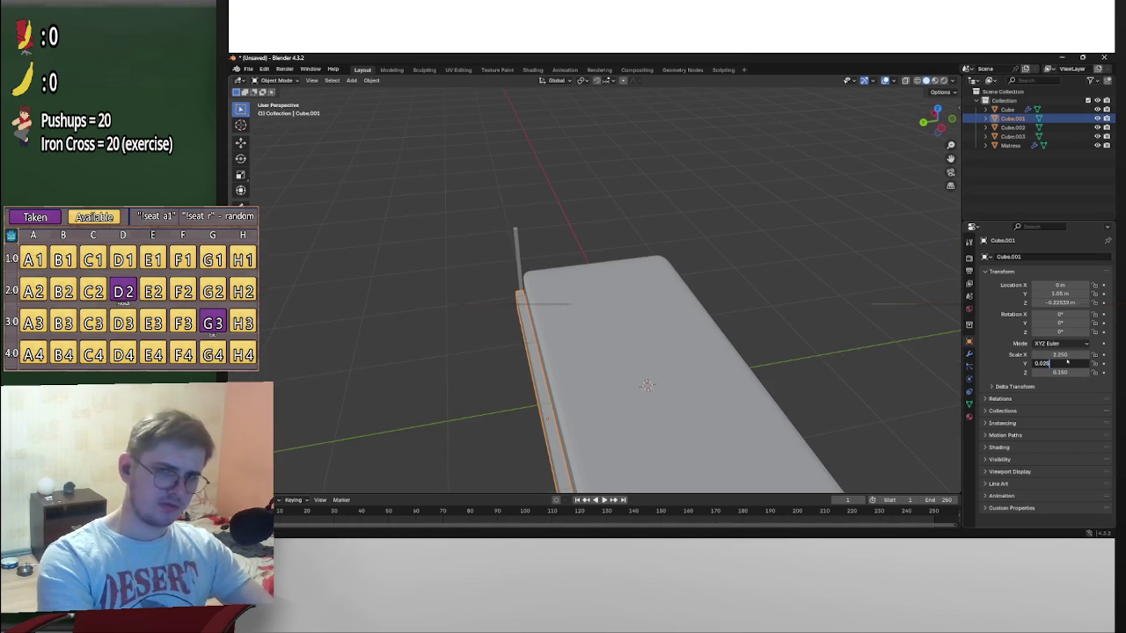
key(Return)
middle_drag(633, 370, 586, 347)
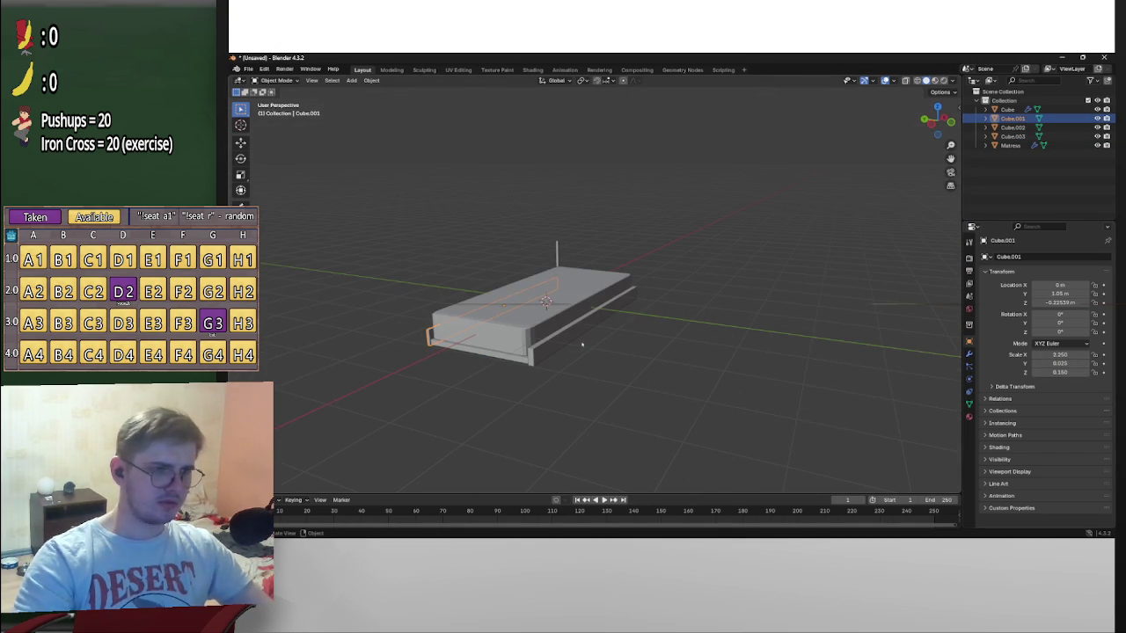
click(586, 347)
key(Escape)
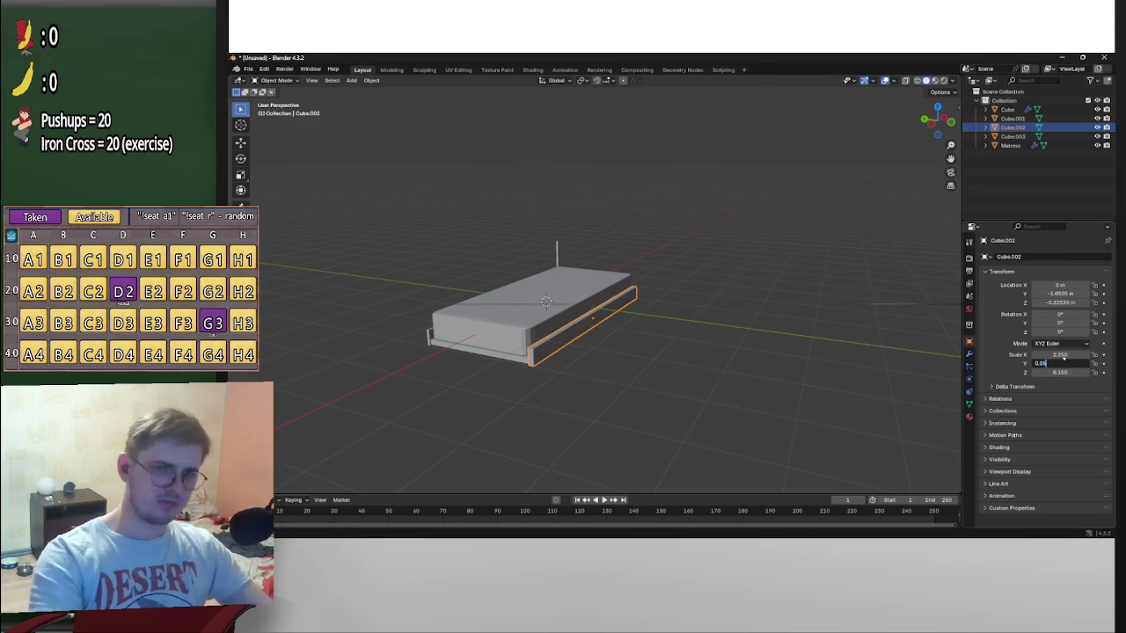
scroll(602, 320, up, 3)
scroll(602, 320, down, 3)
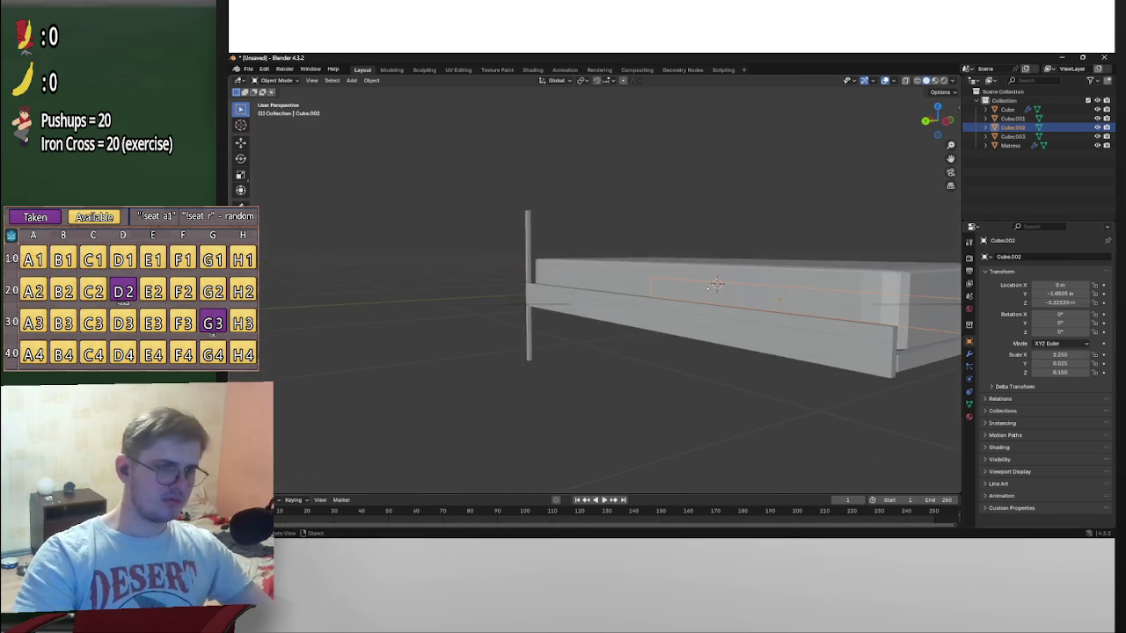
In the right side view, slide rail Cube.001 along Y until it meets the post
middle_drag(603, 320, 944, 226)
click(946, 121)
scroll(792, 278, up, 2)
scroll(791, 278, up, 2)
shift+middle_drag(832, 299, 774, 295)
click(771, 293)
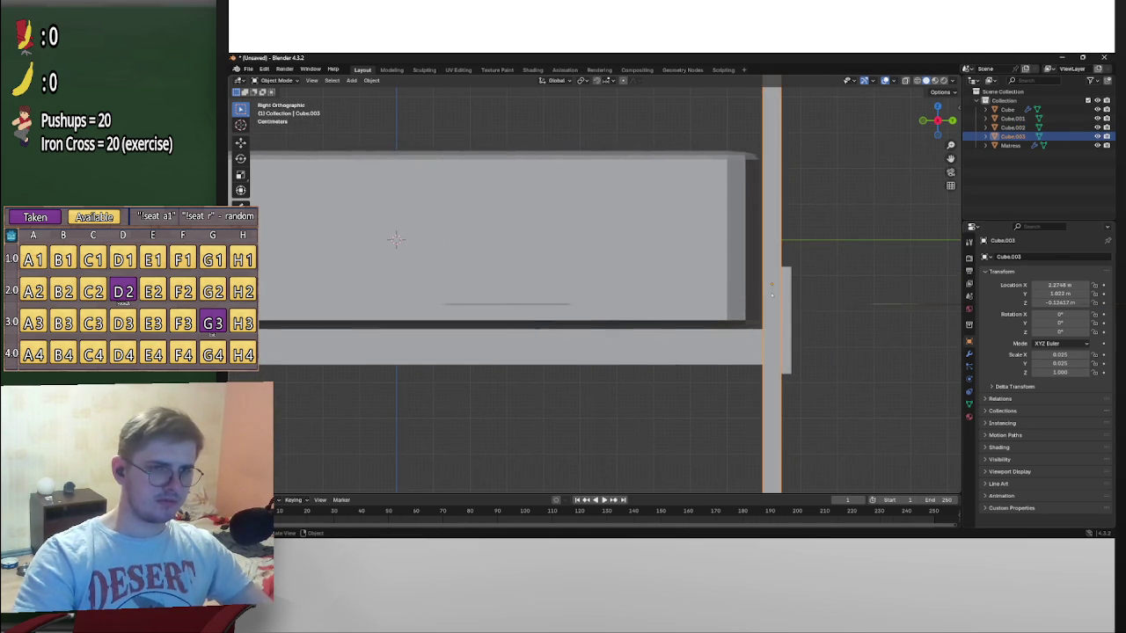
key(g)
key(Escape)
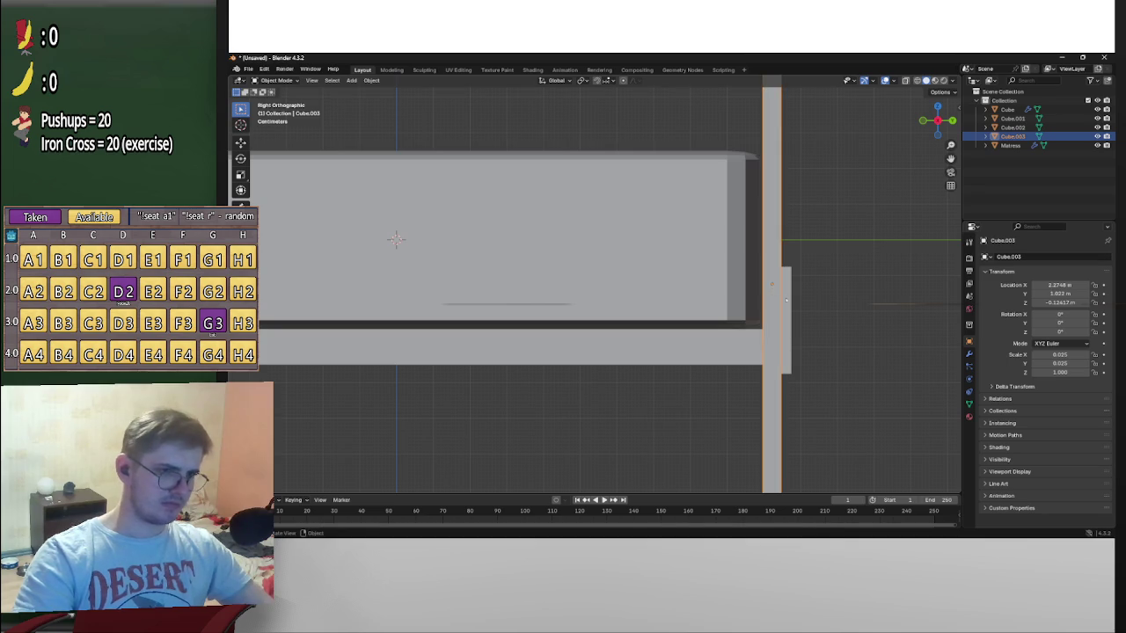
click(783, 299)
key(g)
key(z)
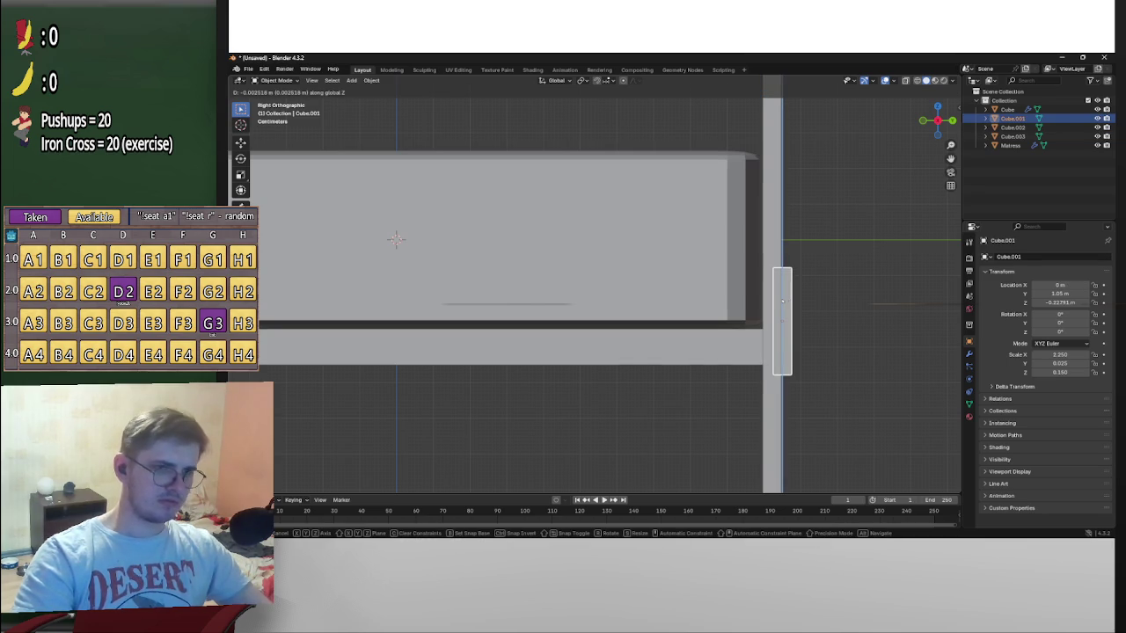
key(y)
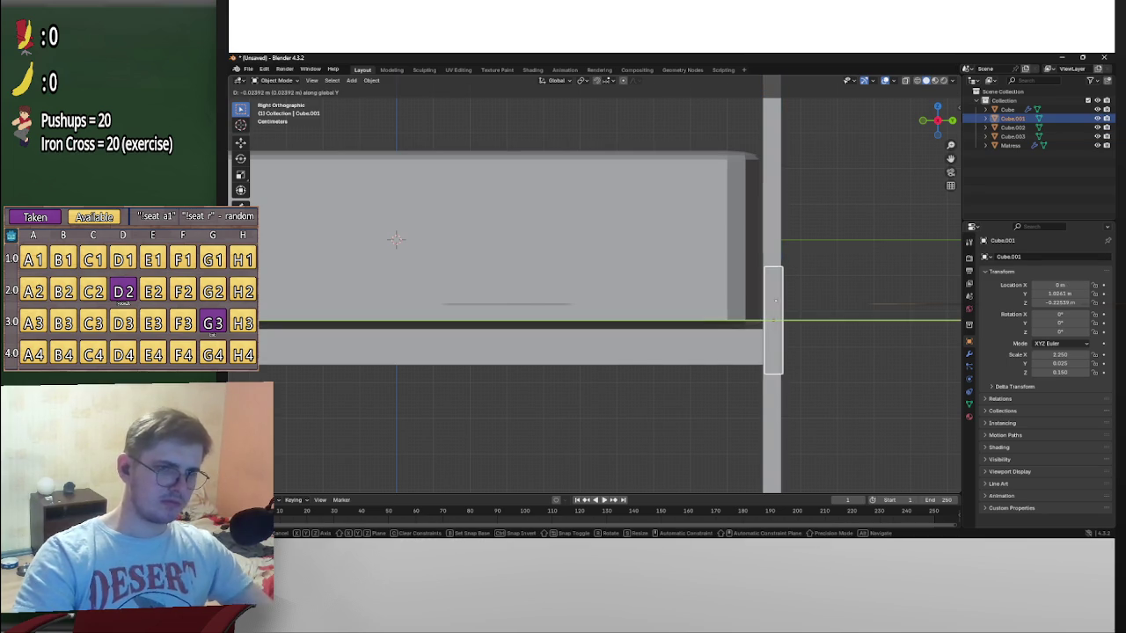
click(774, 300)
scroll(782, 288, down, 4)
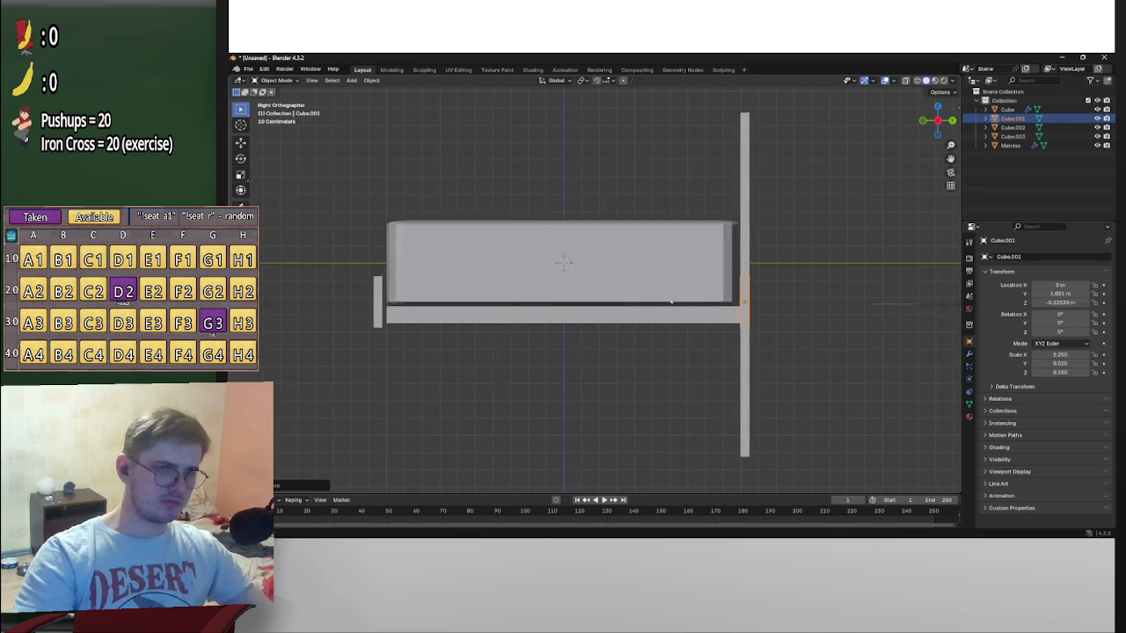
Select post Cube.003 and paste a copy of it as Cube.004
click(772, 233)
scroll(771, 233, down, 3)
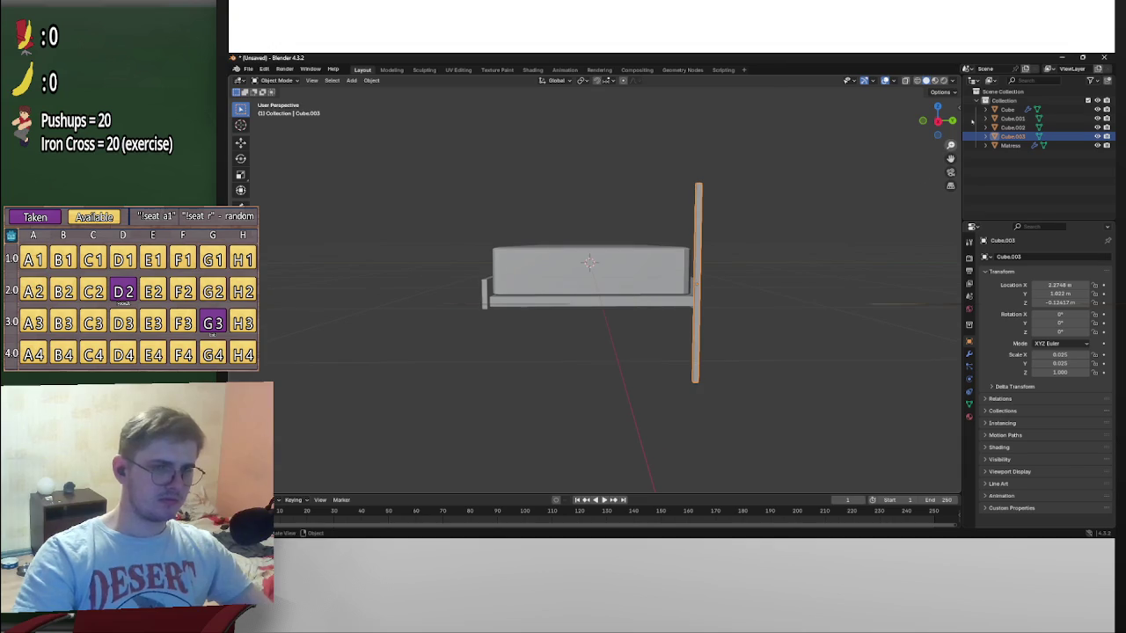
click(937, 119)
scroll(757, 295, up, 5)
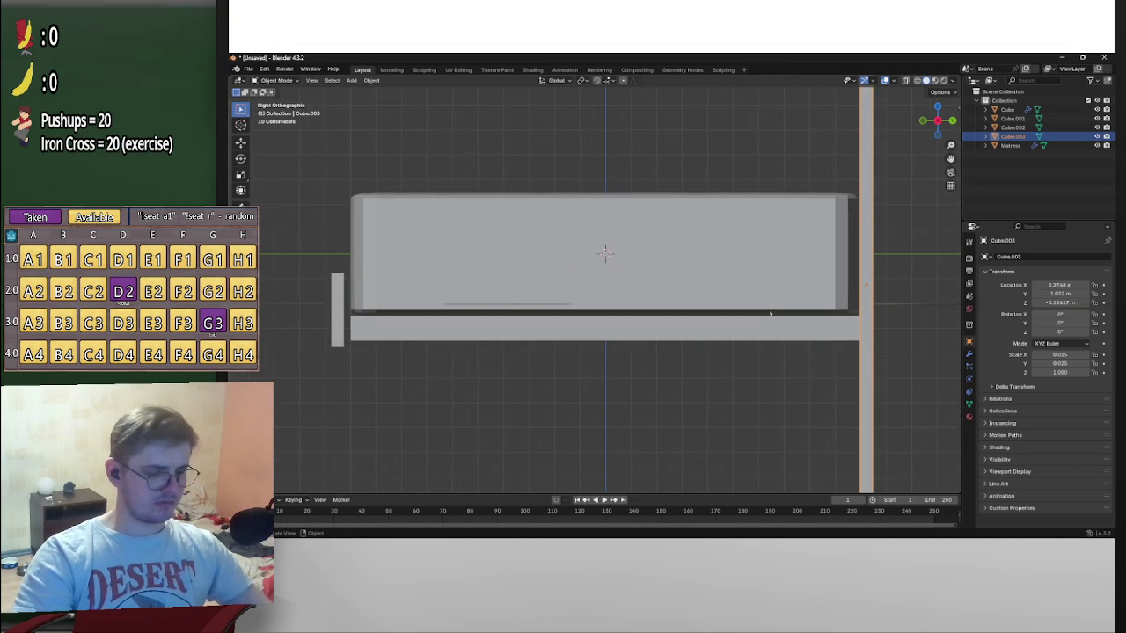
scroll(770, 312, down, 4)
scroll(770, 312, down, 3)
key(ctrl+v)
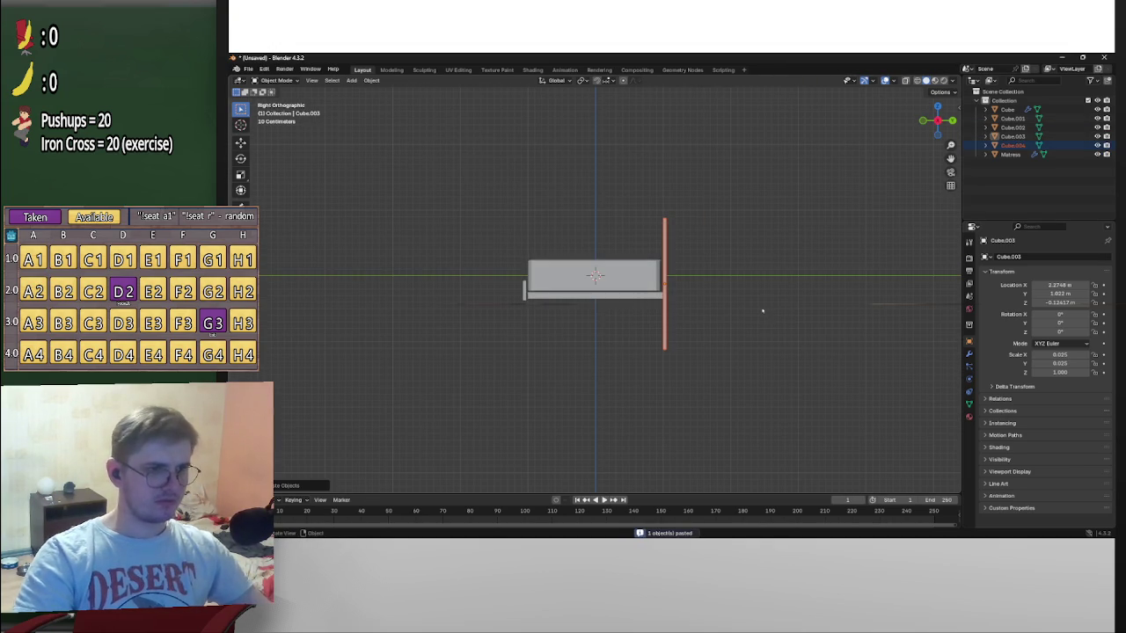
Move the copied post Cube.004 along Y to the bed's opposite end at Y -1.025 m
scroll(801, 216, up, 8)
scroll(703, 317, down, 3)
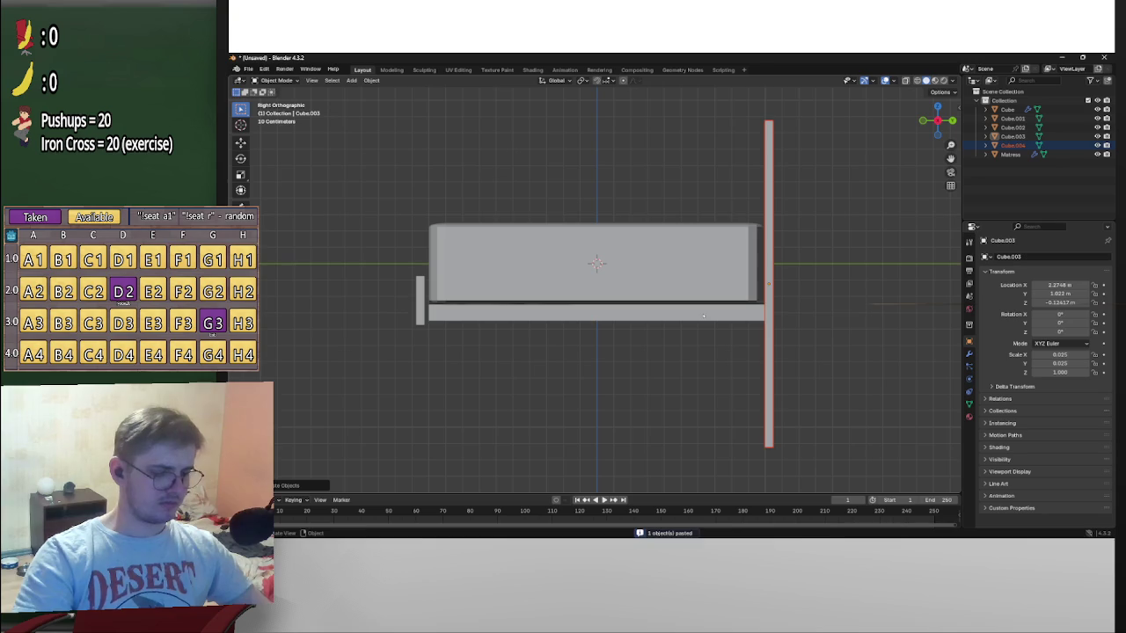
key(g)
key(y)
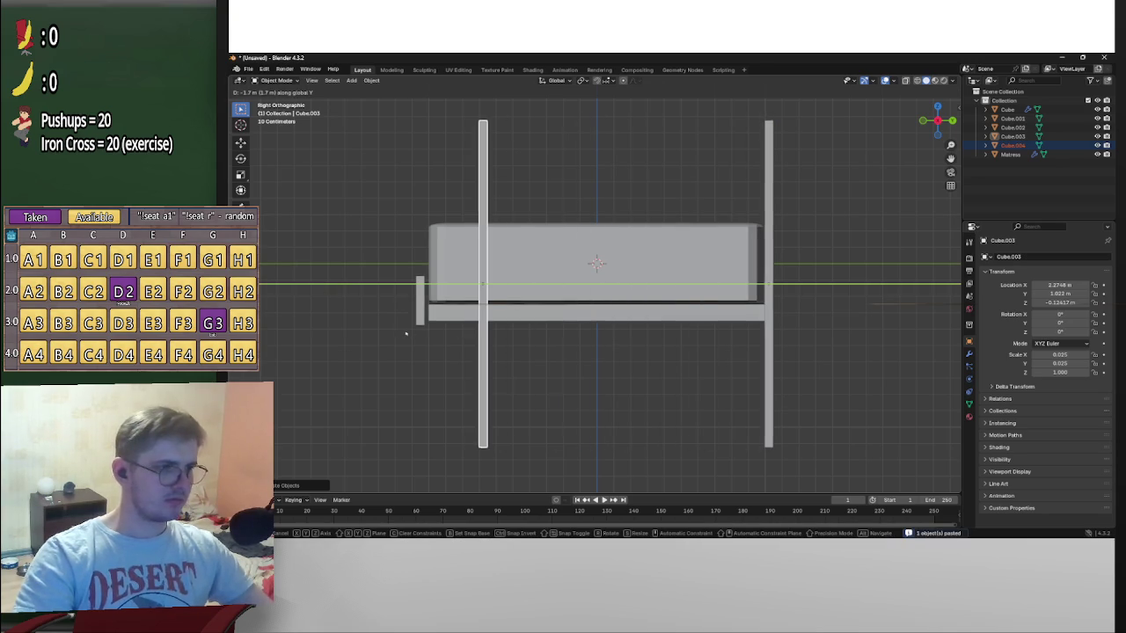
click(359, 335)
scroll(379, 308, up, 6)
scroll(378, 308, up, 4)
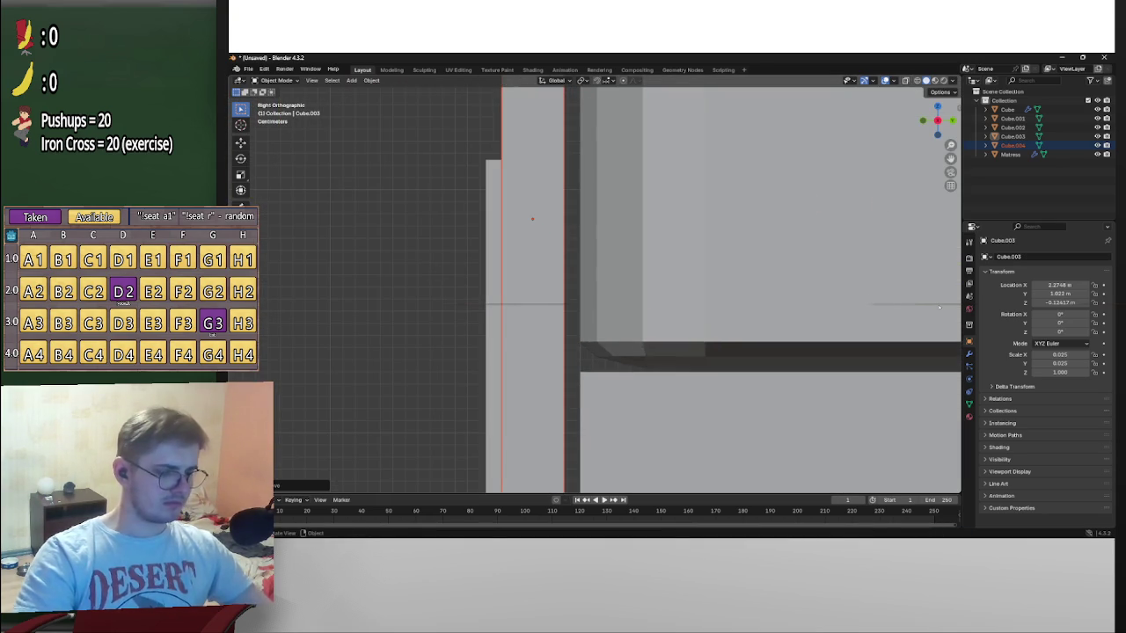
key(g)
key(y)
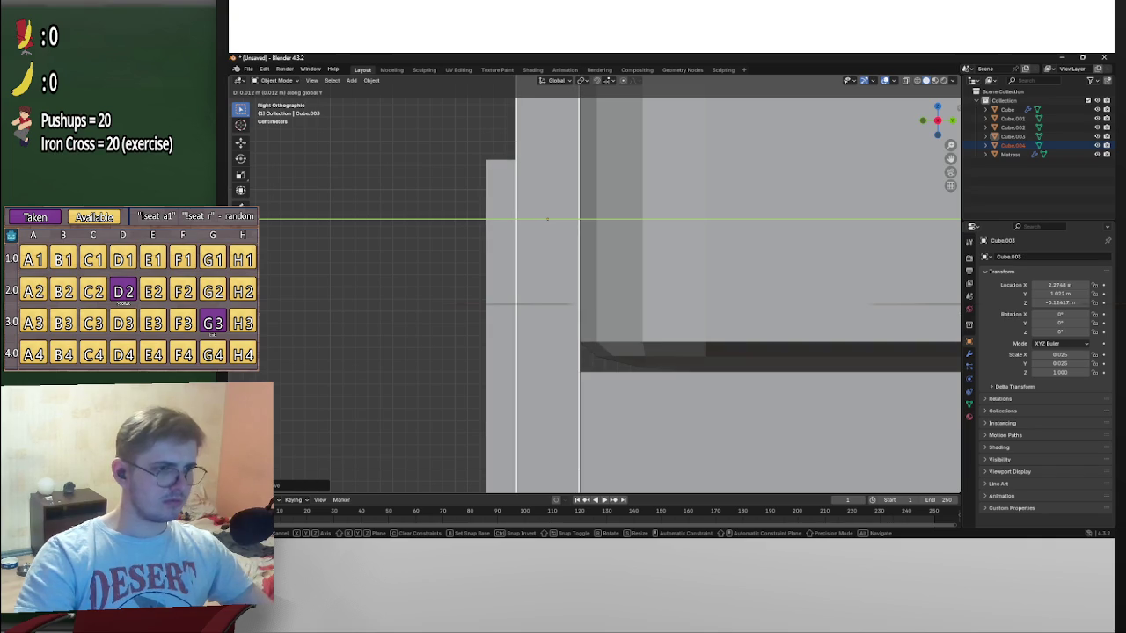
click(547, 218)
Nudge both thin planks along Y into line with the frame
scroll(352, 309, down, 3)
scroll(352, 309, up, 2)
key(g)
key(y)
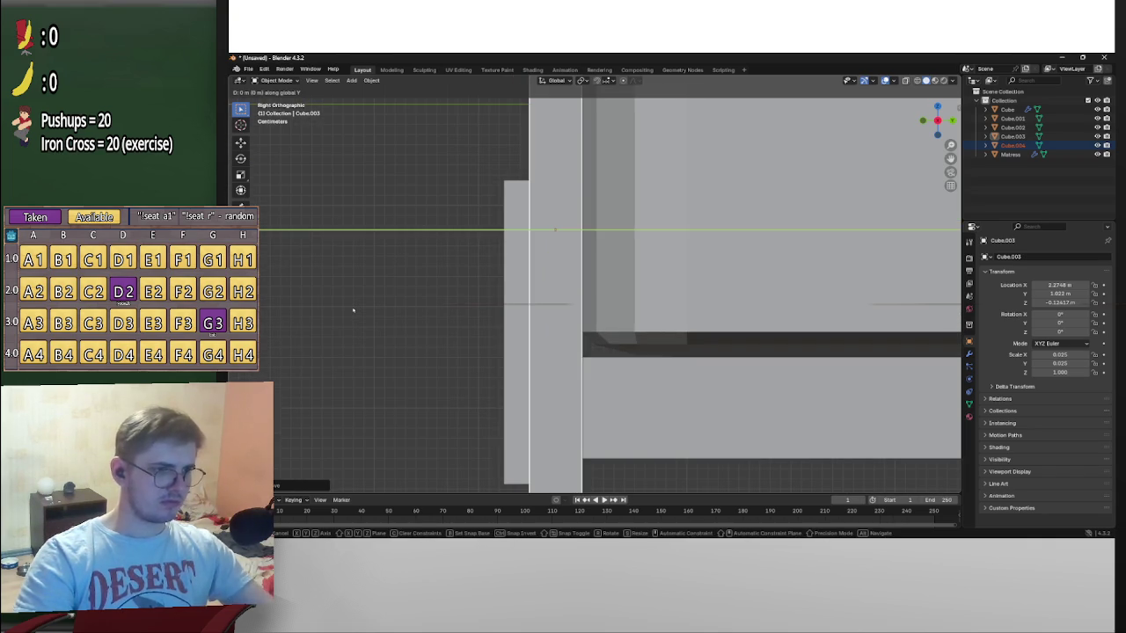
click(360, 311)
scroll(461, 312, down, 3)
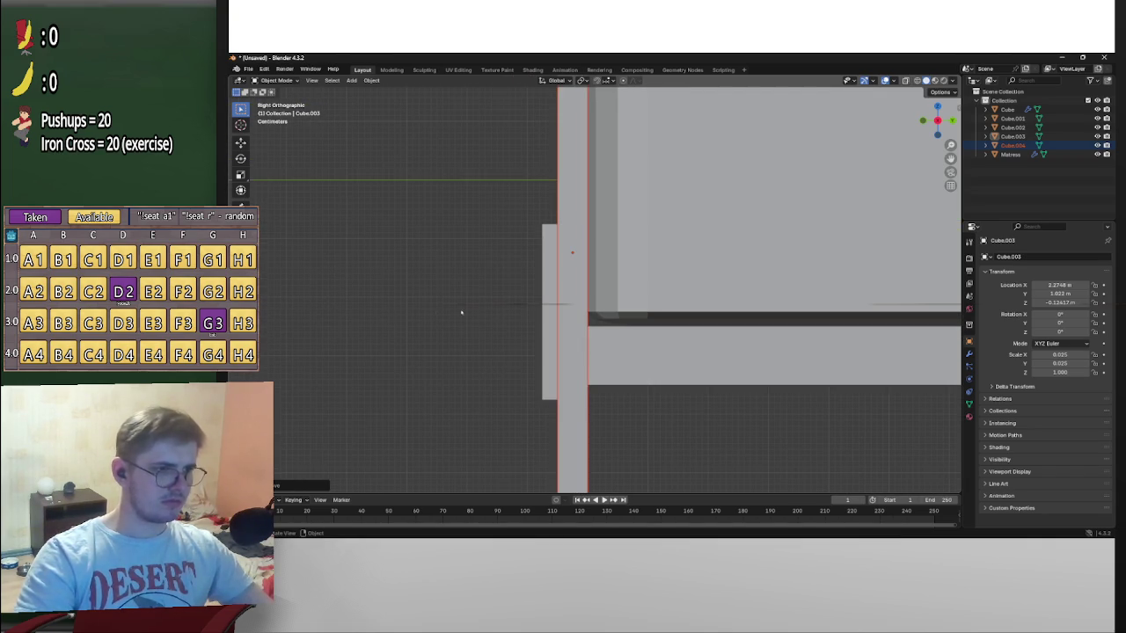
click(551, 314)
key(g)
key(y)
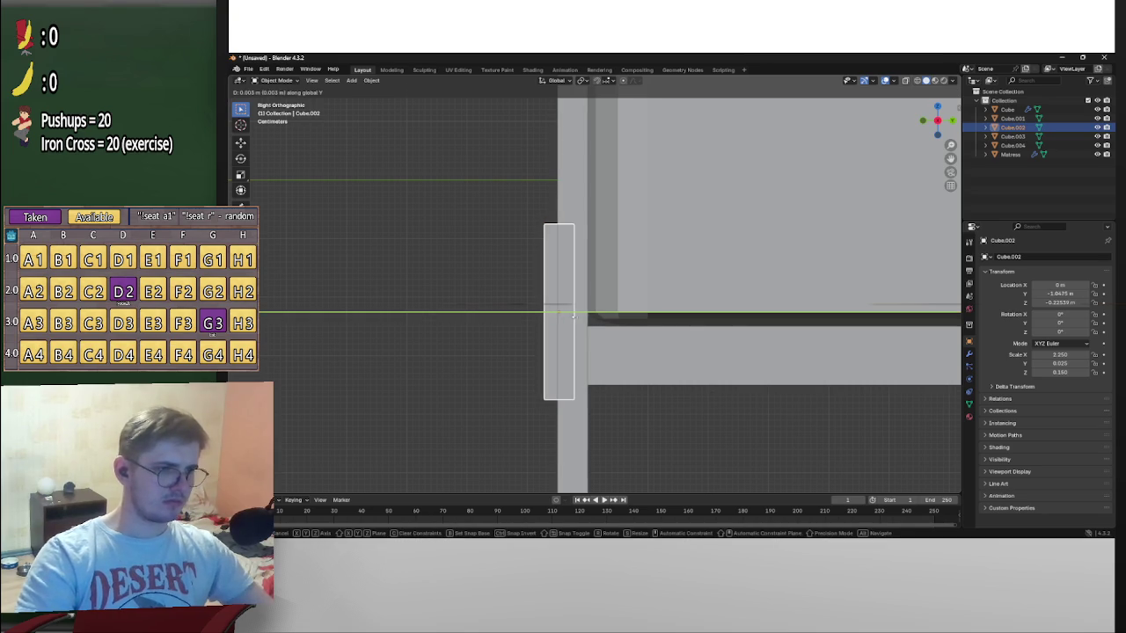
click(700, 333)
Set the right post's Z scale to 1.1, after first trying 1.25
scroll(420, 296, down, 3)
scroll(448, 297, down, 2)
mouse_move(465, 299)
middle_down()
mouse_move(570, 307)
mouse_move(732, 356)
middle_up()
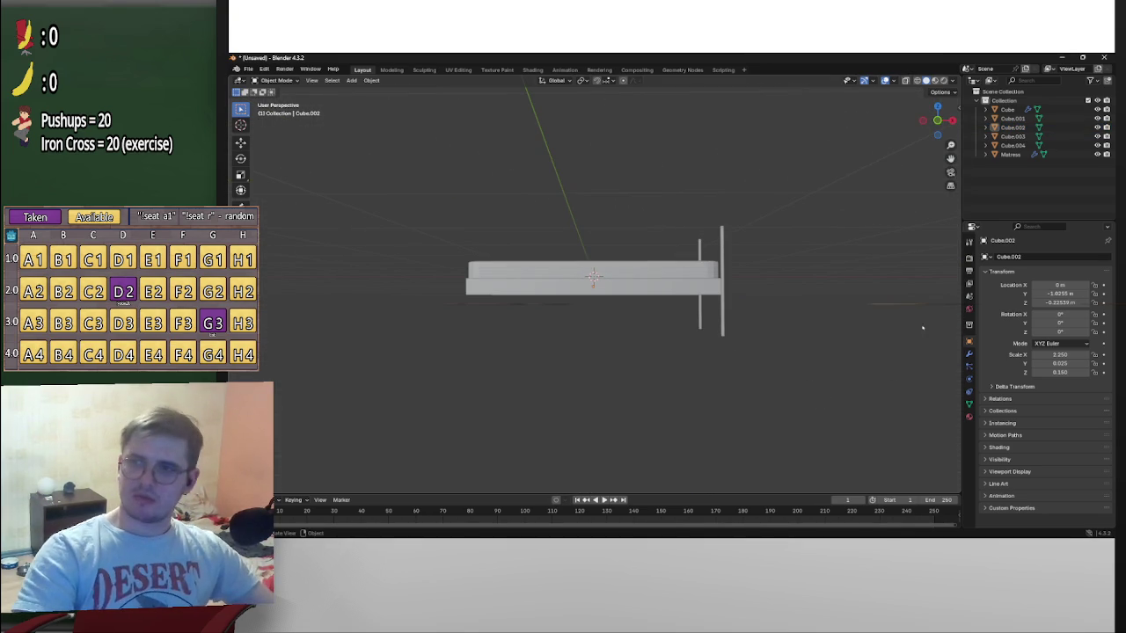
mouse_move(897, 329)
middle_down()
mouse_move(929, 328)
mouse_move(818, 299)
mouse_move(920, 294)
mouse_move(809, 296)
mouse_move(818, 304)
middle_up()
scroll(756, 295, up, 3)
mouse_move(752, 297)
middle_down()
mouse_move(704, 281)
mouse_move(766, 303)
mouse_move(768, 333)
middle_up()
click(768, 332)
click(1051, 373)
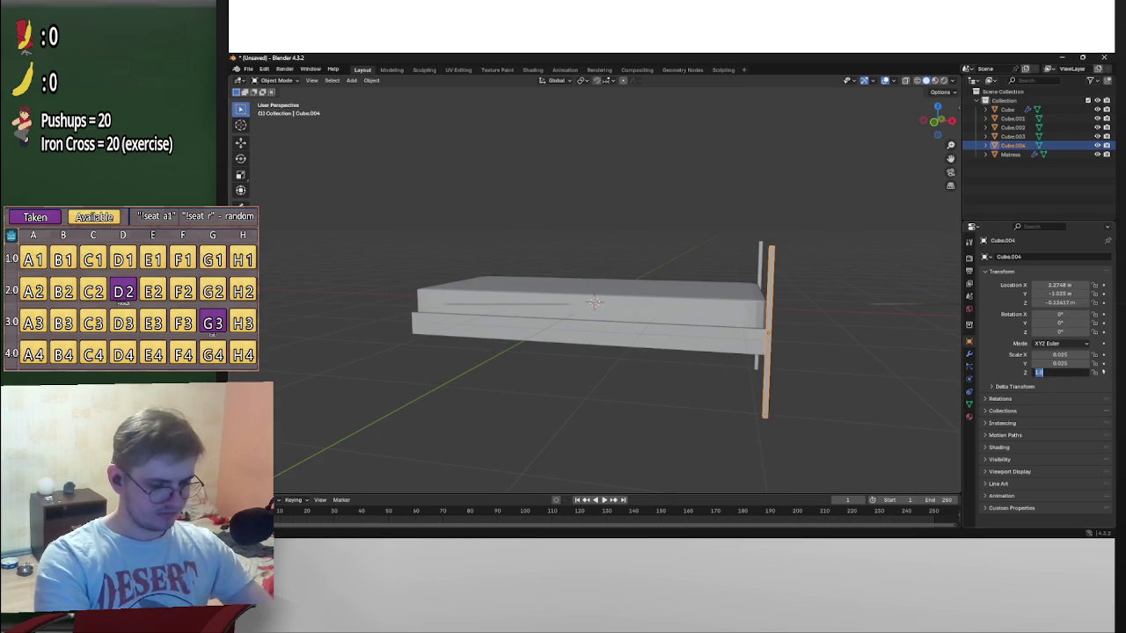
text(1.28)
key(Return)
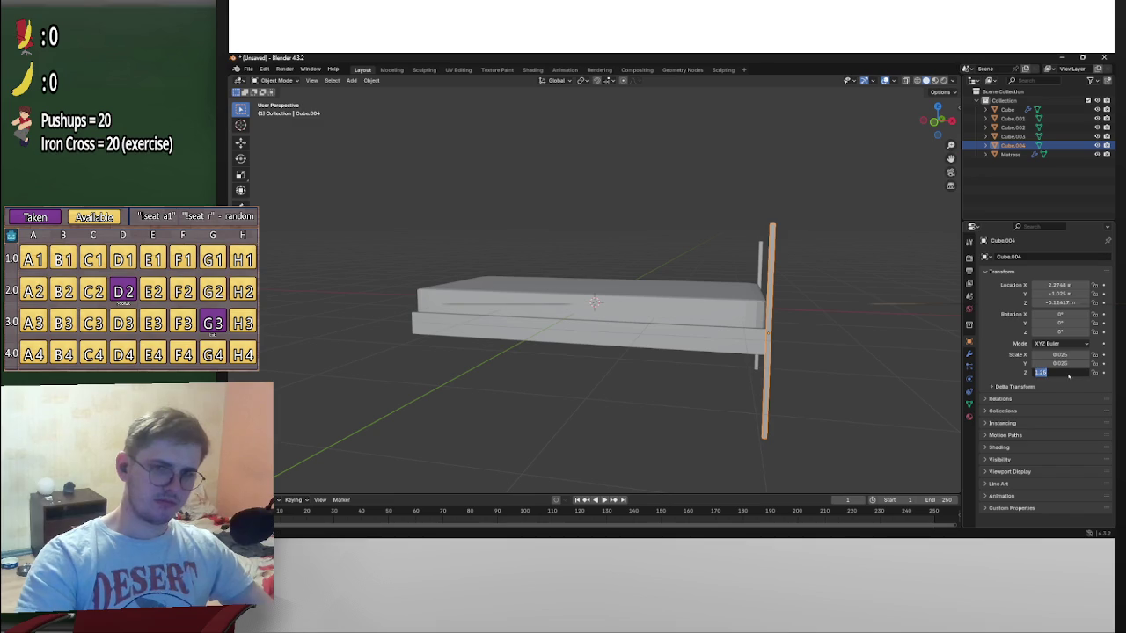
click(1068, 375)
text(1.100)
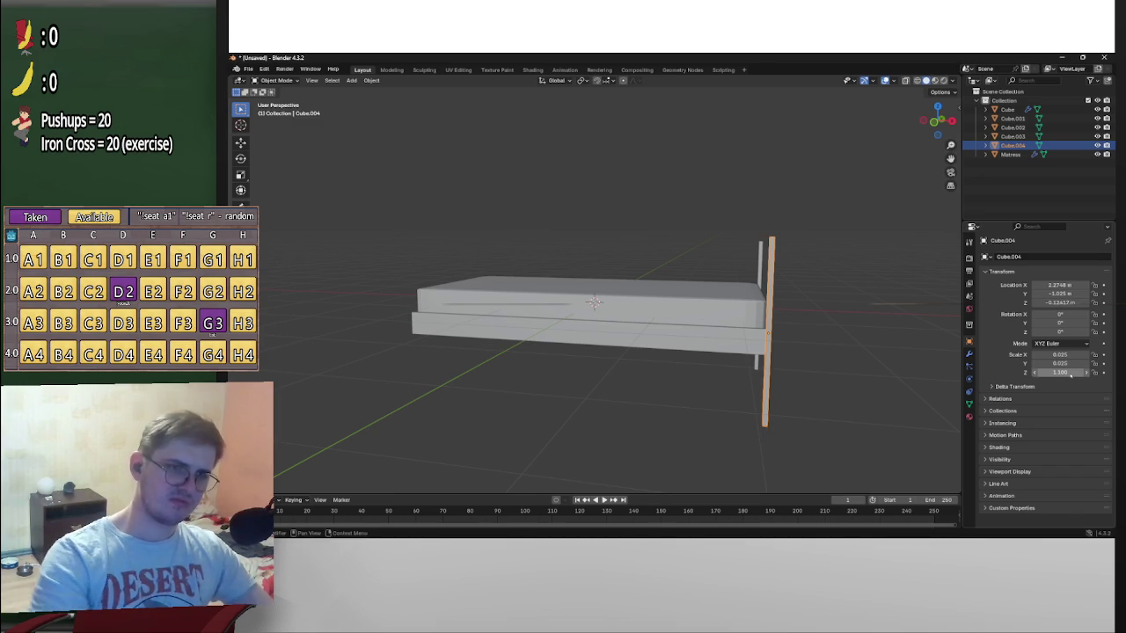
key(Return)
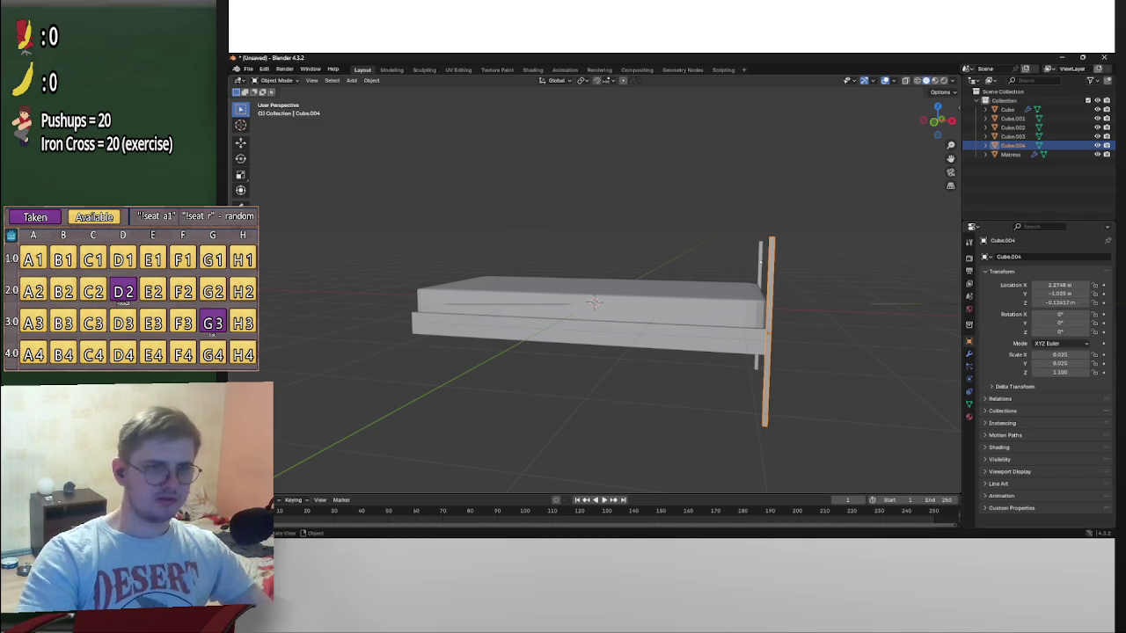
Give the other post a matching Z scale of 1.1
click(760, 261)
click(1061, 373)
text(.1)
key(Return)
middle_drag(730, 290, 847, 255)
click(939, 121)
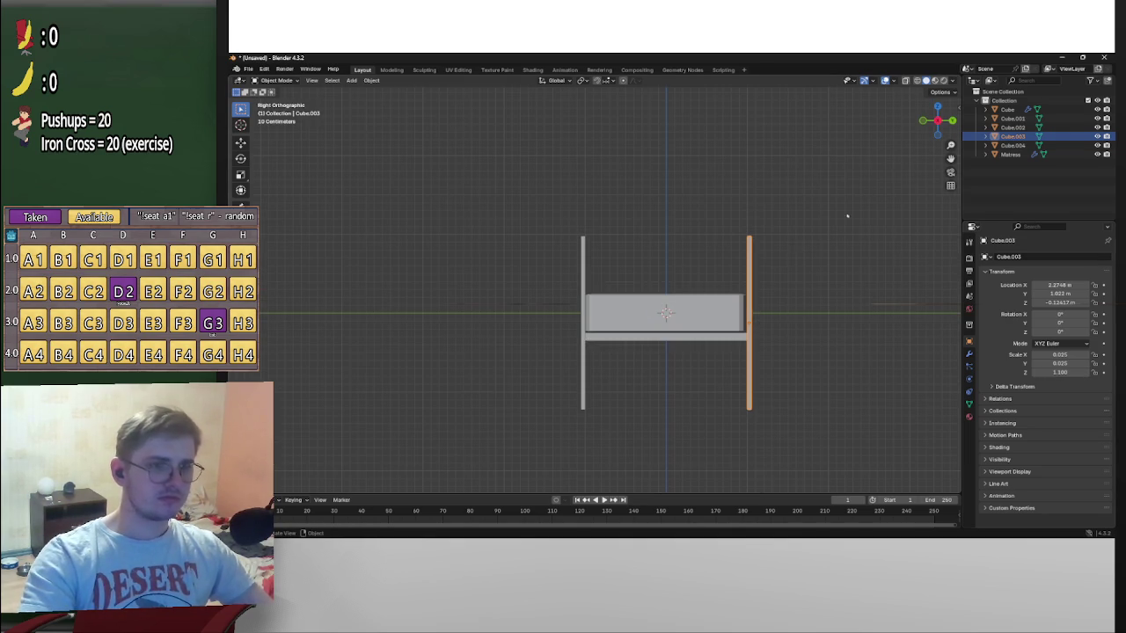
Select both tall posts and copy-paste them as Cube.005 and Cube.006
click(584, 288)
scroll(615, 299, up, 2)
mouse_move(616, 299)
middle_down()
mouse_move(734, 359)
mouse_move(792, 355)
mouse_move(727, 377)
mouse_move(801, 369)
mouse_move(732, 358)
mouse_move(634, 295)
middle_up()
click(631, 295)
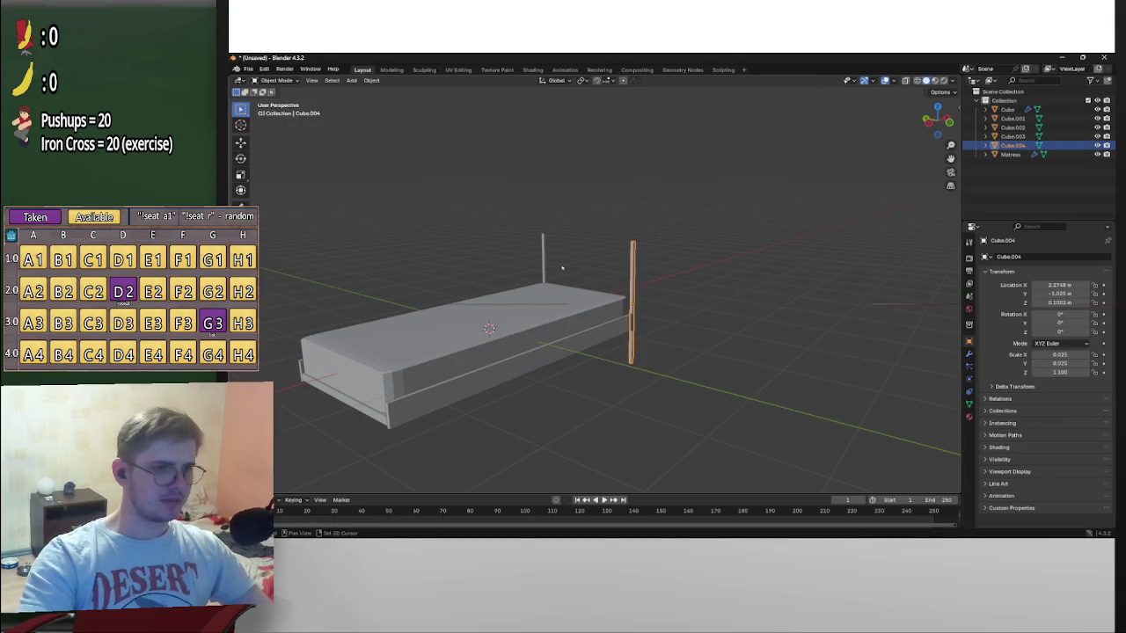
shift+click(544, 262)
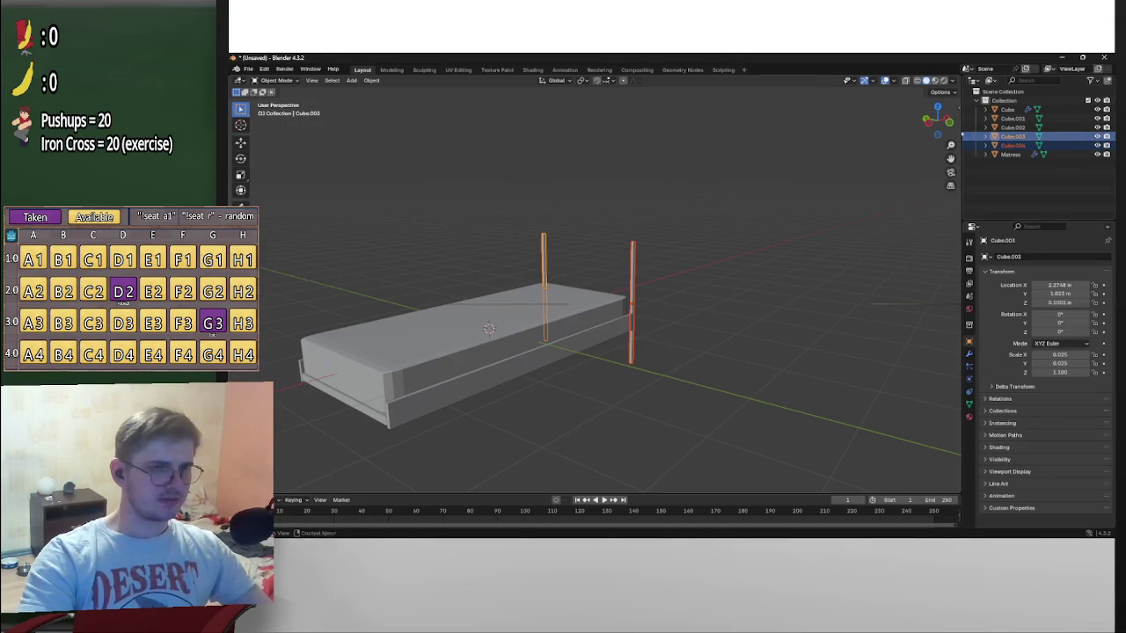
click(934, 123)
key(ctrl+c)
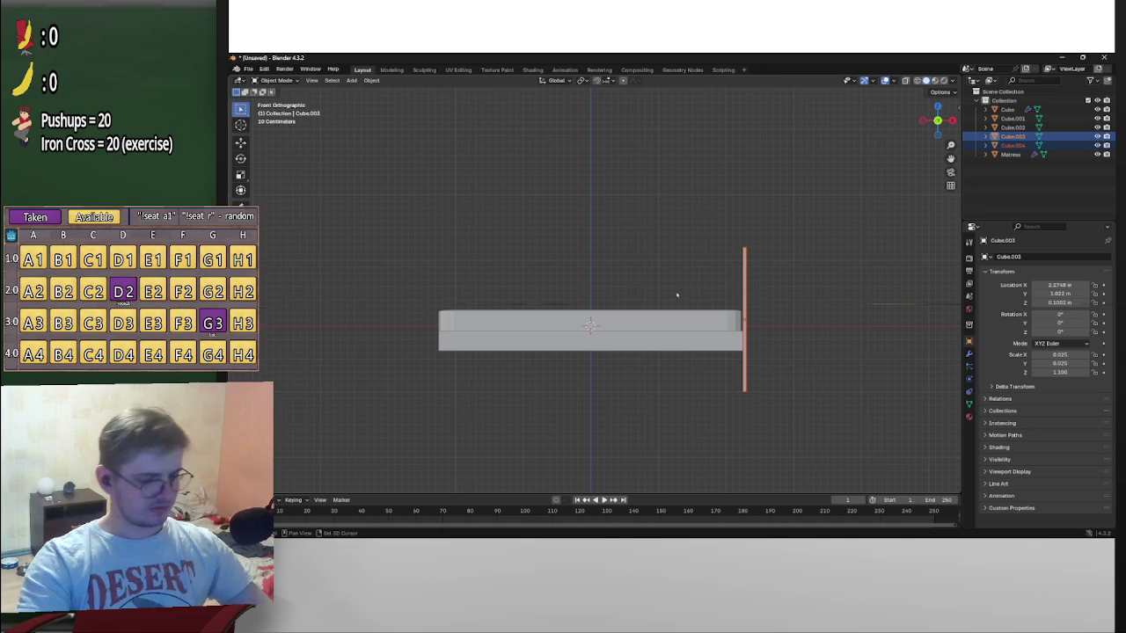
key(ctrl+v)
Shift the pasted posts along X toward the bed's other side
scroll(671, 297, up, 3)
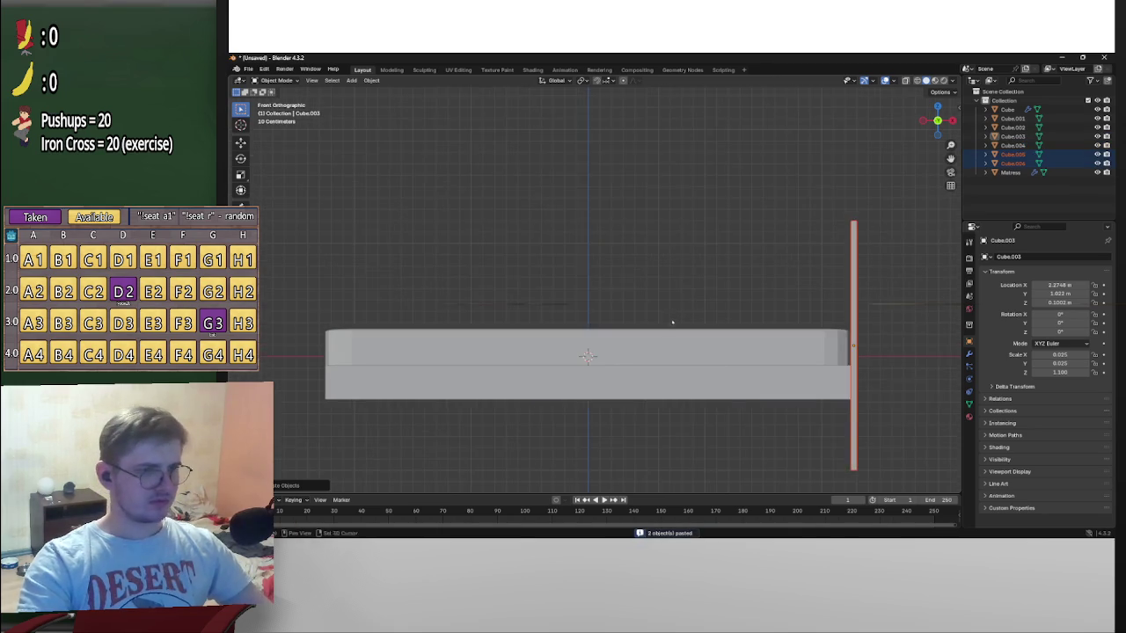
shift+middle_drag(671, 297, 771, 321)
key(g)
key(z)
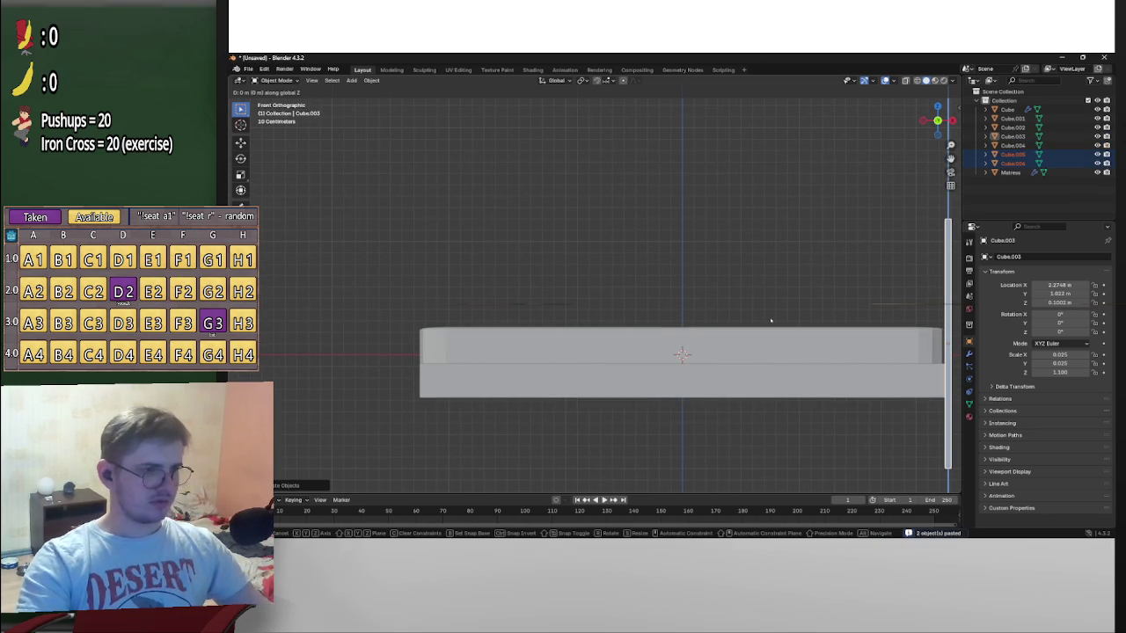
key(x)
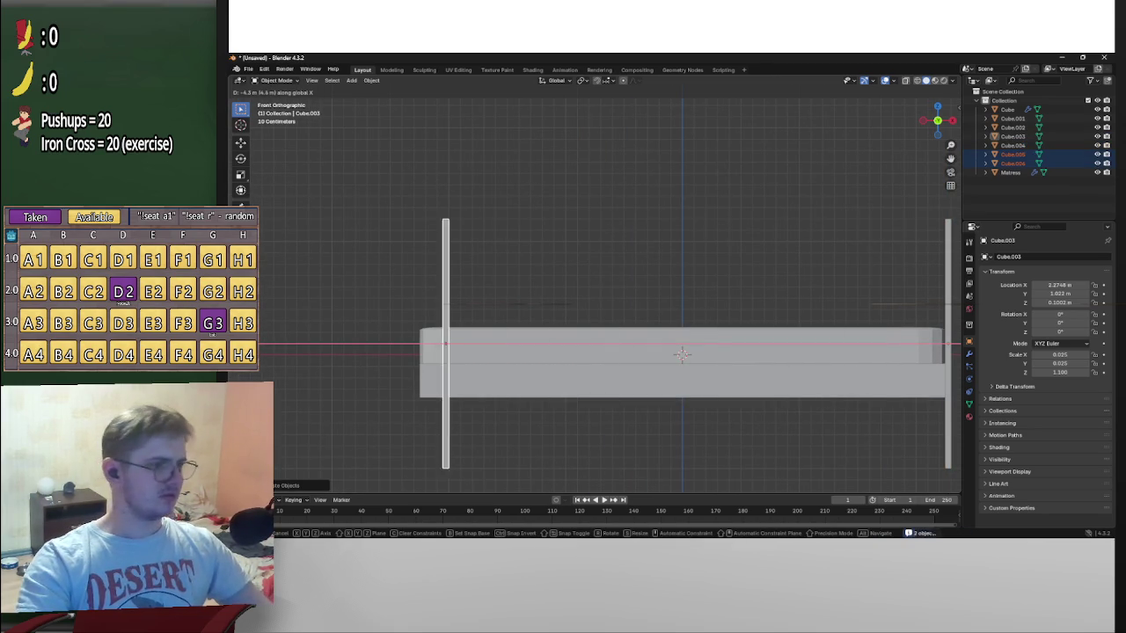
key(Return)
middle_drag(682, 354, 782, 244)
scroll(782, 244, up, 3)
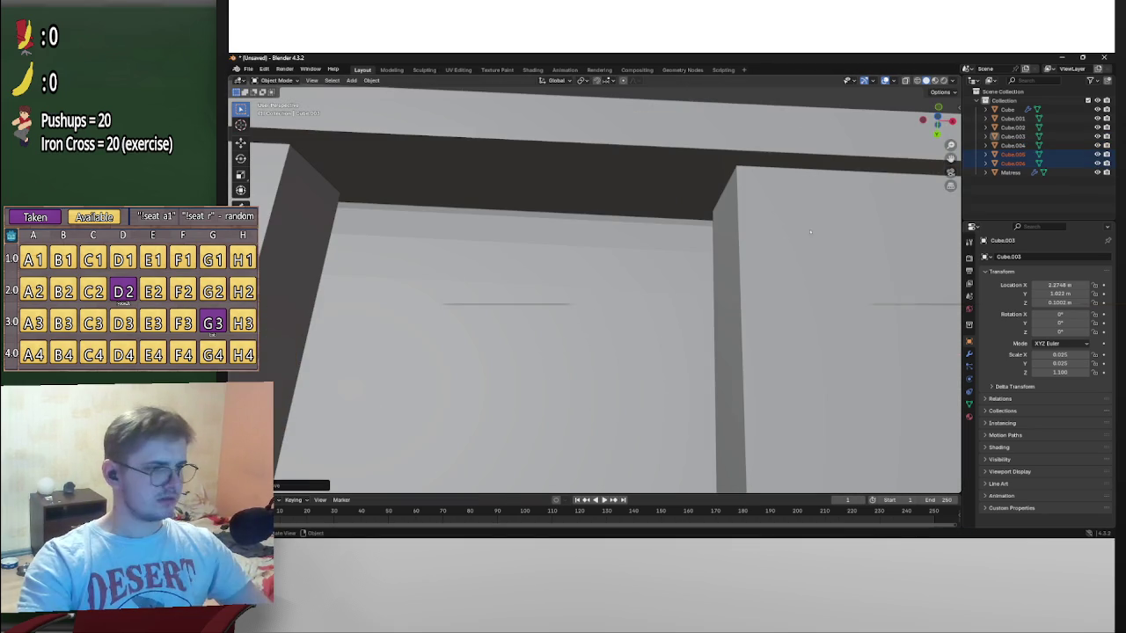
middle_drag(914, 288, 769, 287)
Fine-tune the pasted posts along X so they stand at the bed's far-side corners
key(KP_3)
scroll(813, 306, down, 4)
click(923, 121)
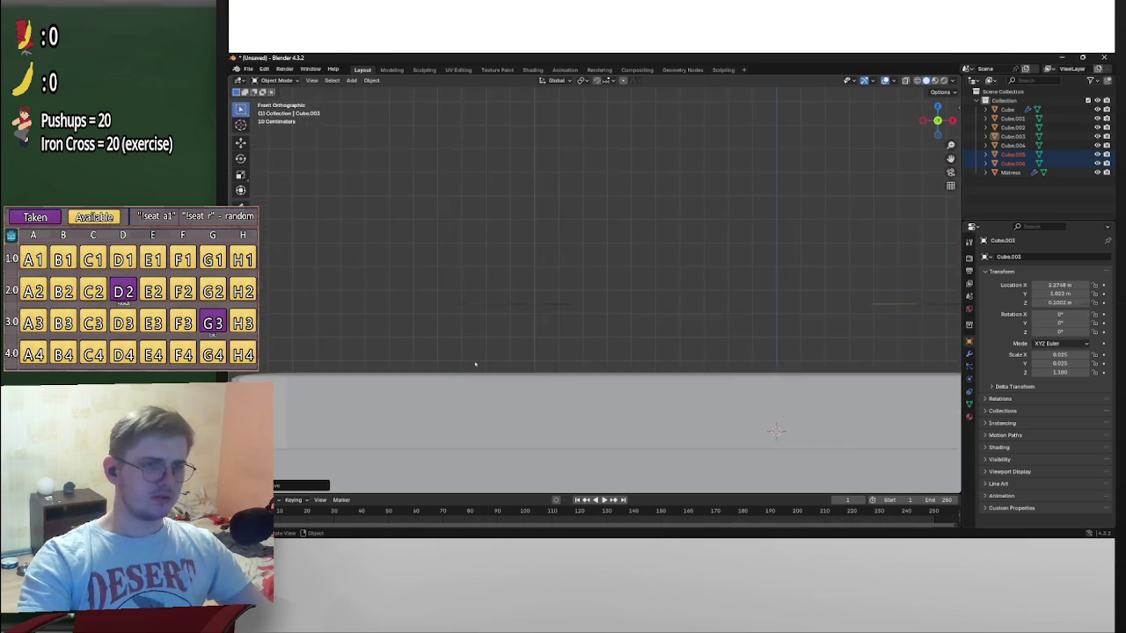
scroll(558, 349, up, 6)
mouse_move(690, 254)
shift+middle_down()
mouse_move(668, 303)
mouse_move(671, 347)
shift+middle_up()
scroll(669, 304, up, 1)
key(g)
key(x)
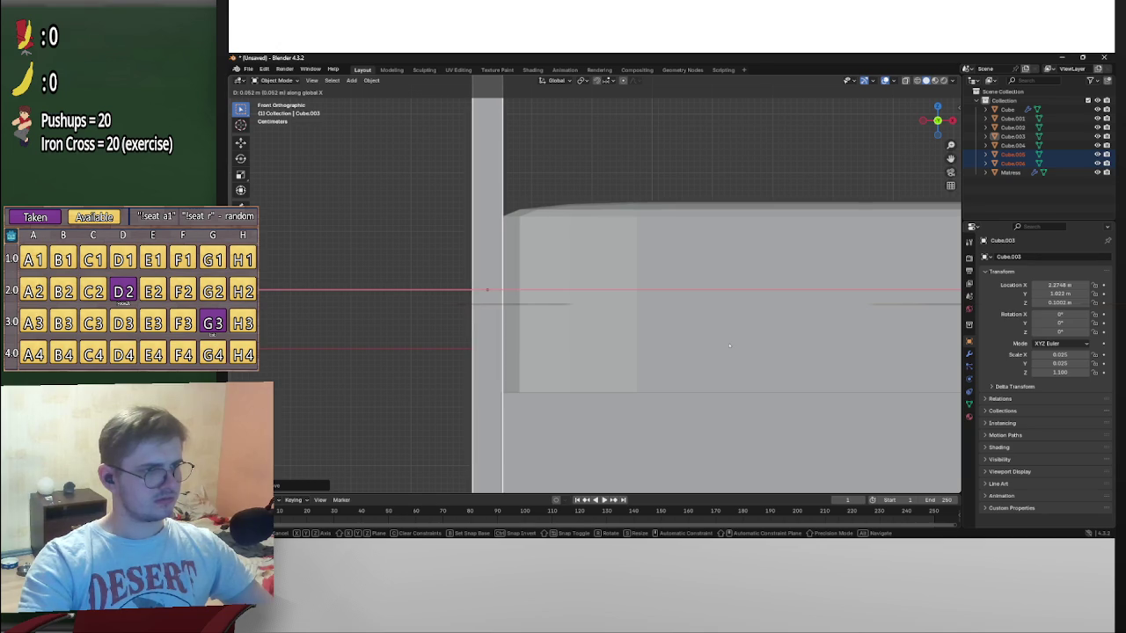
click(724, 344)
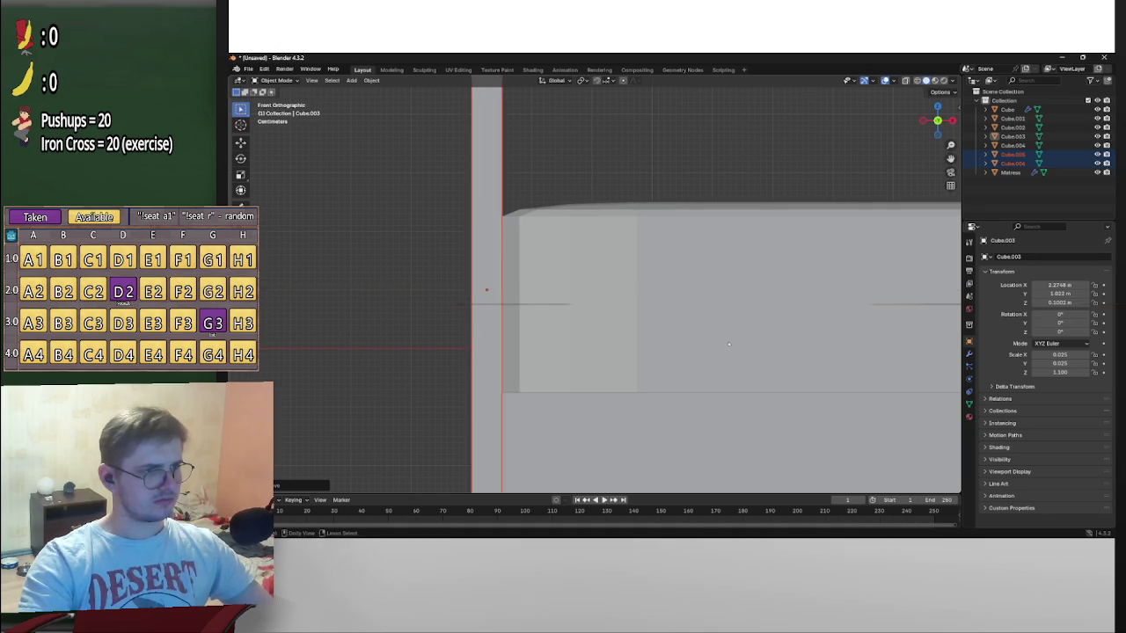
scroll(725, 344, down, 2)
scroll(724, 344, down, 3)
scroll(725, 344, down, 2)
middle_drag(724, 344, 792, 352)
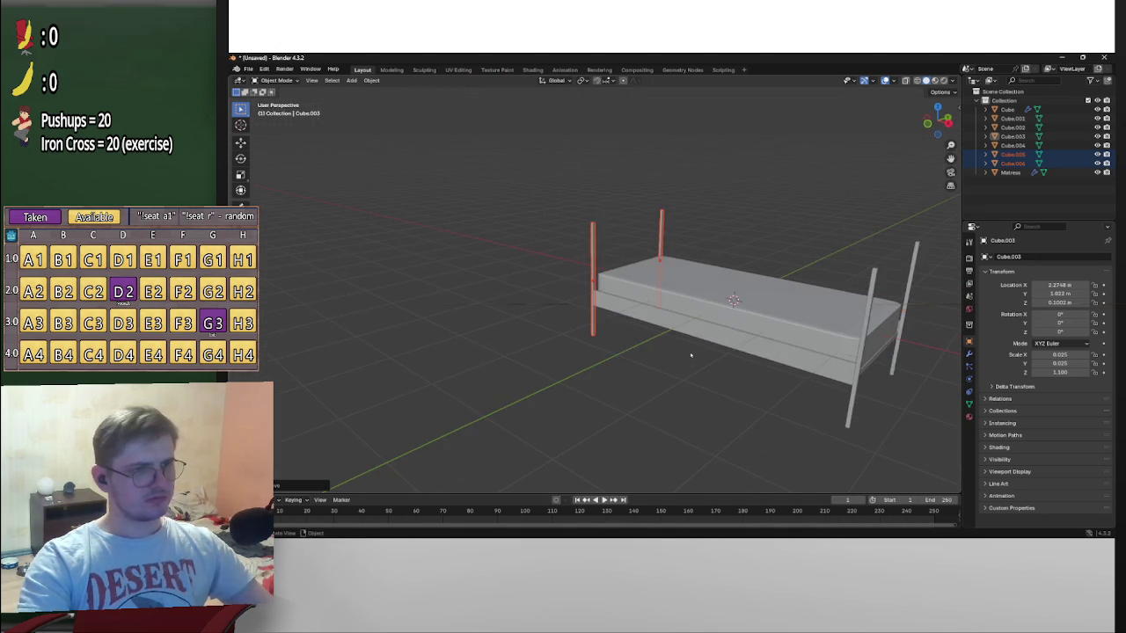
Give both new posts, Cube.005 and Cube.006, a Scale Z of 0.5, then view from the left
click(1066, 372)
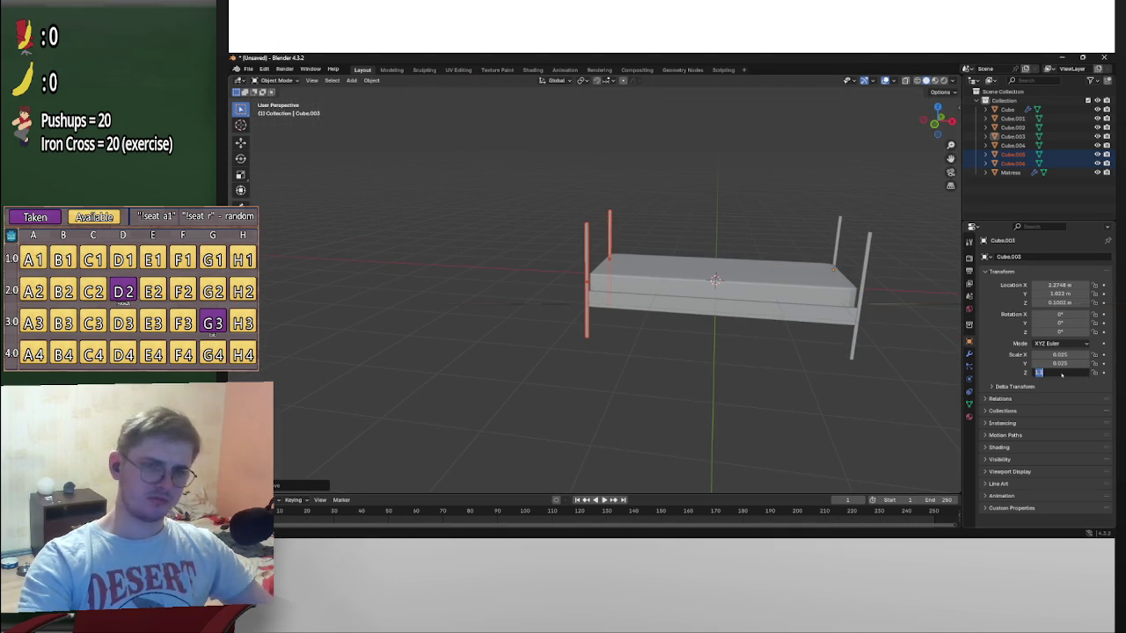
text(0.03)
key(Return)
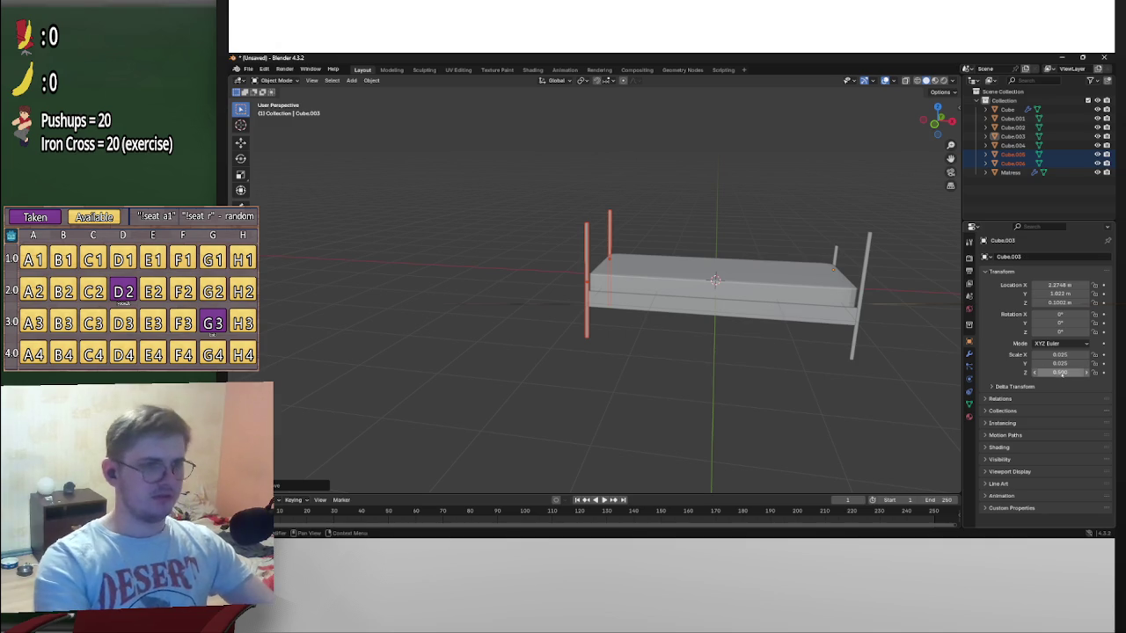
key(ctrl+z)
click(609, 233)
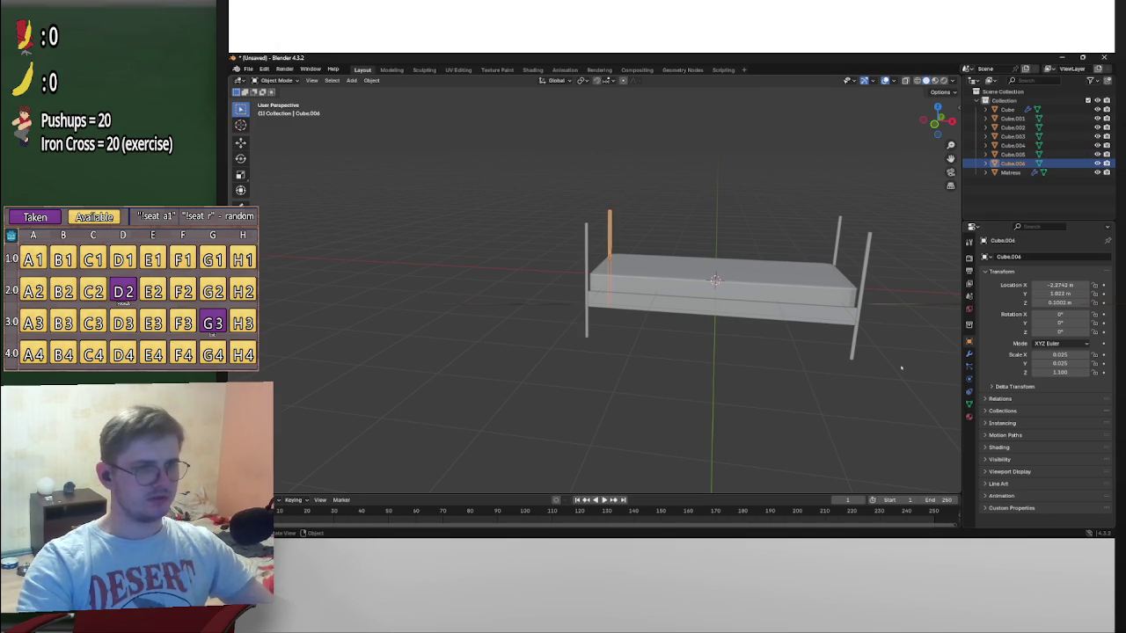
drag(1064, 372, 1042, 372)
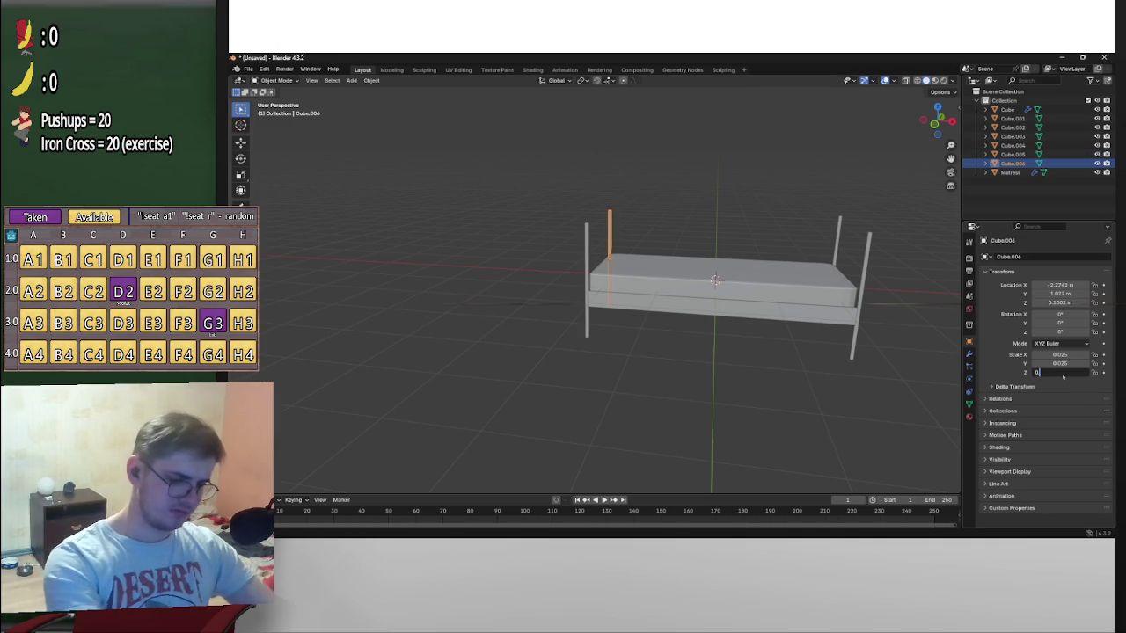
click(586, 244)
click(1048, 372)
text(0)
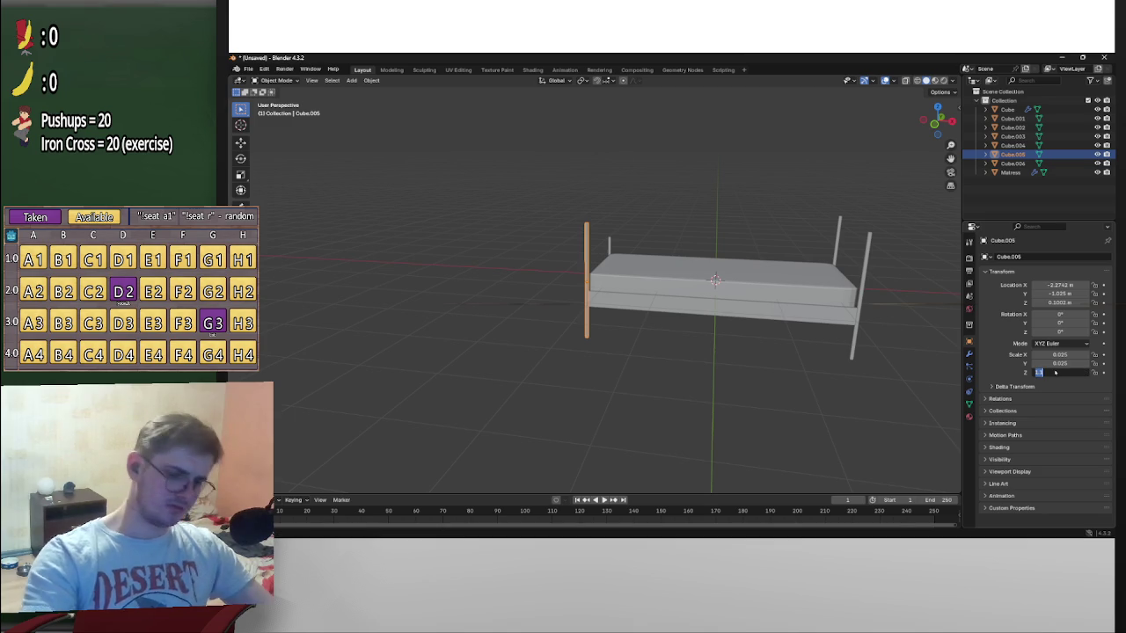
text(.5)
key(Return)
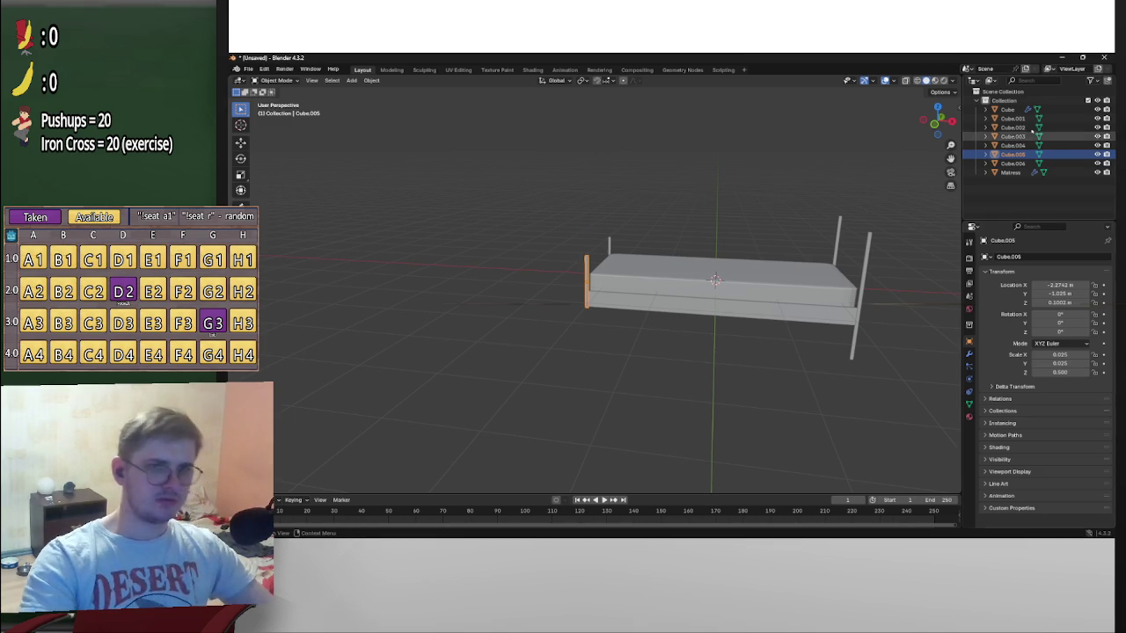
click(924, 121)
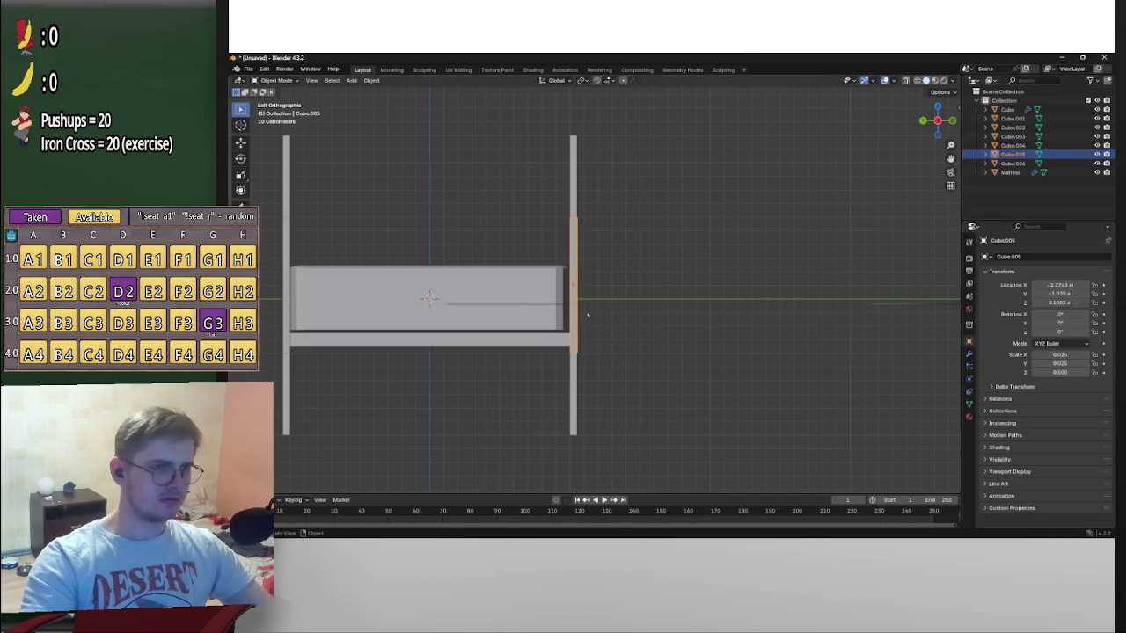
Select both short posts in the side view and move them lower along Z
scroll(283, 255, up, 2)
shift+middle_drag(285, 233, 317, 233)
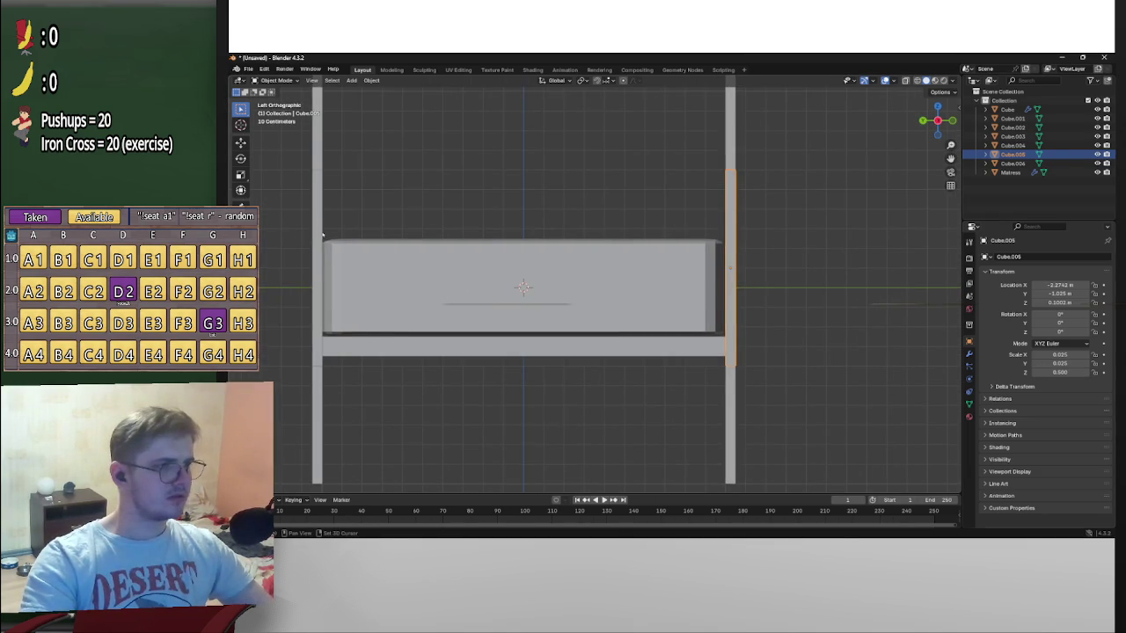
shift+click(318, 233)
scroll(565, 281, down, 2)
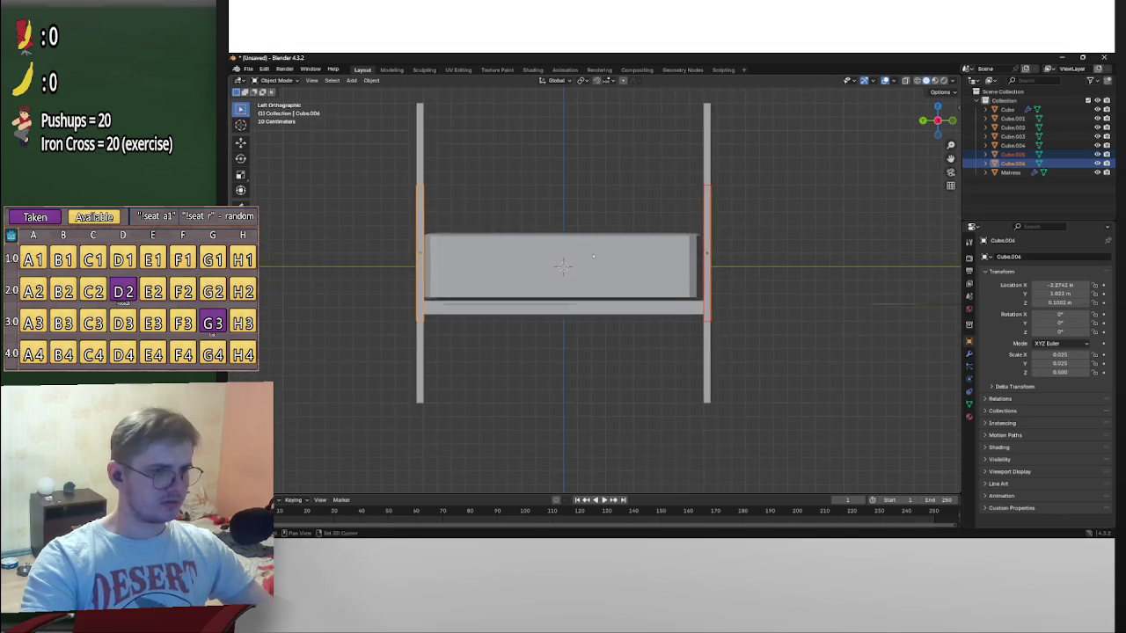
scroll(590, 259, up, 1)
key(g)
key(z)
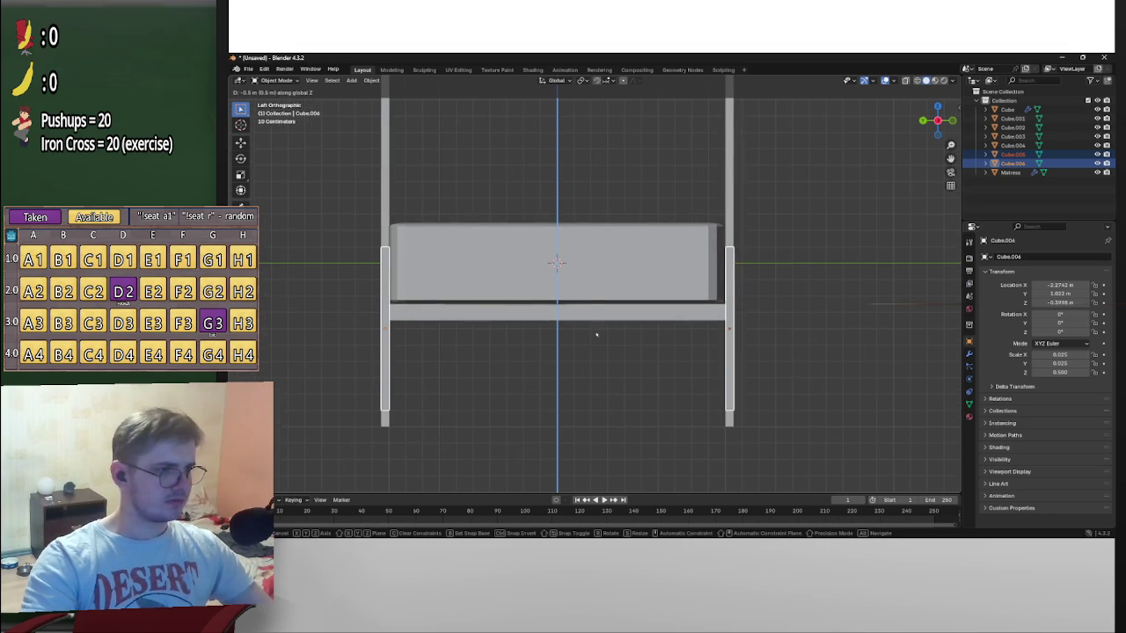
click(601, 450)
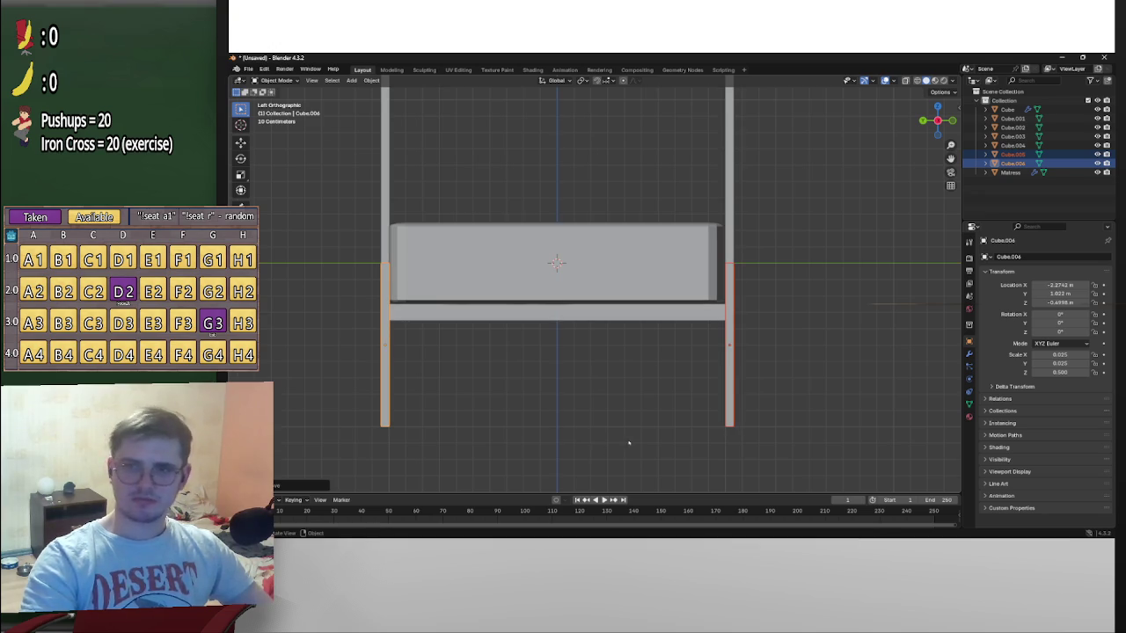
Lengthen the right post to a Z scale of 0.750
double_click(1062, 373)
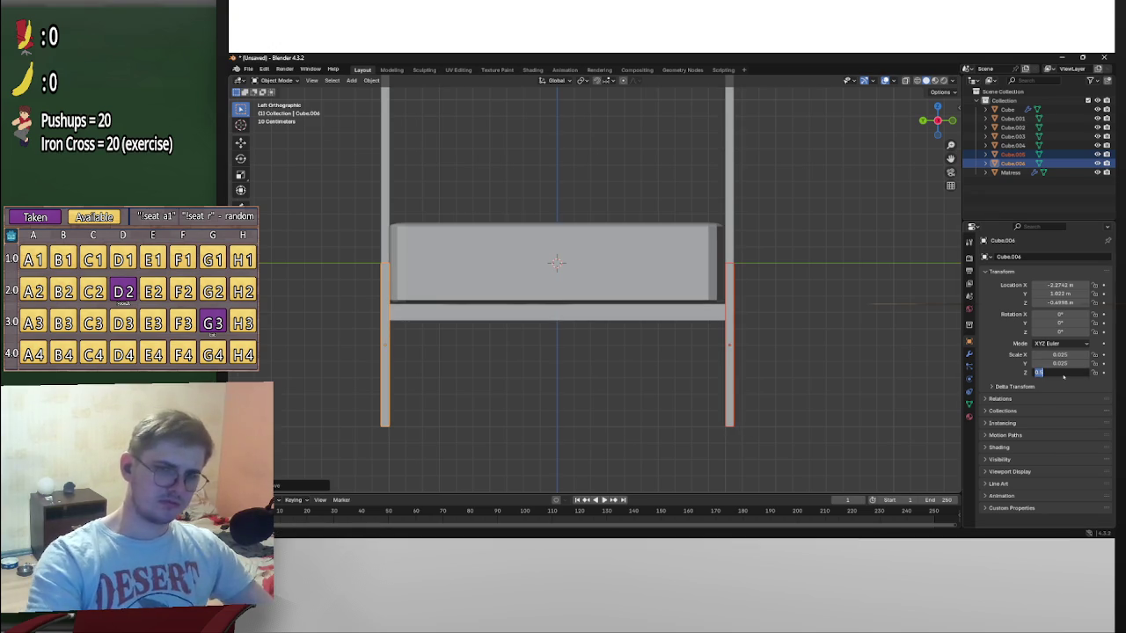
key(BackSpace)
text(4)
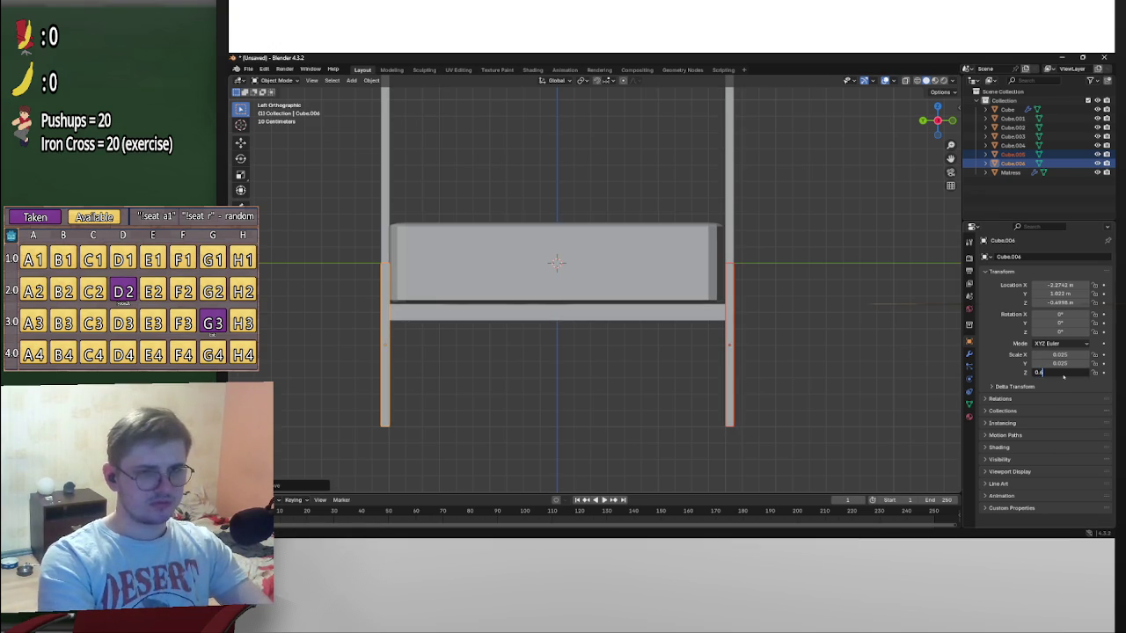
key(Return)
click(1063, 374)
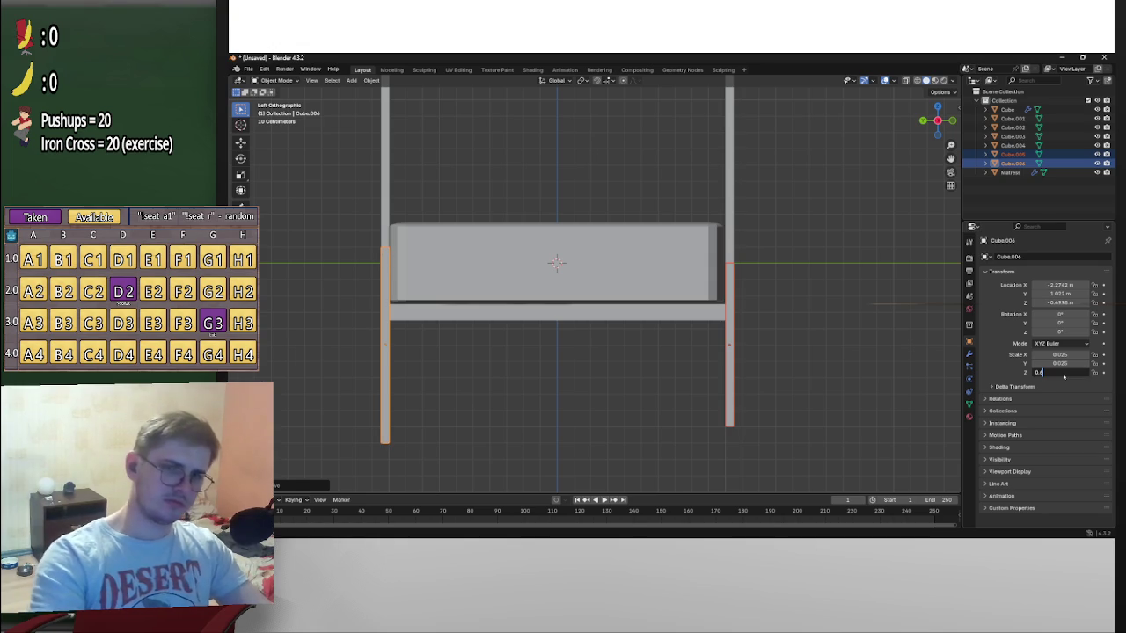
text(0.7)
key(Return)
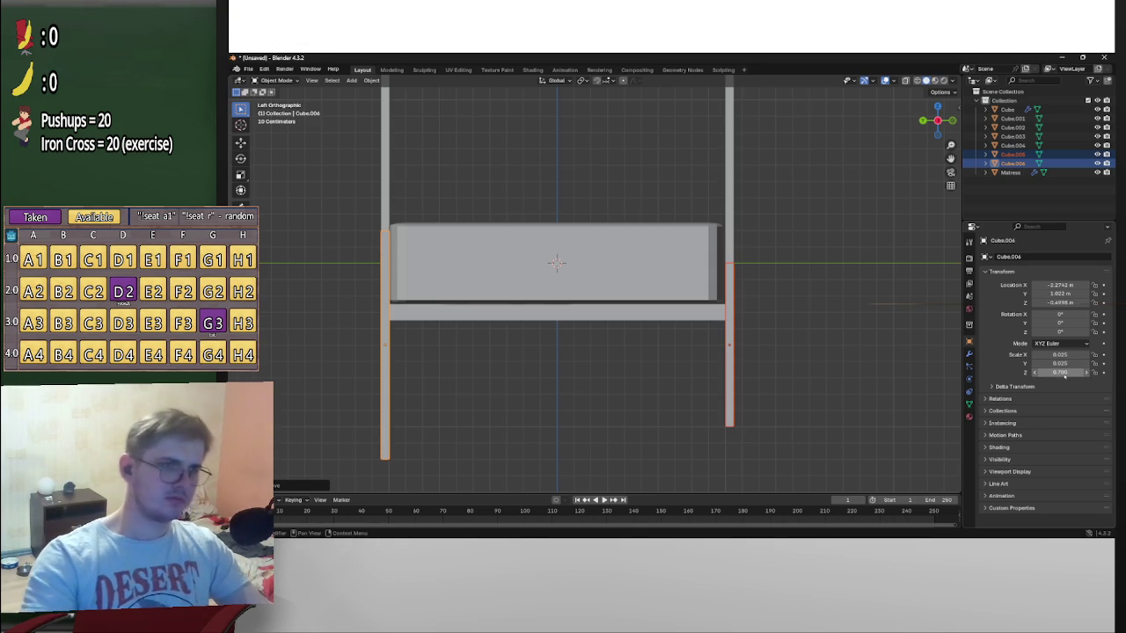
click(729, 312)
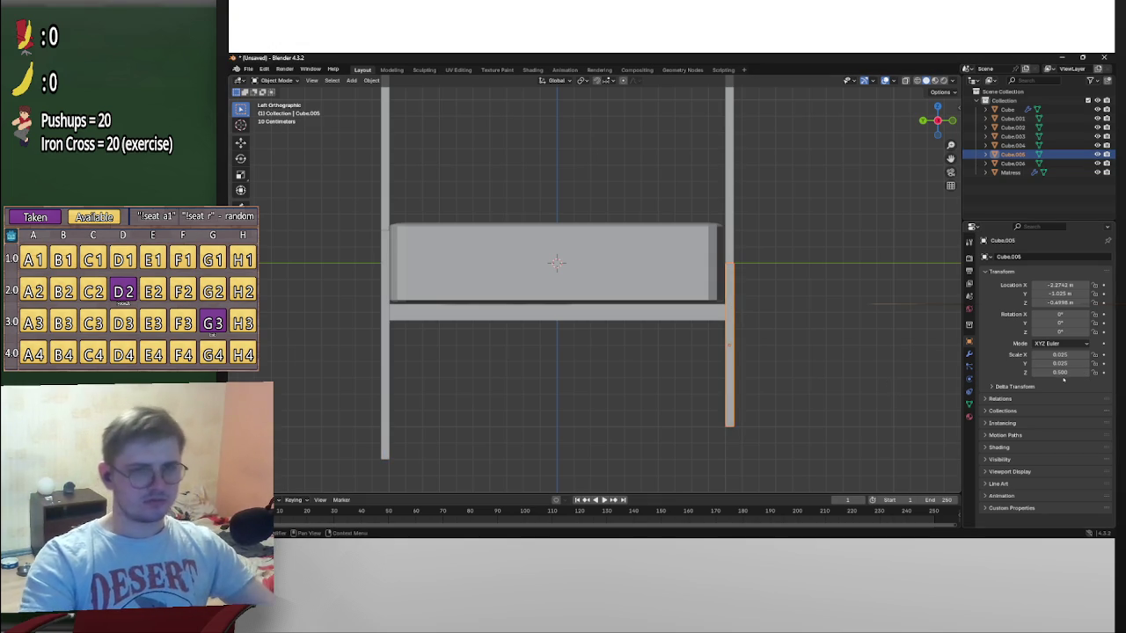
text(0.5)
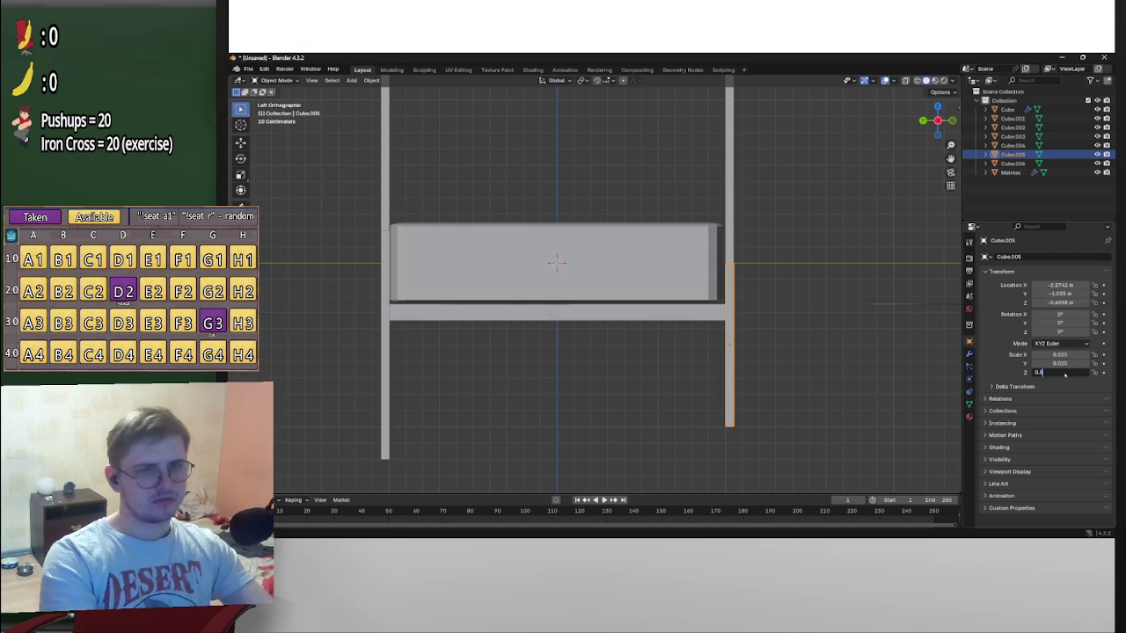
key(Return)
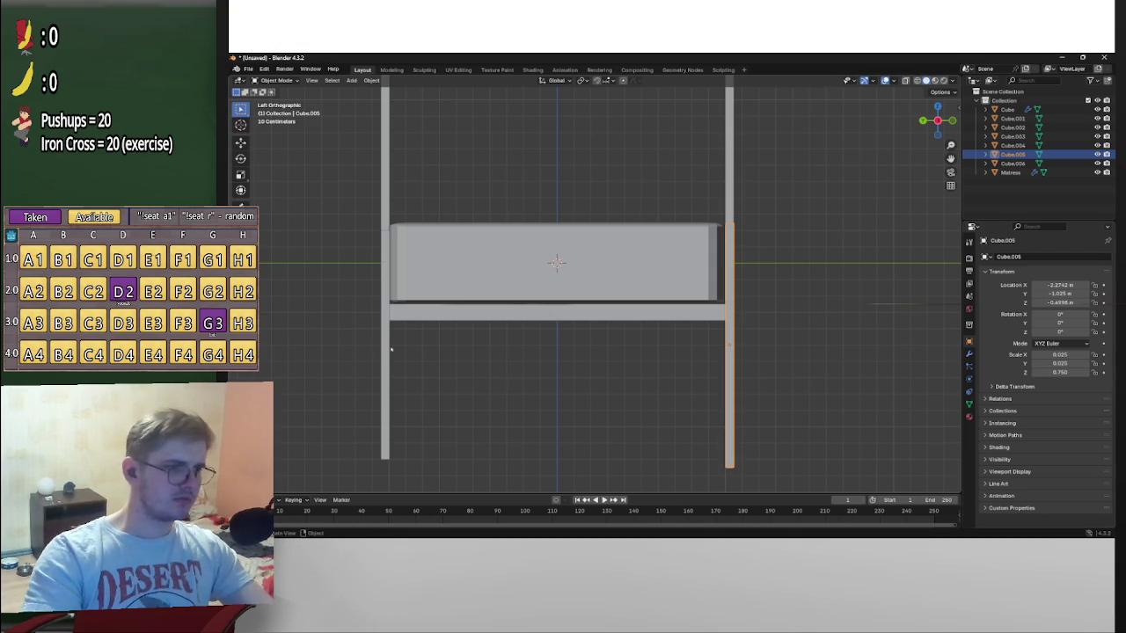
Set the left post's Z scale to 0.750 as well
click(390, 349)
click(1074, 372)
text(0.7)
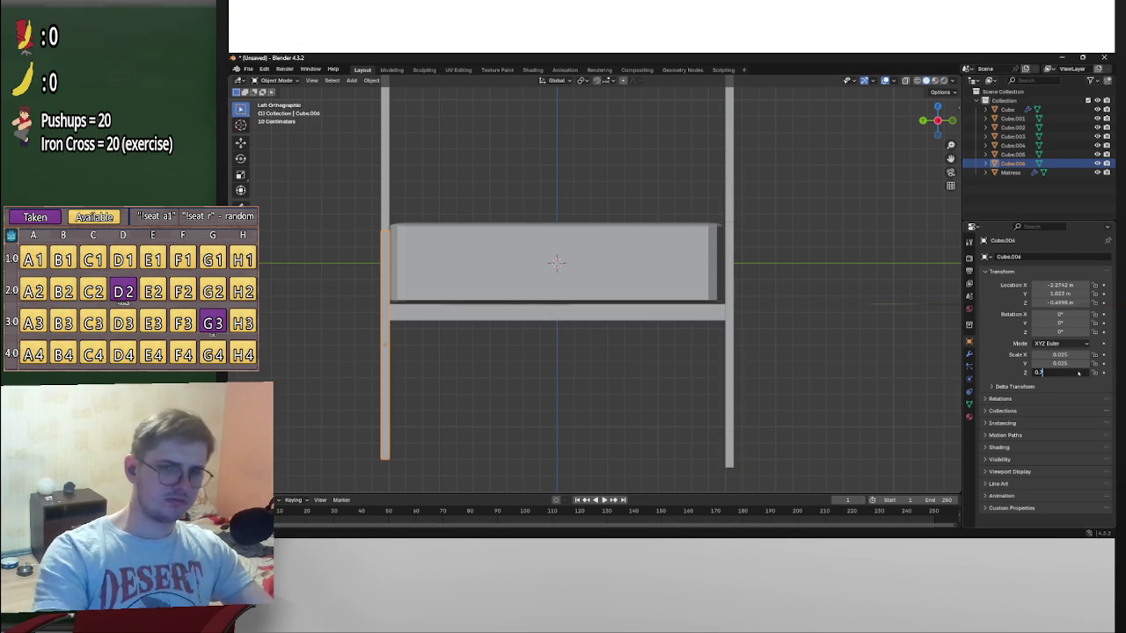
text(5)
key(Return)
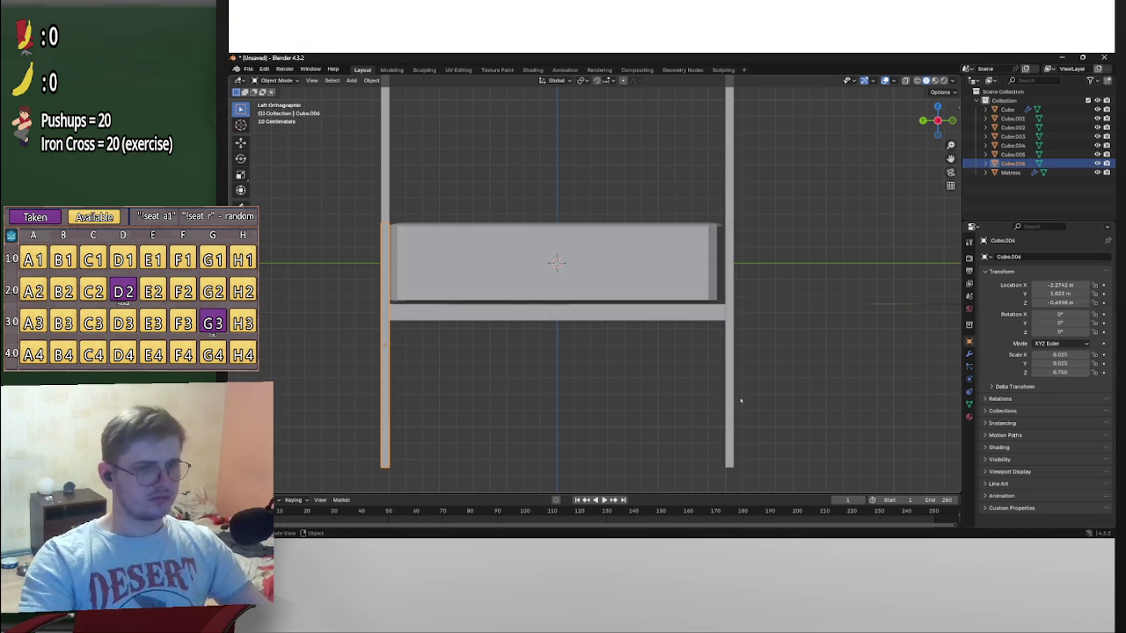
Select both posts together and start raising them along Z
click(740, 401)
click(731, 396)
shift+click(384, 461)
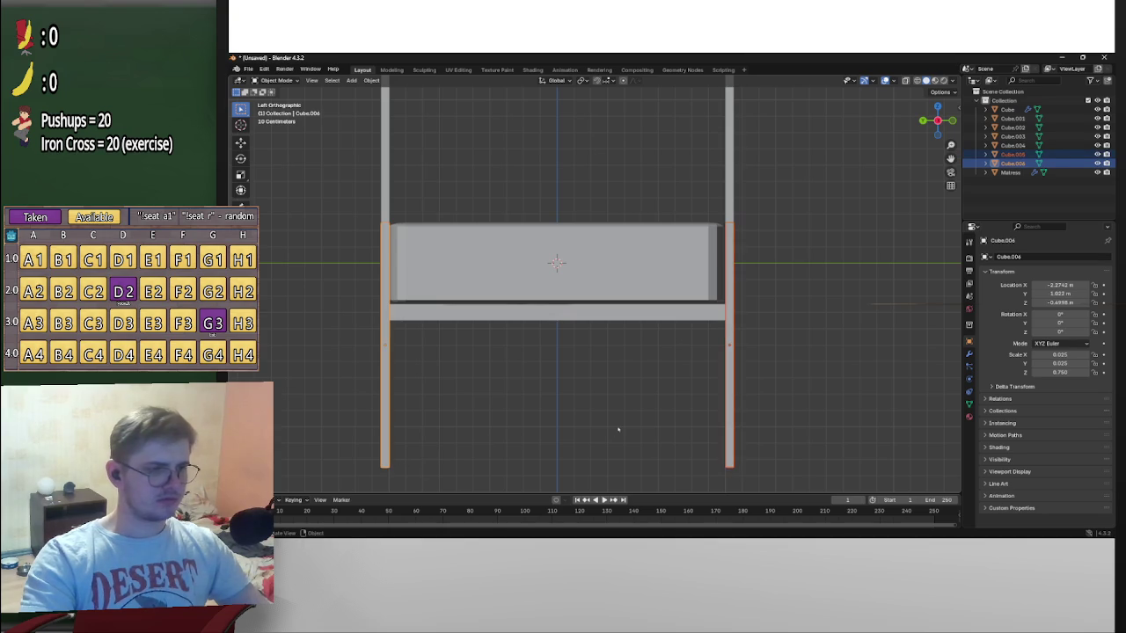
key(g)
key(z)
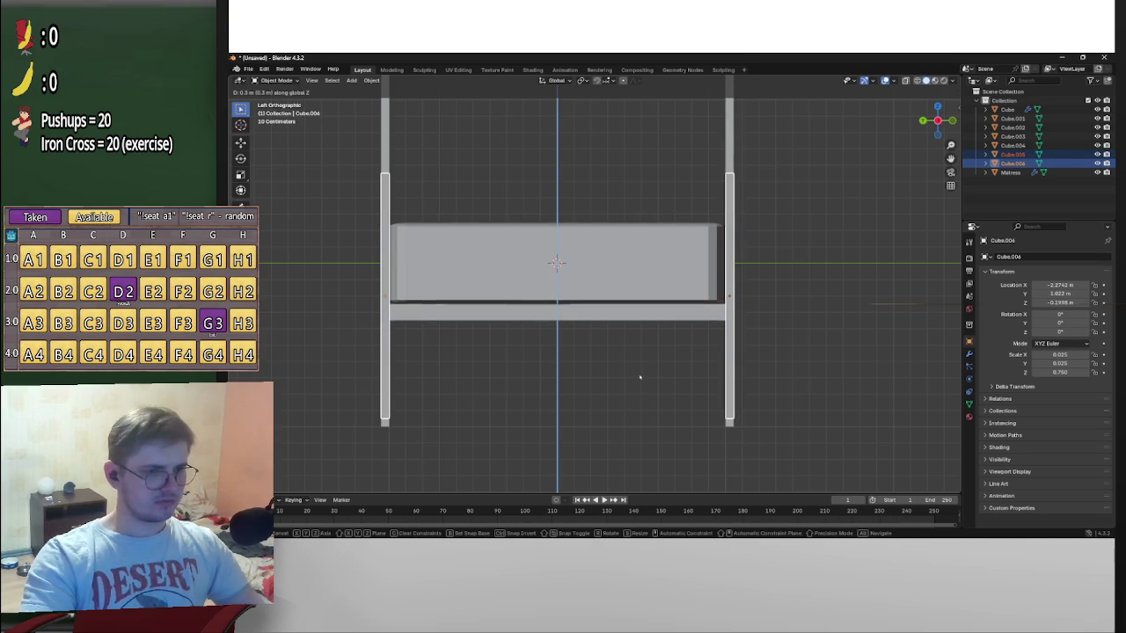
Drop both posts at Z -0.2698 m, then select only the right front post in perspective
click(660, 477)
mouse_move(789, 316)
middle_down()
mouse_move(766, 342)
mouse_move(717, 359)
mouse_move(715, 344)
mouse_move(748, 327)
mouse_move(701, 307)
middle_up()
click(712, 286)
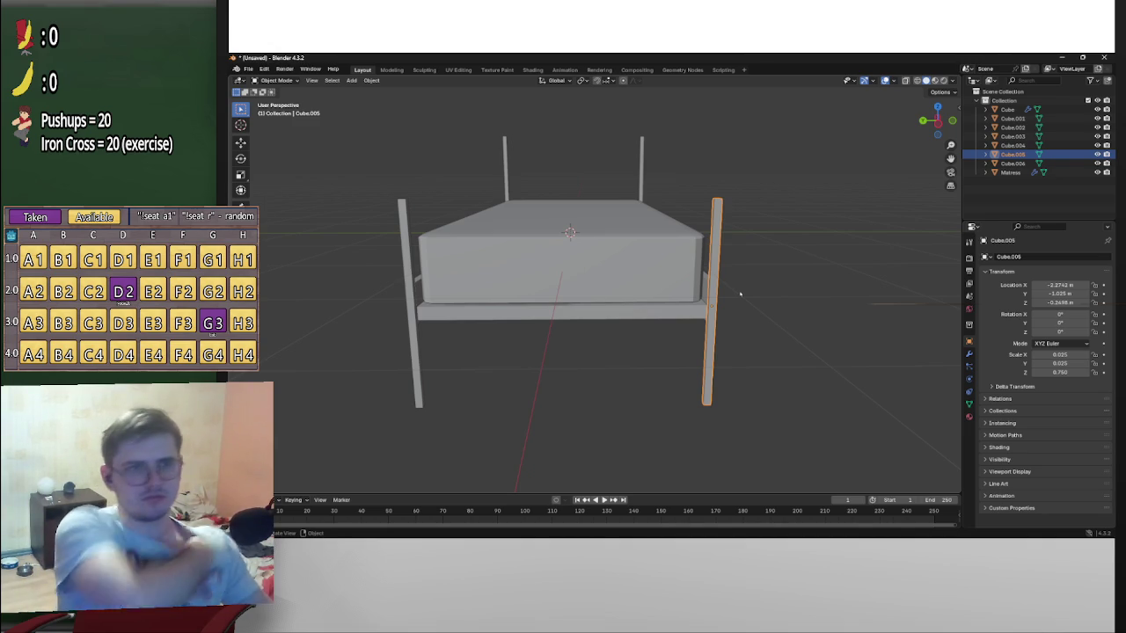
middle_drag(743, 292, 789, 369)
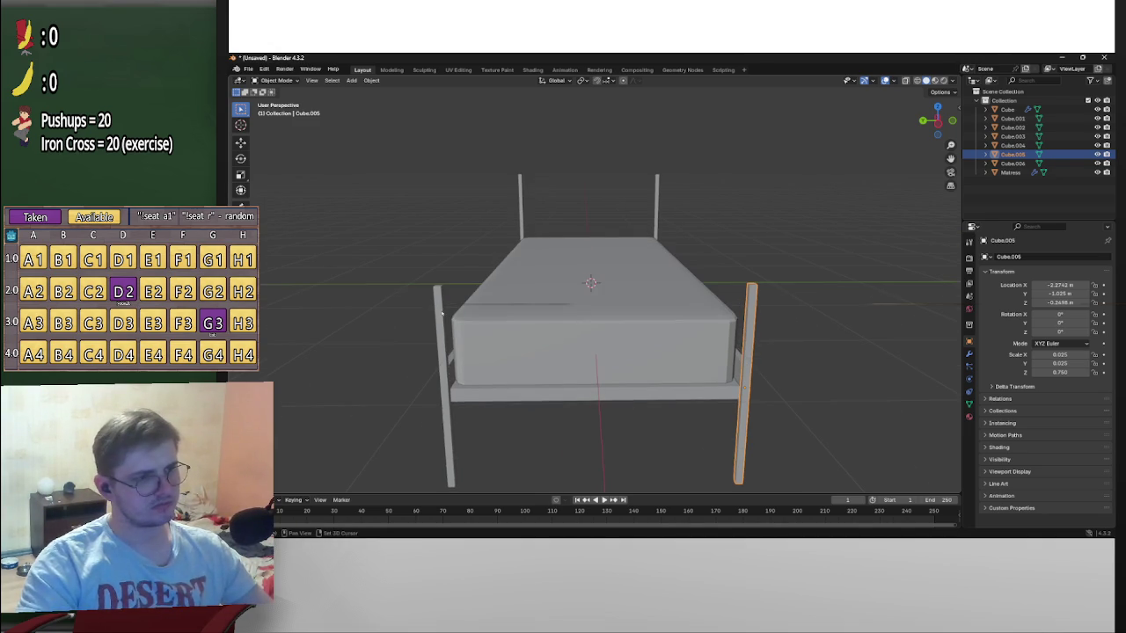
Duplicate the right front post and rotate the copy 90° about X to lie flat
shift+click(442, 313)
click(757, 309)
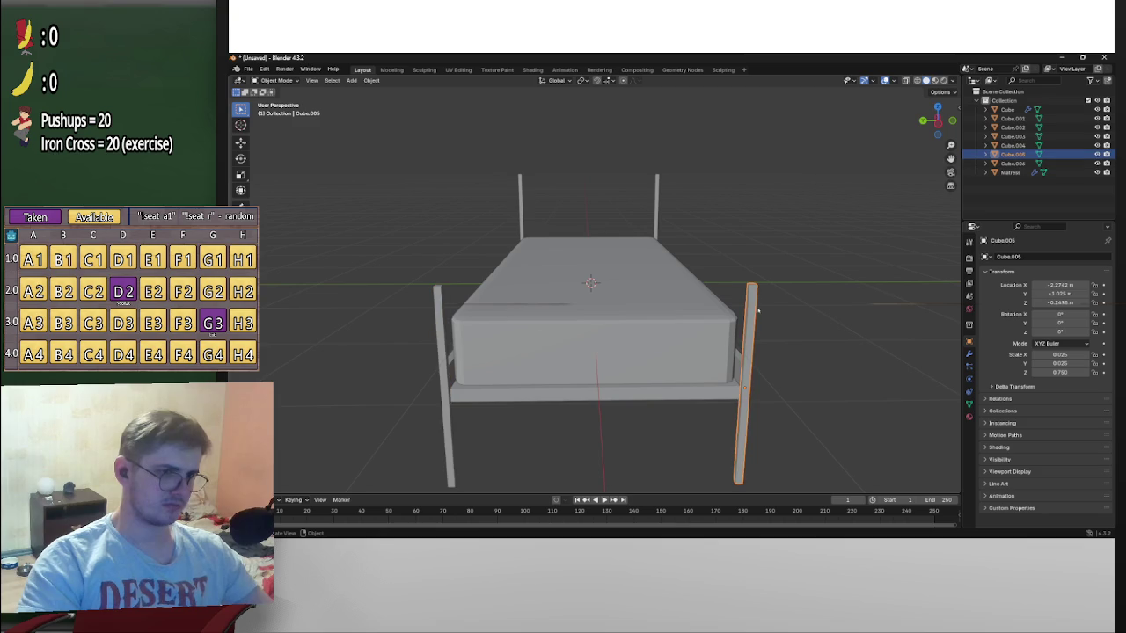
key(ctrl+c)
key(ctrl+v)
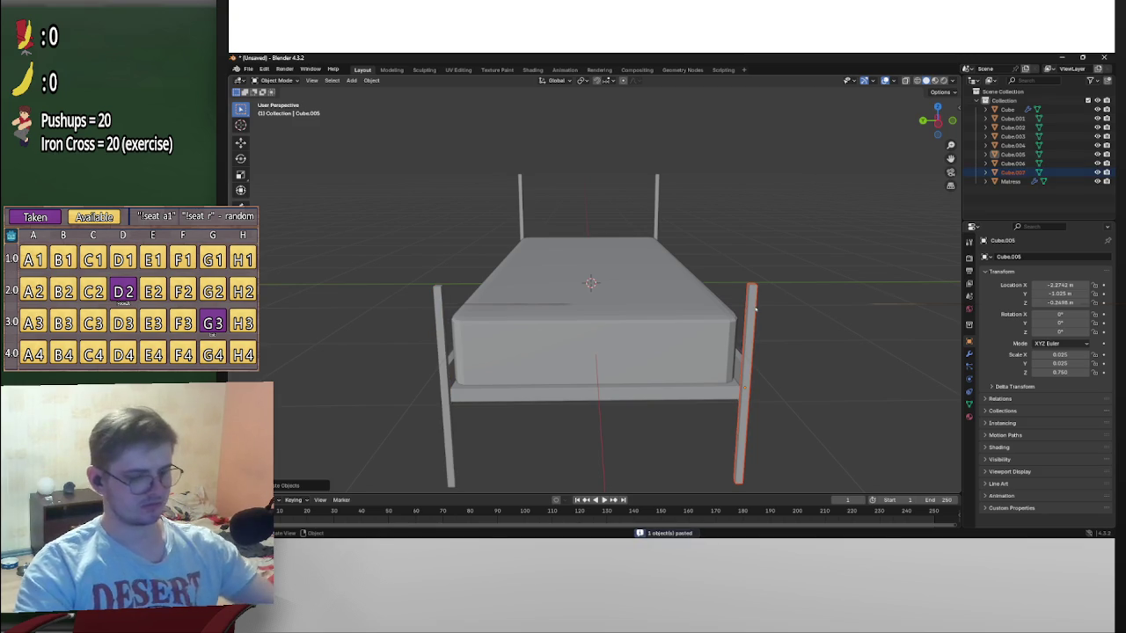
key(r)
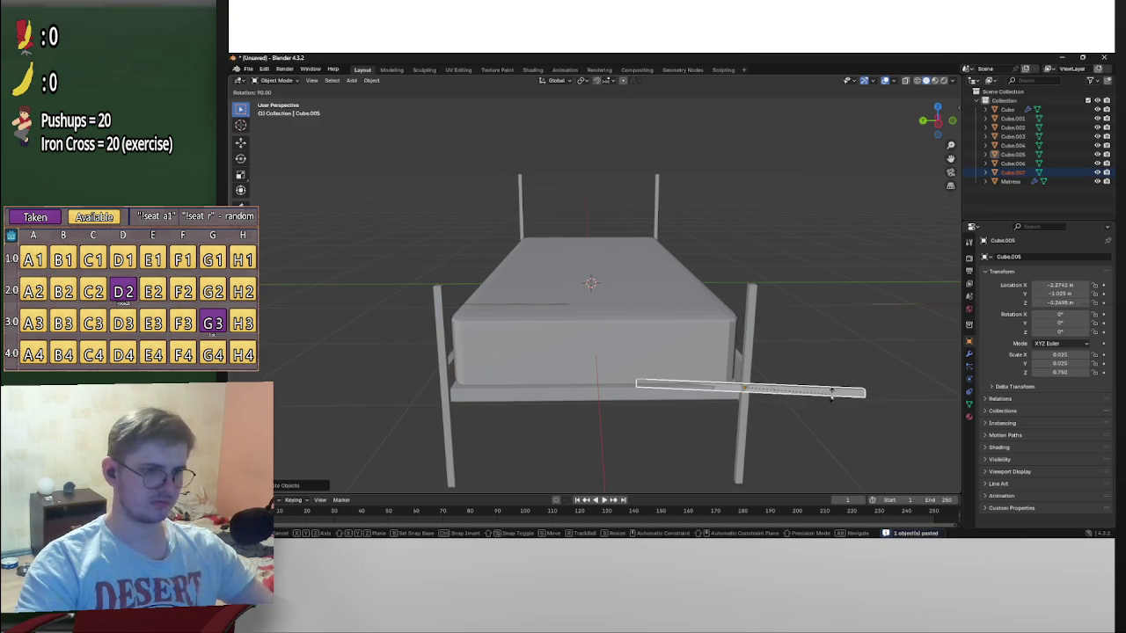
key(x)
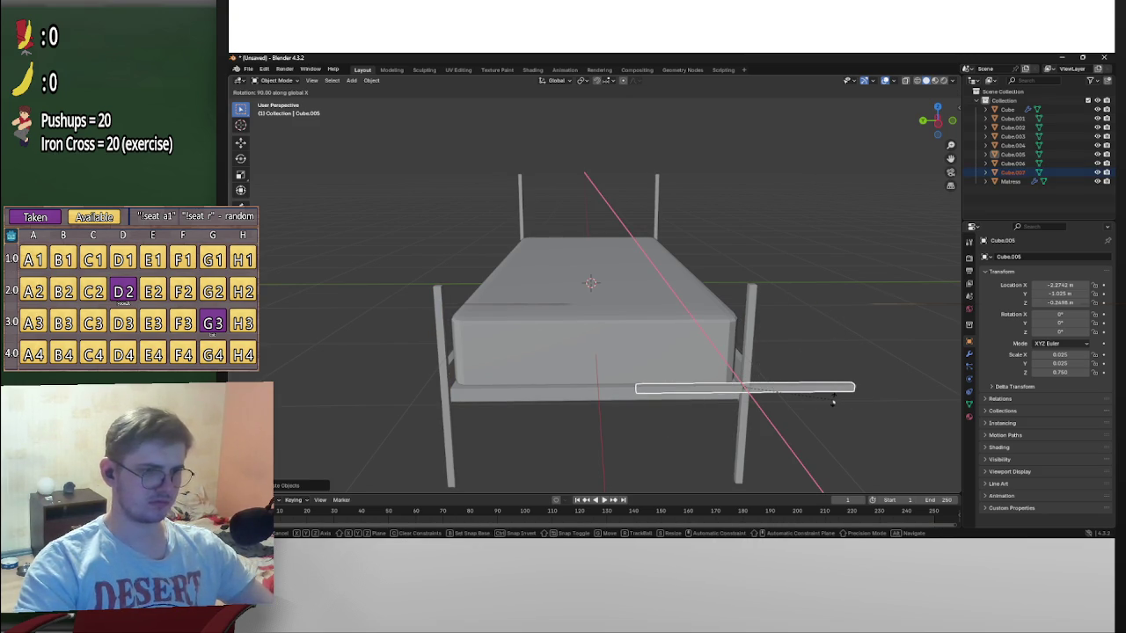
click(833, 402)
In the side orthographic view, slide the flat bar along Y beneath the mattress
click(937, 125)
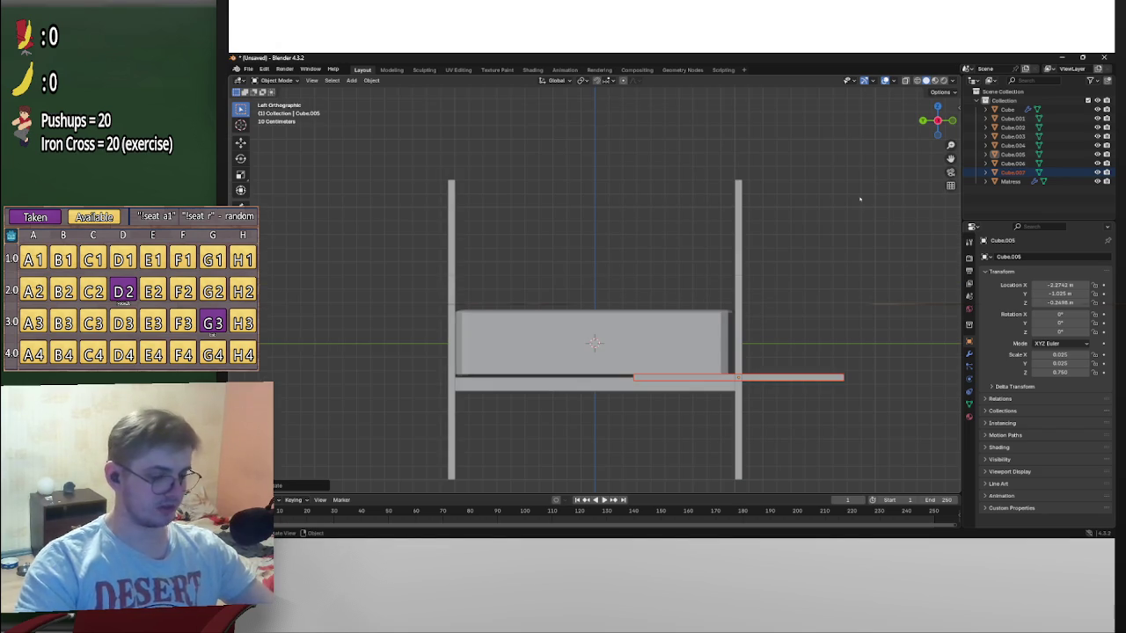
key(g)
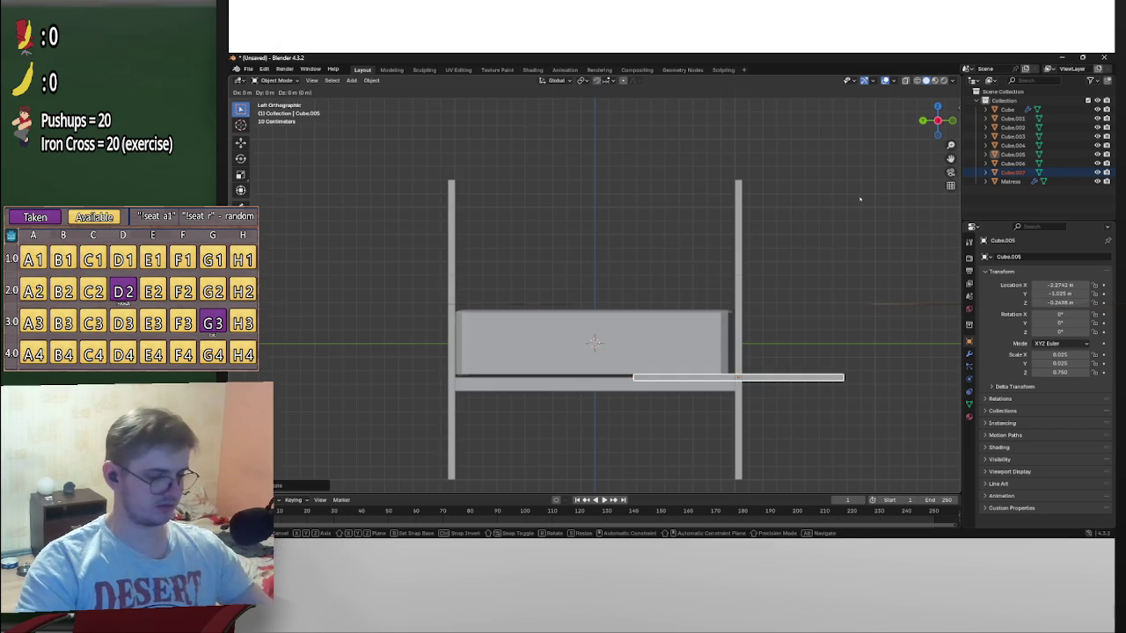
key(y)
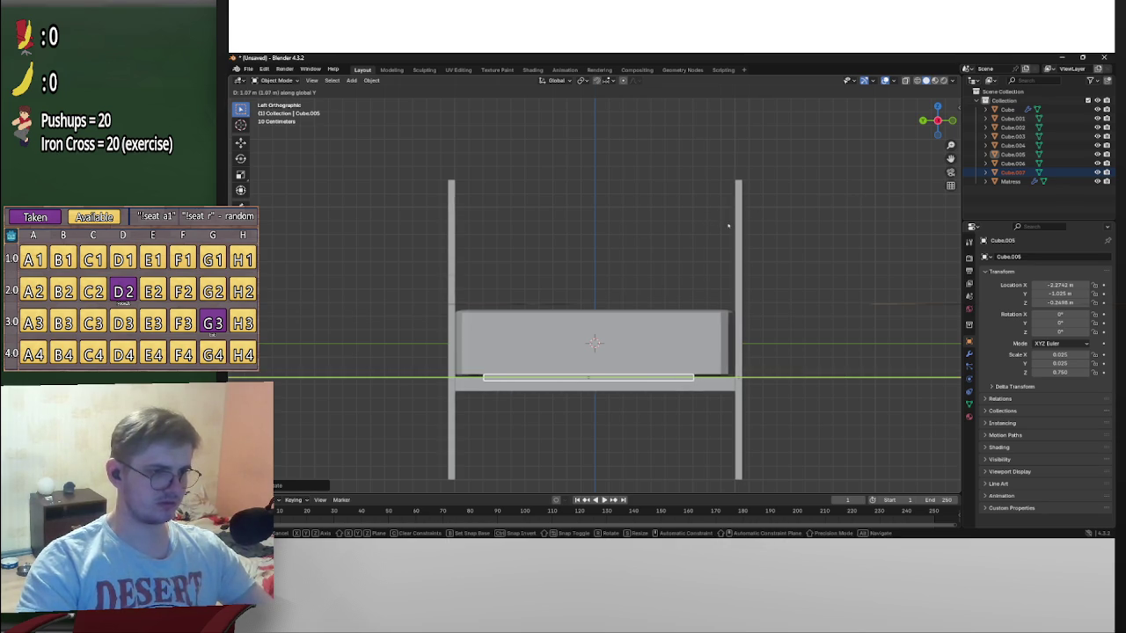
click(805, 235)
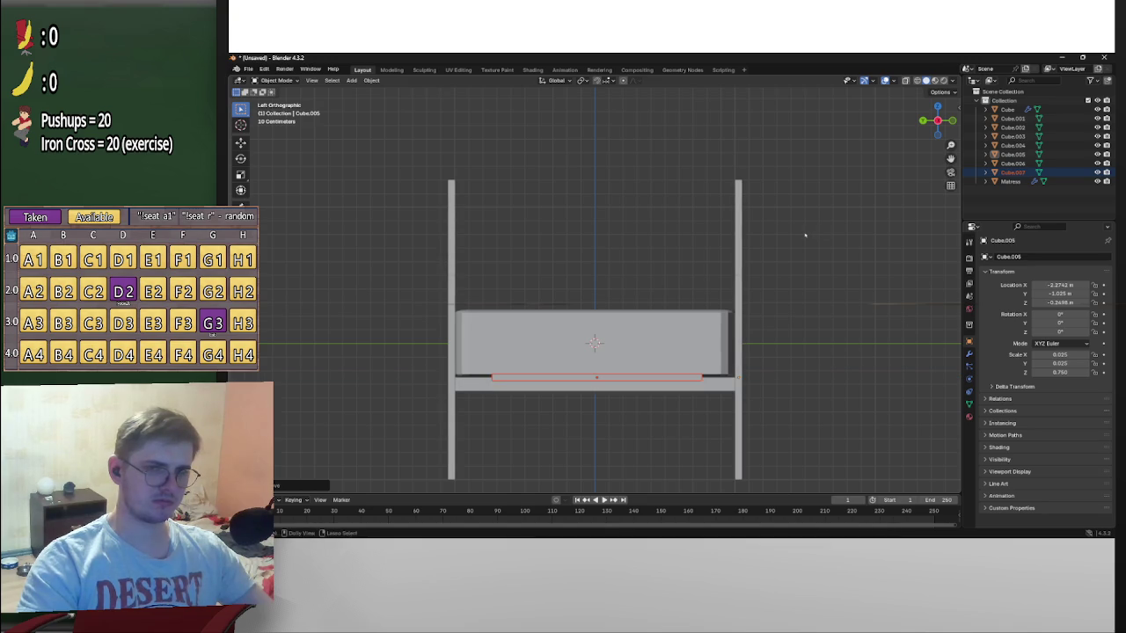
Center bar Cube.007 at Y 0 and resize it (X scale 0.045, Y scale 0.255) to span the frame
key(g)
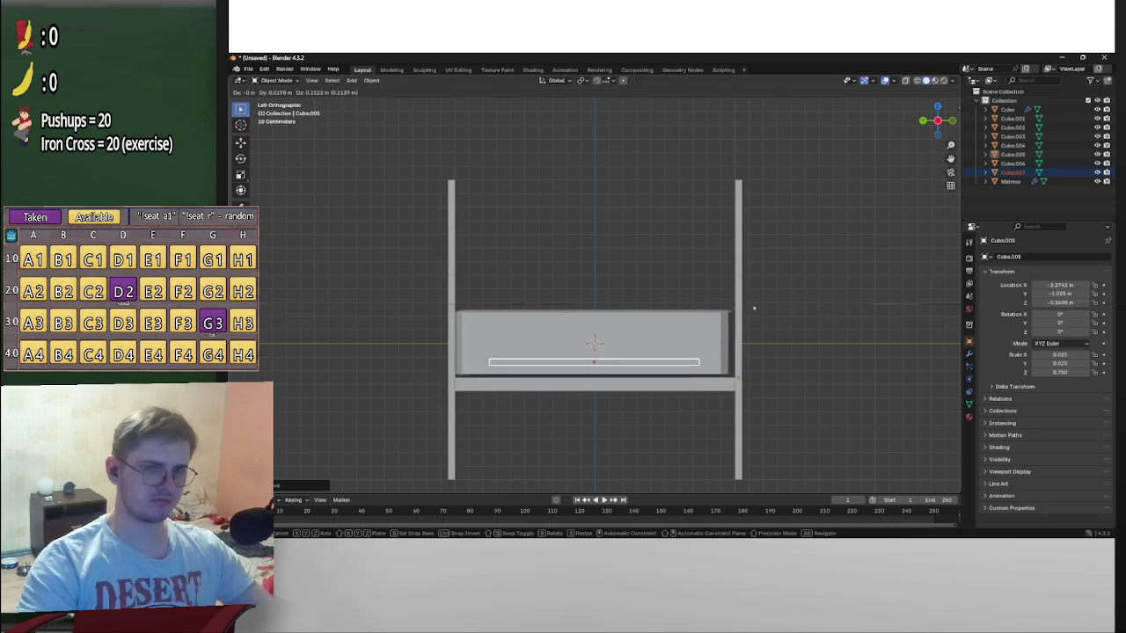
key(Escape)
click(673, 378)
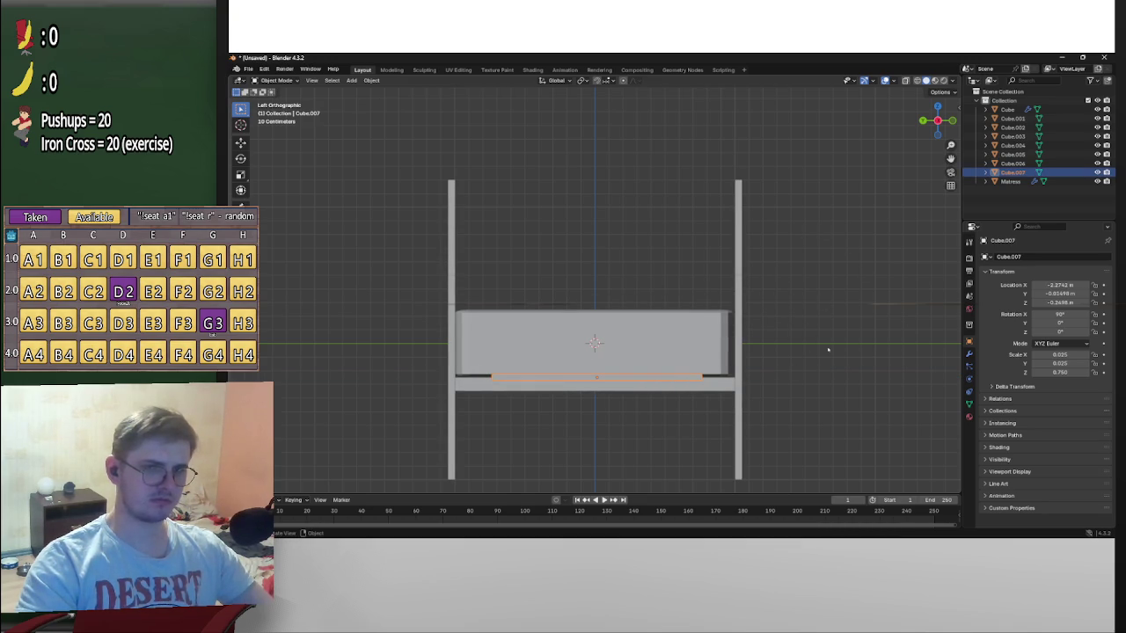
click(1060, 293)
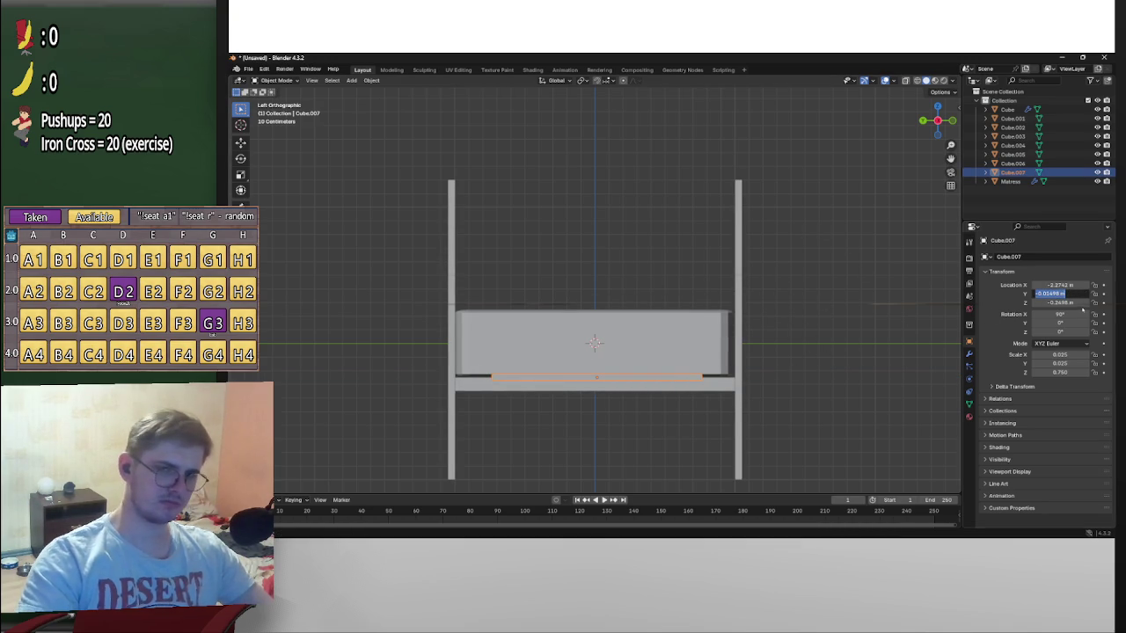
text(0)
key(Return)
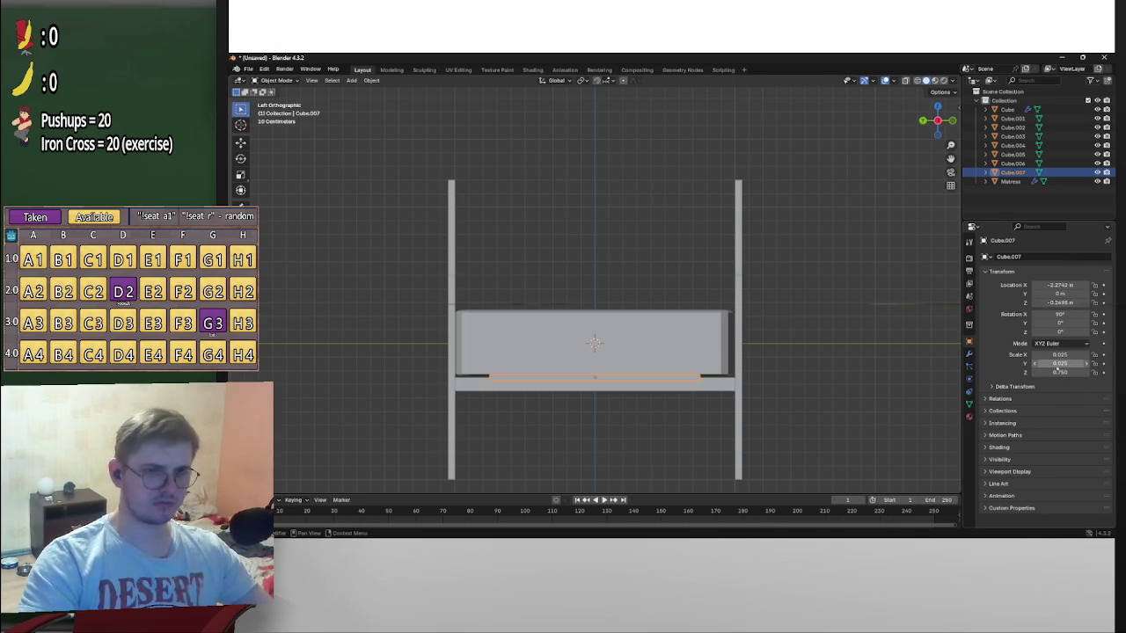
drag(1055, 355, 351, 356)
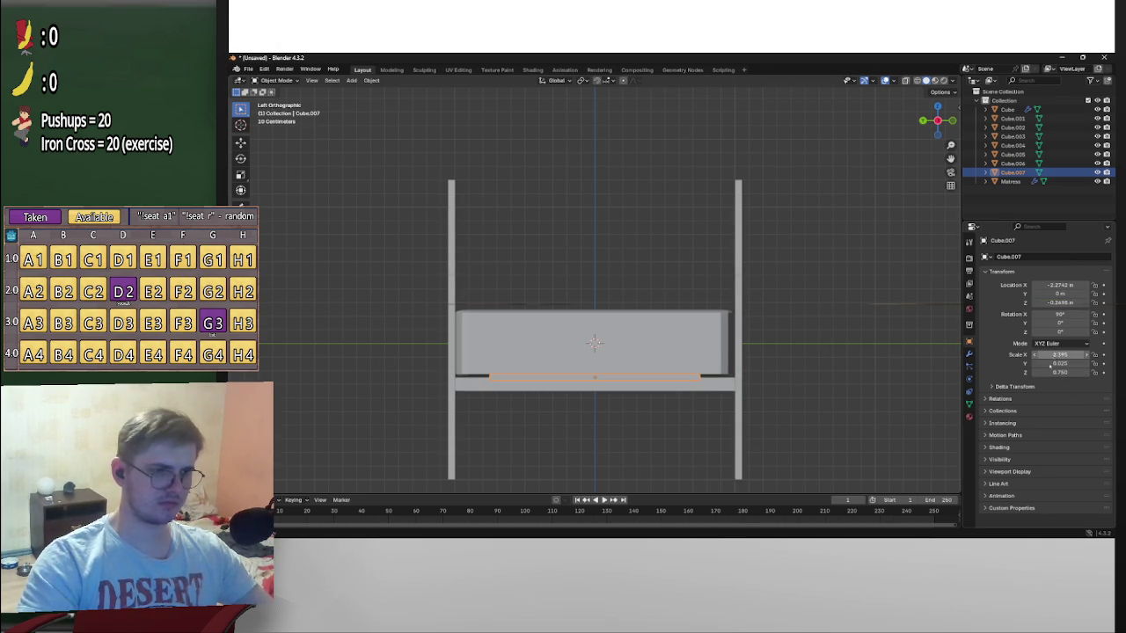
mouse_move(1059, 363)
mouse_down()
mouse_move(1090, 364)
mouse_move(360, 377)
mouse_up()
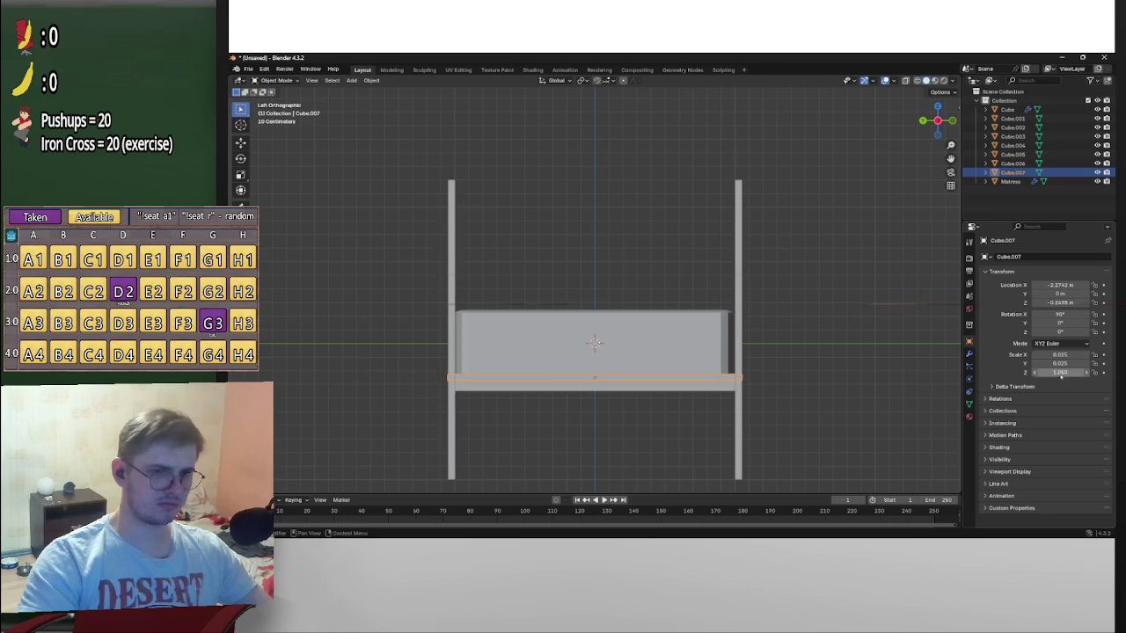
scroll(789, 345, up, 5)
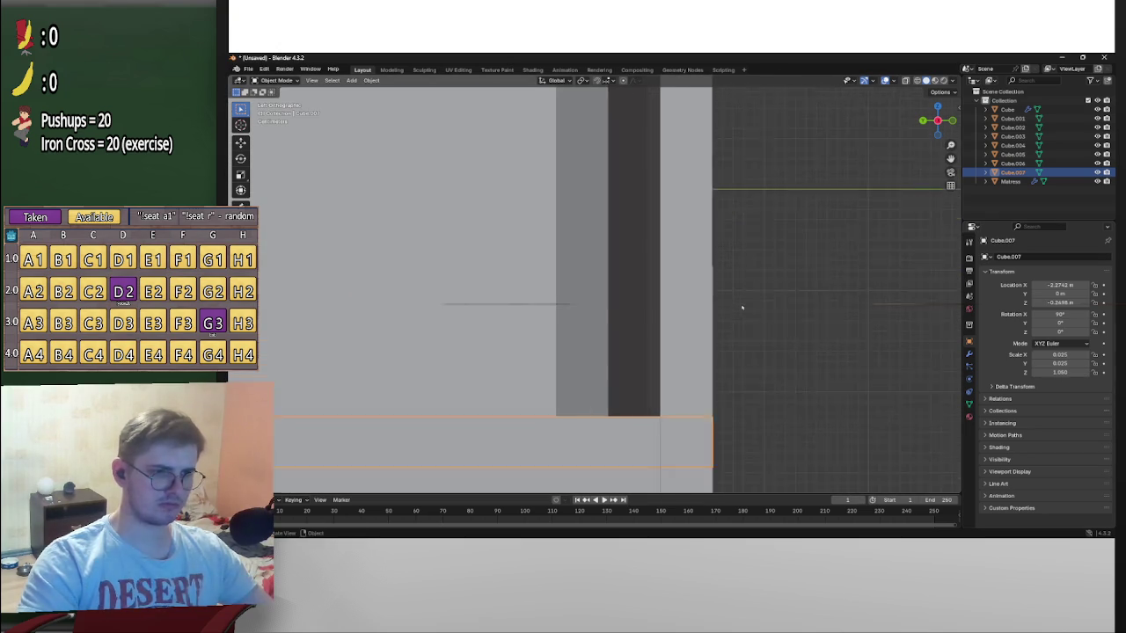
Paste a copy of the side rail and move it up along Z near the post tops
shift+middle_drag(789, 345, 686, 143)
scroll(600, 195, down, 4)
scroll(601, 194, down, 3)
scroll(575, 202, down, 2)
mouse_move(576, 202)
middle_down()
mouse_move(533, 221)
mouse_move(769, 211)
mouse_move(711, 305)
mouse_move(720, 313)
middle_up()
click(932, 123)
scroll(776, 229, up, 5)
key(ctrl+v)
key(g)
key(z)
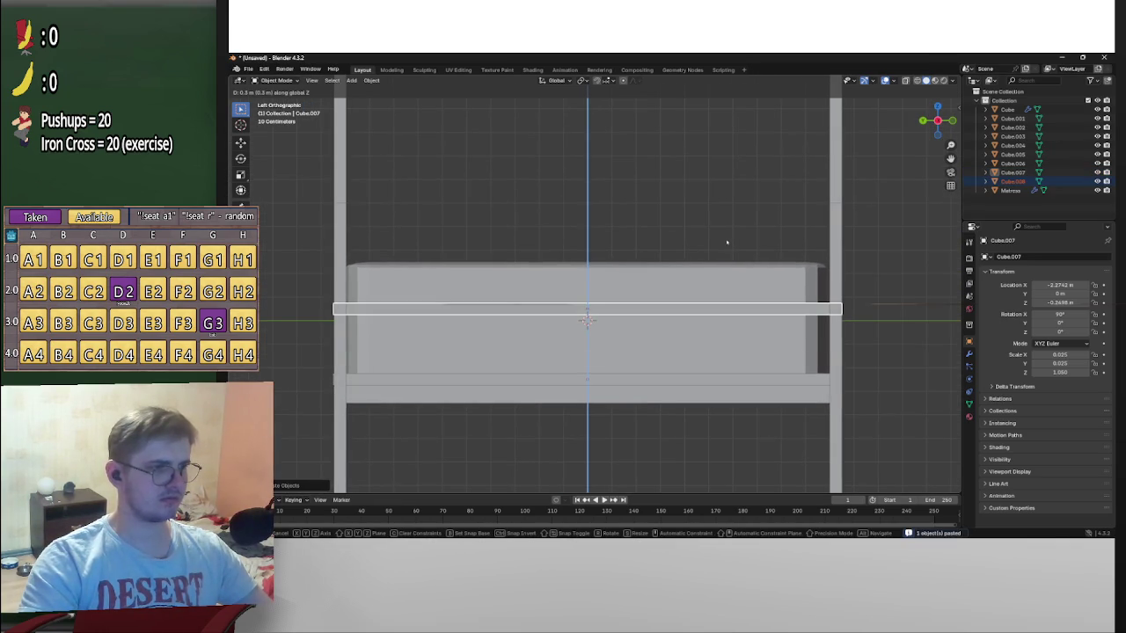
click(763, 164)
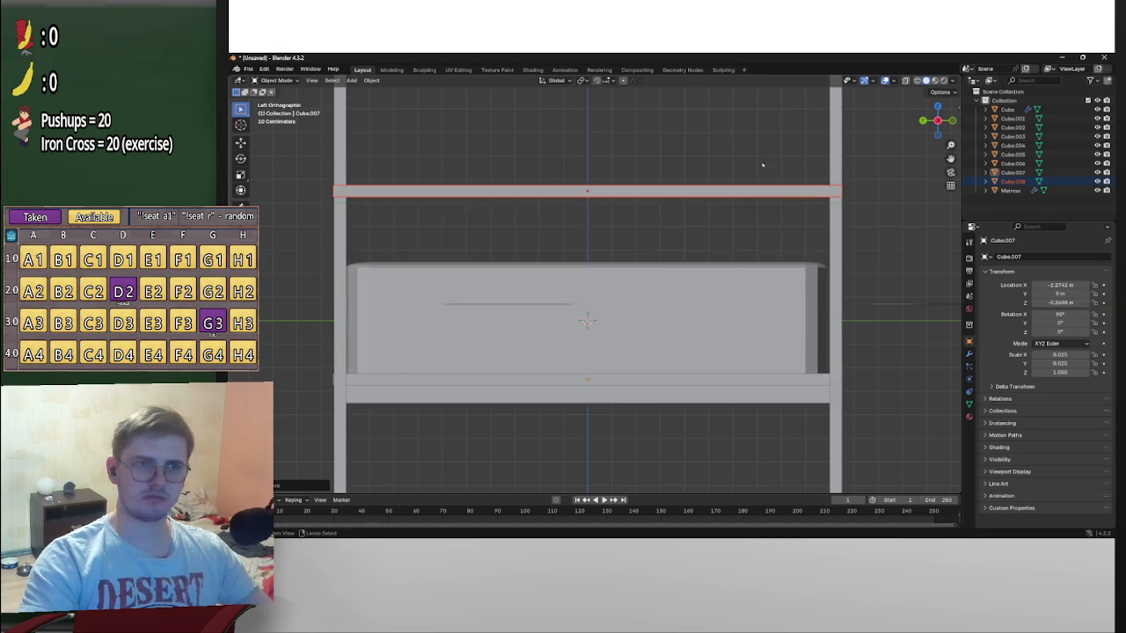
Lower the upper rail along Z to sit just above the mattress, then copy it
scroll(763, 165, down, 4)
scroll(743, 215, up, 3)
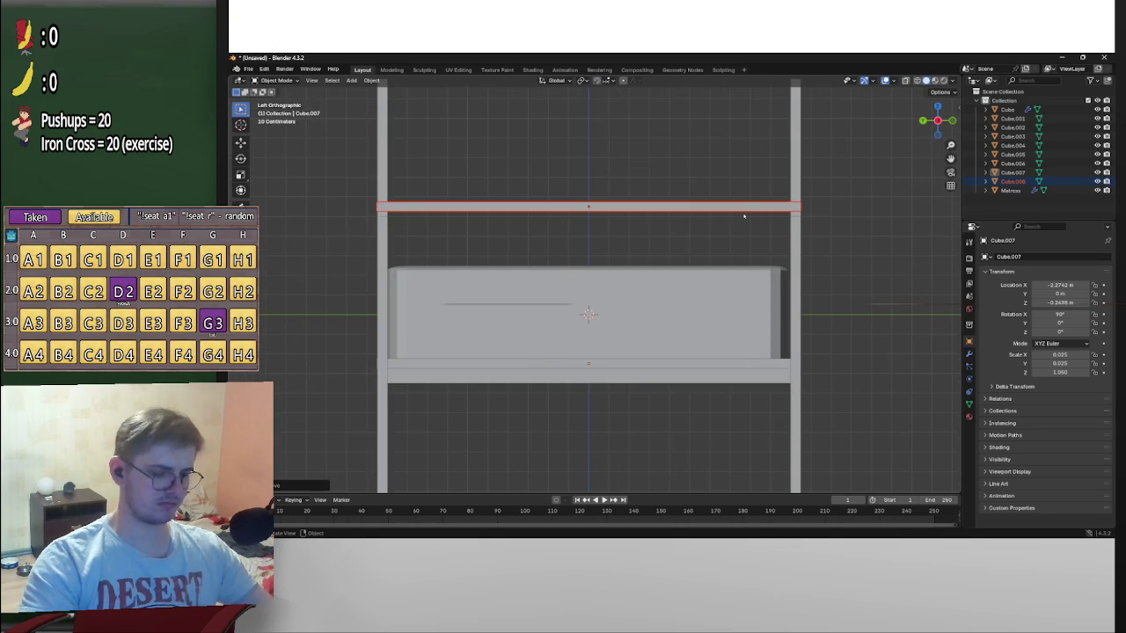
key(g)
key(z)
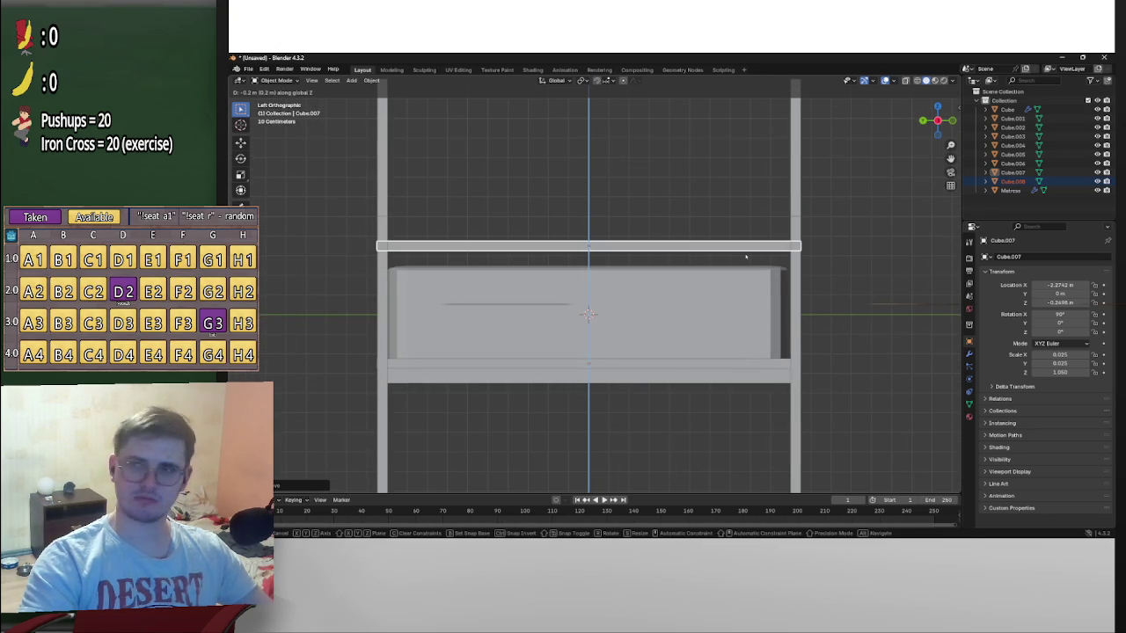
click(750, 315)
scroll(757, 311, up, 1)
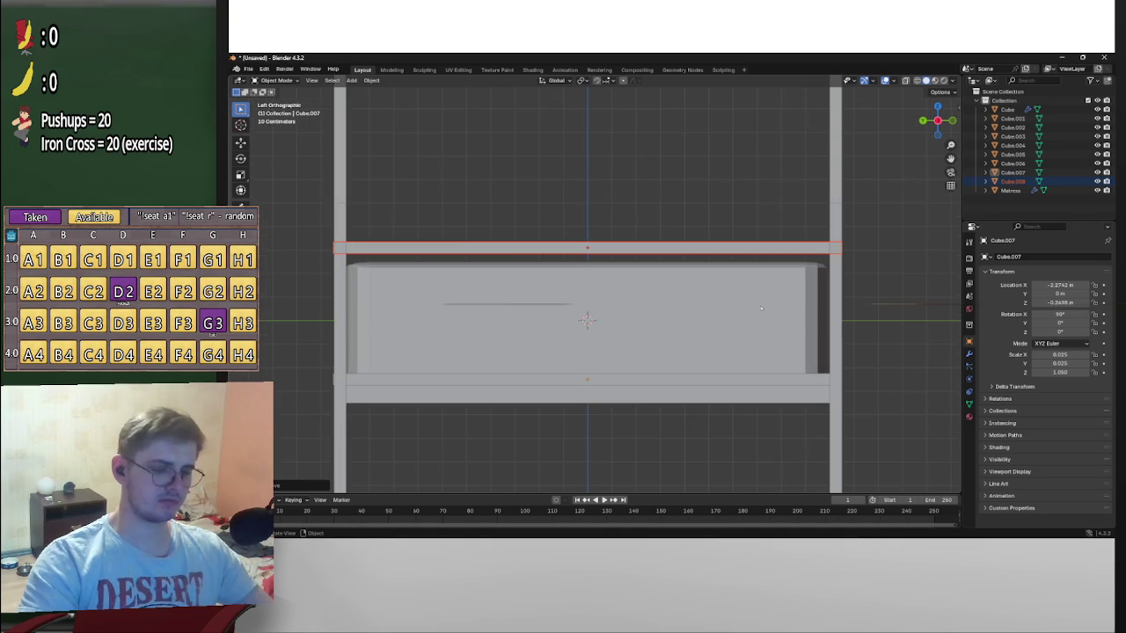
key(ctrl+c)
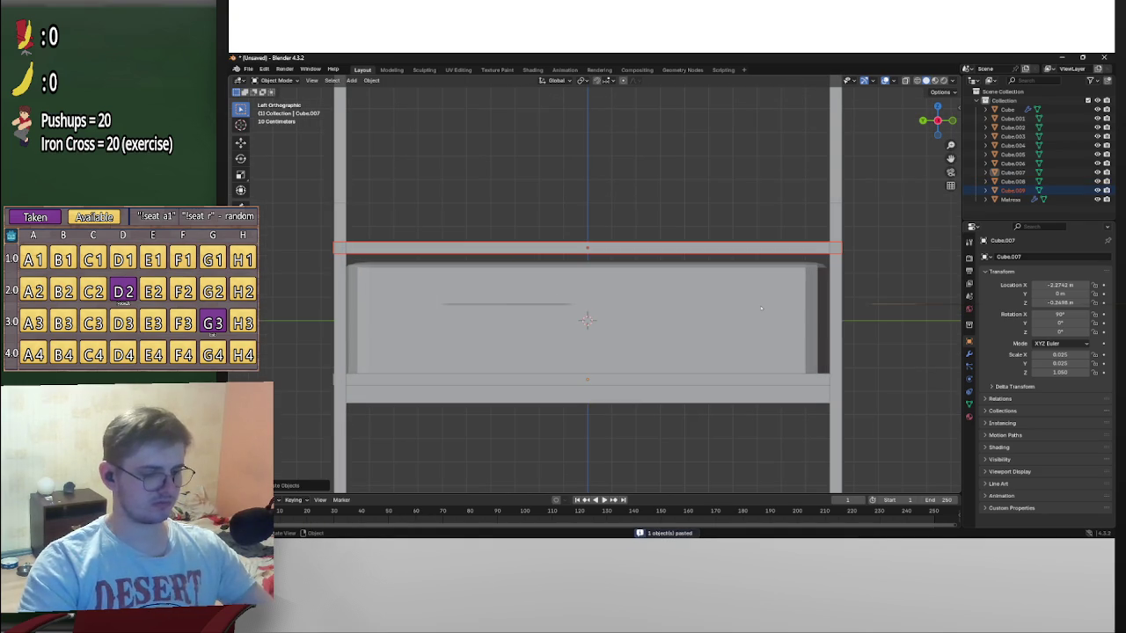
Paste another rail copy and rotate it upright into a vertical post
key(ctrl+v)
key(r)
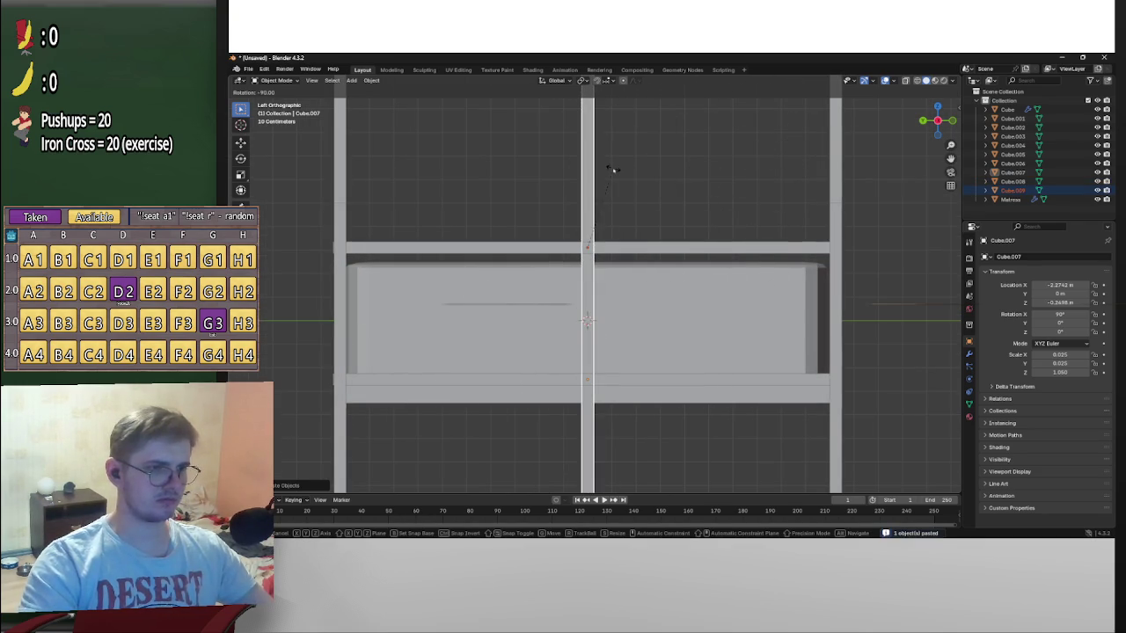
click(613, 170)
key(g)
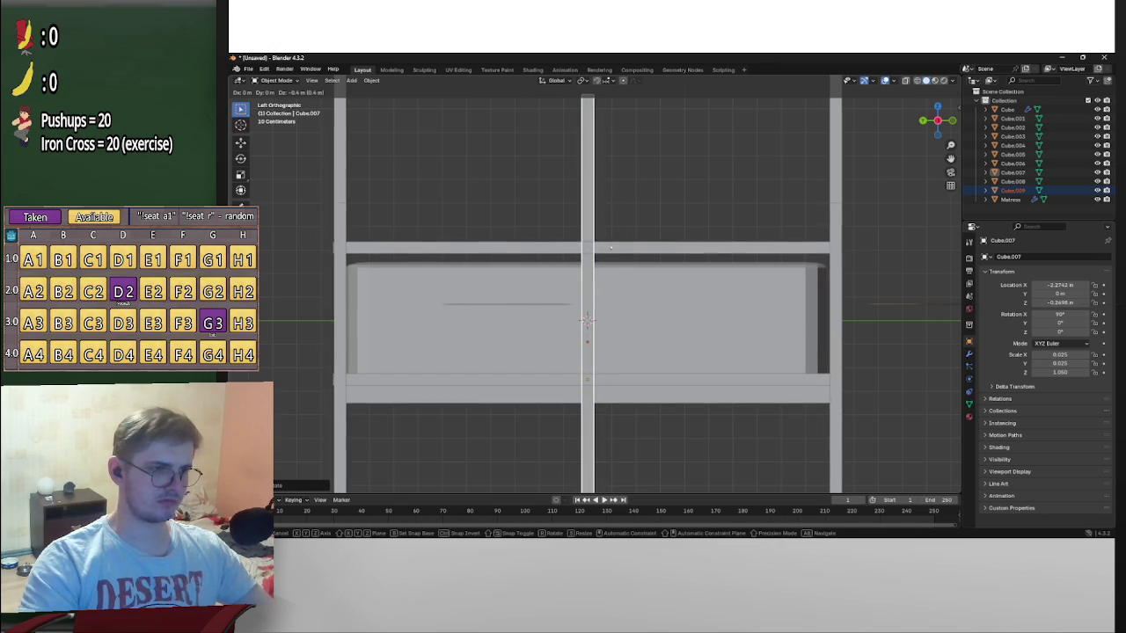
click(612, 236)
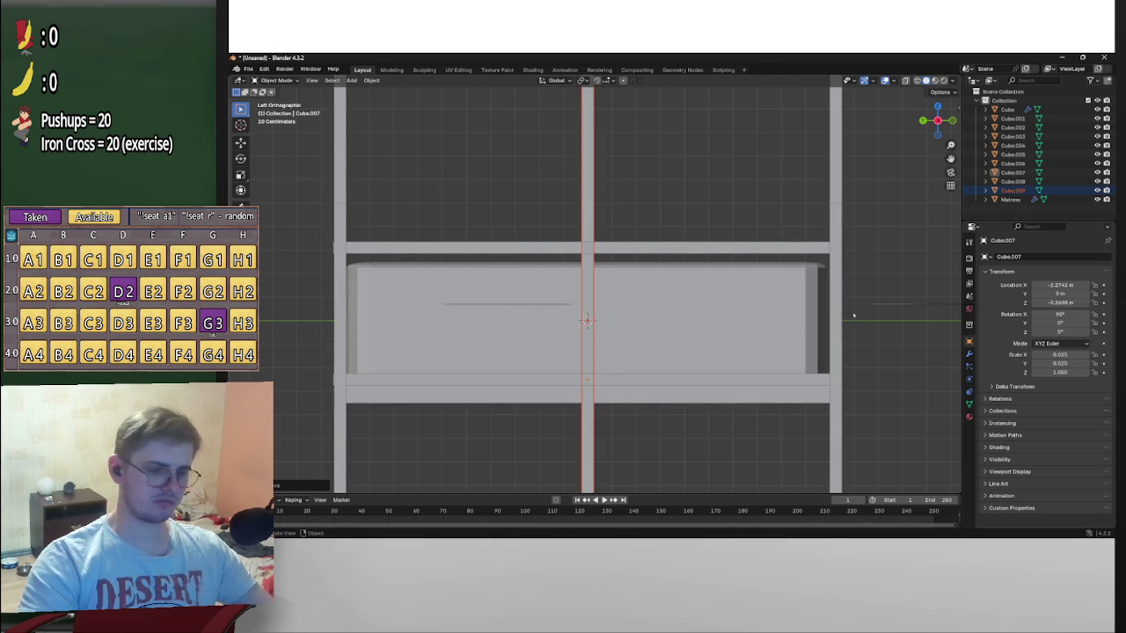
key(ctrl+z)
key(ctrl+z)
key(ctrl+shift+z)
key(ctrl+shift+z)
Set the upright post's Location Z to 0
click(1068, 303)
text(0)
key(Return)
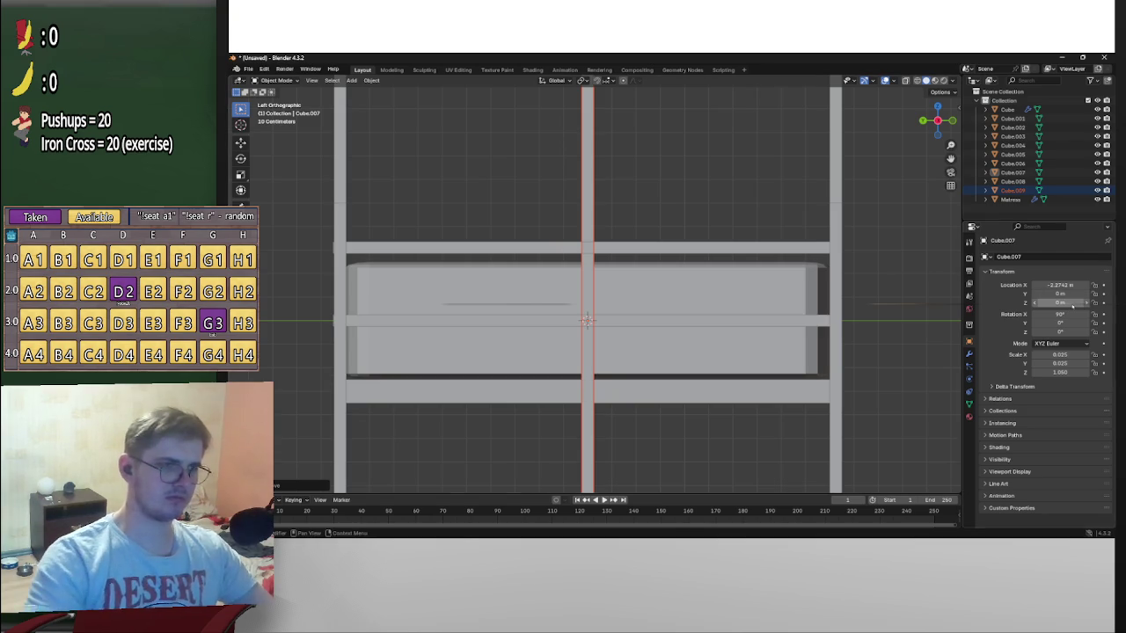
key(ctrl+z)
key(ctrl+z)
key(ctrl+z)
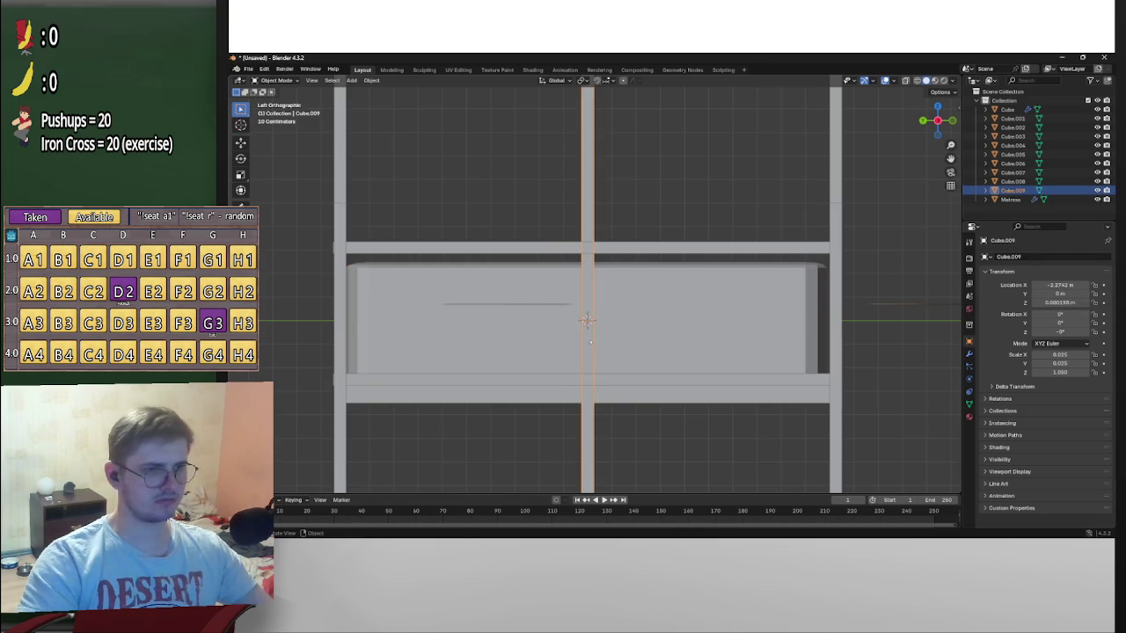
click(1061, 302)
text(0)
key(Return)
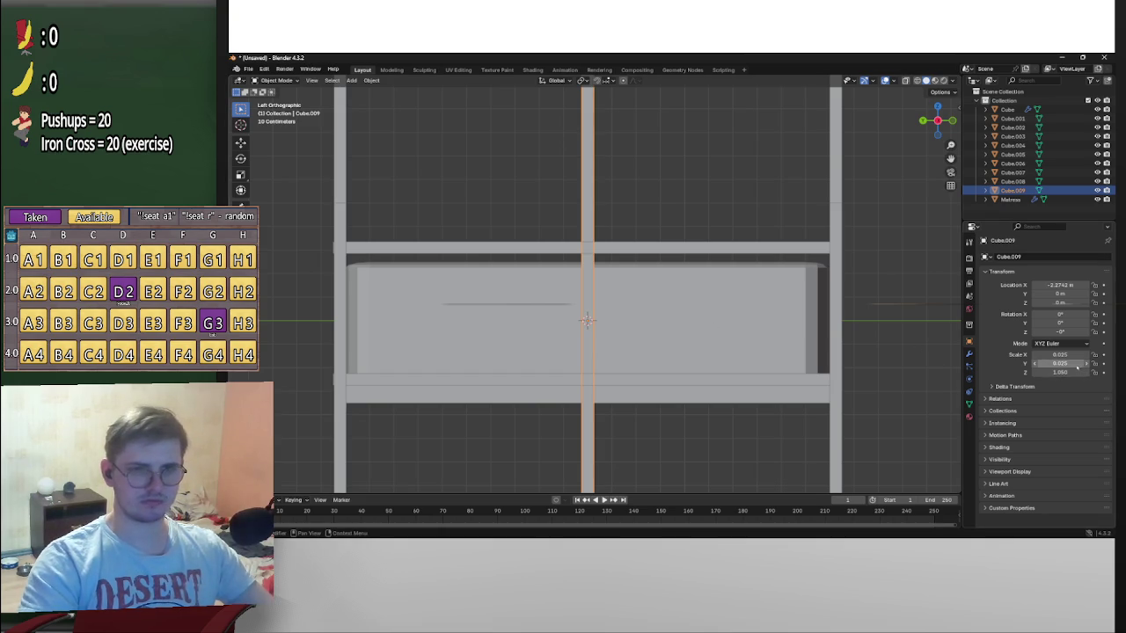
Shorten the post to a Scale Z of 0.25 and seat it on the lower rail
drag(1068, 372, 322, 379)
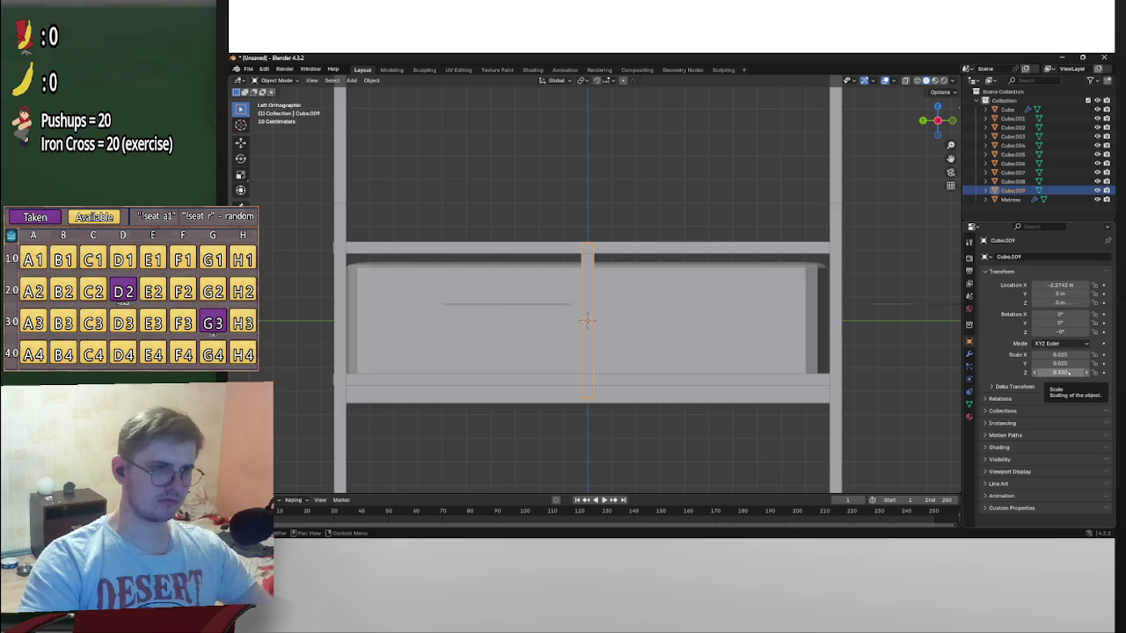
drag(1067, 373, 351, 376)
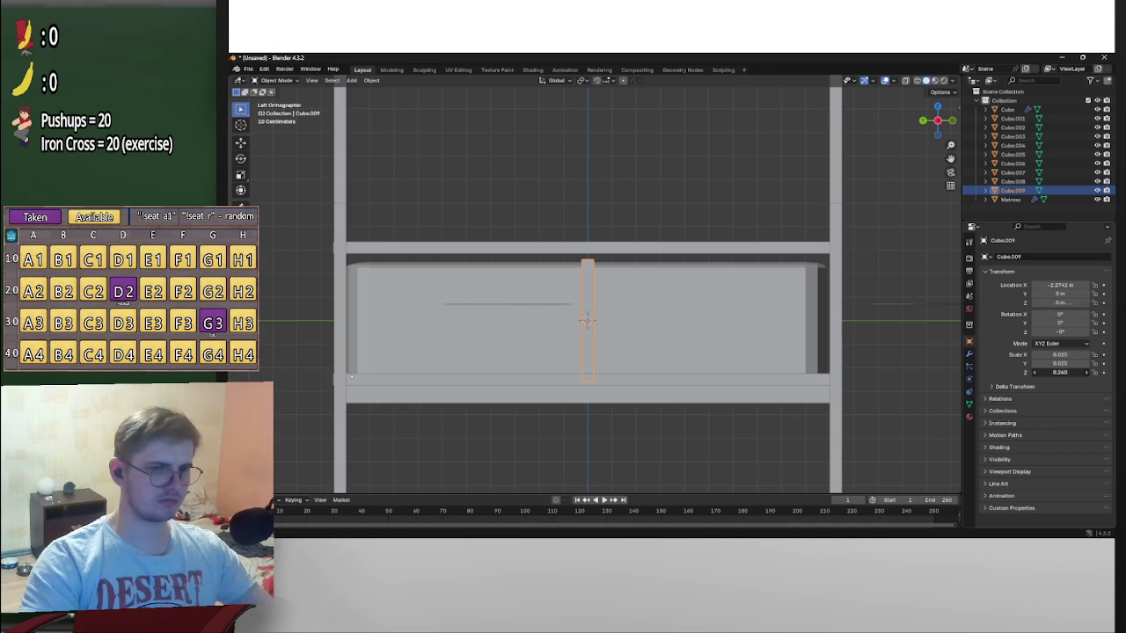
double_click(1060, 372)
text(0.25)
key(Return)
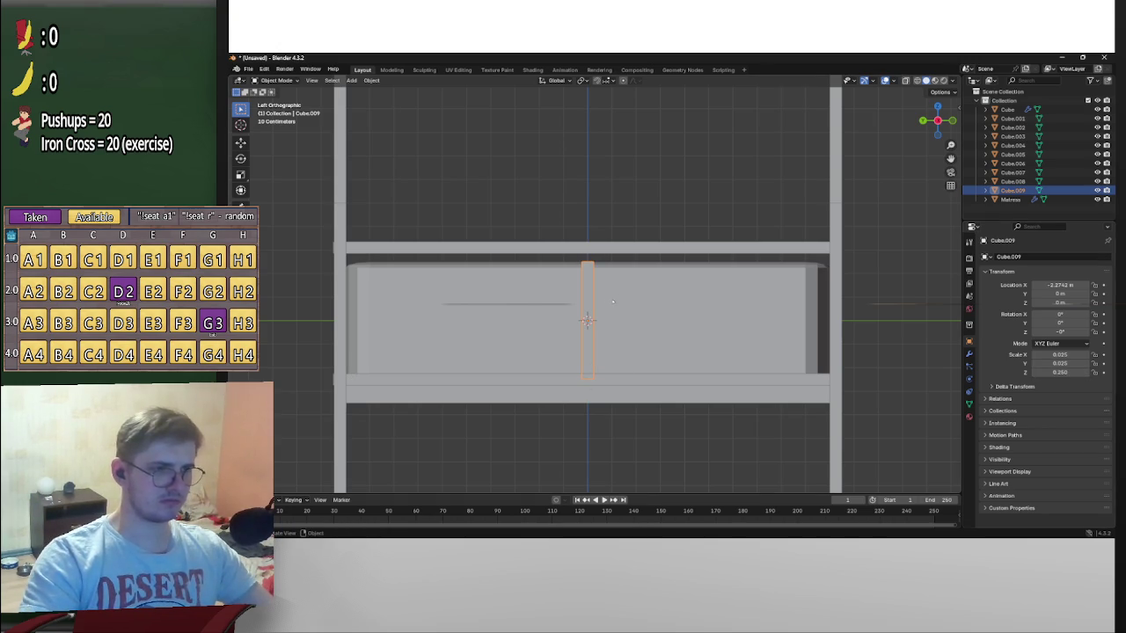
key(g)
key(z)
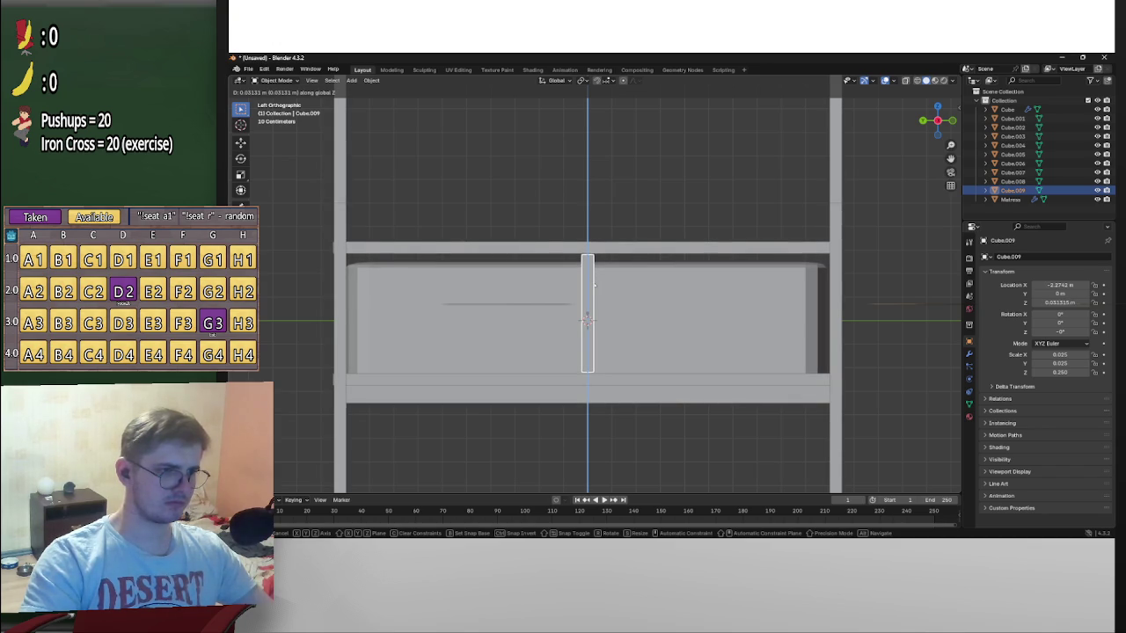
click(587, 319)
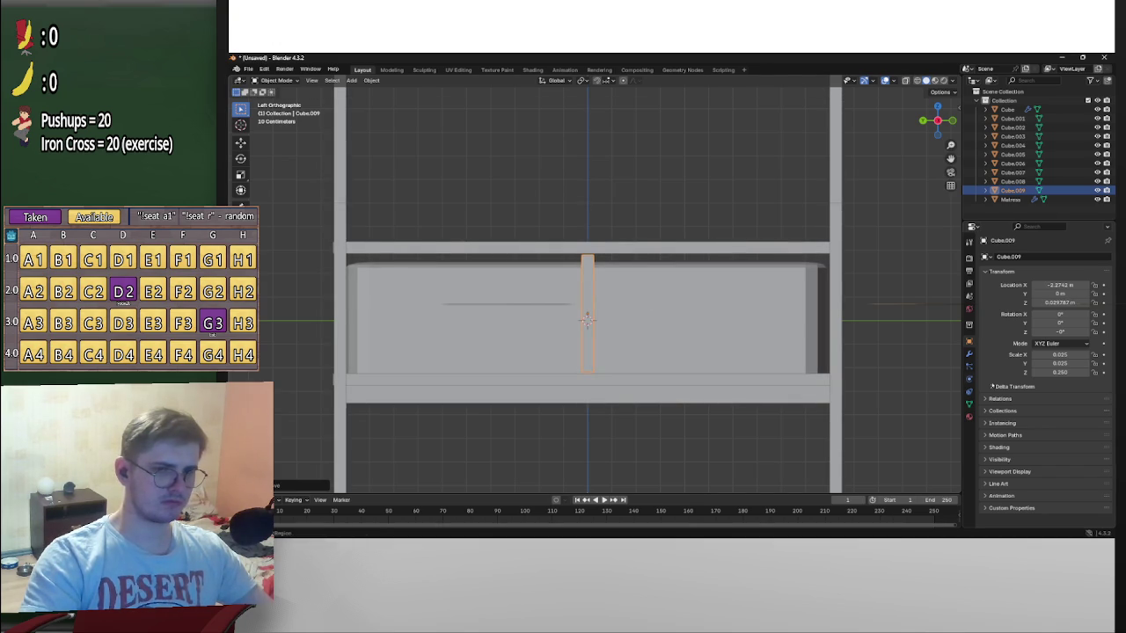
Adjust the centre post's Scale Z to 0.300 and copy it
scroll(626, 367, up, 4)
click(1069, 372)
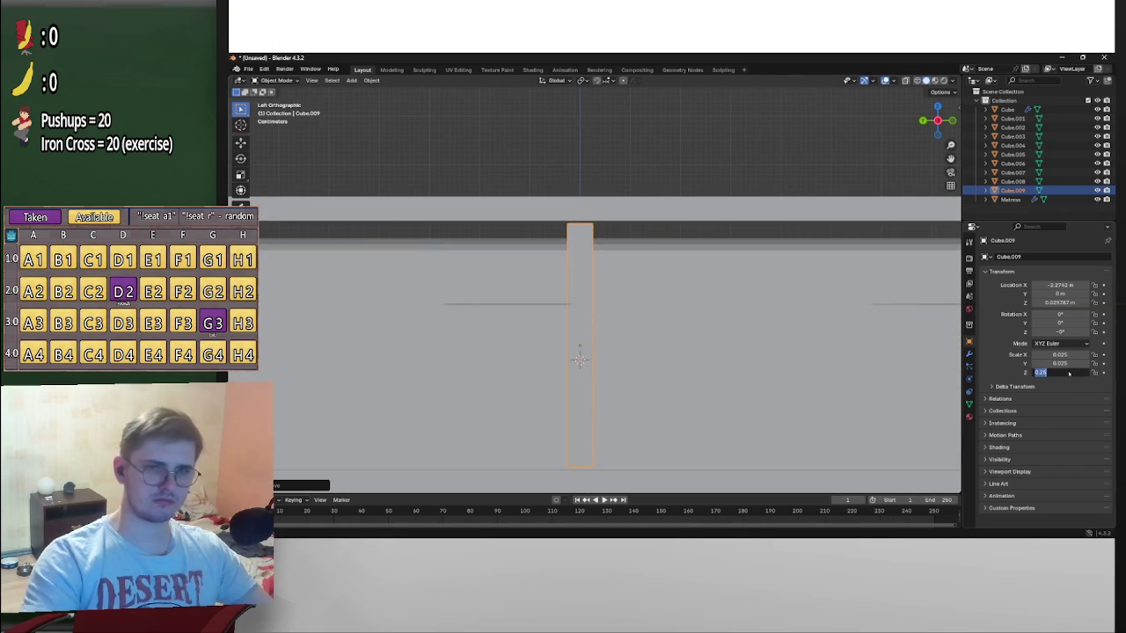
text(0.20)
key(Return)
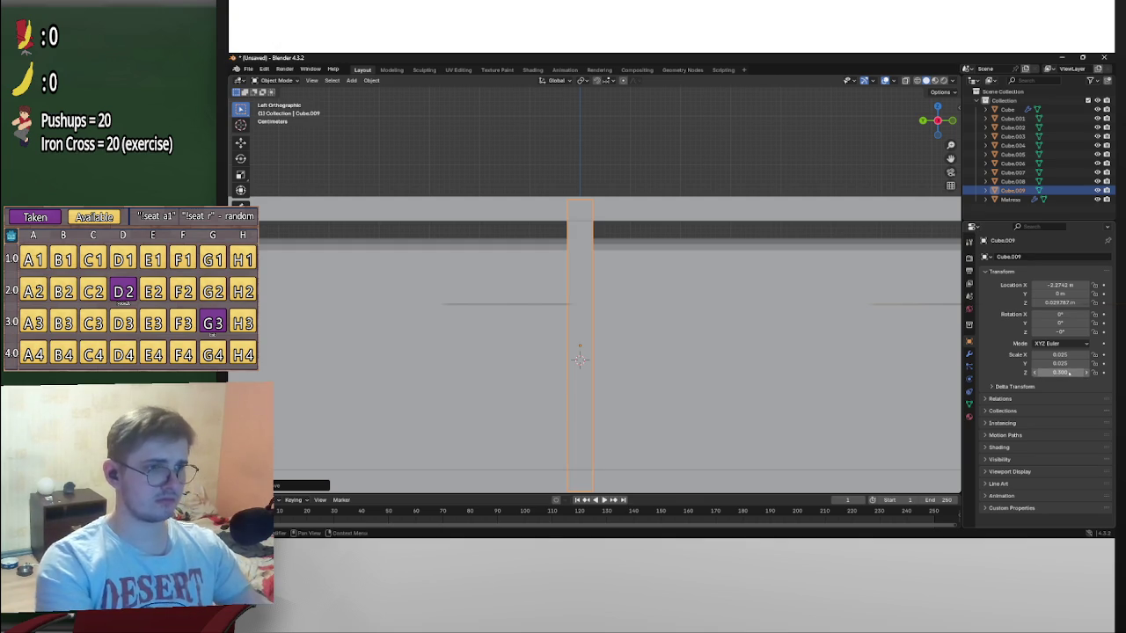
scroll(656, 332, down, 2)
scroll(656, 332, down, 2)
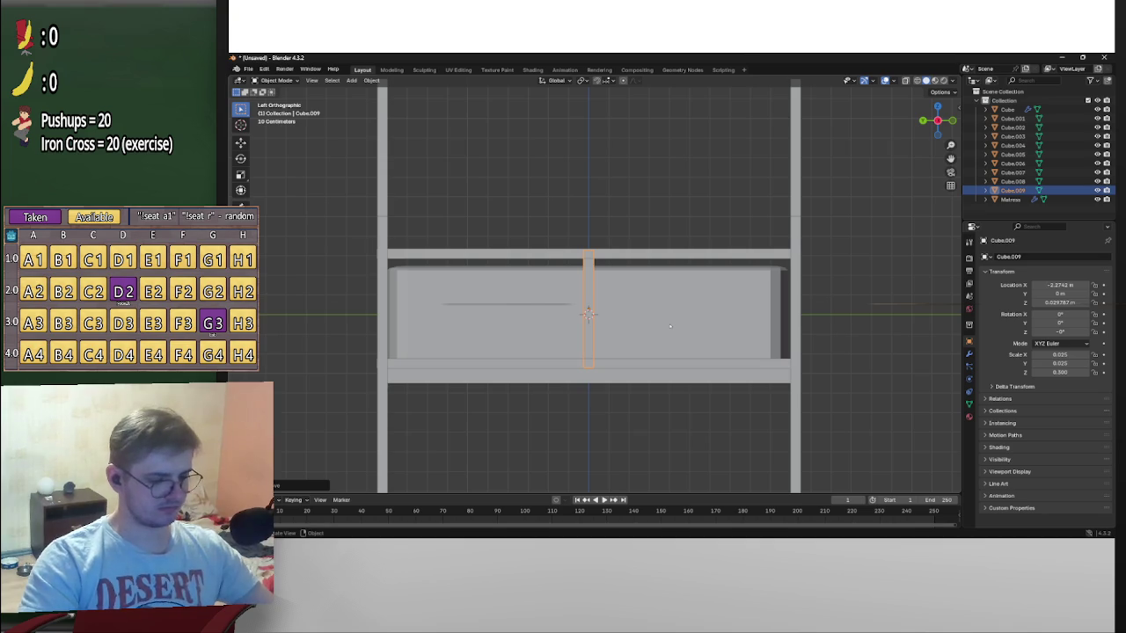
key(ctrl+c)
Paste two copies of the centre post and slide them along Y to its right and left
key(ctrl+v)
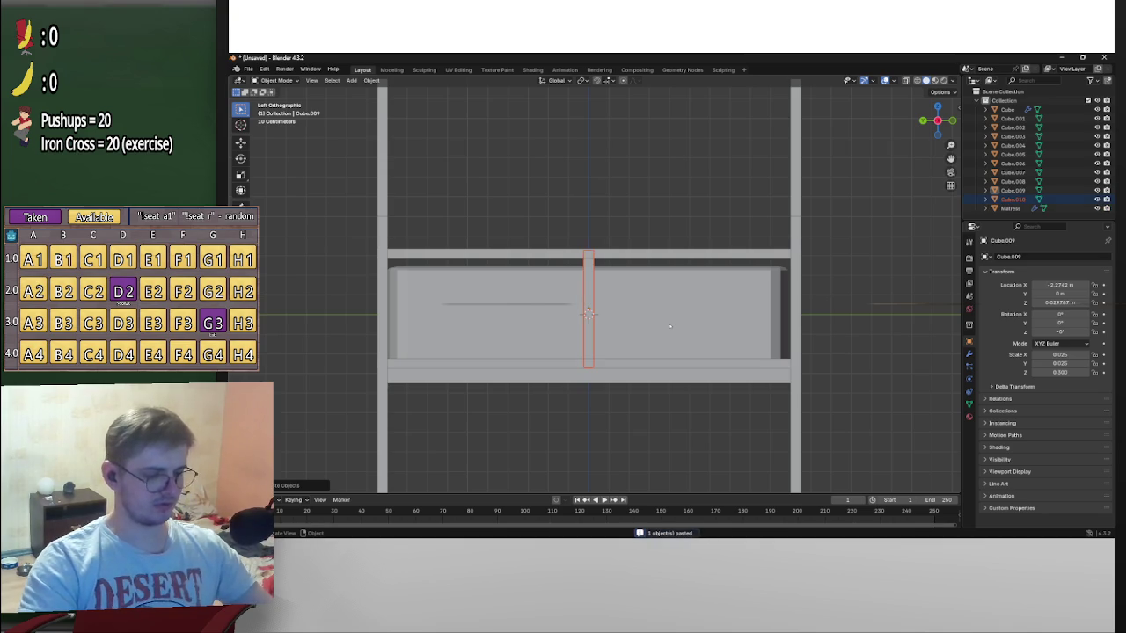
key(g)
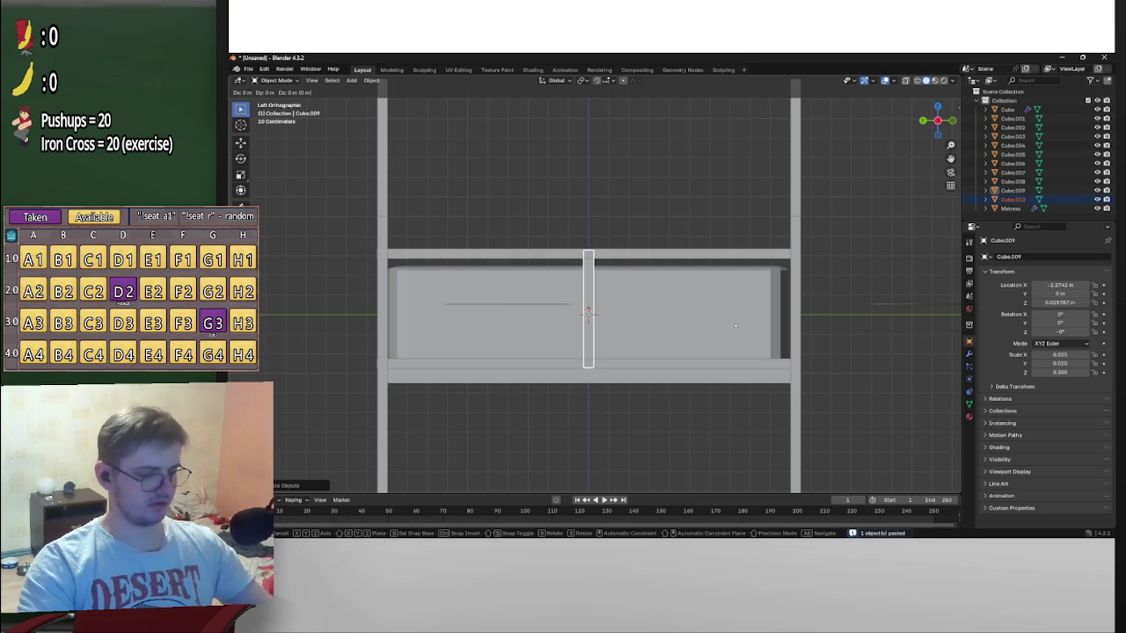
key(y)
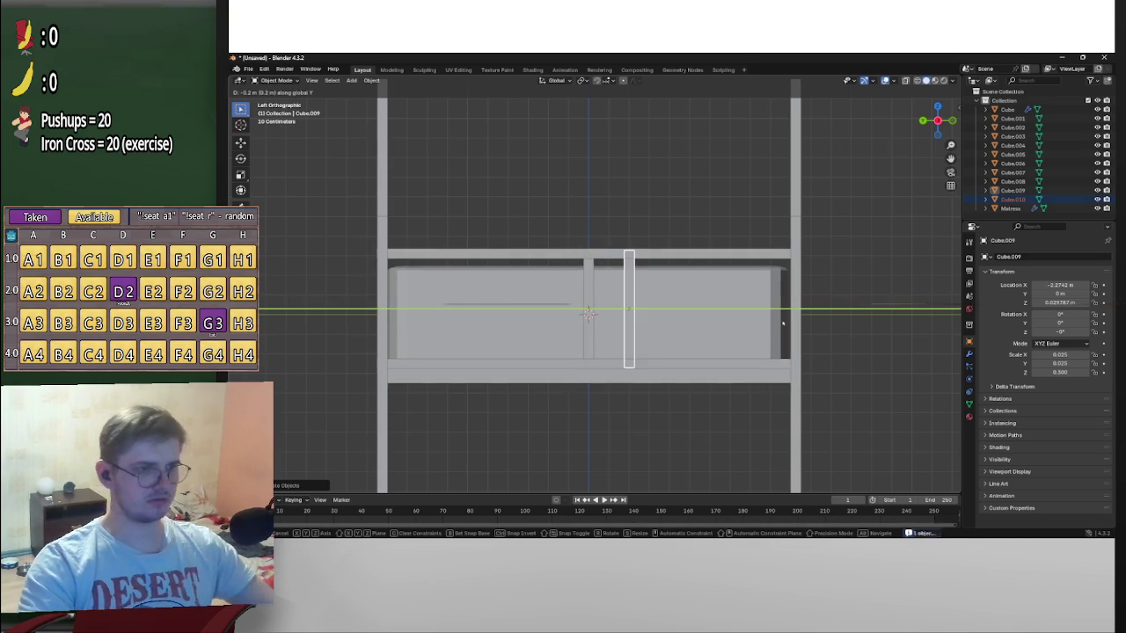
click(841, 326)
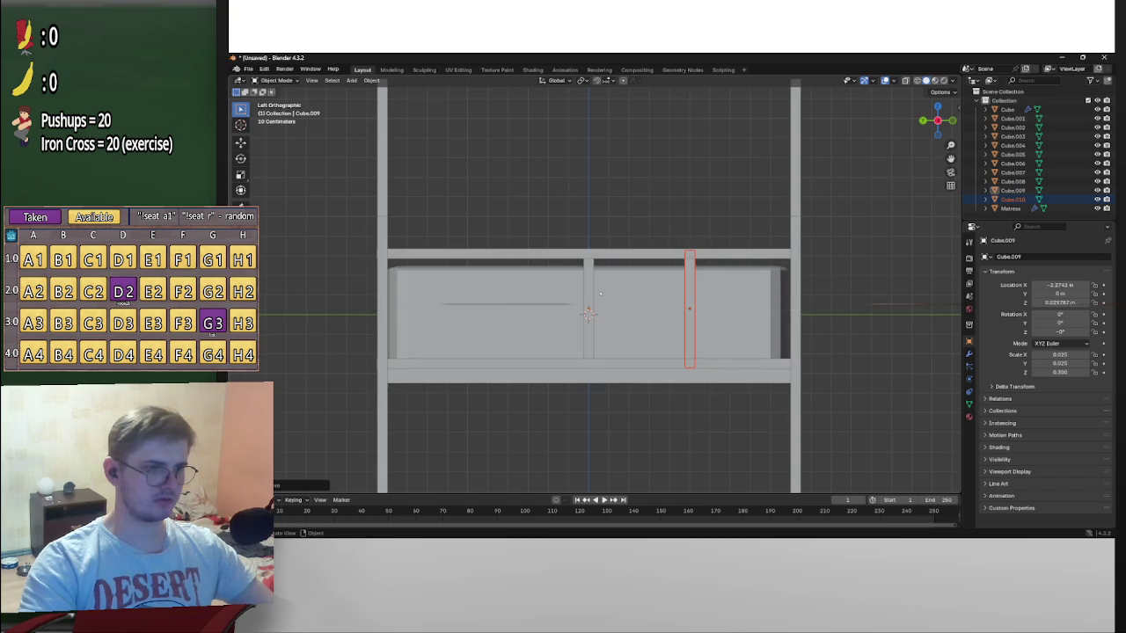
click(593, 288)
key(ctrl+c)
key(ctrl+v)
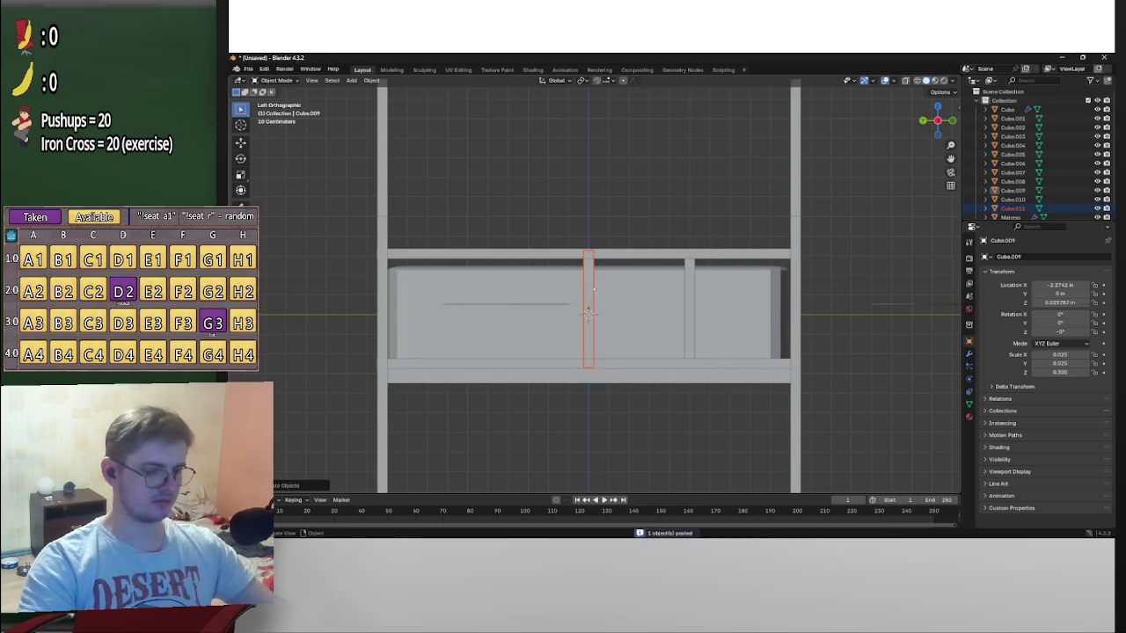
key(g)
key(y)
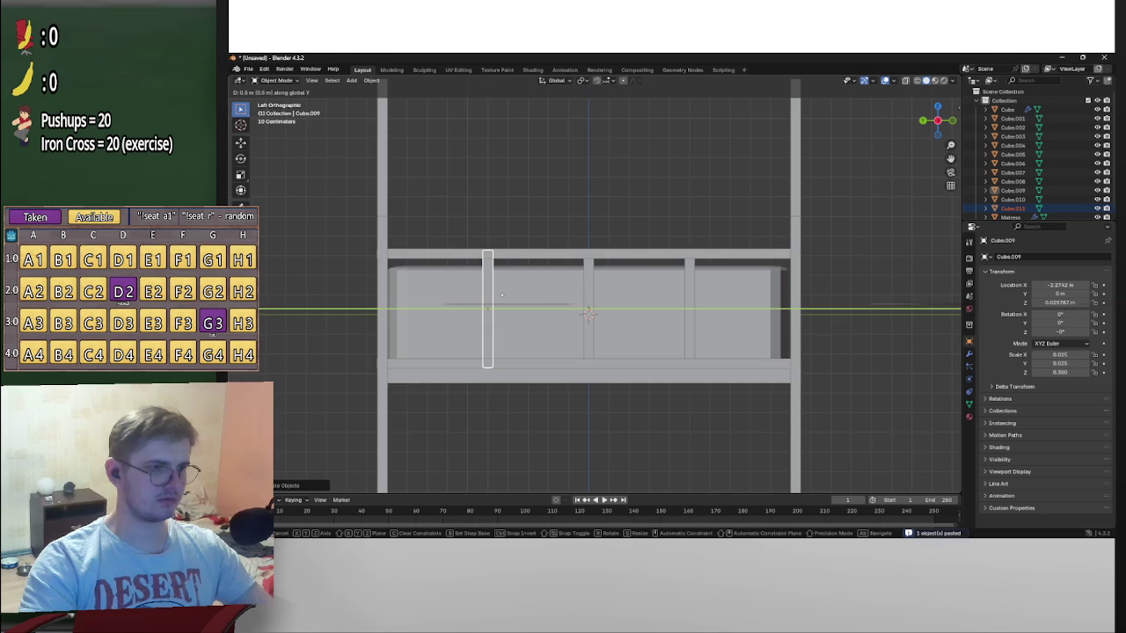
click(571, 305)
Orbit around the frame to check the three uprights, selecting the middle posts and rail
click(850, 292)
scroll(851, 292, down, 3)
mouse_move(850, 292)
middle_down()
mouse_move(786, 336)
mouse_move(799, 334)
middle_up()
scroll(799, 334, up, 4)
click(705, 343)
mouse_move(706, 343)
middle_down()
mouse_move(809, 369)
mouse_move(753, 413)
mouse_move(700, 424)
mouse_move(758, 407)
mouse_move(703, 391)
middle_up()
click(833, 356)
click(752, 431)
scroll(753, 432, up, 2)
click(754, 404)
shift+click(673, 384)
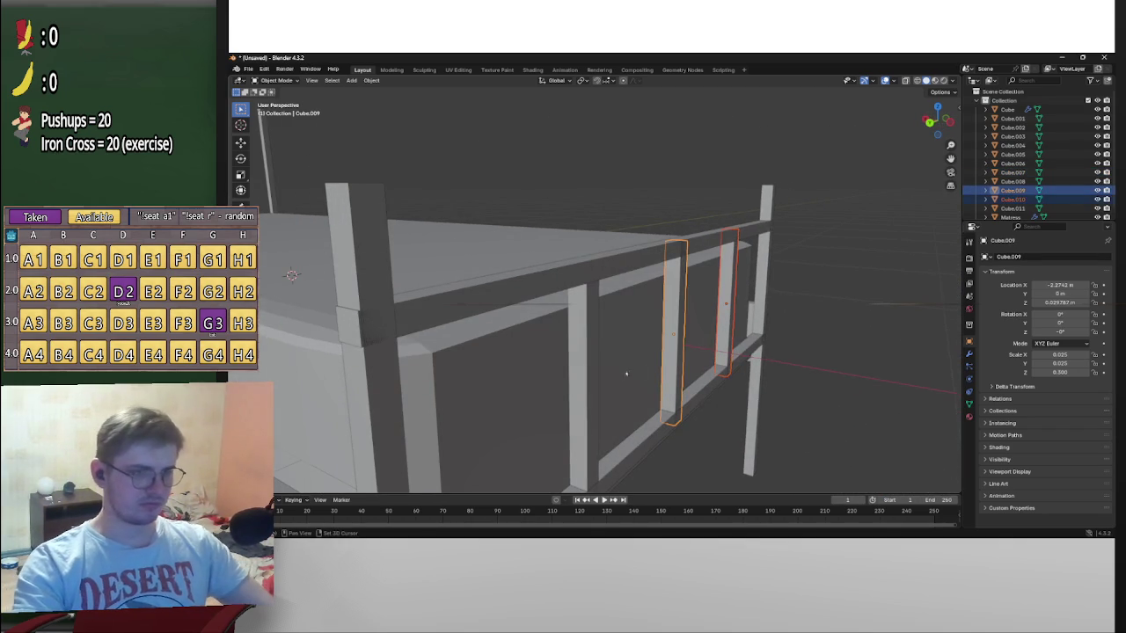
Add the third vertical bar to the selection and shift the bars along X
middle_drag(590, 382, 628, 380)
shift+click(635, 379)
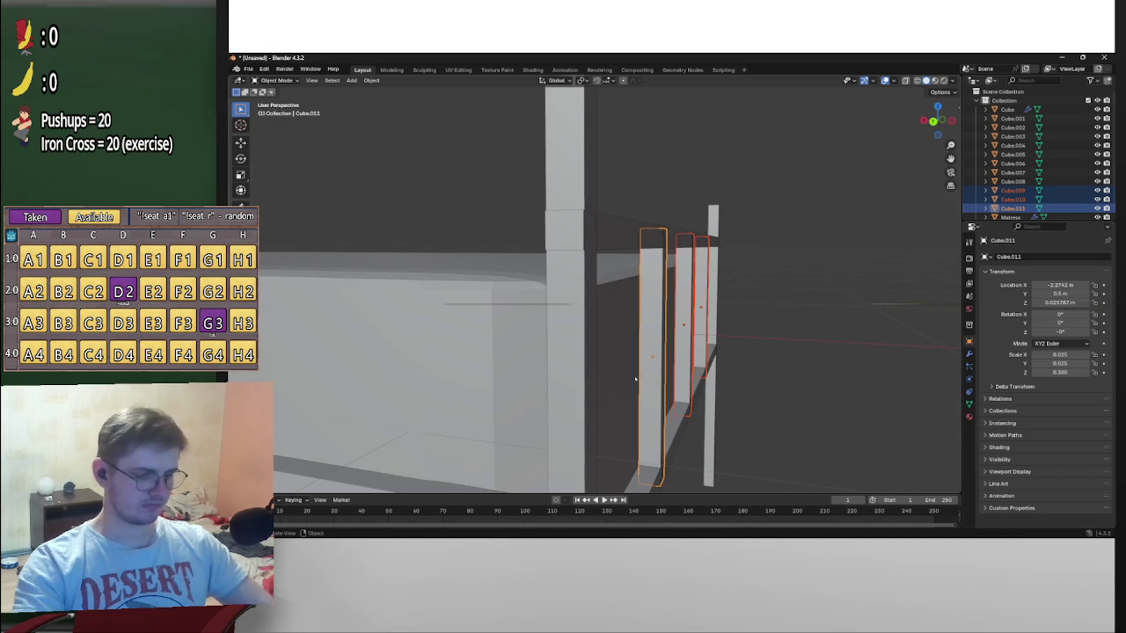
key(g)
key(x)
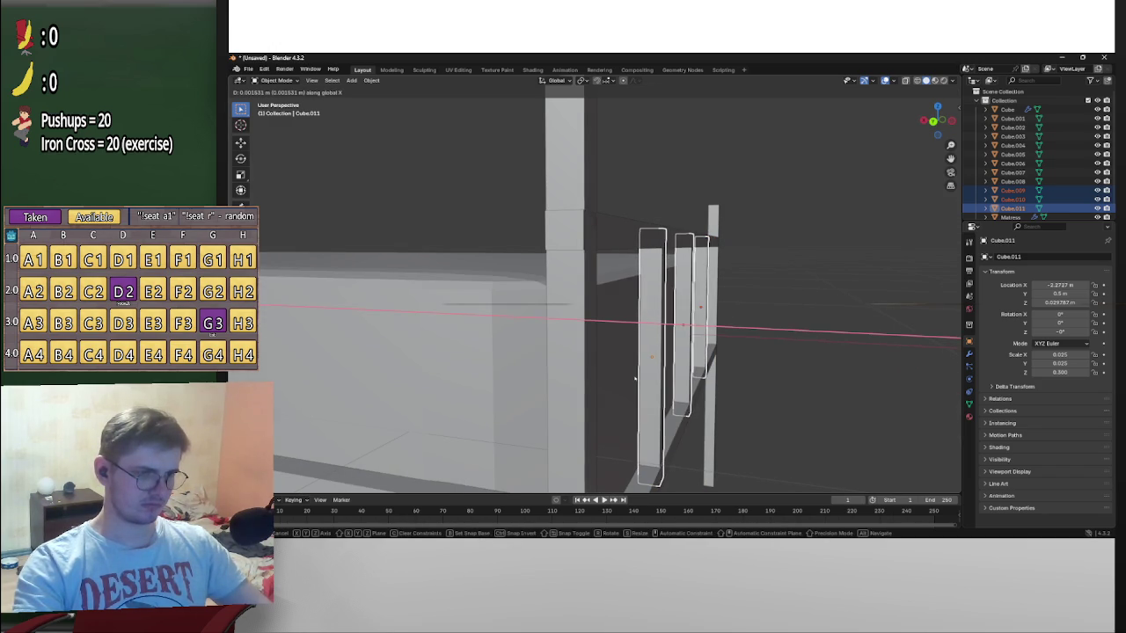
click(635, 380)
Select the bottom and top rails and shift both along X
mouse_move(635, 380)
middle_down()
mouse_move(684, 378)
mouse_move(656, 380)
mouse_move(662, 348)
mouse_move(638, 358)
mouse_move(634, 387)
middle_up()
click(633, 414)
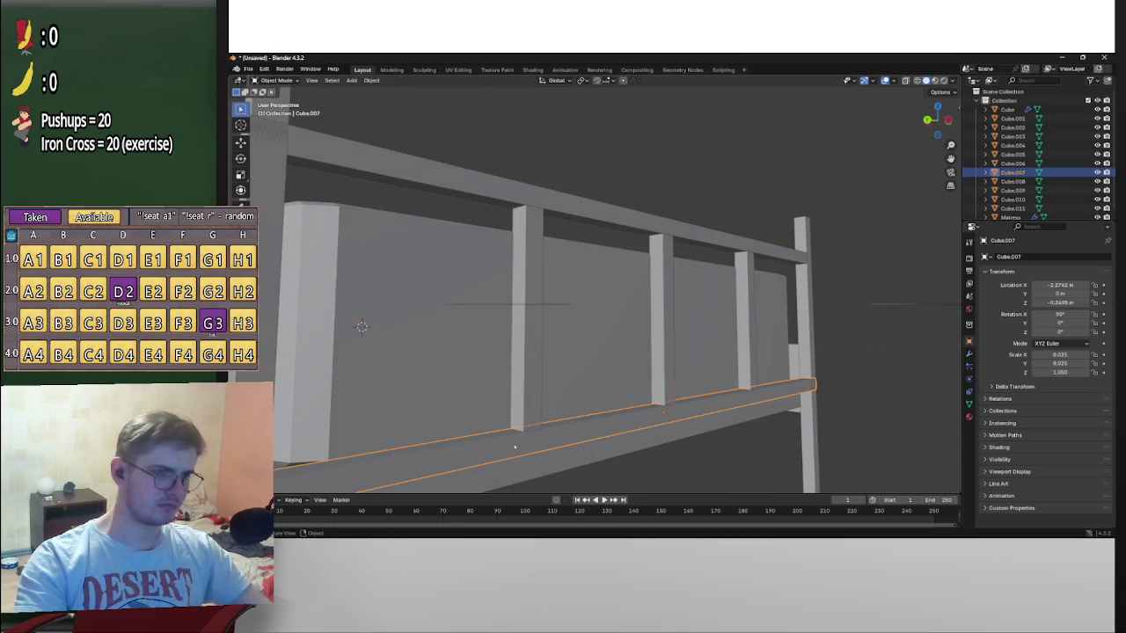
shift+click(567, 205)
middle_drag(567, 205, 651, 257)
key(g)
key(x)
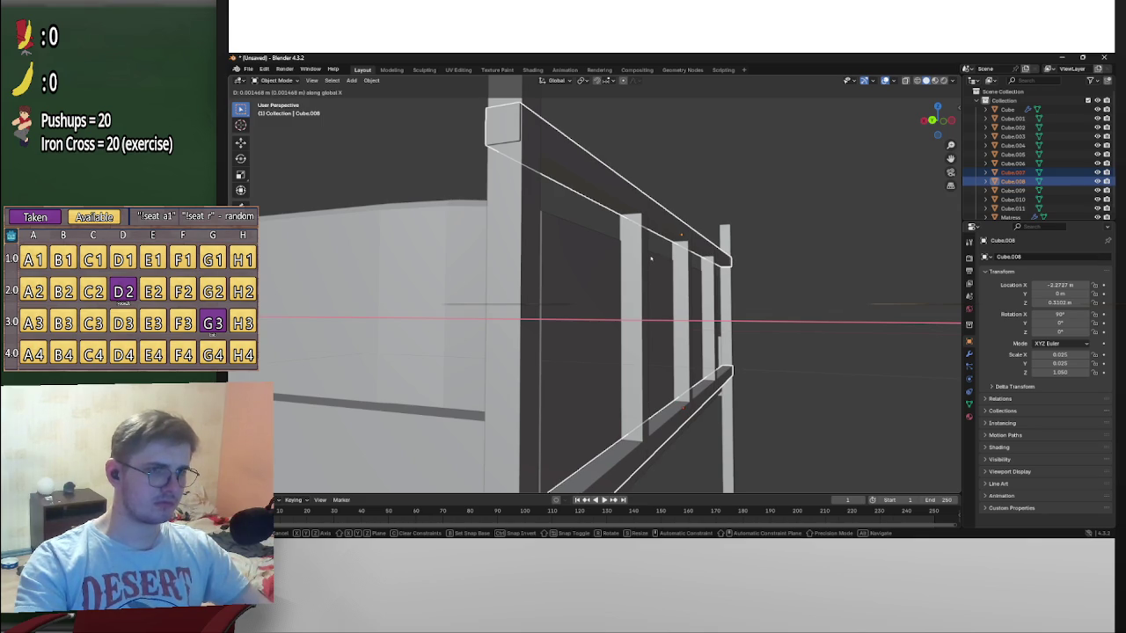
click(651, 258)
Nudge the top rail Cube.008 slightly along Y to about -0.0856 m
mouse_move(650, 258)
middle_down()
mouse_move(659, 271)
mouse_move(619, 273)
mouse_move(769, 325)
mouse_move(777, 418)
middle_up()
scroll(767, 295, up, 3)
middle_drag(656, 436, 570, 446)
key(g)
key(y)
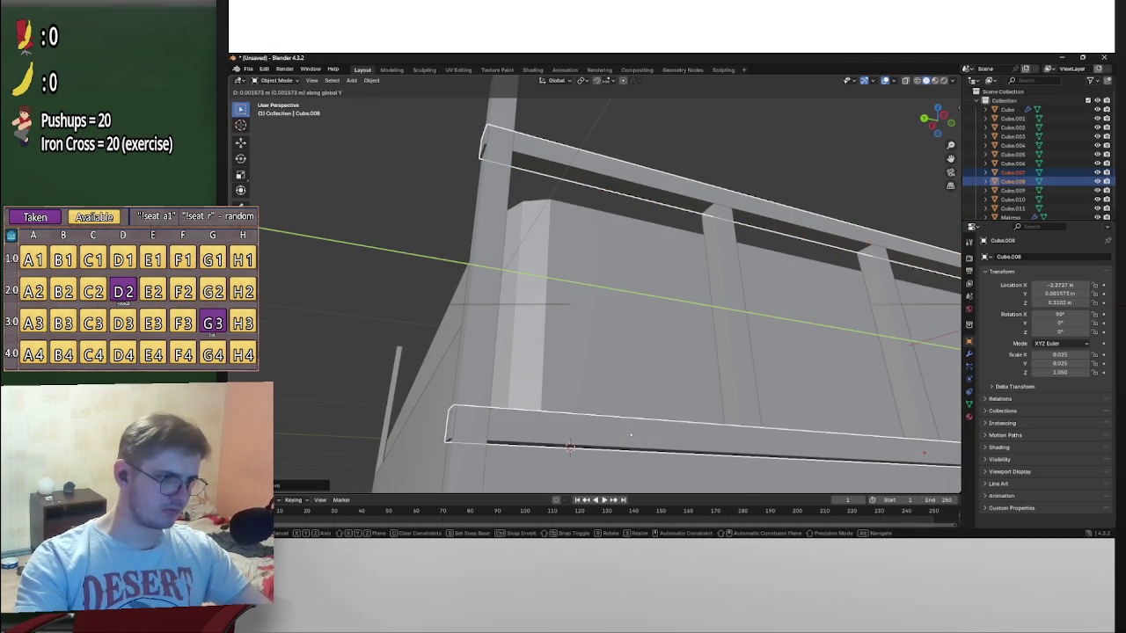
key(Escape)
key(g)
key(y)
click(443, 301)
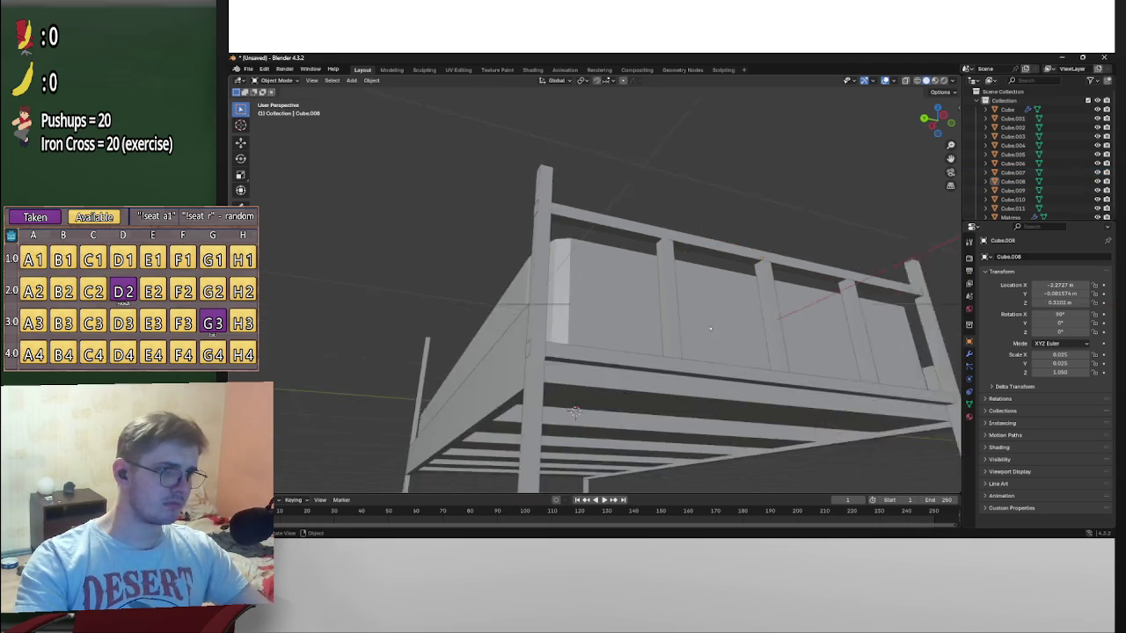
Orbit around the bed frame and switch to a slightly tilted front view (numpad 1)
mouse_move(443, 301)
middle_down()
mouse_move(617, 352)
mouse_move(592, 364)
middle_up()
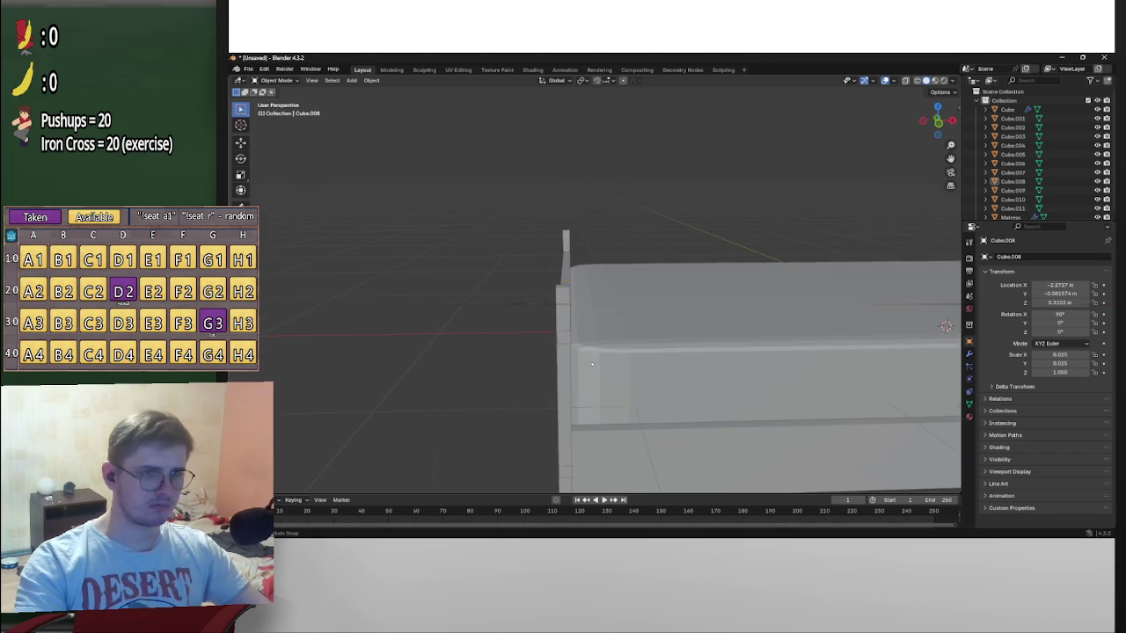
middle_drag(650, 237, 761, 238)
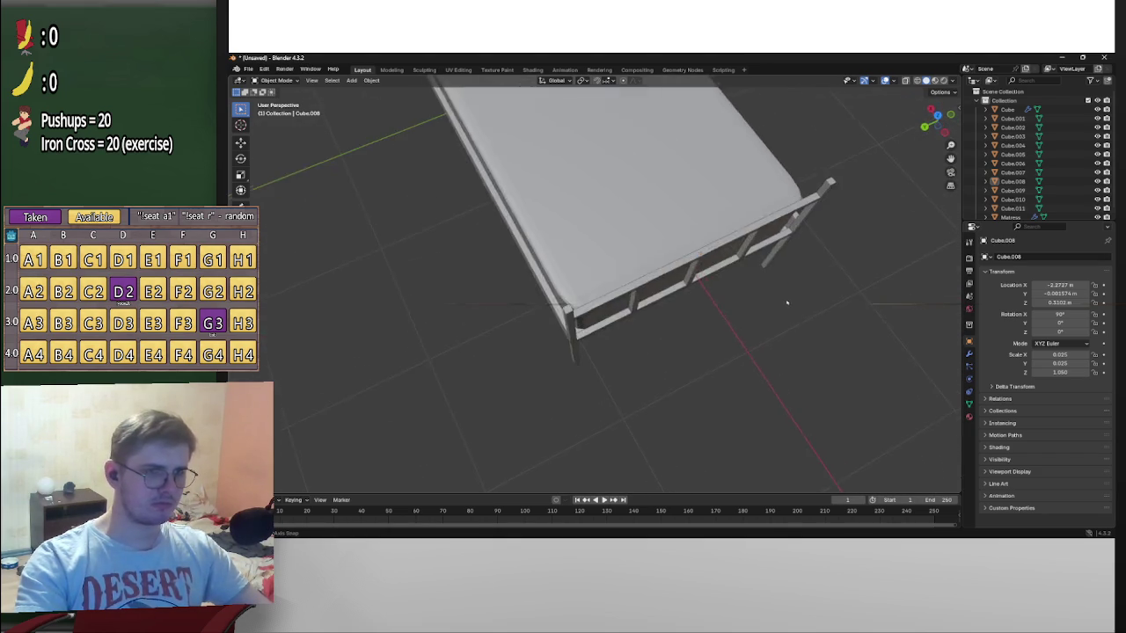
scroll(761, 238, up, 3)
scroll(666, 244, down, 4)
middle_drag(709, 234, 748, 240)
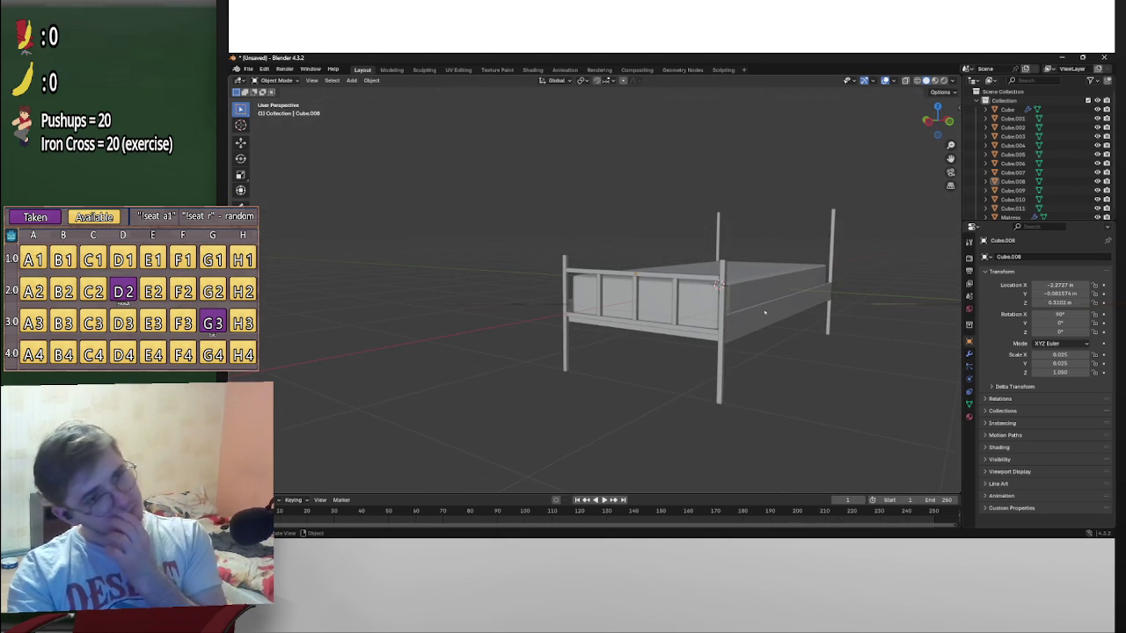
click(719, 299)
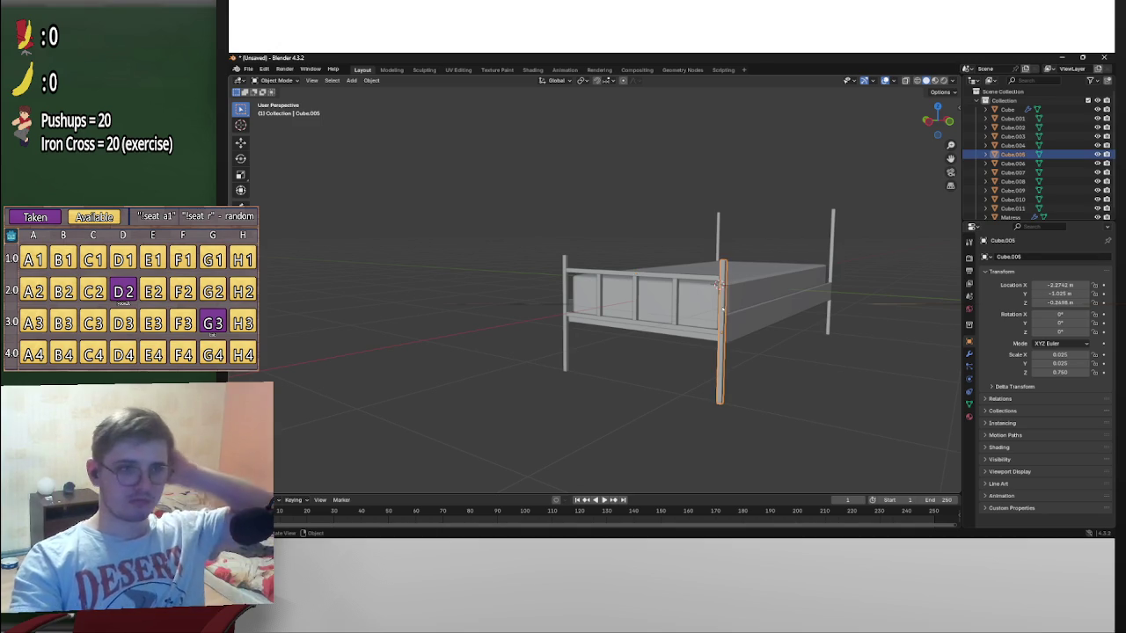
key(KP_1)
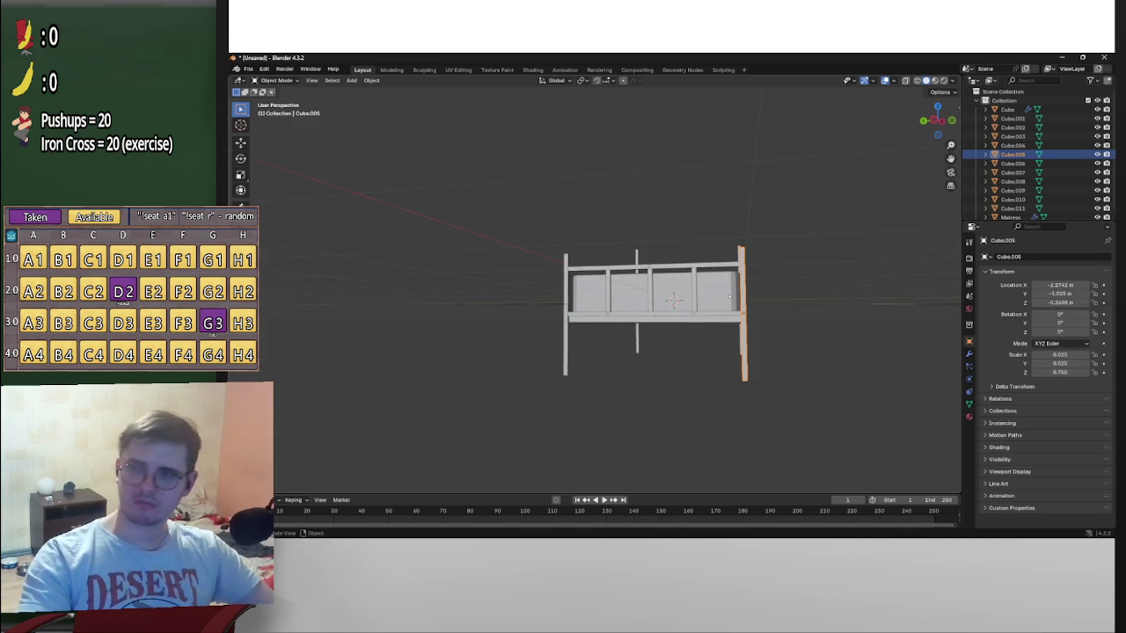
middle_drag(774, 282, 789, 285)
Select the three vertical headboard bars together with the top and lower rails
click(746, 276)
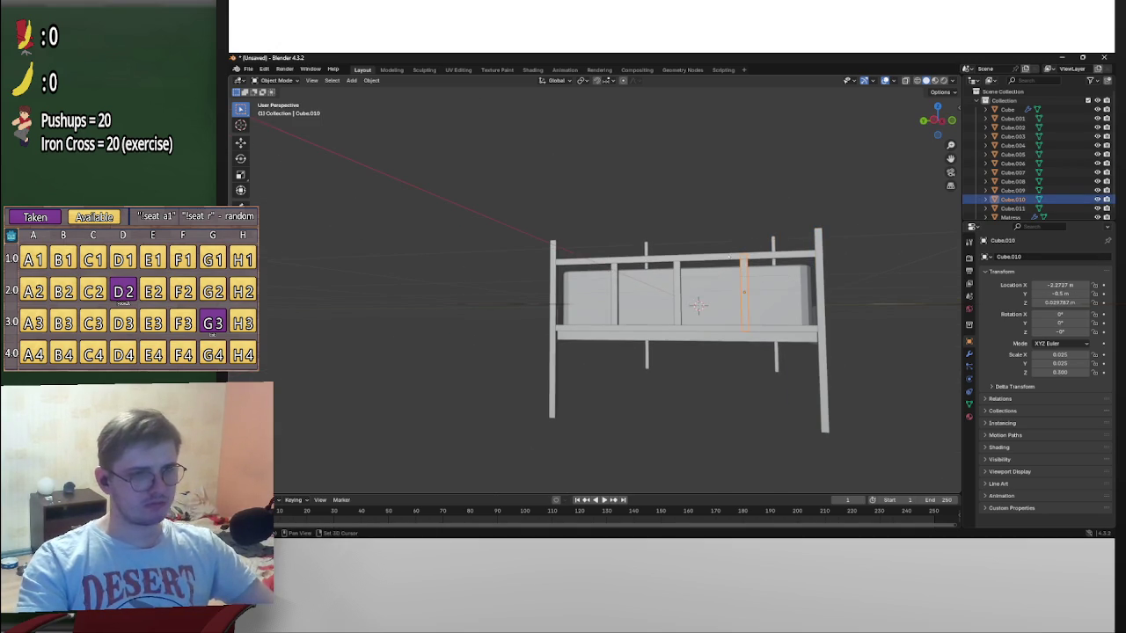
shift+click(684, 263)
shift+click(677, 277)
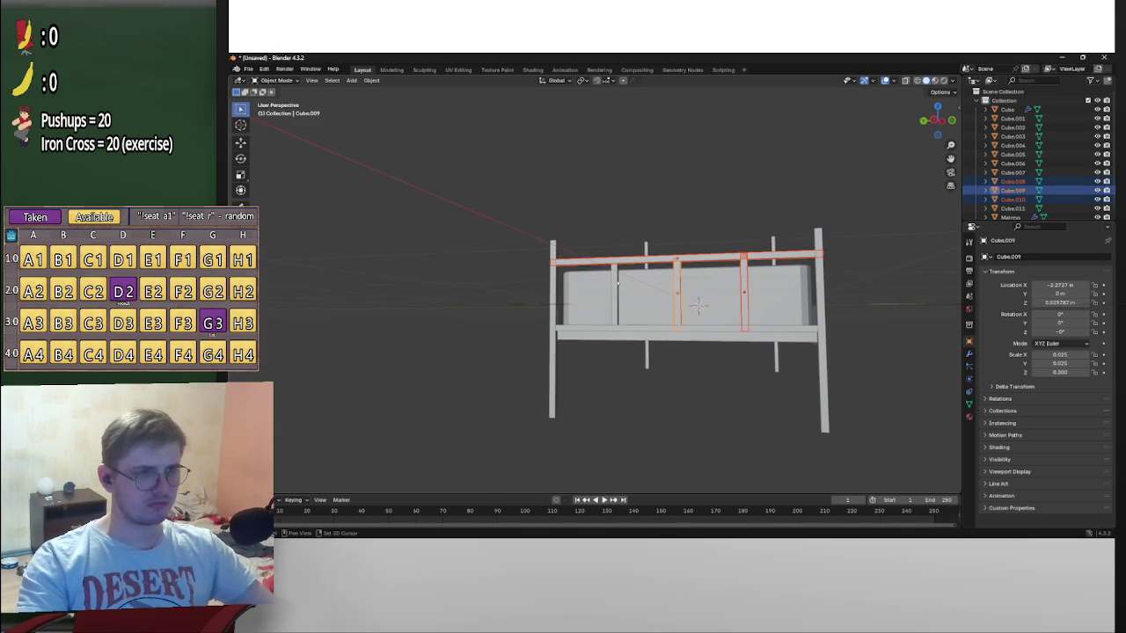
shift+click(618, 284)
shift+click(622, 332)
mouse_move(622, 332)
middle_down()
mouse_move(706, 327)
mouse_move(683, 313)
middle_up()
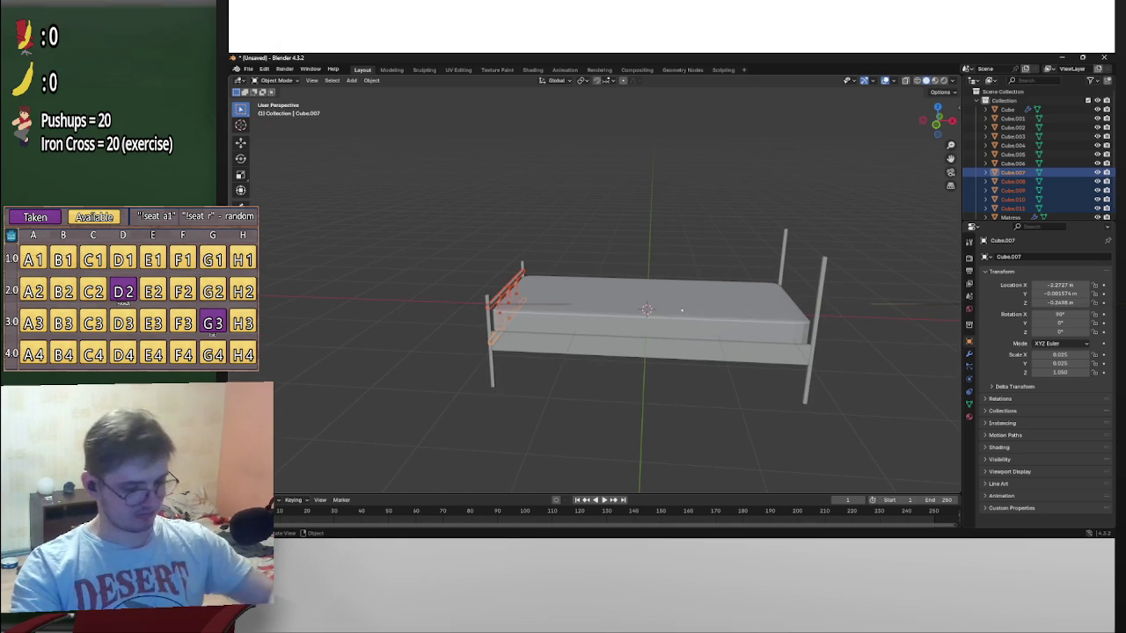
shift+middle_drag(681, 309, 680, 310)
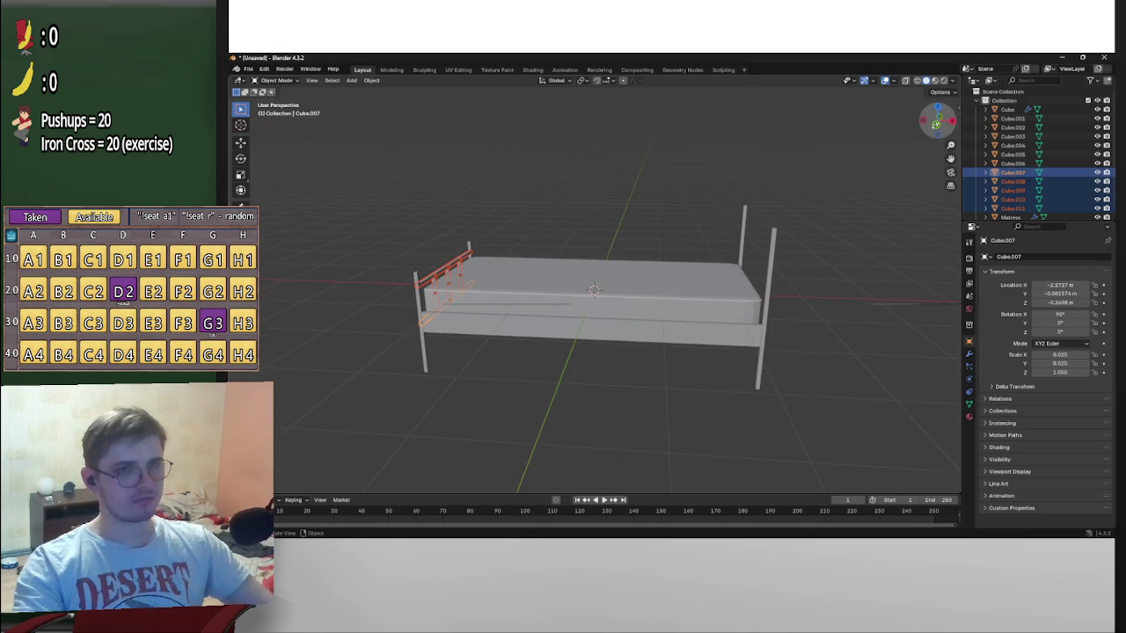
In front orthographic view, copy-paste the five headboard pieces and move them to the far-end posts
click(936, 125)
key(ctrl+c)
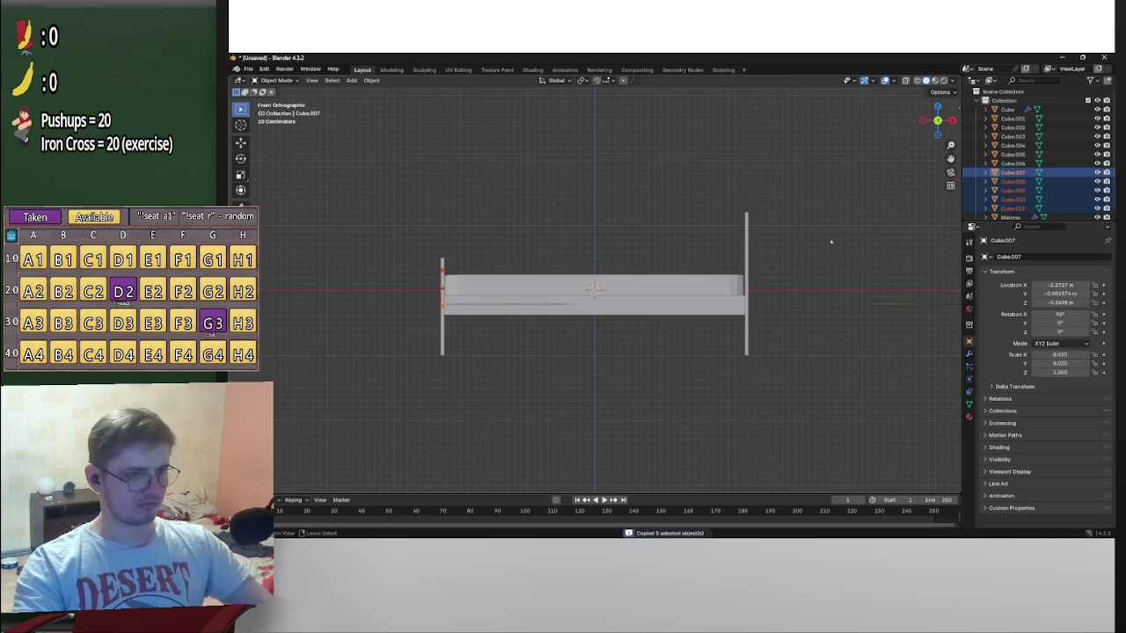
key(ctrl+v)
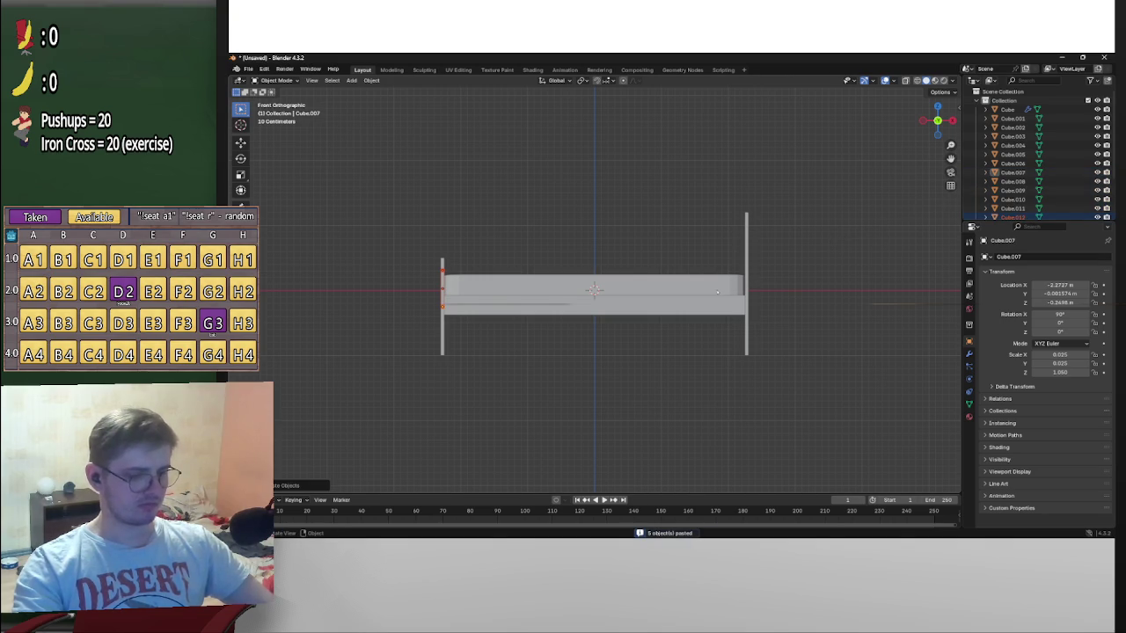
key(g)
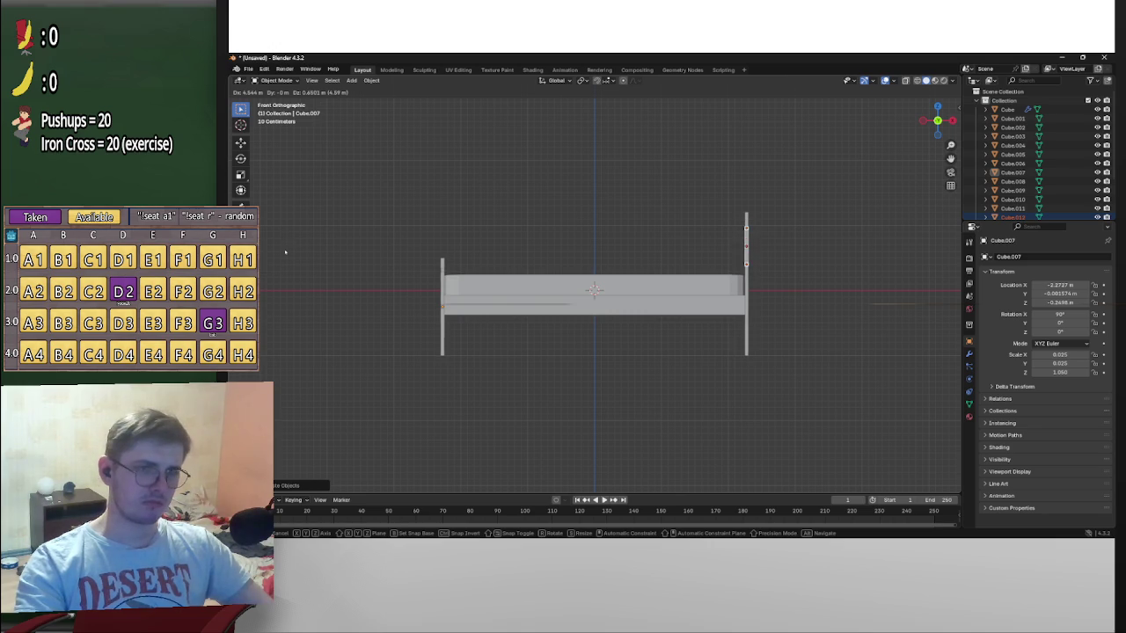
click(284, 247)
Fine-tune the copied panel's position along X and check it in perspective
scroll(829, 234, up, 3)
scroll(828, 396, up, 3)
shift+middle_drag(828, 395, 655, 158)
scroll(652, 153, down, 3)
scroll(651, 153, down, 3)
scroll(653, 187, up, 3)
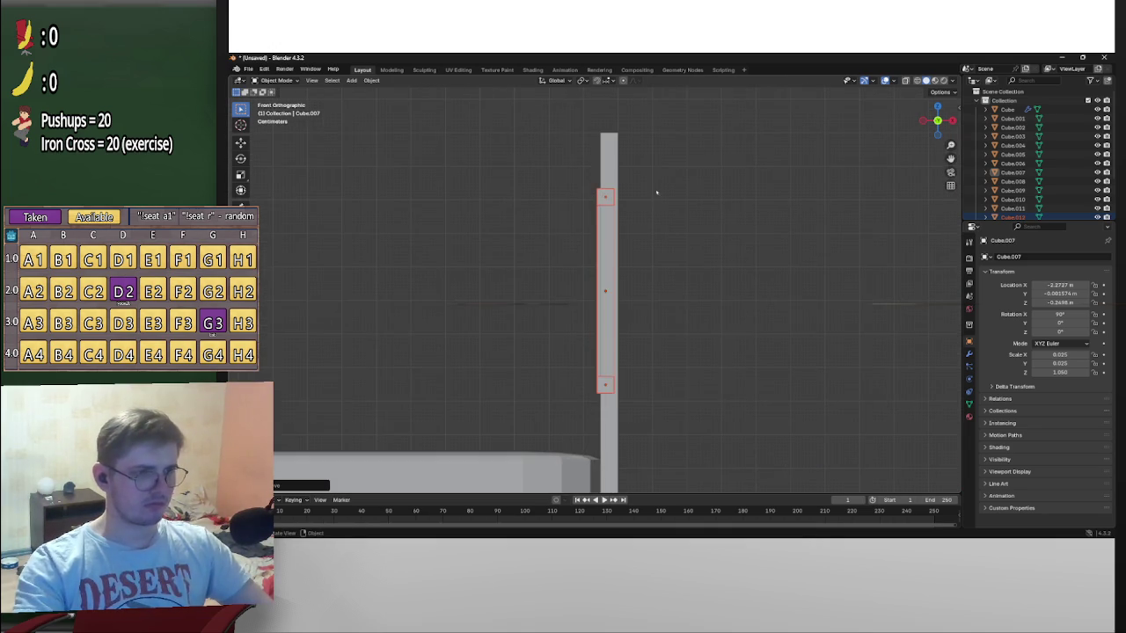
key(g)
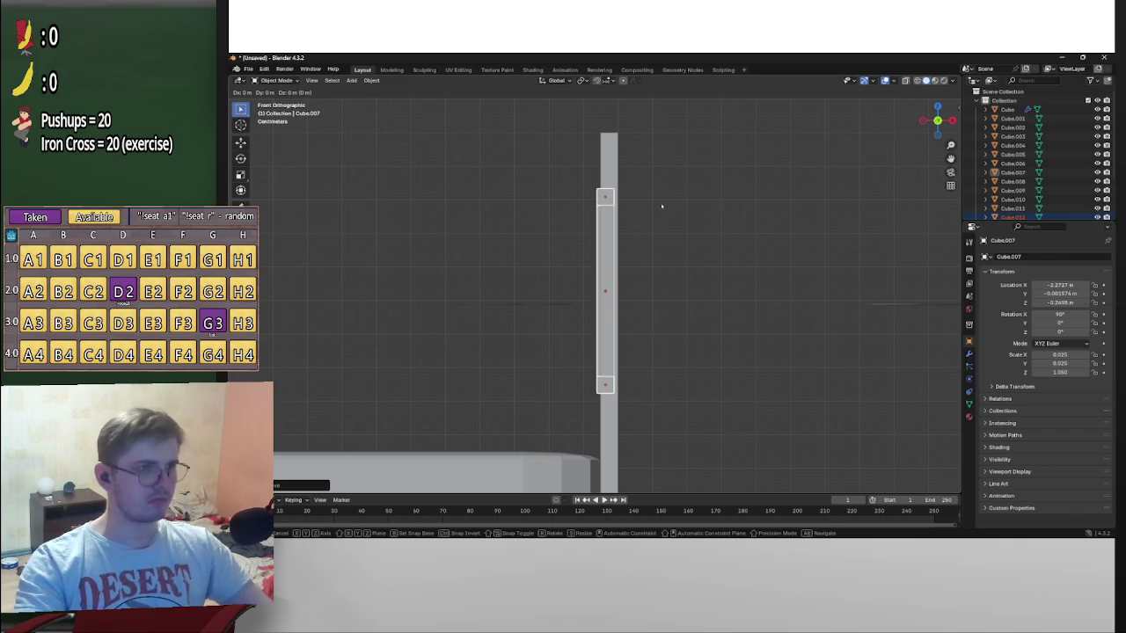
key(x)
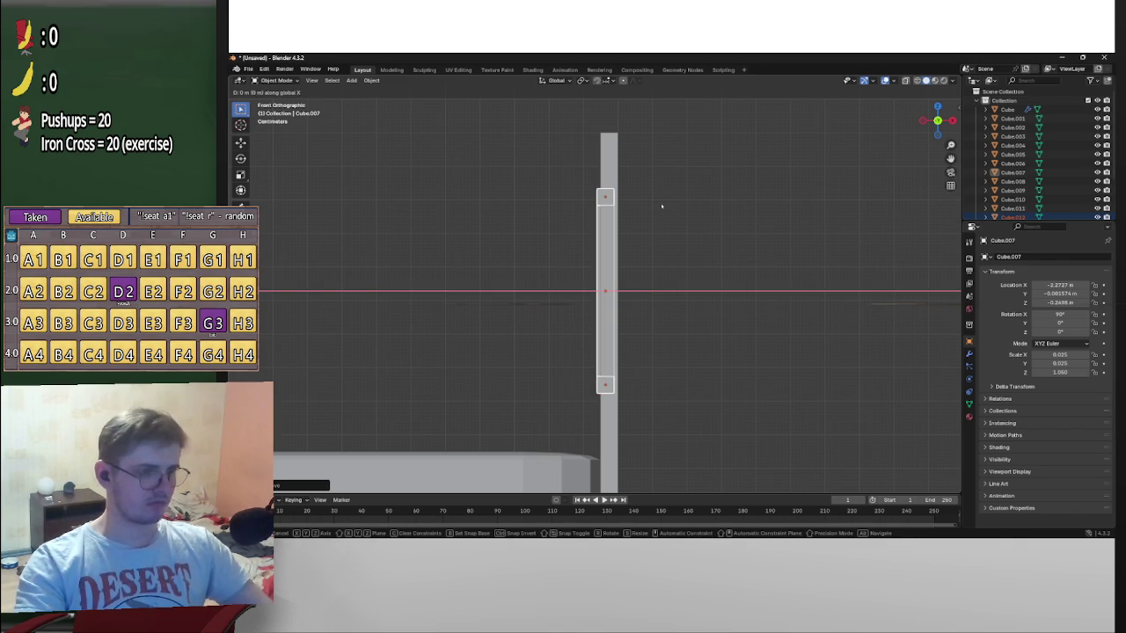
click(665, 206)
mouse_move(663, 219)
middle_down()
mouse_move(749, 237)
mouse_move(882, 231)
mouse_move(748, 243)
mouse_move(740, 285)
mouse_move(713, 279)
mouse_move(713, 261)
mouse_move(718, 285)
mouse_move(583, 359)
mouse_move(623, 360)
middle_up()
scroll(623, 361, down, 3)
mouse_move(623, 361)
middle_down()
mouse_move(686, 372)
mouse_move(667, 357)
middle_up()
scroll(668, 356, up, 2)
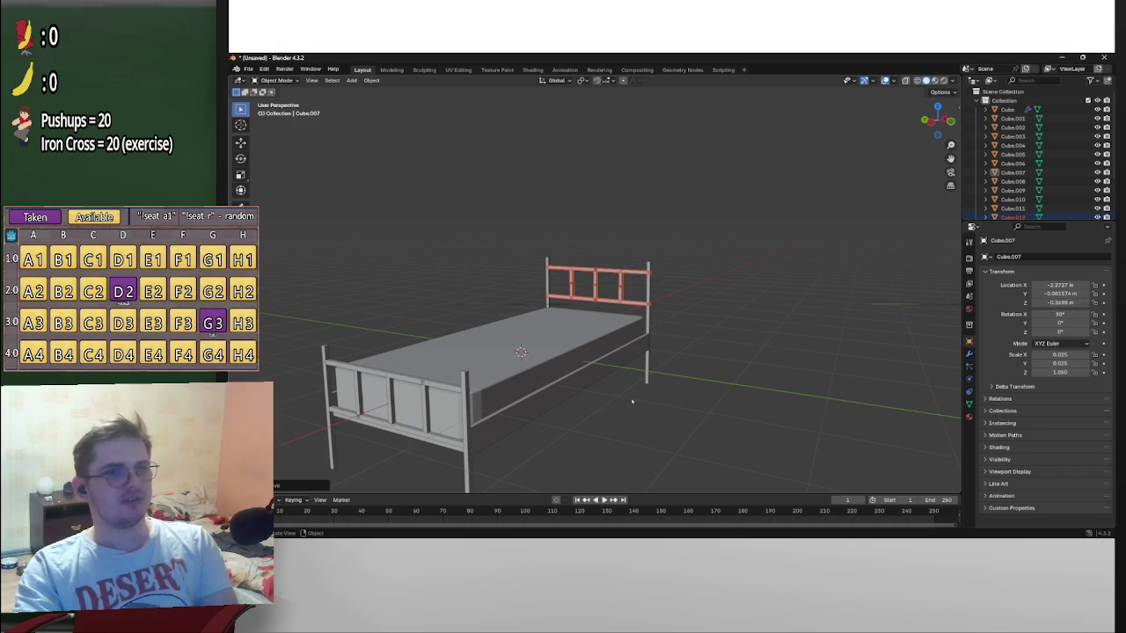
Select the mattress, paste a copy, and scale it along Y
click(567, 373)
middle_drag(568, 372, 488, 369)
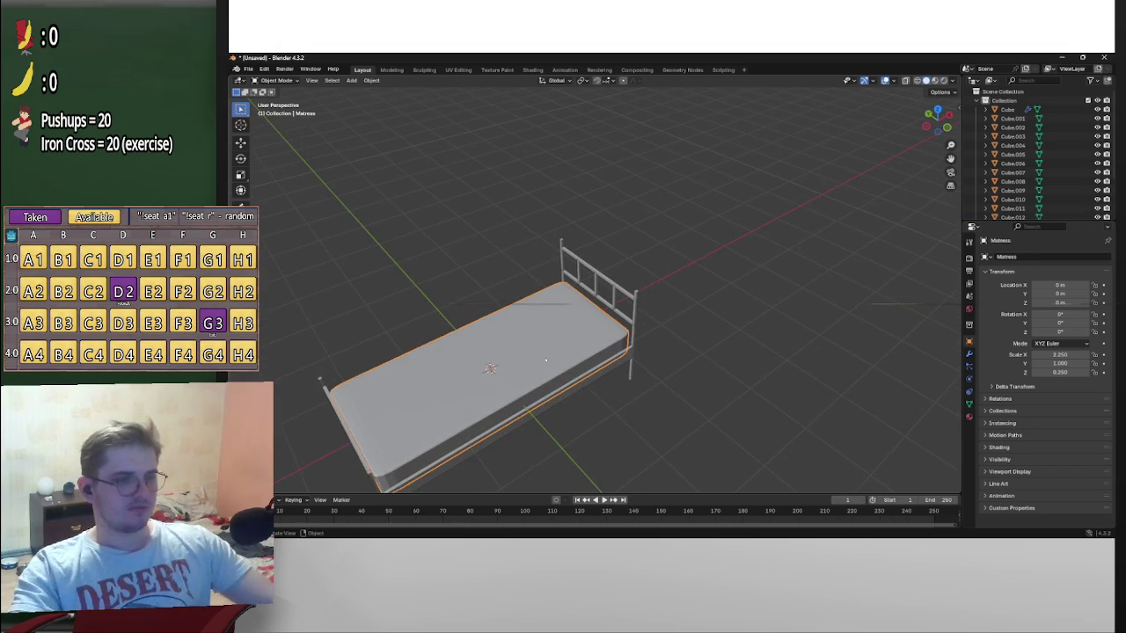
scroll(488, 369, up, 2)
mouse_move(633, 362)
middle_down()
mouse_move(643, 362)
mouse_move(604, 365)
mouse_move(622, 346)
mouse_move(566, 321)
mouse_move(725, 323)
middle_up()
scroll(725, 321, up, 5)
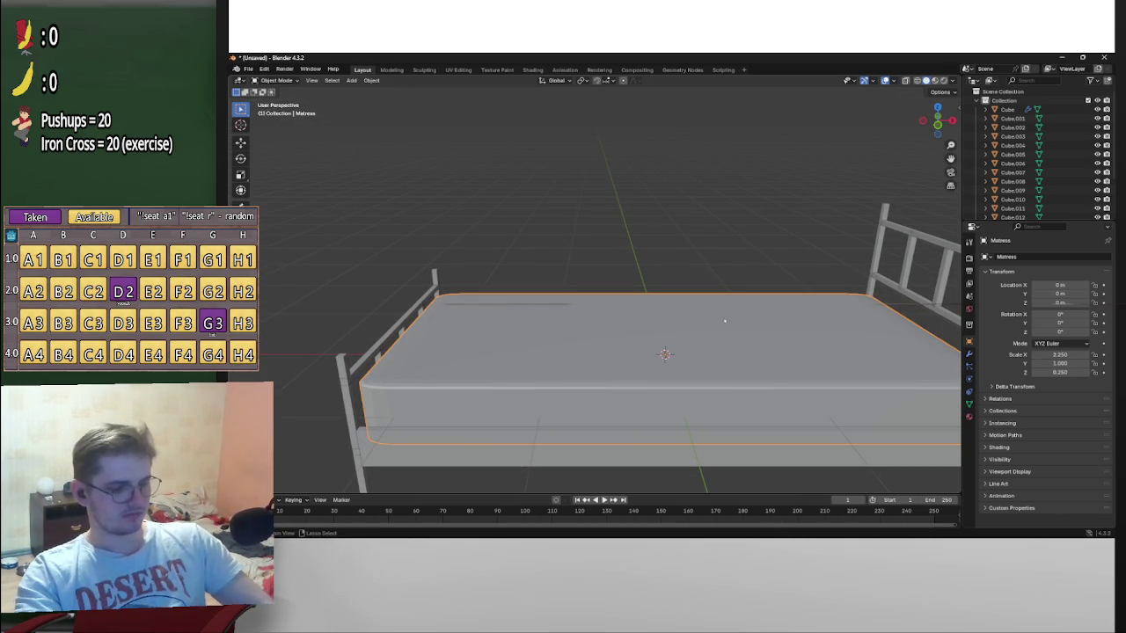
key(ctrl+v)
mouse_move(724, 321)
middle_down()
mouse_move(830, 334)
mouse_move(703, 322)
mouse_move(817, 352)
middle_up()
key(s)
key(Escape)
key(s)
key(y)
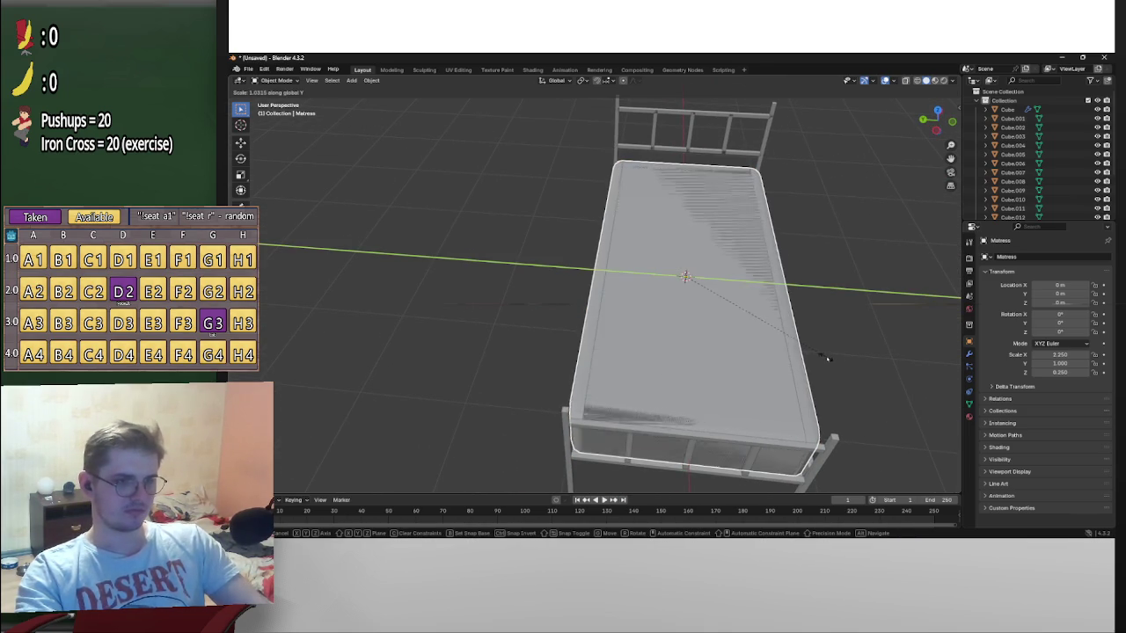
click(818, 352)
Thicken the mattress along Z and shorten its length along X in two passes
middle_drag(819, 352, 742, 302)
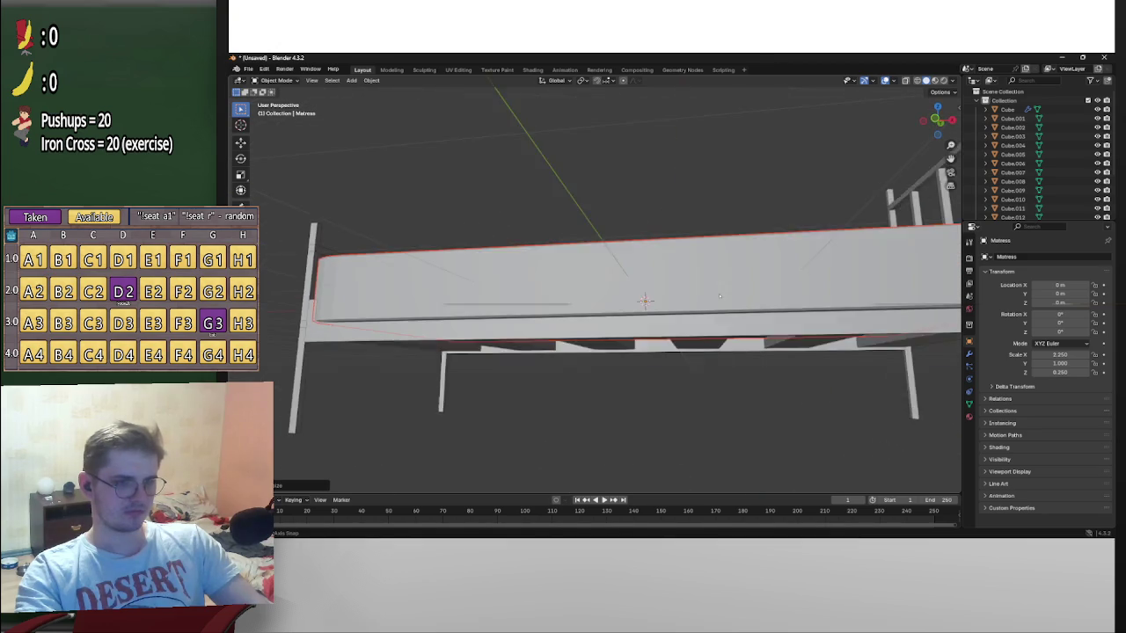
key(s)
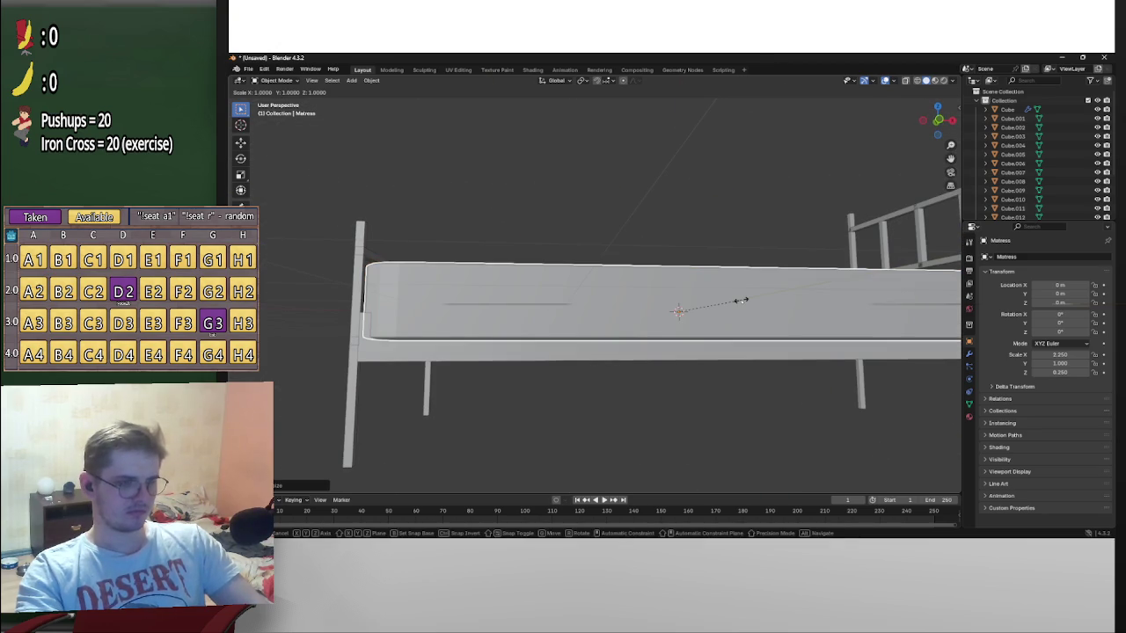
key(z)
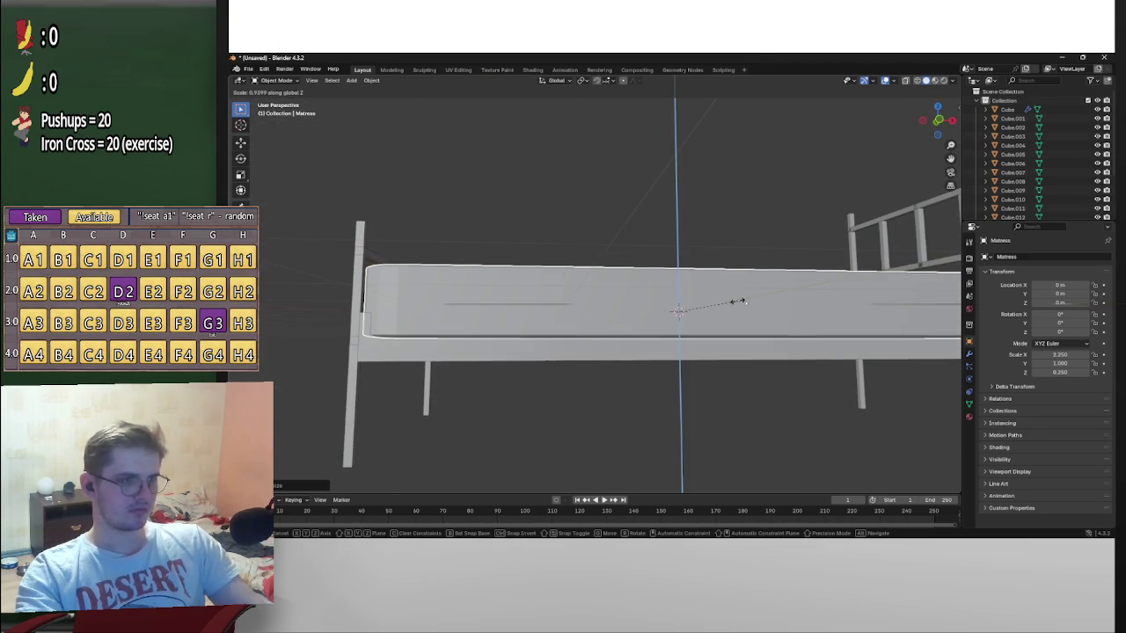
click(766, 306)
middle_drag(766, 306, 580, 272)
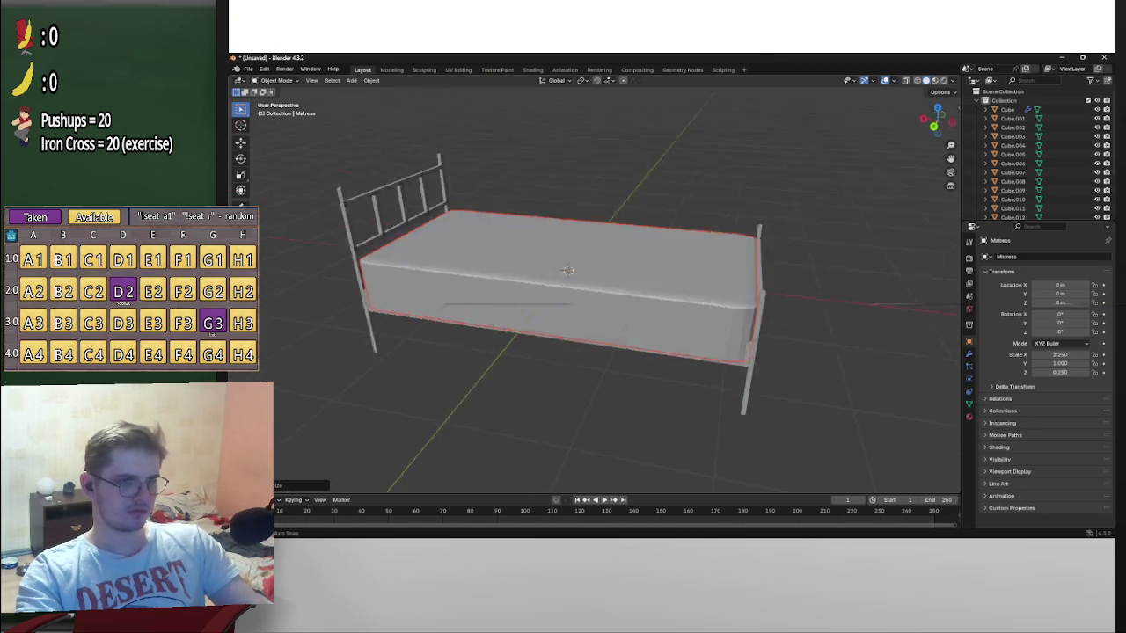
key(s)
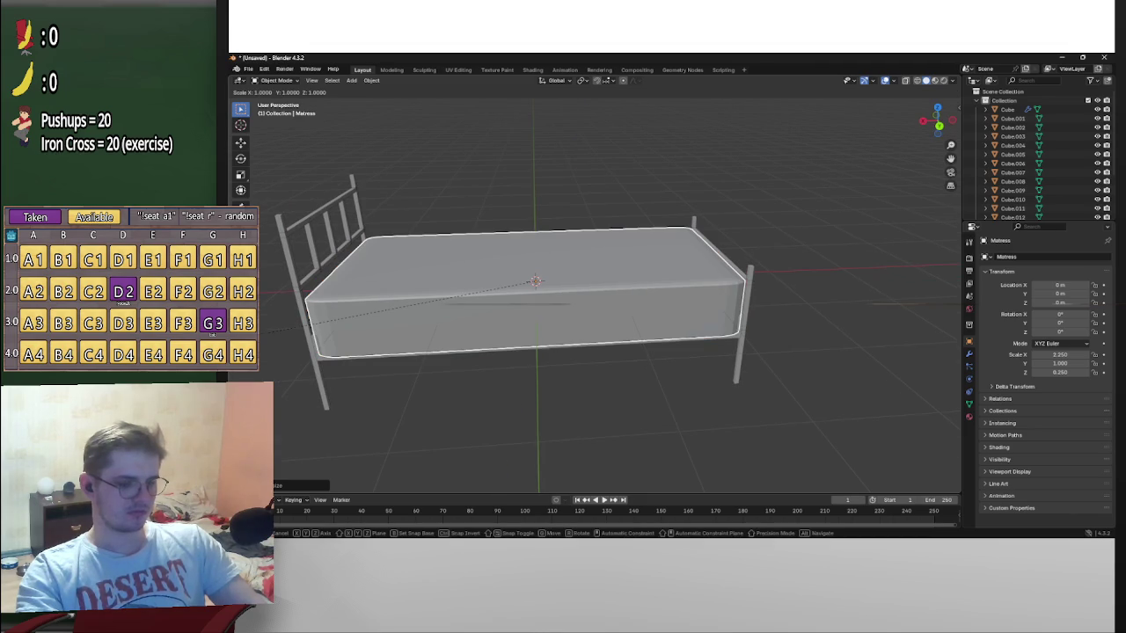
key(x)
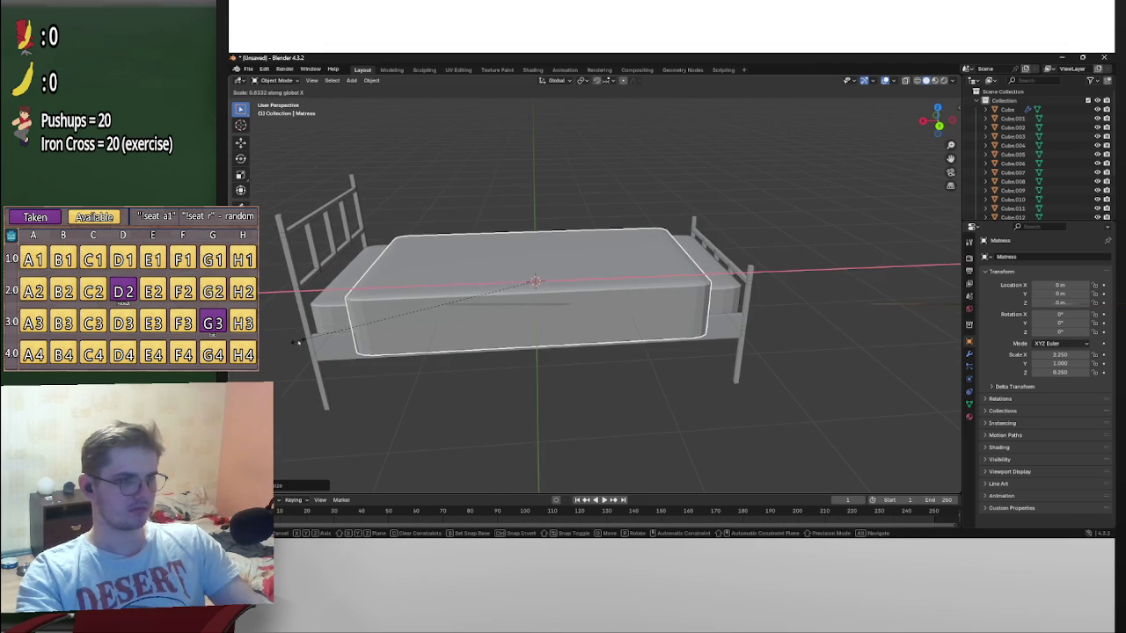
click(298, 342)
middle_drag(305, 348, 303, 381)
key(s)
key(x)
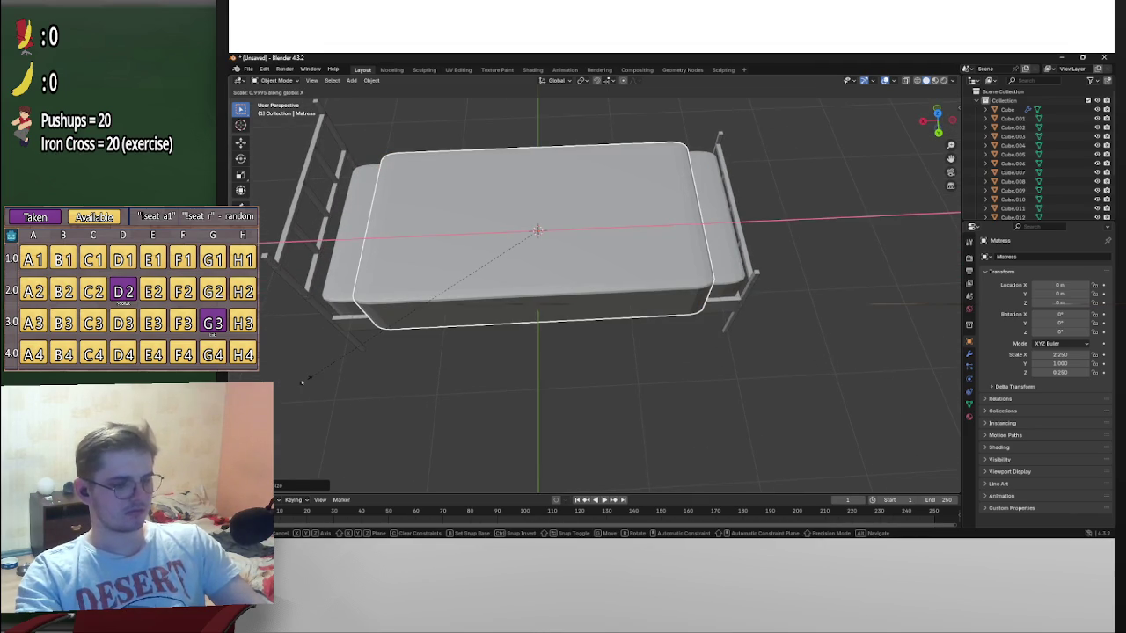
click(298, 382)
Move the mattress along X into the frame, then start deleting it
key(g)
key(x)
click(325, 383)
mouse_move(326, 382)
middle_down()
mouse_move(282, 366)
mouse_move(280, 338)
mouse_move(281, 319)
mouse_move(322, 317)
middle_up()
key(x)
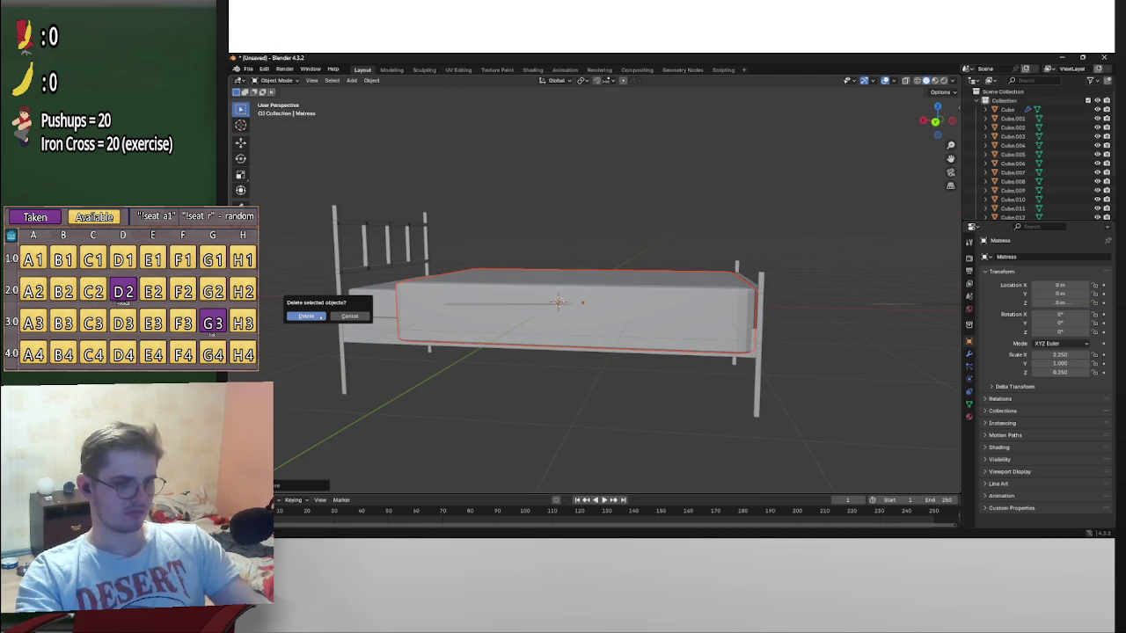
Cancel the delete prompt and shift the mattress along X on the frame
key(g)
key(x)
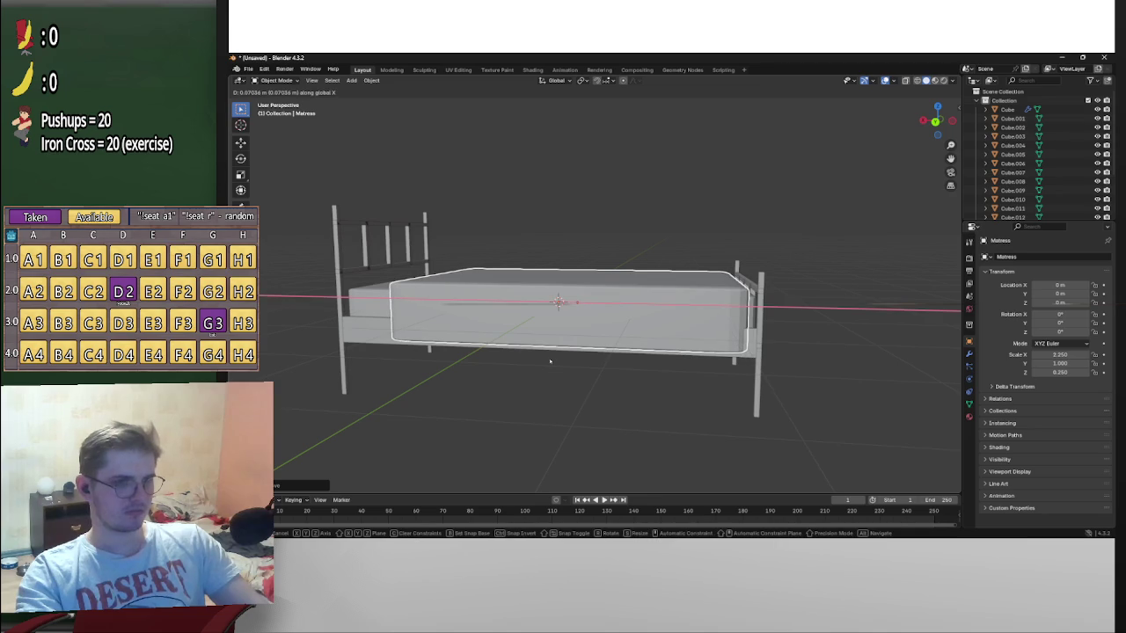
click(551, 360)
mouse_move(552, 360)
middle_down()
mouse_move(401, 348)
mouse_move(477, 355)
mouse_move(475, 365)
mouse_move(649, 411)
mouse_move(650, 375)
mouse_move(587, 365)
mouse_move(688, 410)
middle_up()
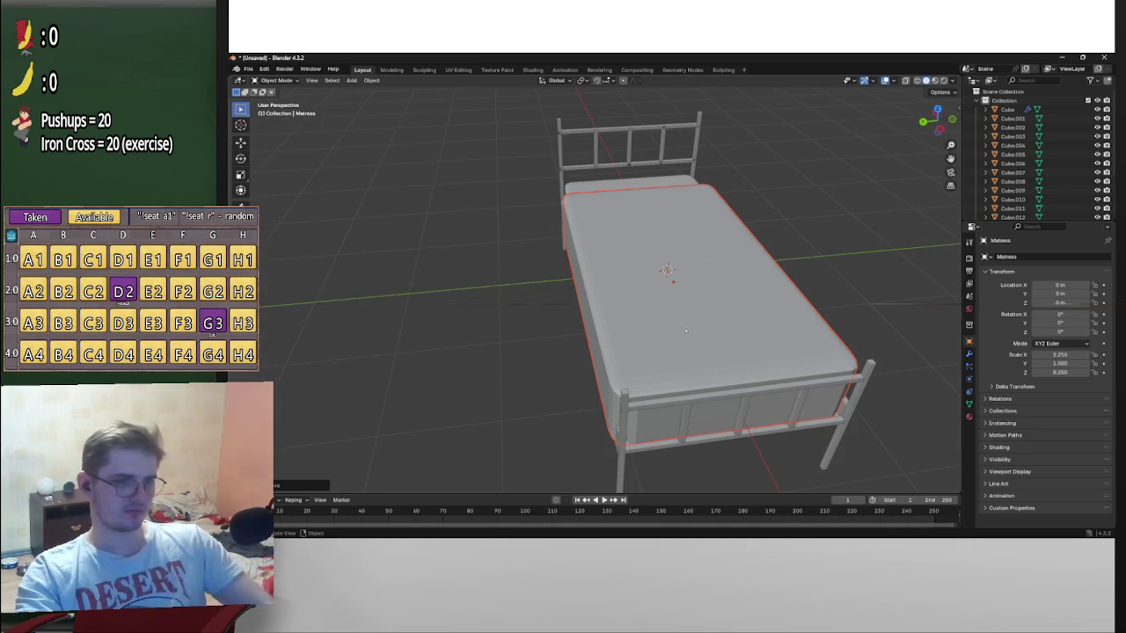
Duplicate the mattress as Matress.001 and place it on the floor beside the bed
key(shift+d)
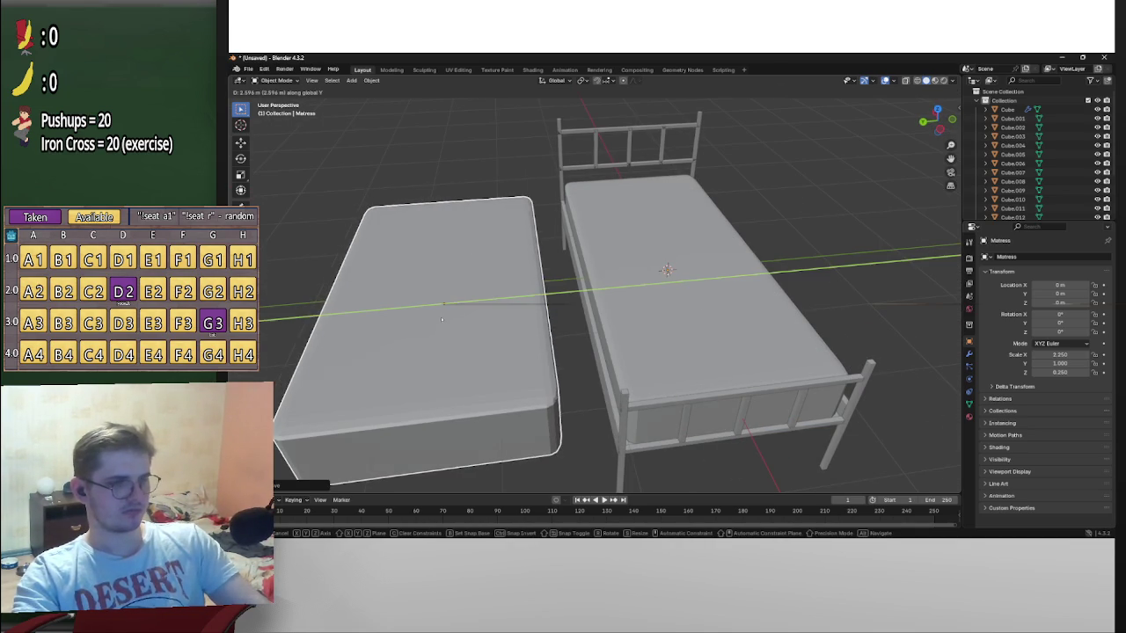
click(391, 352)
key(KP_Decimal)
mouse_move(667, 272)
middle_down()
mouse_move(687, 294)
mouse_move(683, 316)
mouse_move(646, 323)
middle_up()
click(645, 323)
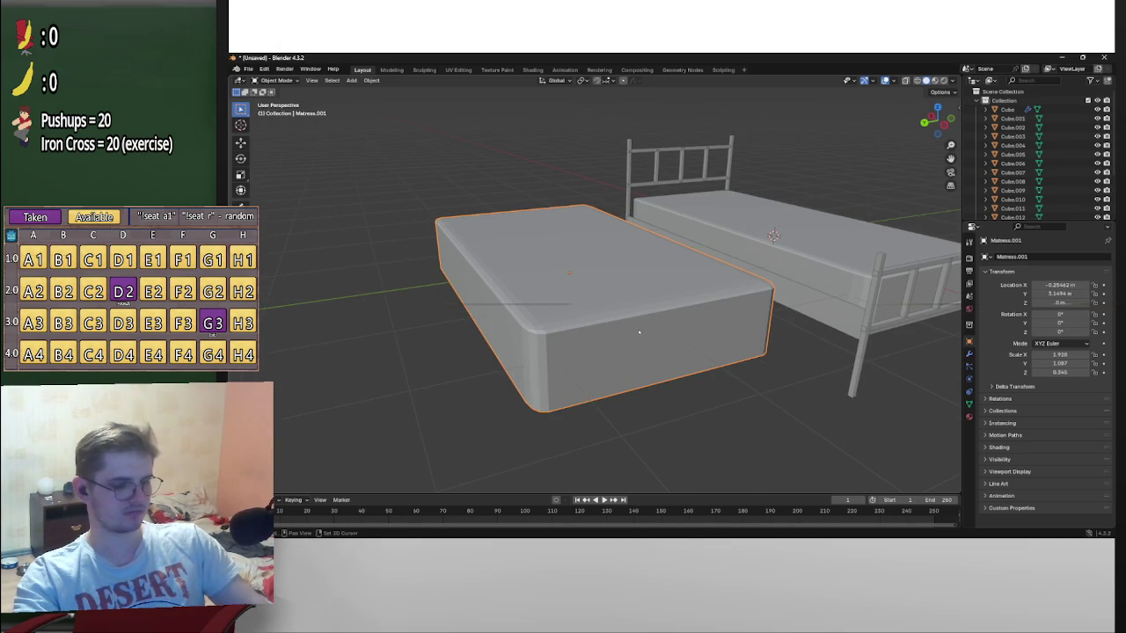
Paste another mattress copy and scale it along Y
scroll(639, 332, down, 2)
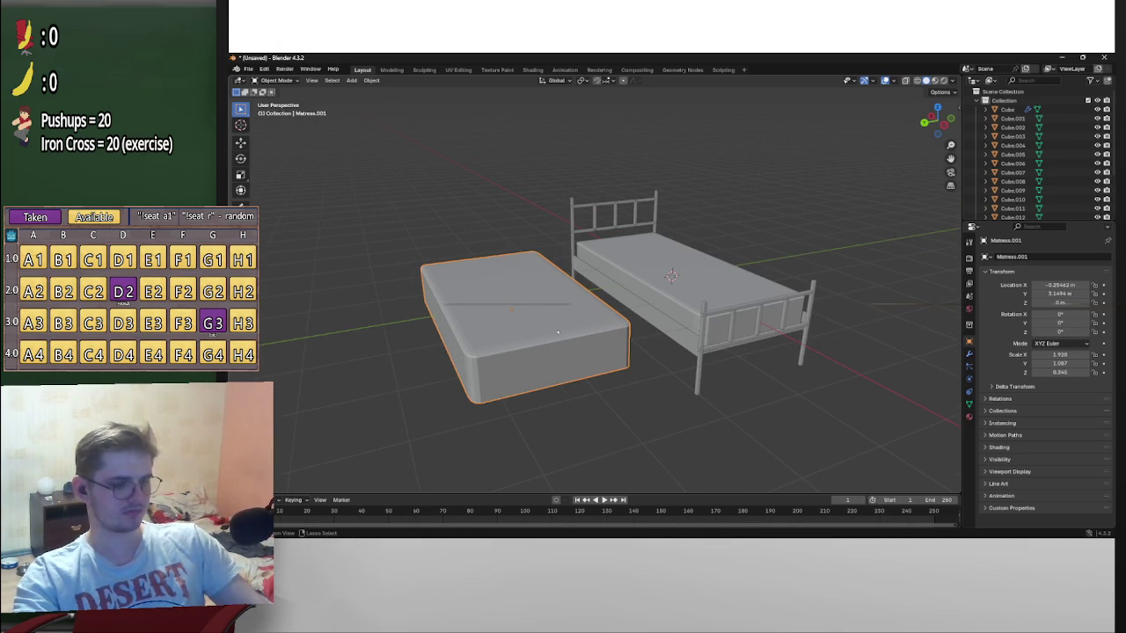
key(ctrl+v)
mouse_move(557, 333)
middle_down()
mouse_move(637, 343)
mouse_move(560, 356)
middle_up()
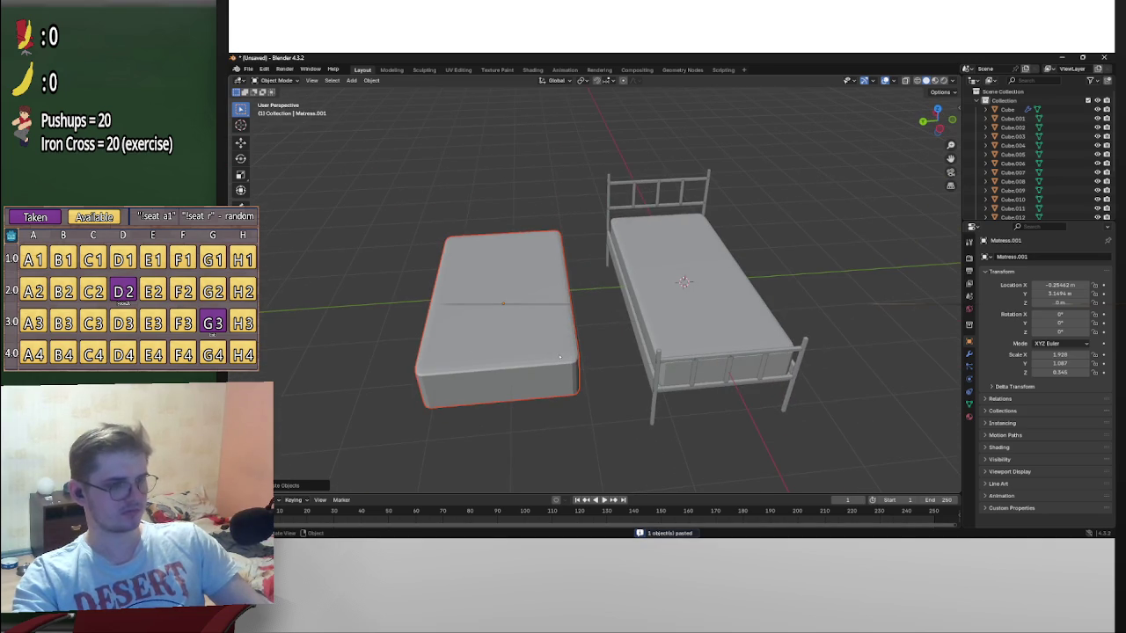
key(s)
key(y)
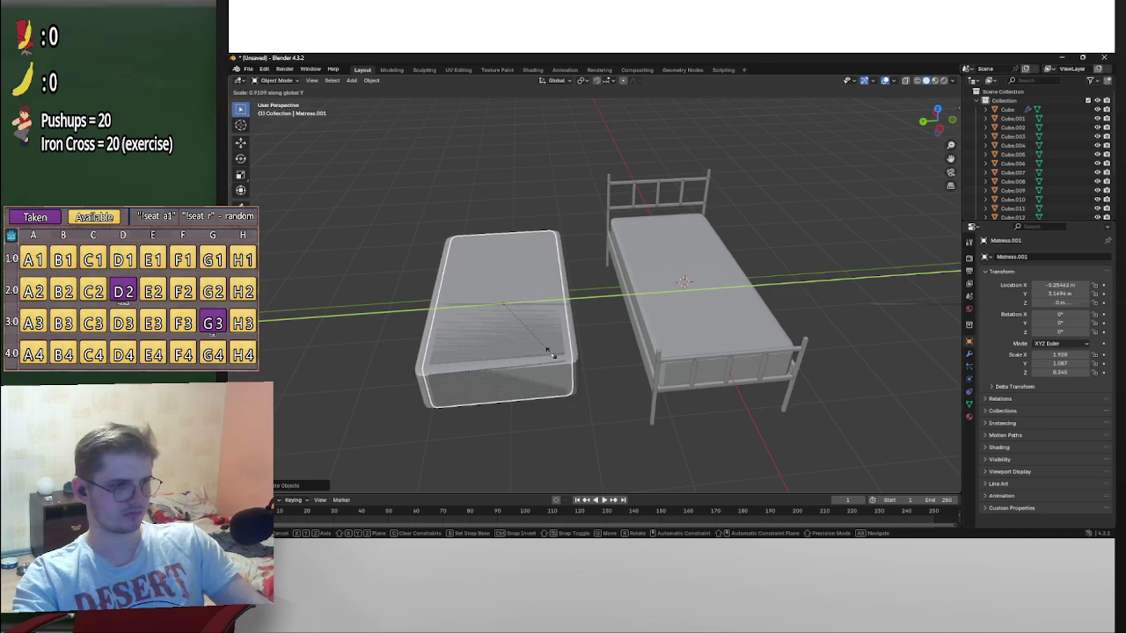
click(551, 353)
Switch to a back orthographic view and lower the copy slightly along Z
middle_drag(550, 353, 634, 361)
key(s)
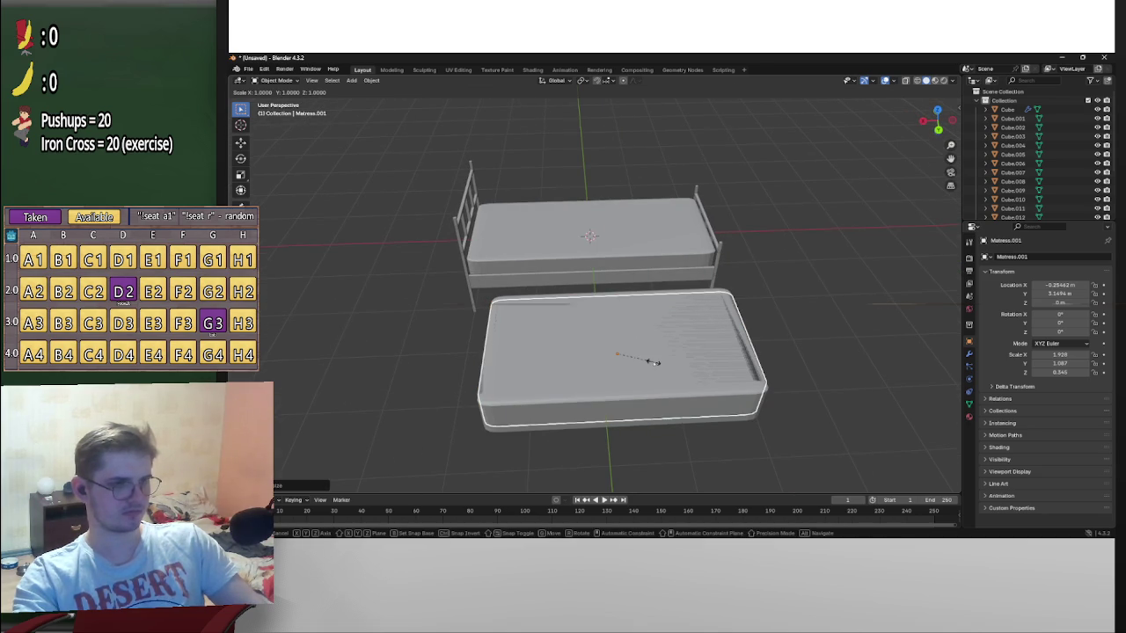
key(Escape)
click(937, 122)
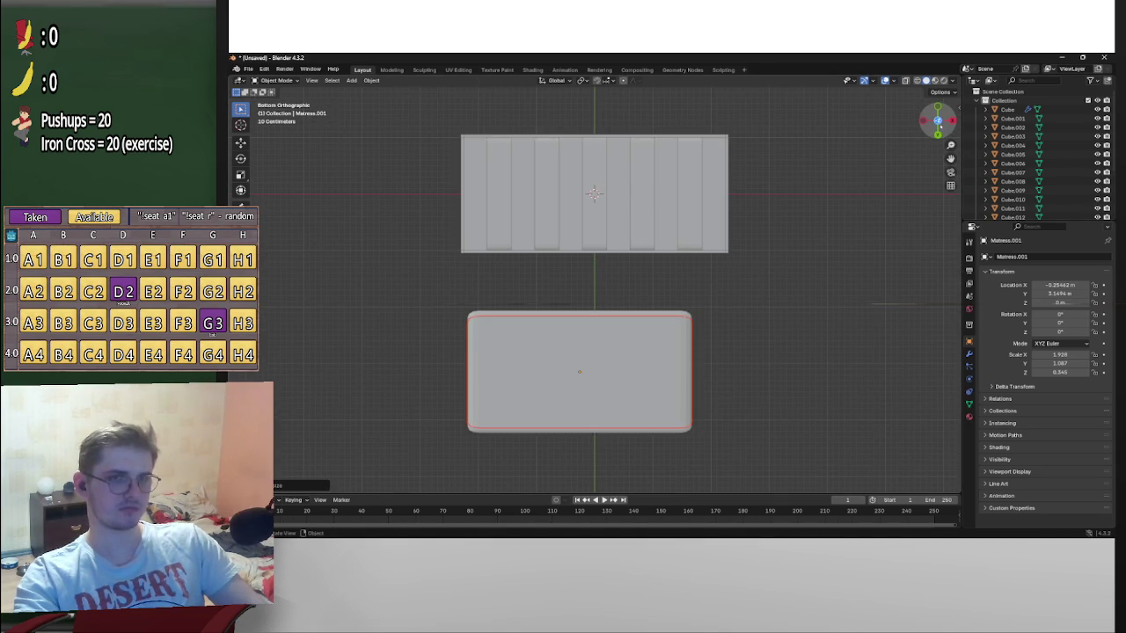
click(937, 133)
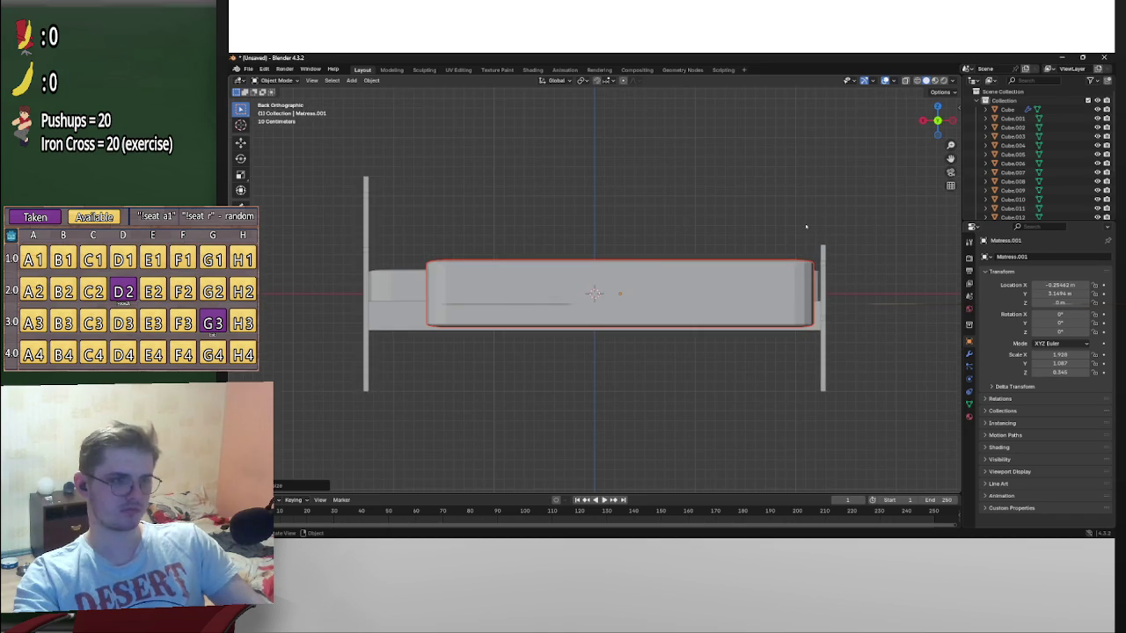
key(g)
key(z)
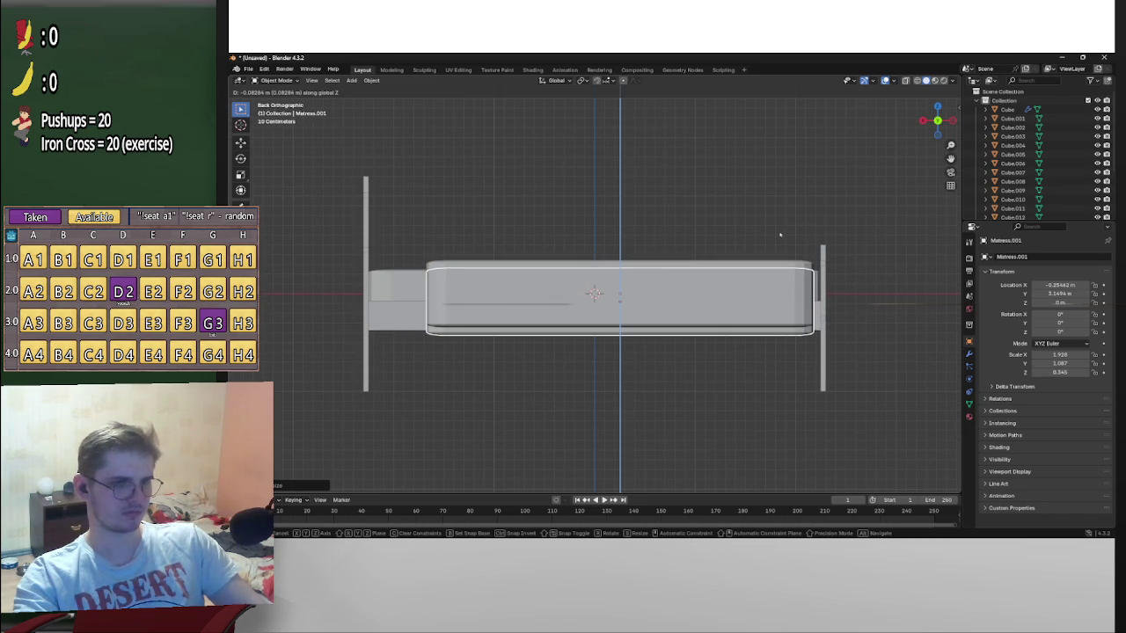
click(779, 235)
Enlarge the copy into Matress.002, then select Matress.001 and show its modifiers
mouse_move(780, 237)
middle_down()
mouse_move(564, 303)
mouse_move(646, 303)
middle_up()
key(s)
click(827, 257)
click(563, 303)
click(645, 303)
click(969, 353)
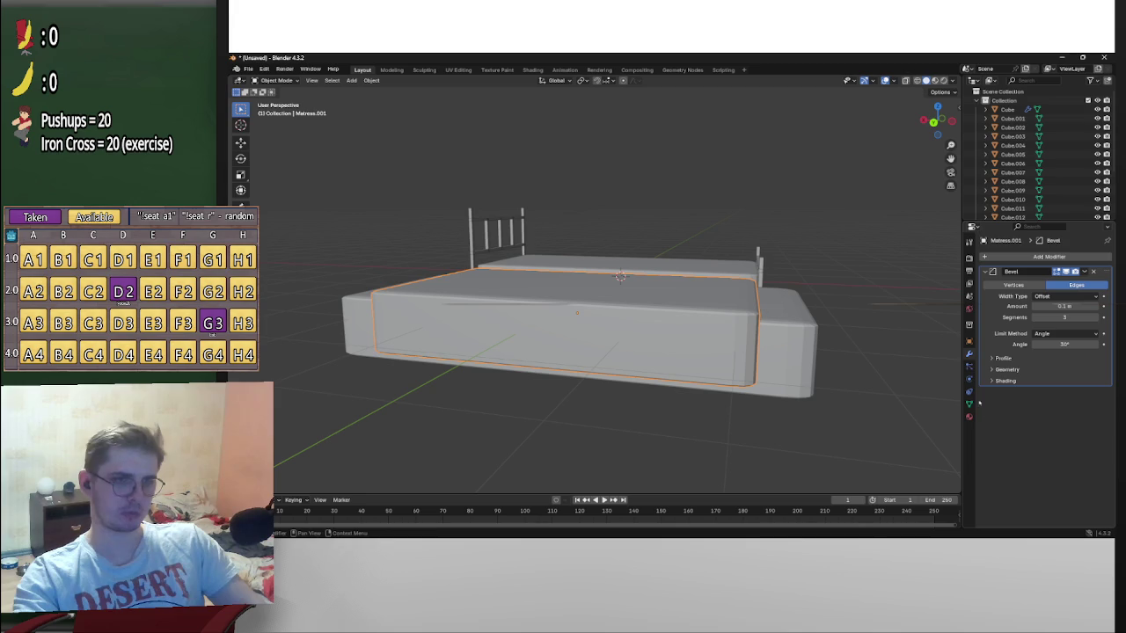
Apply the Bevel modifier on Matress.001
click(969, 309)
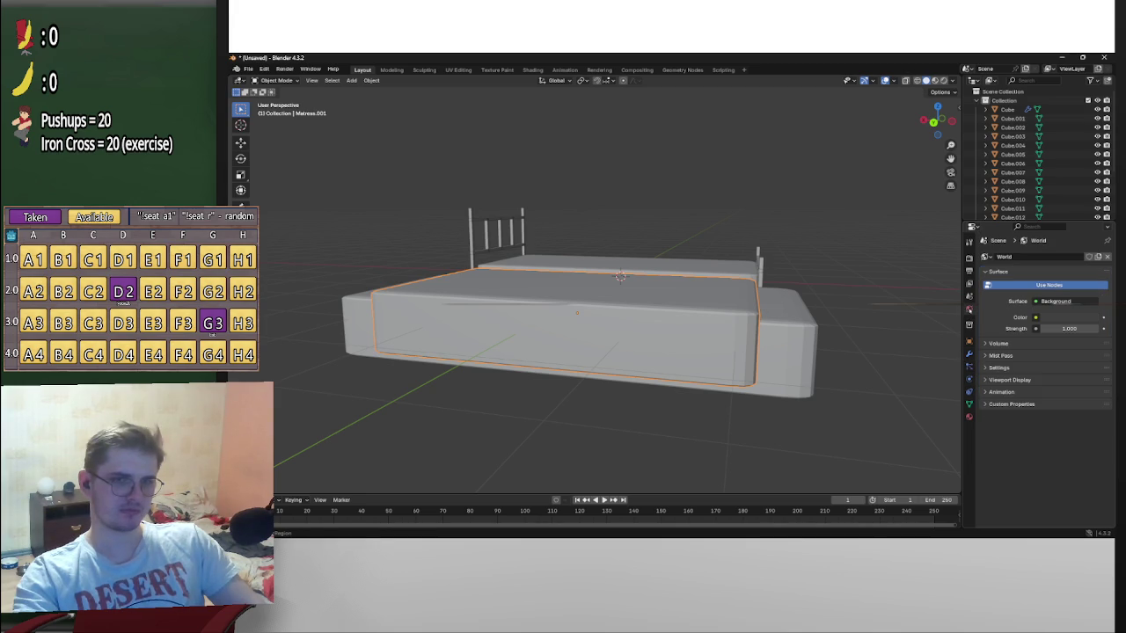
click(969, 324)
click(970, 341)
click(969, 324)
click(969, 310)
click(969, 340)
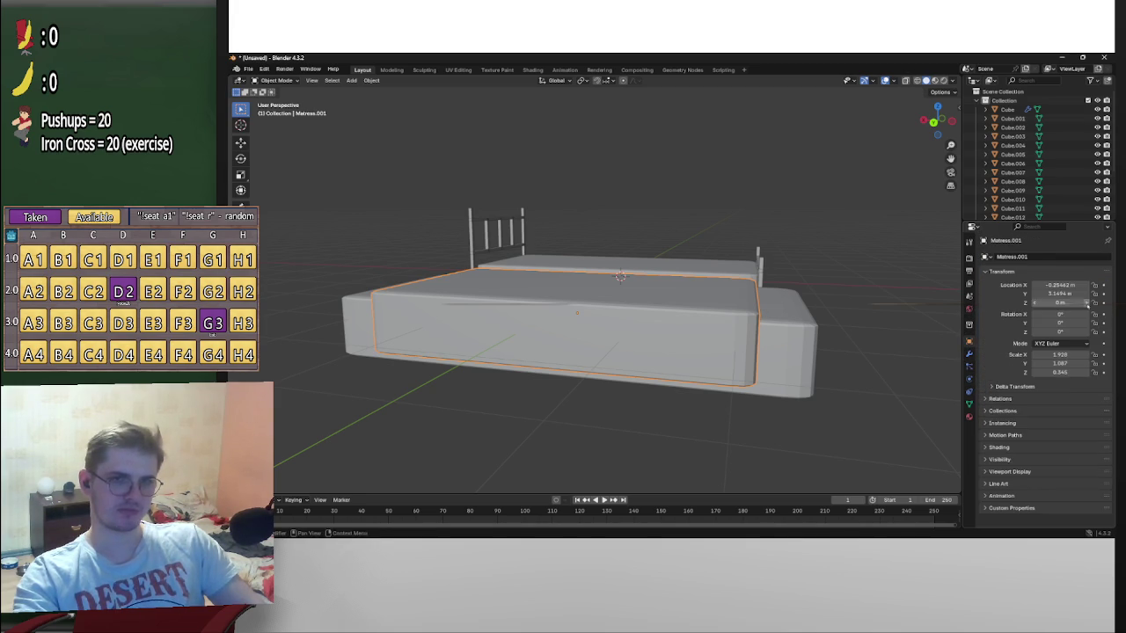
click(969, 353)
click(1084, 270)
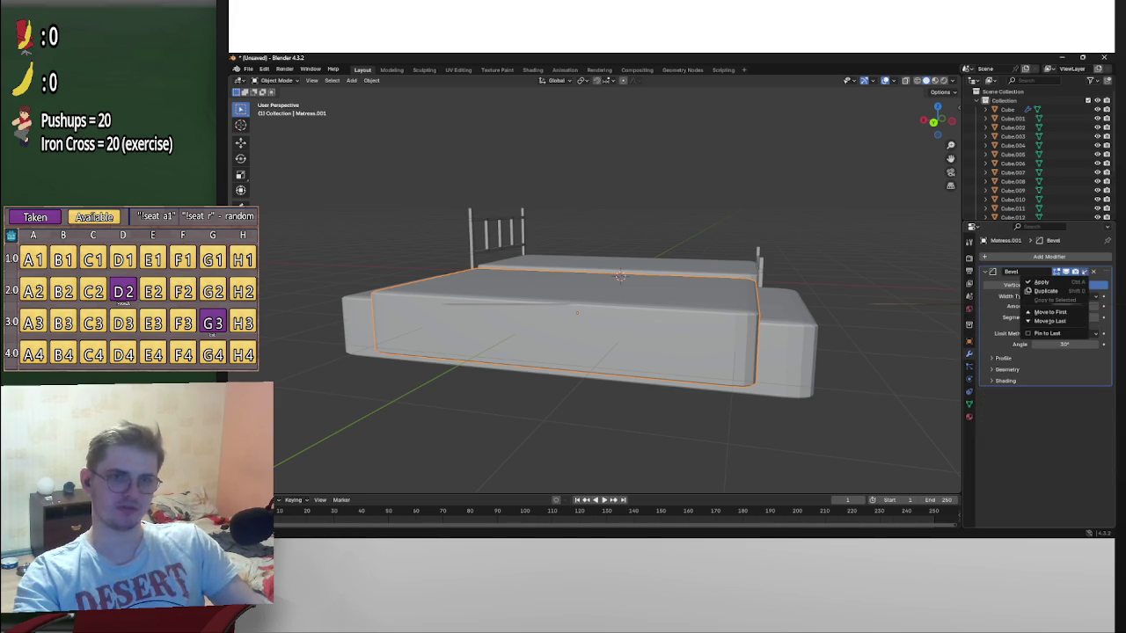
click(1074, 282)
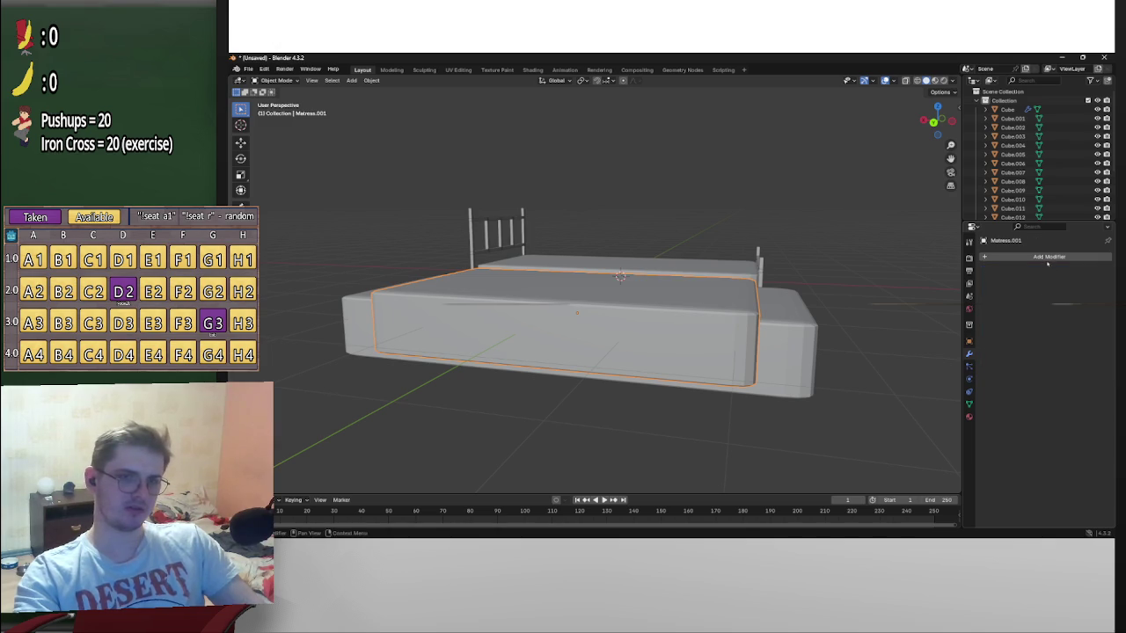
Add a Boolean Difference modifier using Matress.002 as the cutter and hide Matress.002
click(1046, 258)
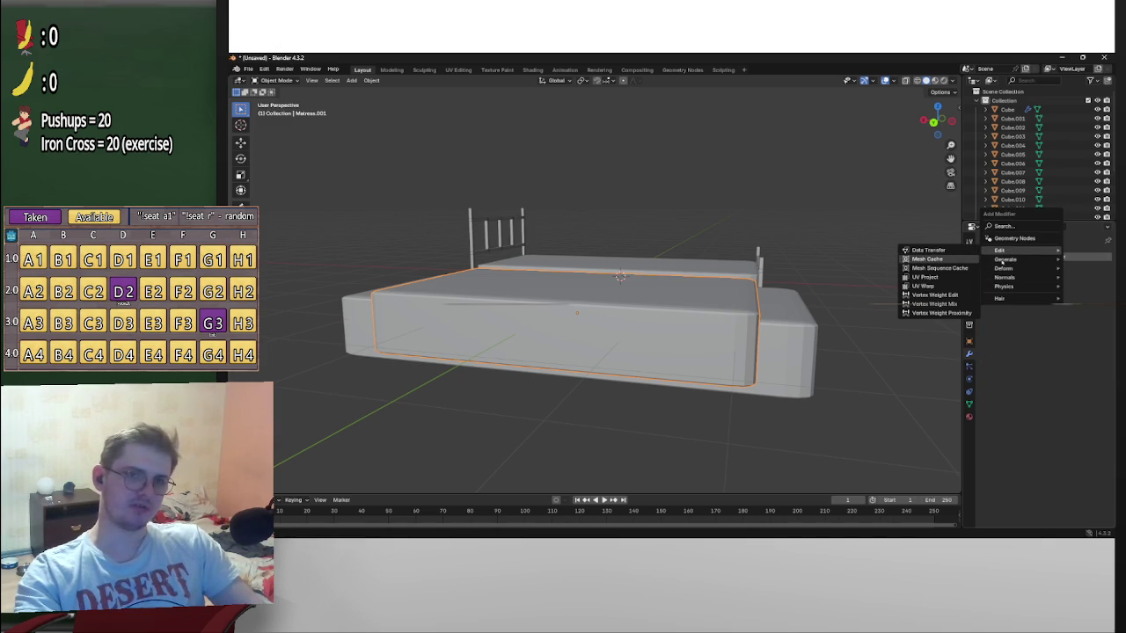
click(936, 280)
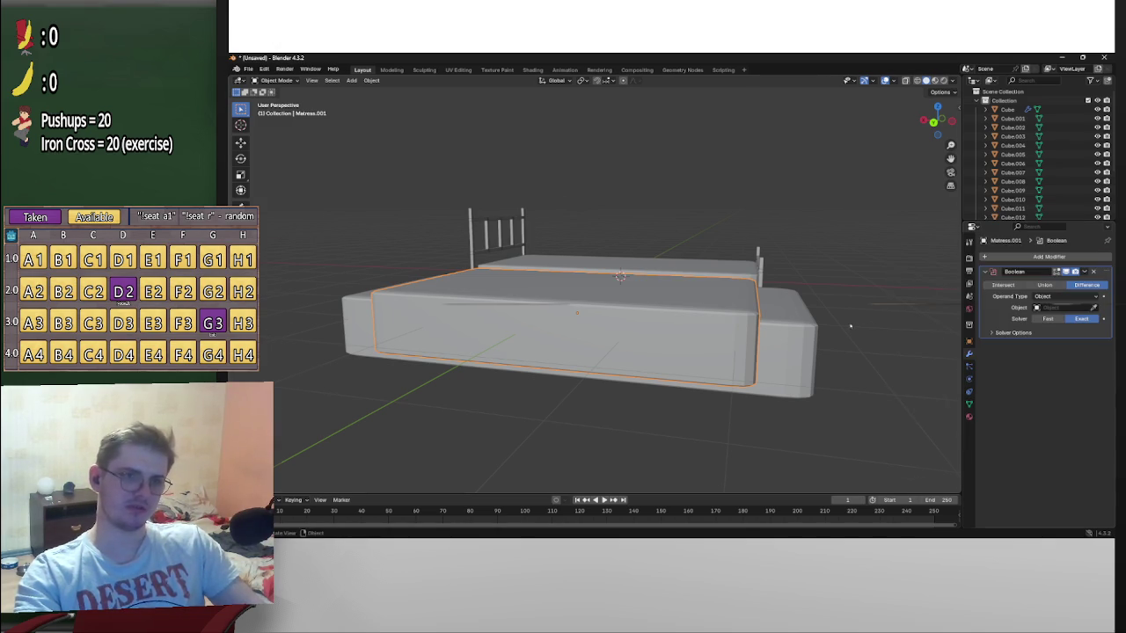
middle_drag(854, 322, 863, 321)
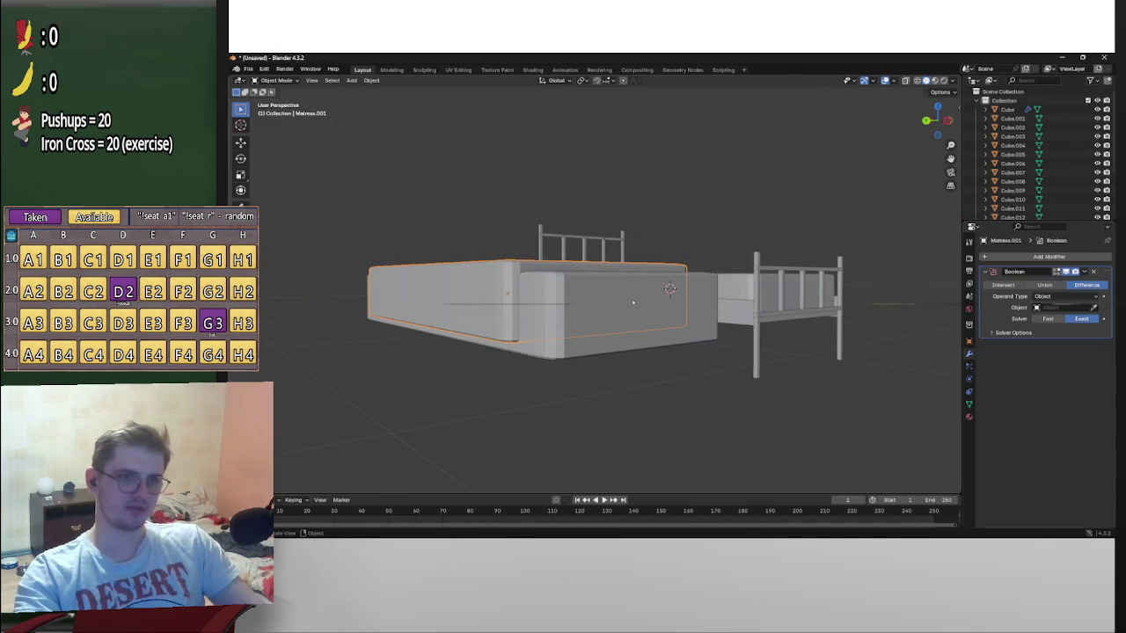
scroll(1036, 210, down, 4)
click(1016, 211)
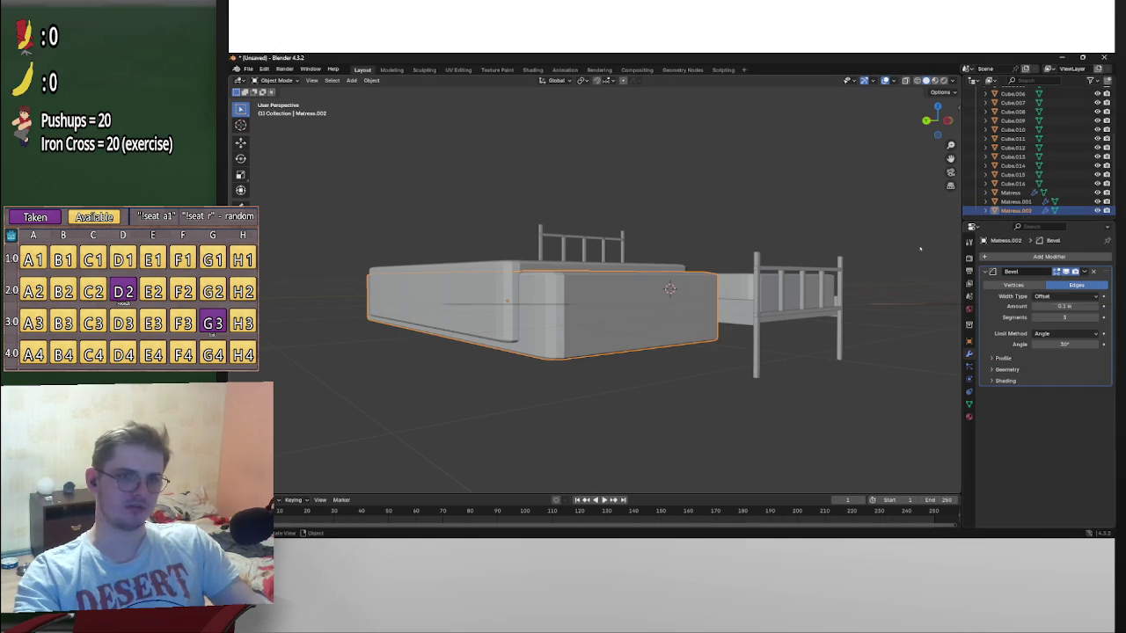
click(539, 271)
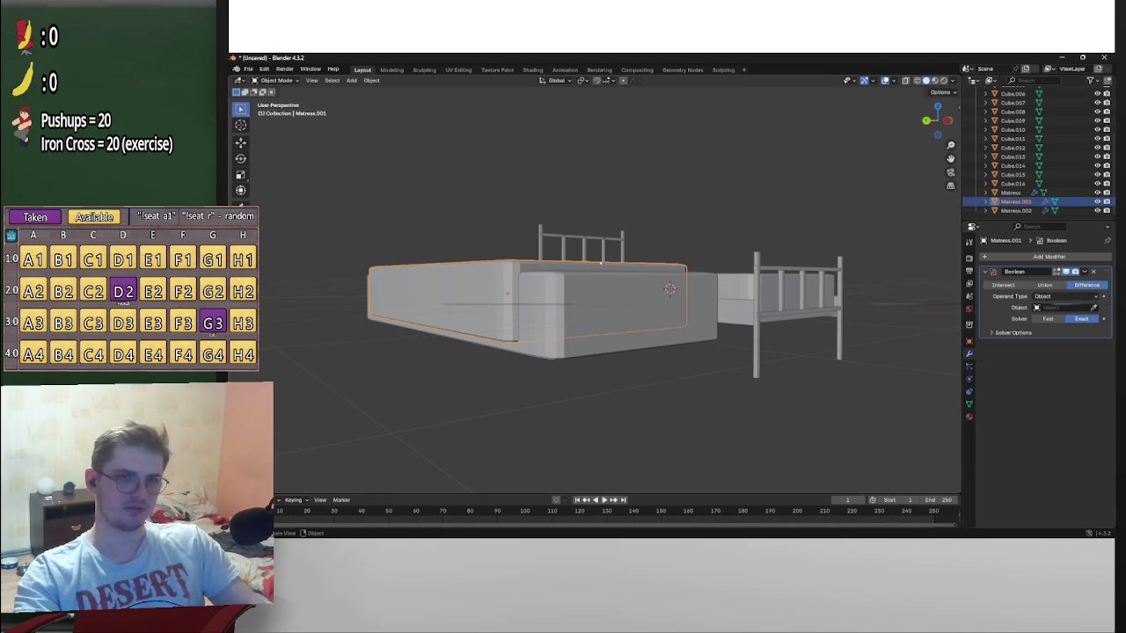
drag(1045, 212, 1050, 281)
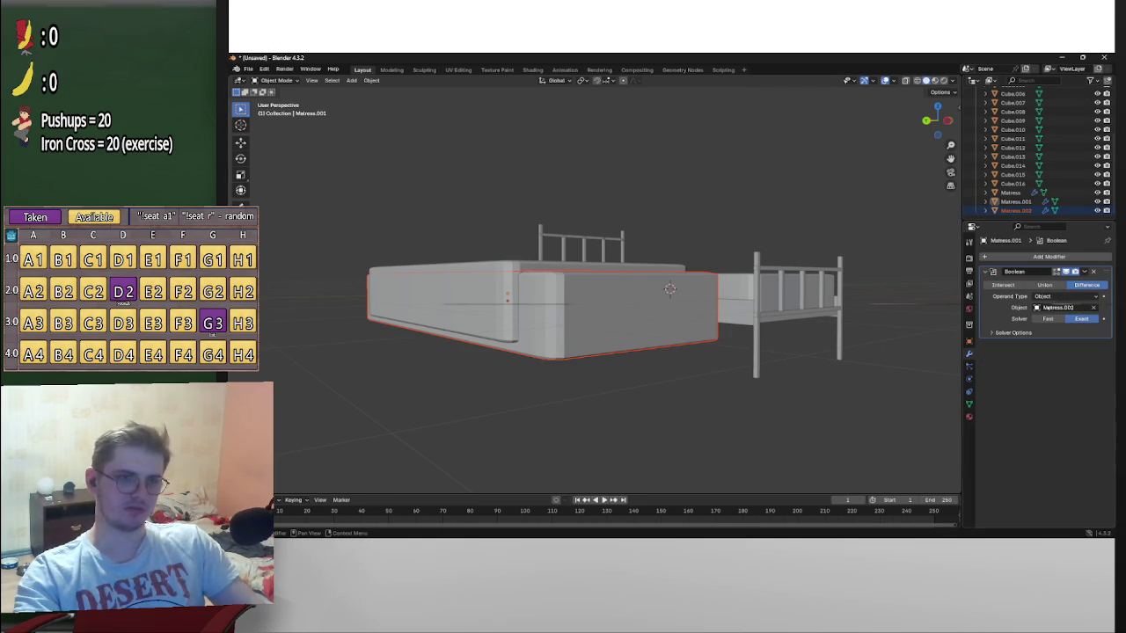
click(1097, 211)
mouse_move(791, 290)
middle_down()
mouse_move(702, 293)
mouse_move(672, 280)
mouse_move(878, 297)
middle_up()
Select the Matress.002 cutter and delete it
click(787, 299)
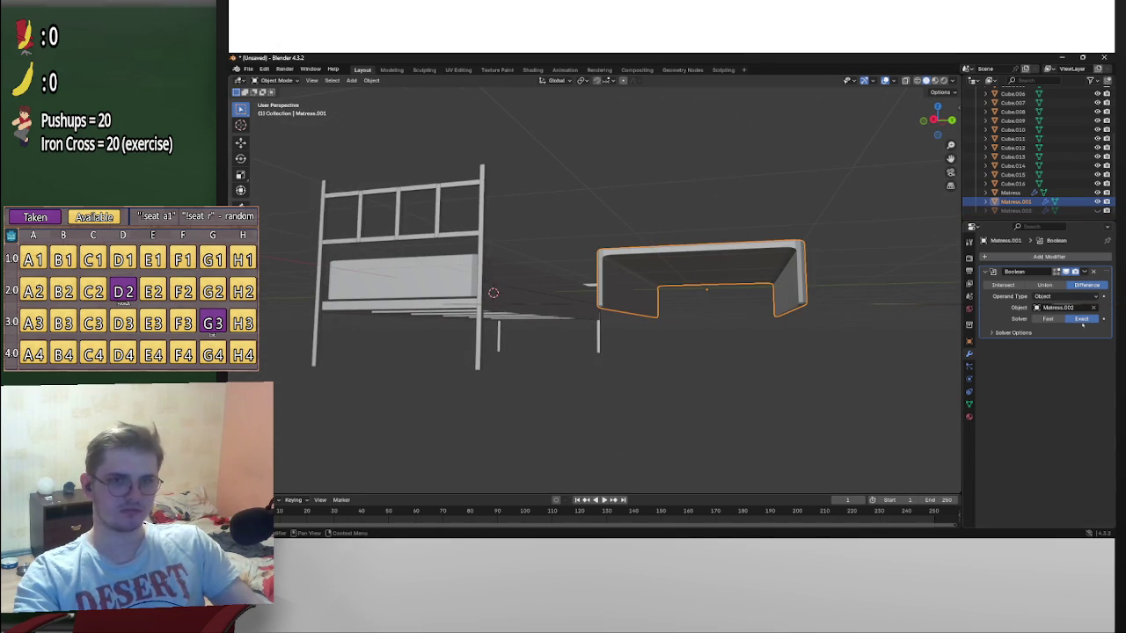
click(1019, 211)
key(Delete)
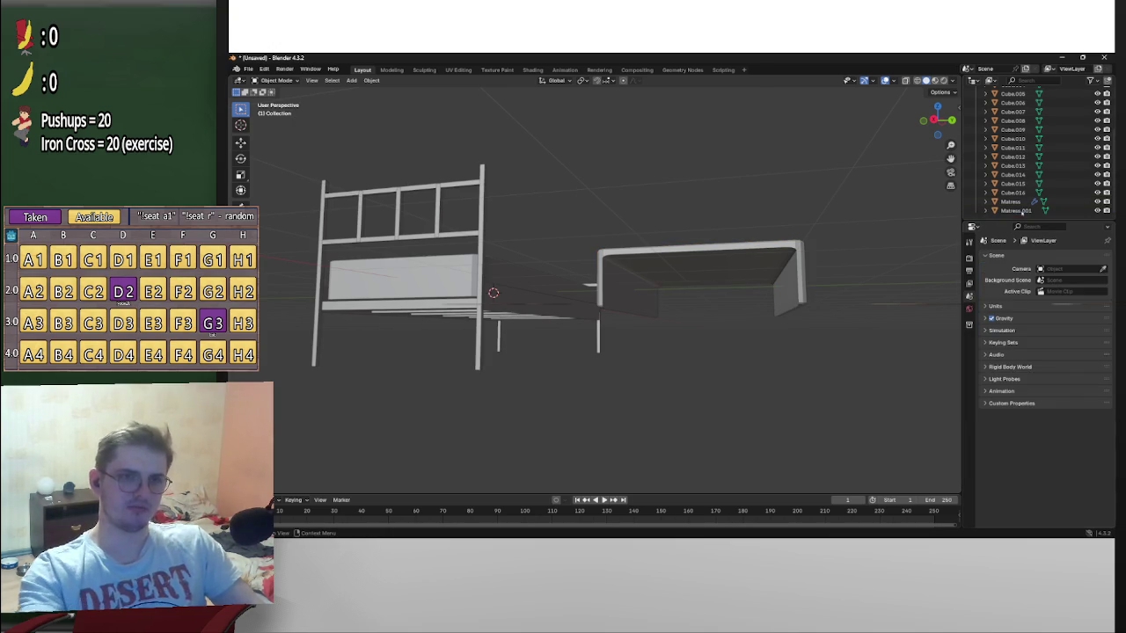
Finish deleting the cutter and rescale the cover shell's height along Z
click(799, 255)
key(s)
key(z)
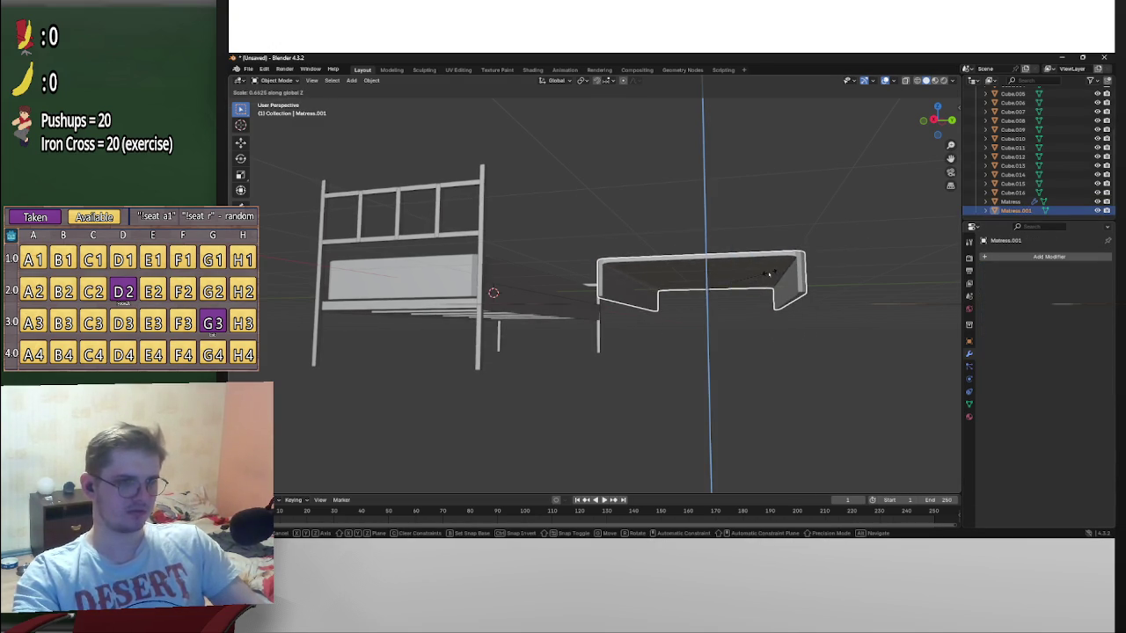
click(762, 276)
mouse_move(761, 276)
middle_down()
mouse_move(732, 309)
mouse_move(591, 309)
middle_up()
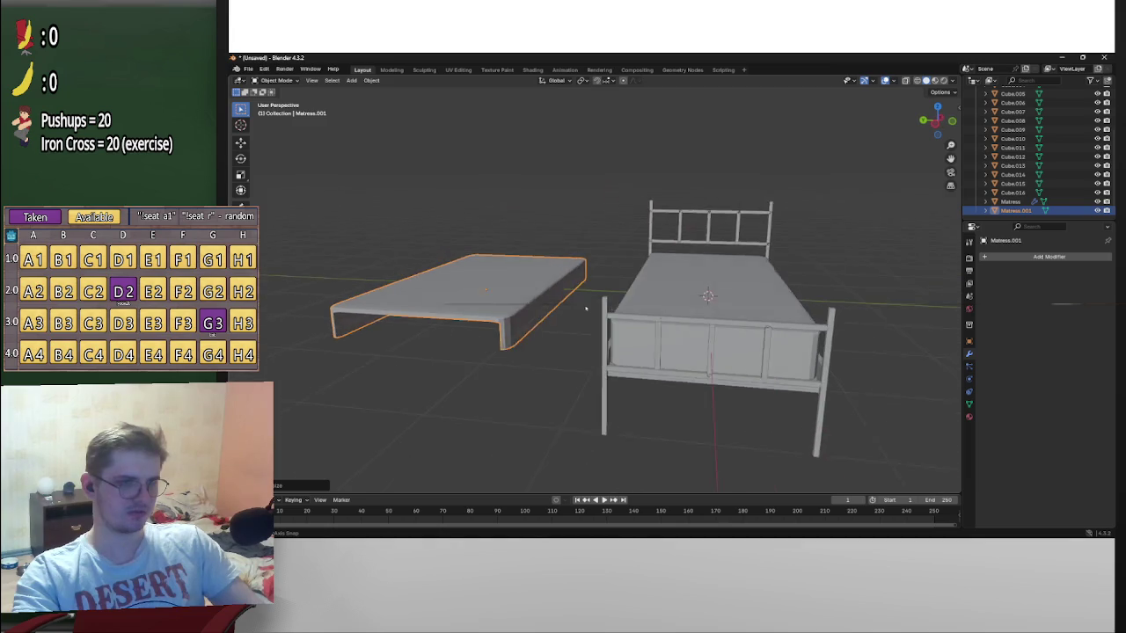
Slide the cover shell about -3.207 m along Y so it sits over the mattress
key(g)
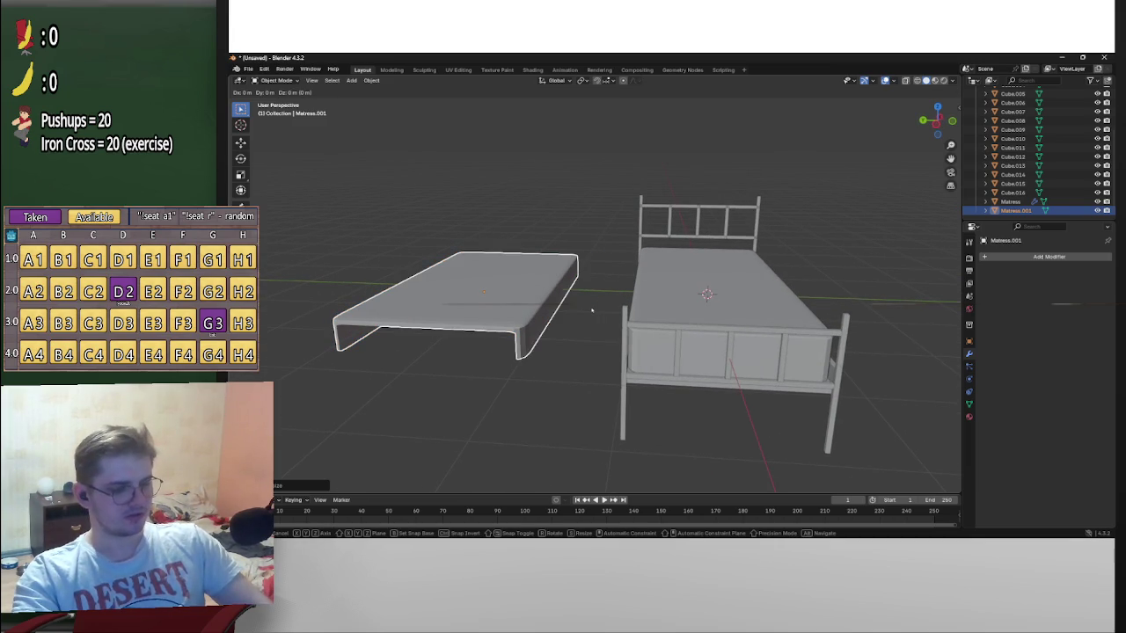
key(y)
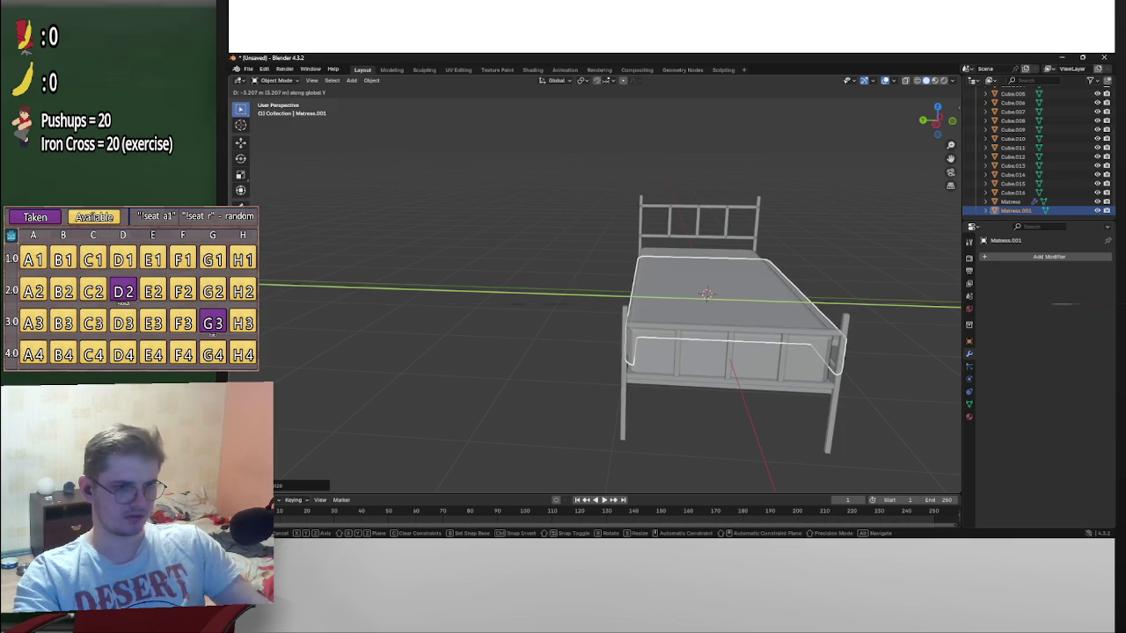
click(938, 339)
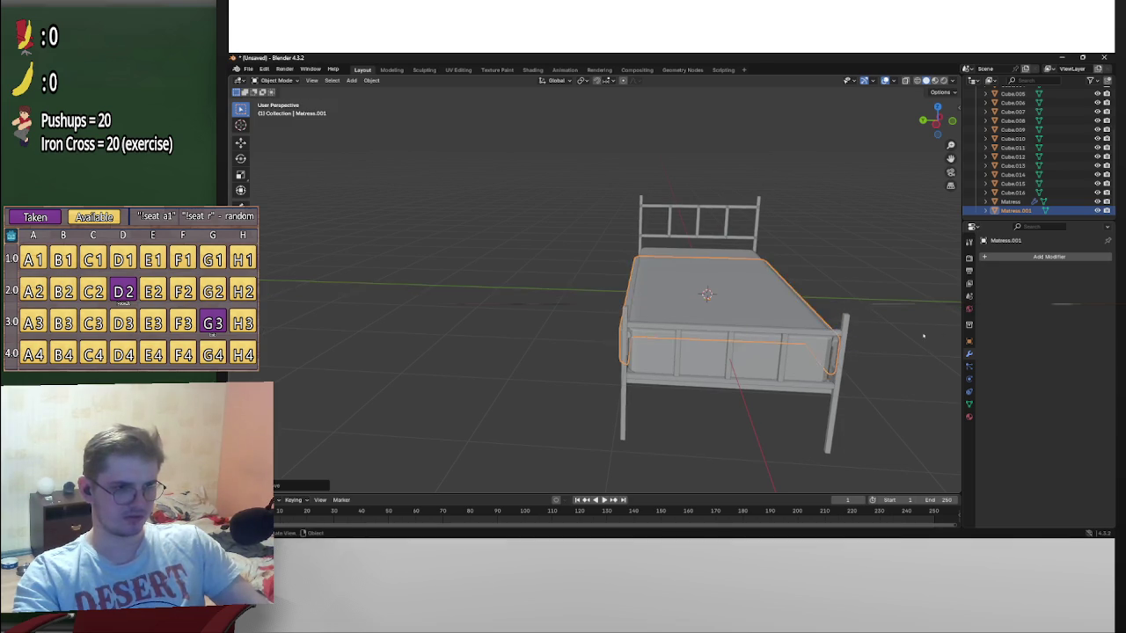
Raise the cover shell along Z, checked in a front orthographic view
middle_drag(933, 334, 941, 245)
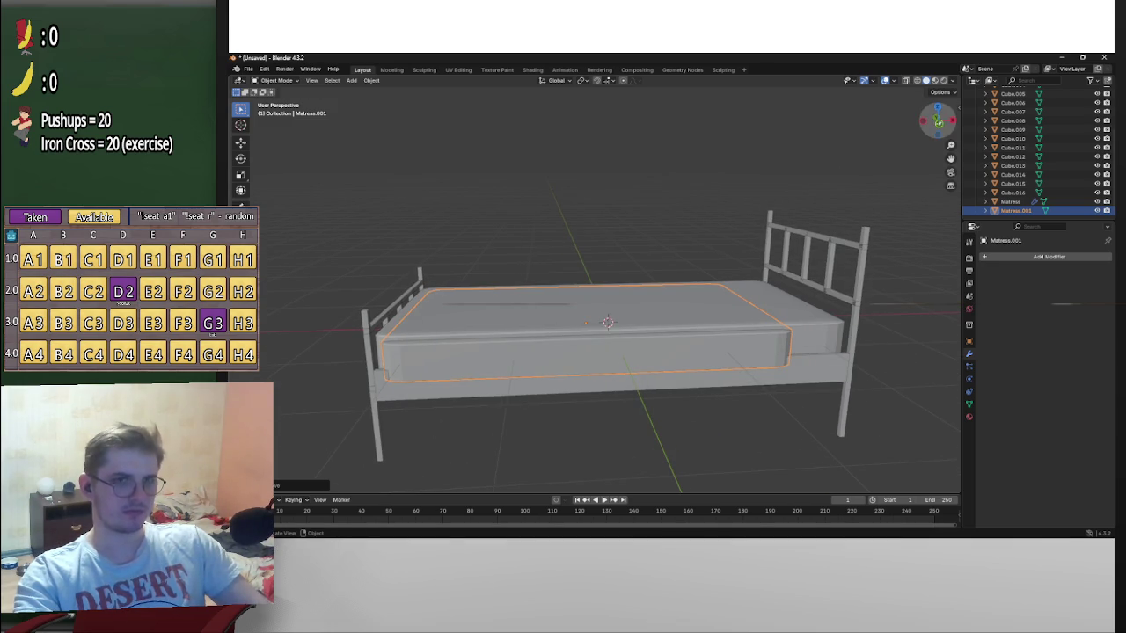
key(KP_1)
scroll(778, 242, up, 3)
key(g)
key(z)
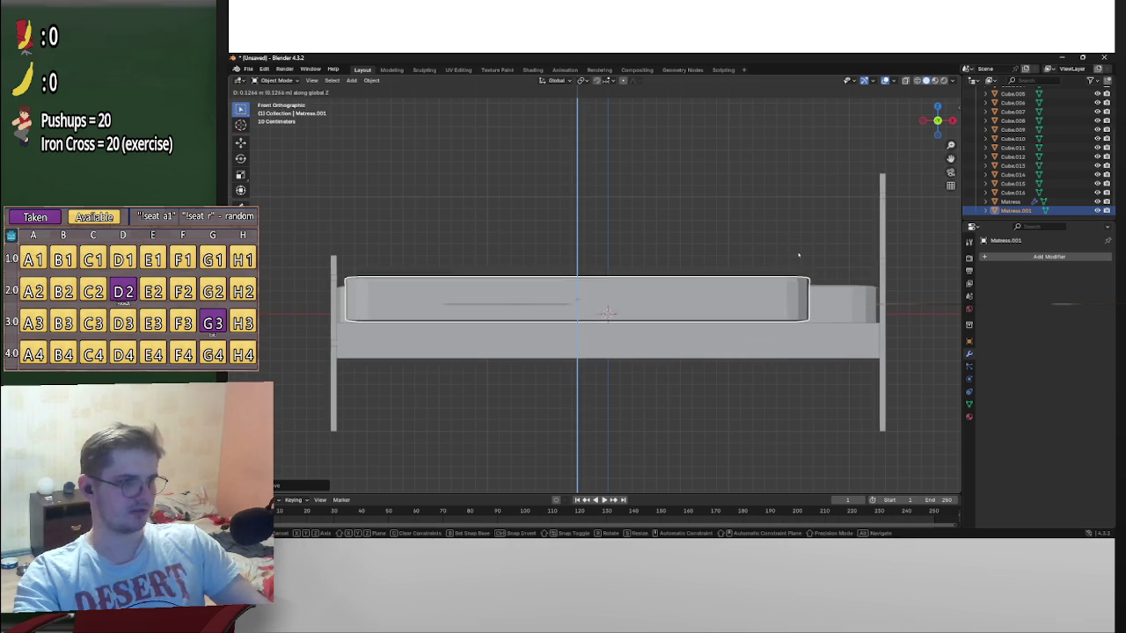
click(799, 255)
mouse_move(798, 255)
middle_down()
mouse_move(694, 254)
mouse_move(951, 271)
mouse_move(748, 297)
middle_up()
Make a first lengthwise stretch of the cover shell along Y
key(s)
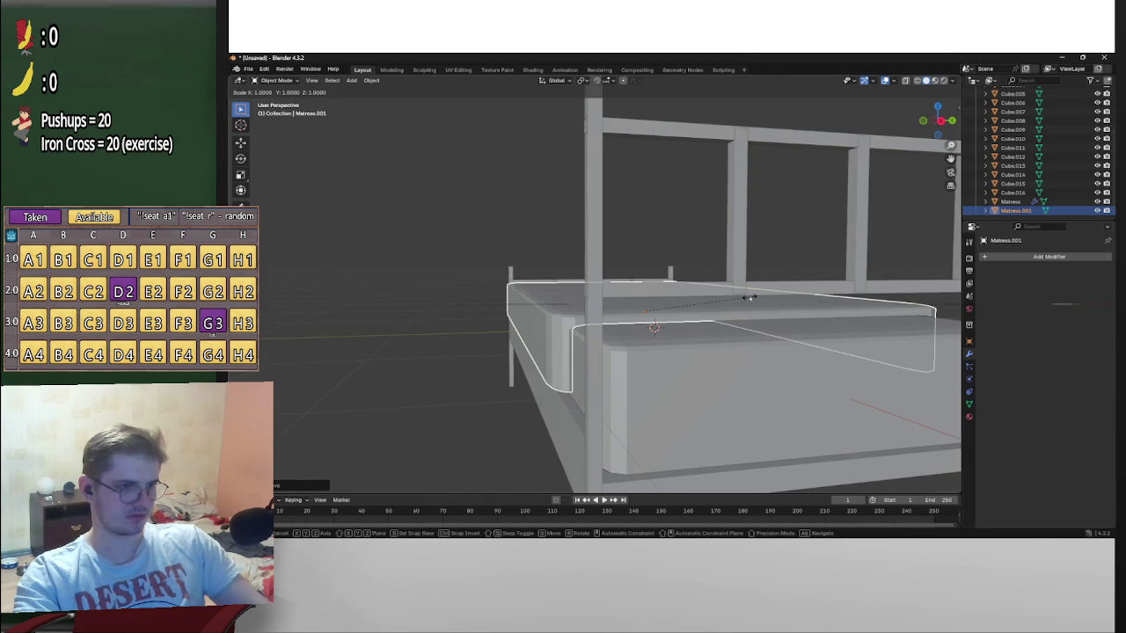
key(x)
key(y)
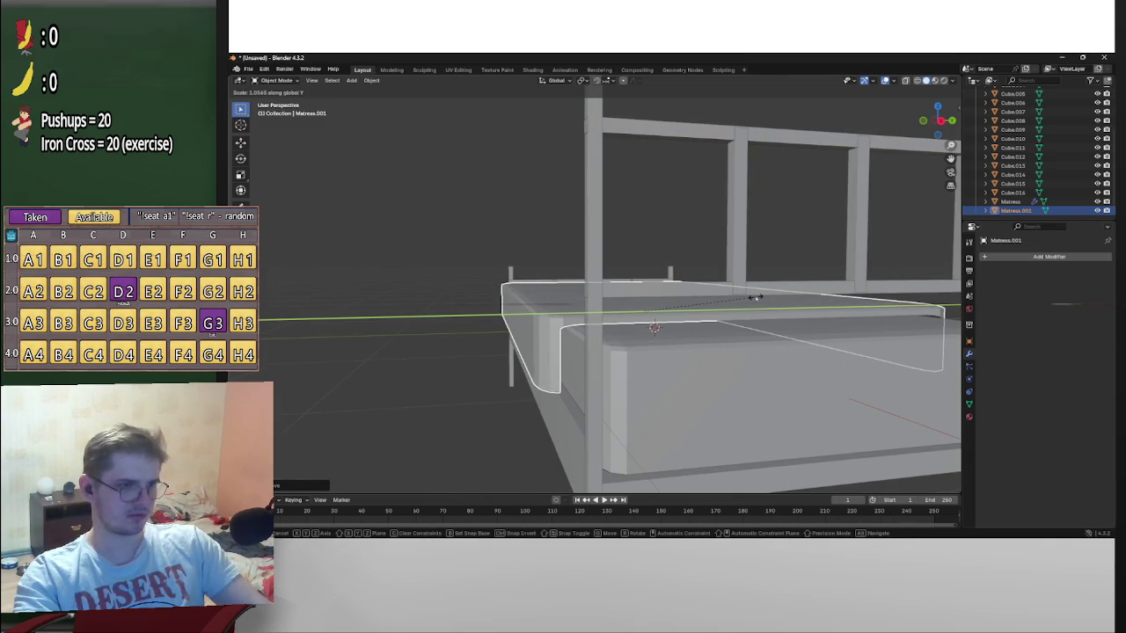
click(752, 297)
mouse_move(753, 297)
middle_down()
mouse_move(689, 289)
mouse_move(742, 297)
middle_up()
middle_drag(654, 325, 644, 329)
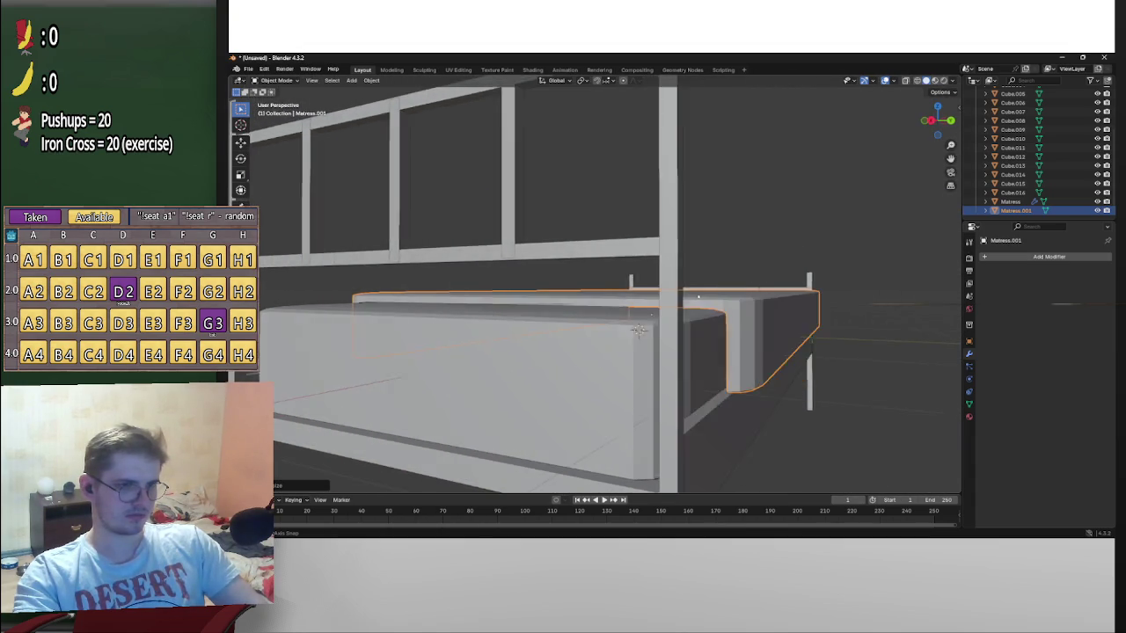
scroll(645, 329, down, 5)
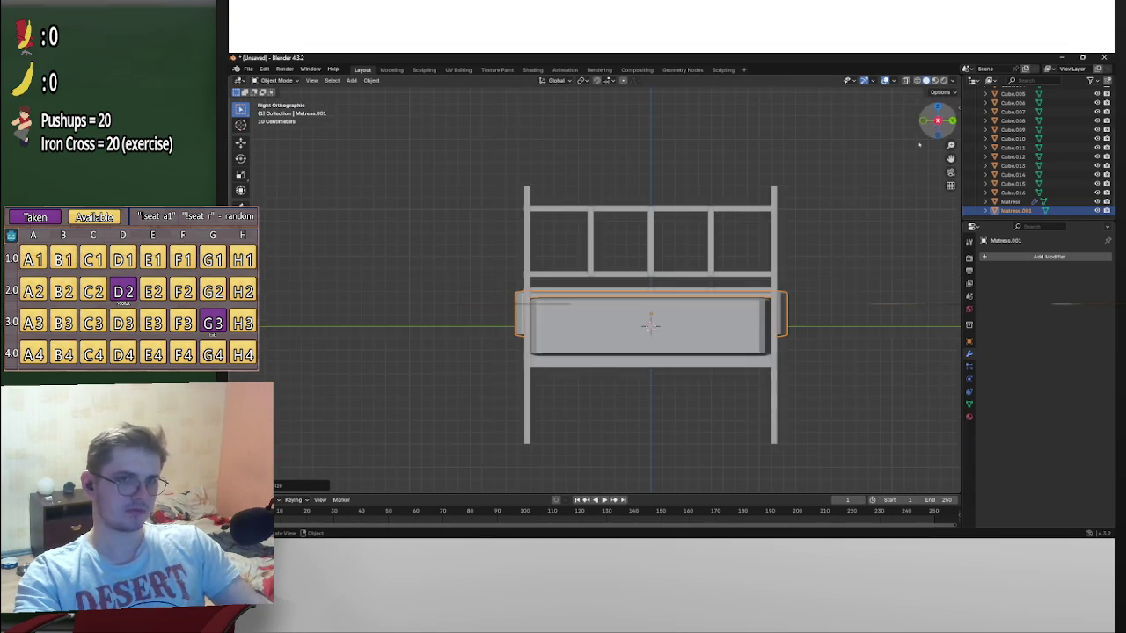
scroll(669, 322, up, 4)
scroll(695, 315, up, 2)
scroll(722, 308, up, 5)
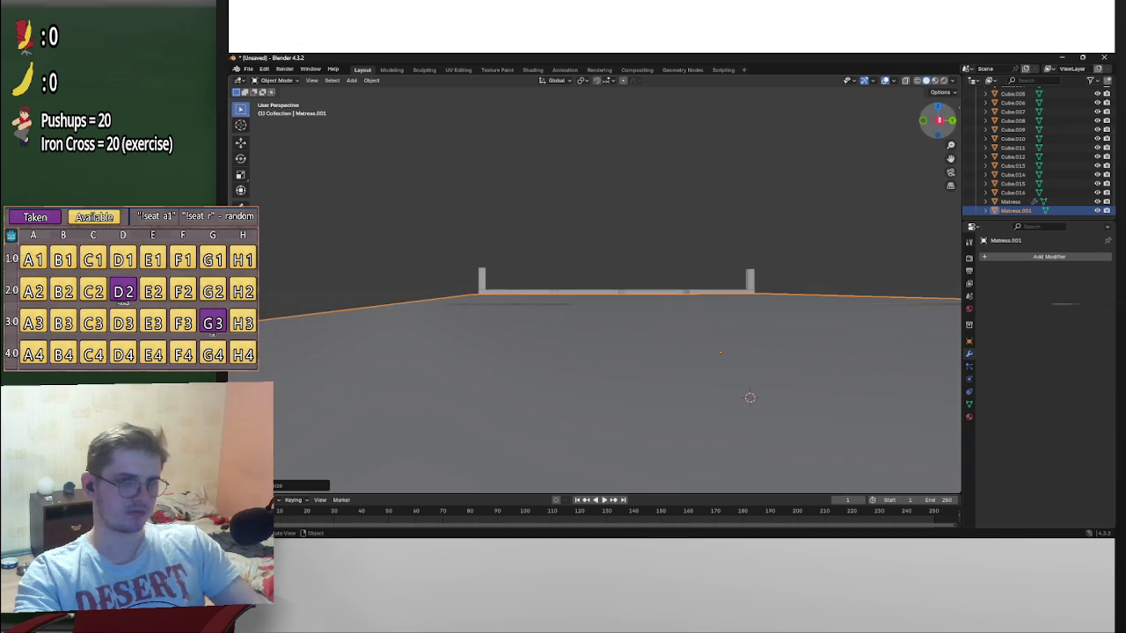
click(938, 120)
scroll(704, 258, up, 3)
scroll(703, 259, up, 3)
Redo the Y stretch of the cover, undoing the overly long attempt
key(s)
key(y)
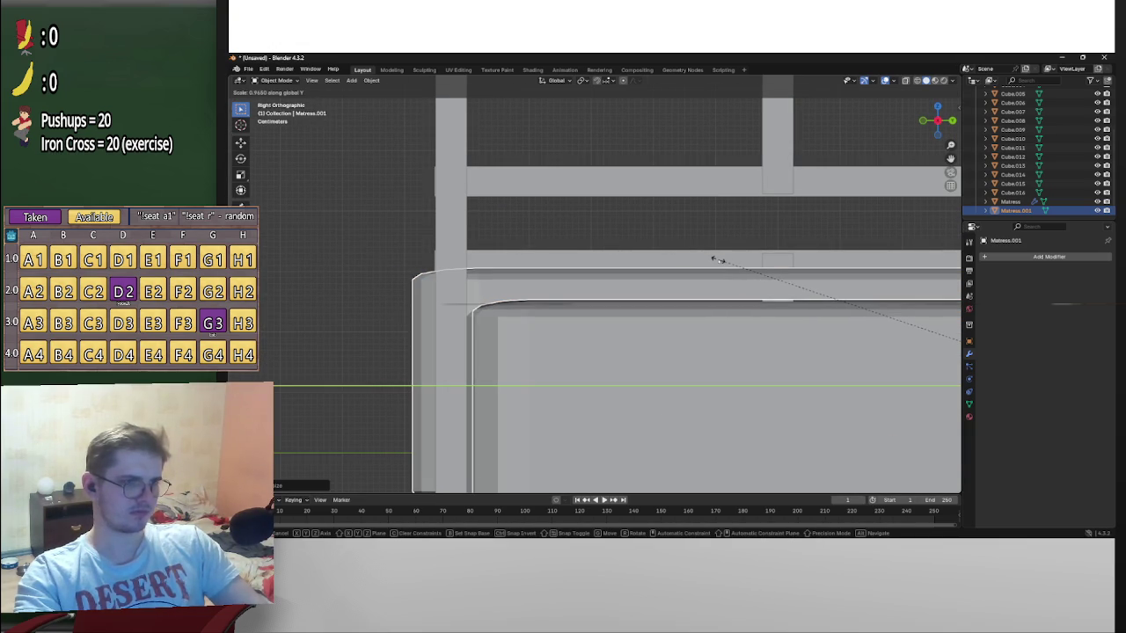
click(710, 257)
key(ctrl+z)
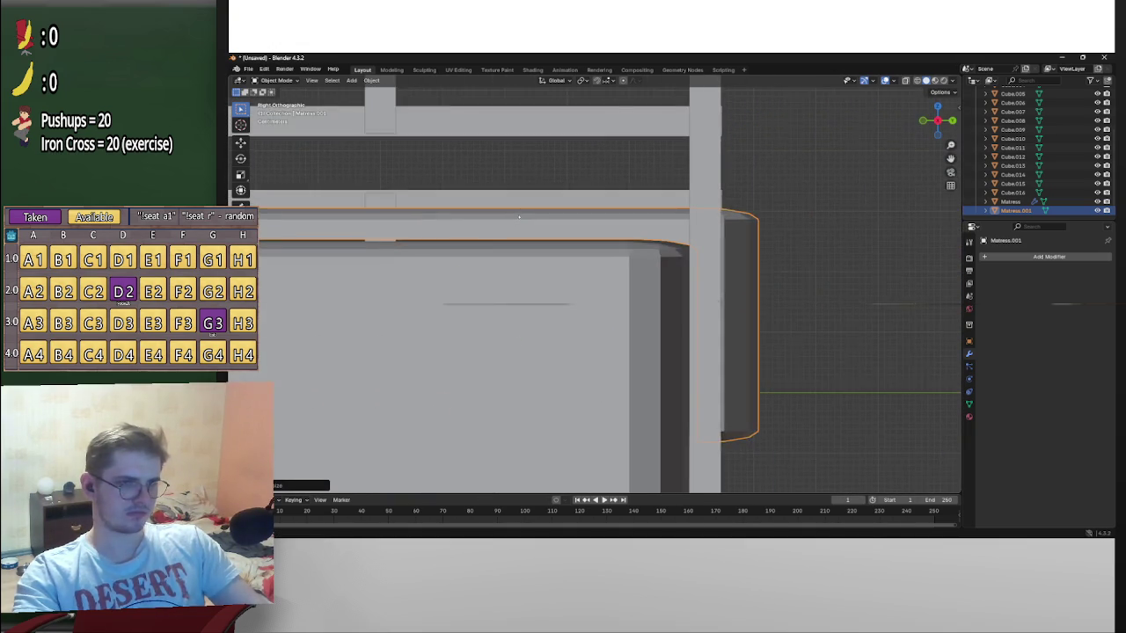
key(s)
key(y)
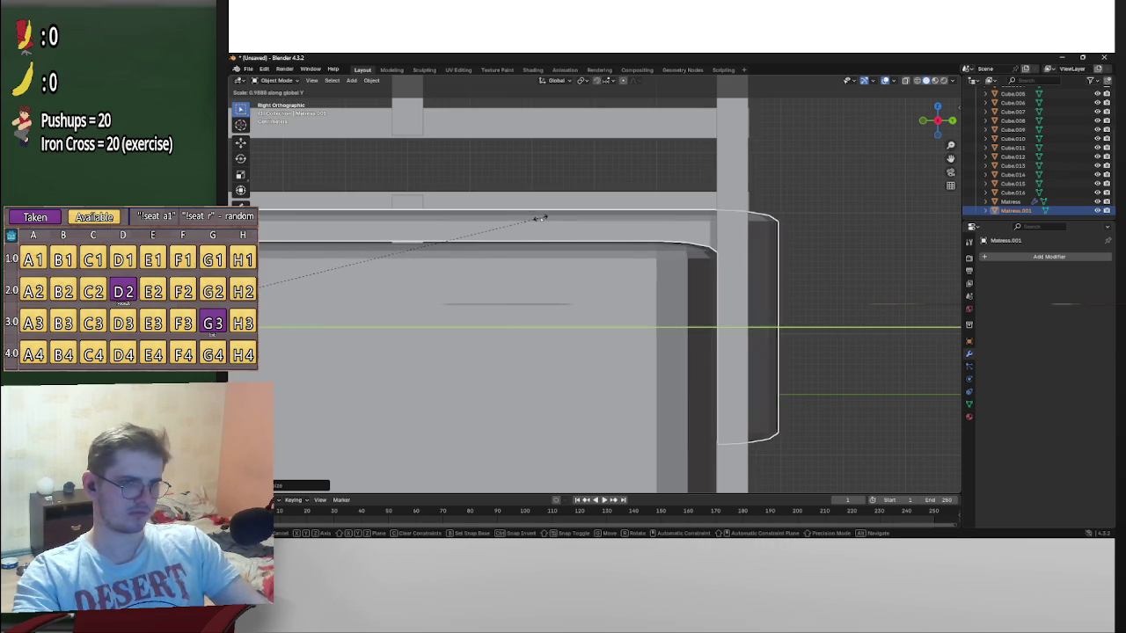
click(538, 216)
Make a small vertical adjustment to the cover shell along Z
scroll(573, 226, down, 2)
shift+middle_drag(573, 226, 492, 255)
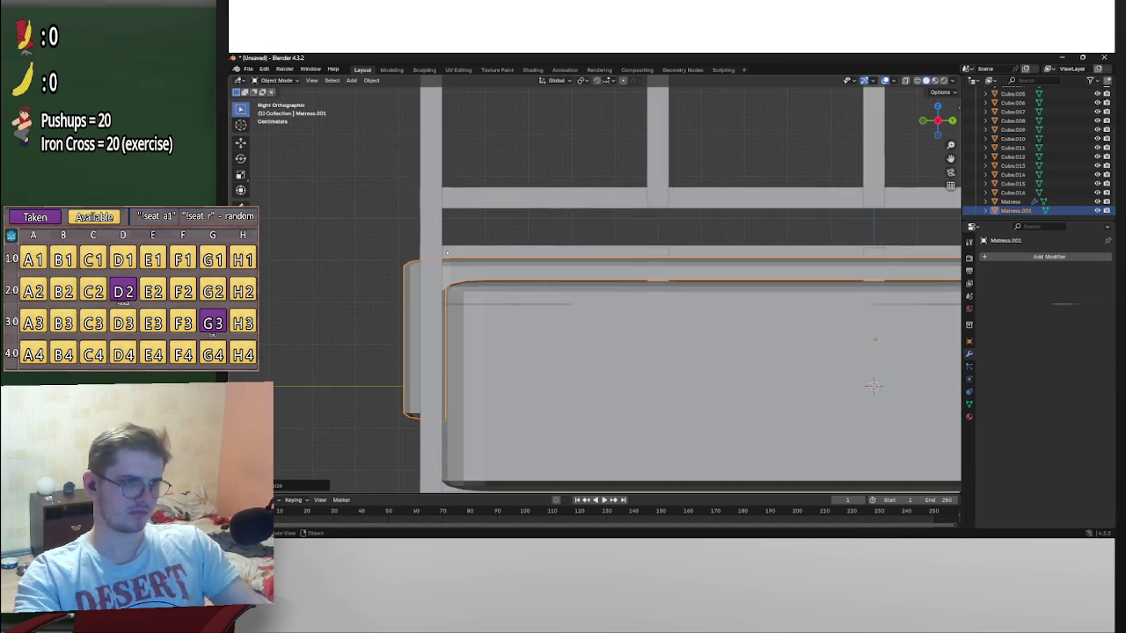
scroll(460, 269, up, 2)
key(g)
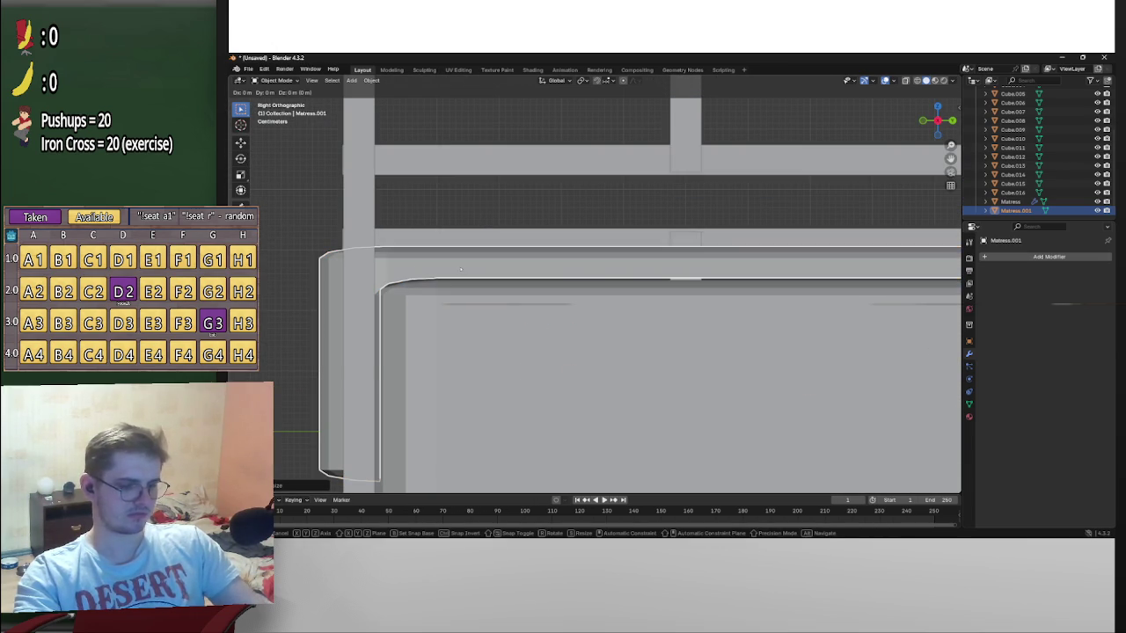
key(Escape)
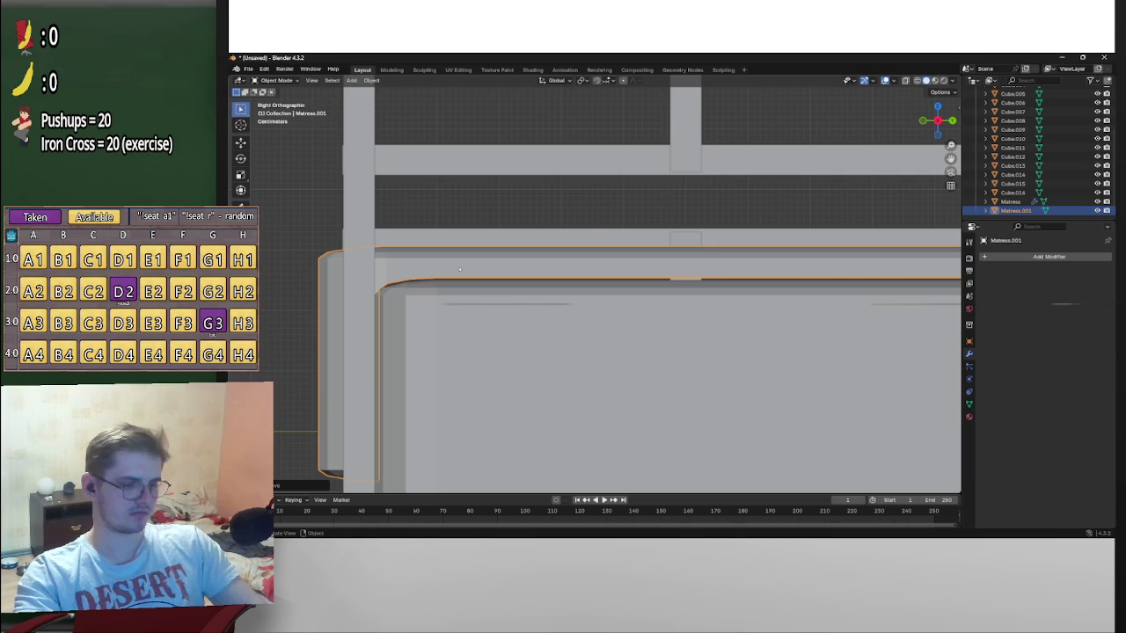
key(g)
key(z)
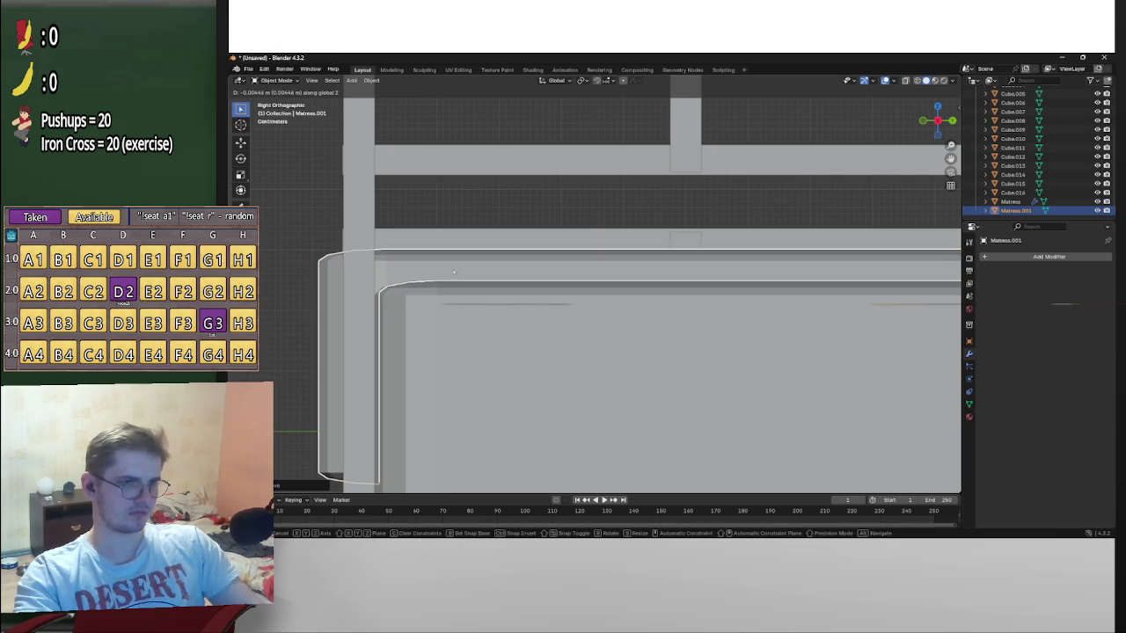
click(453, 271)
Scale the cover shell taller along Z
scroll(454, 272, down, 5)
scroll(453, 272, down, 3)
scroll(454, 272, down, 2)
mouse_move(454, 272)
middle_down()
mouse_move(606, 307)
mouse_move(589, 317)
mouse_move(602, 300)
middle_up()
click(601, 300)
key(s)
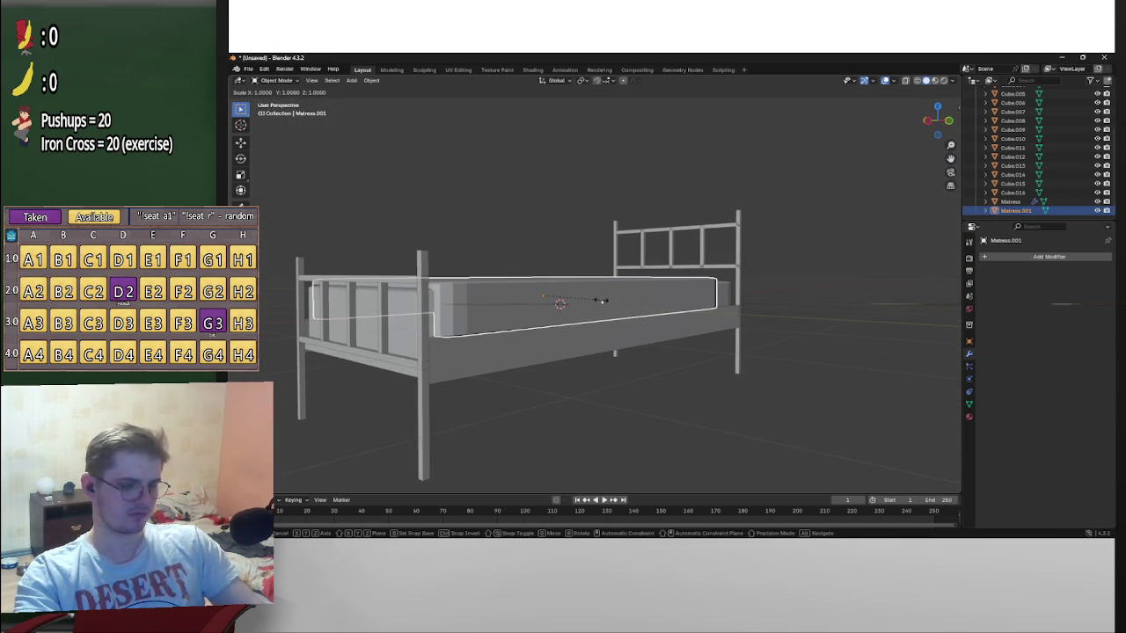
key(z)
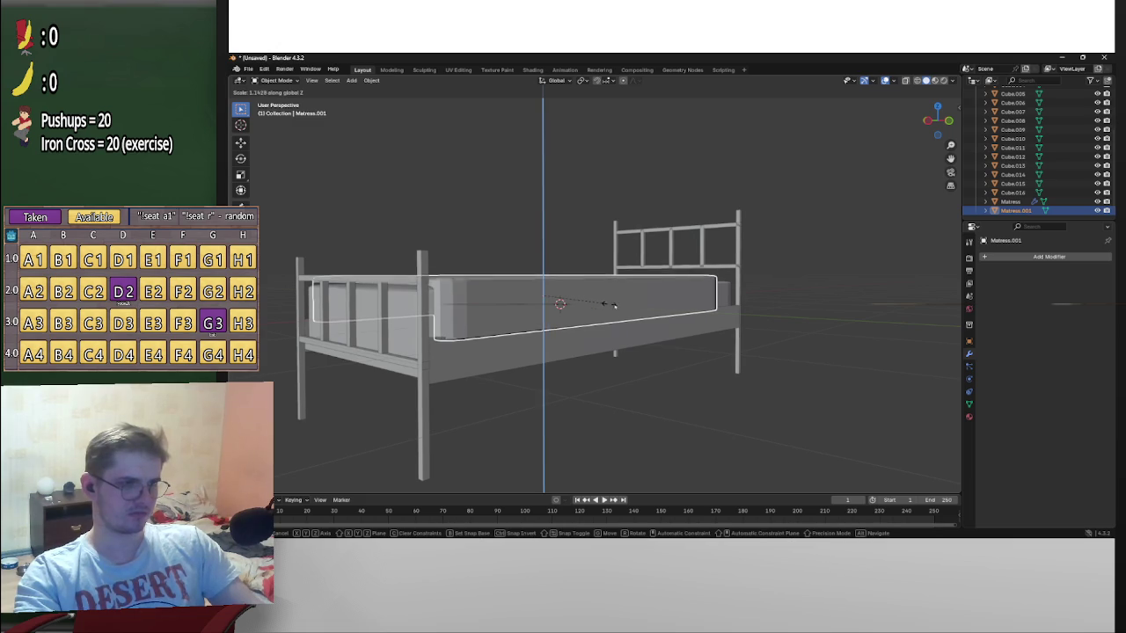
click(624, 307)
Lower the cover slightly along Z to its final height, leaving the headboard end uncovered
mouse_move(625, 307)
middle_down()
mouse_move(649, 305)
mouse_move(622, 318)
middle_up()
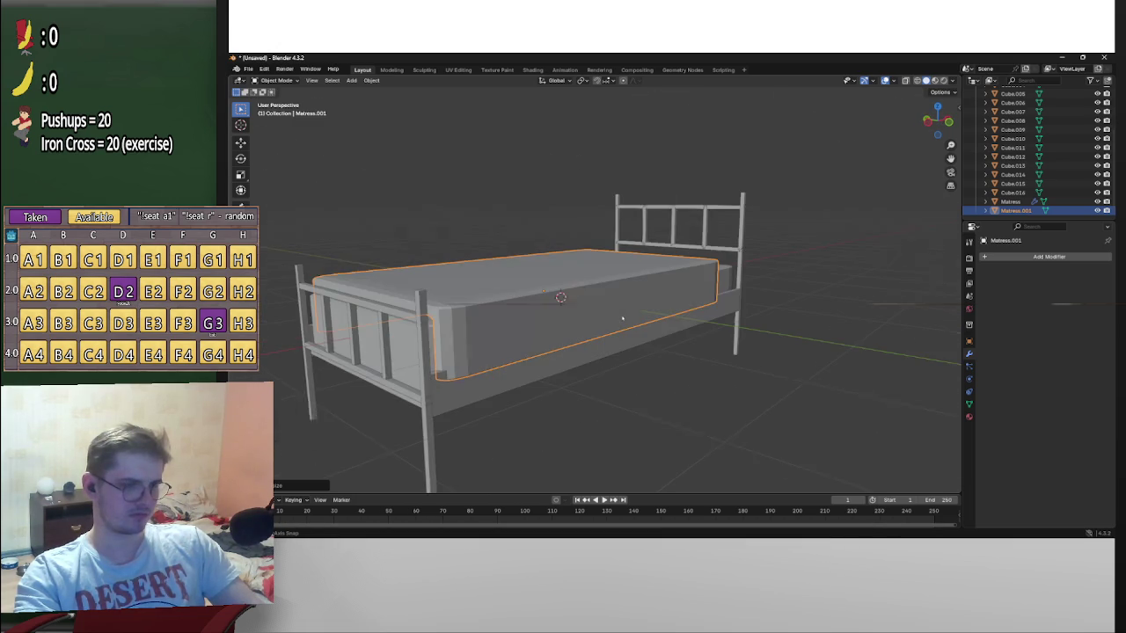
key(g)
key(z)
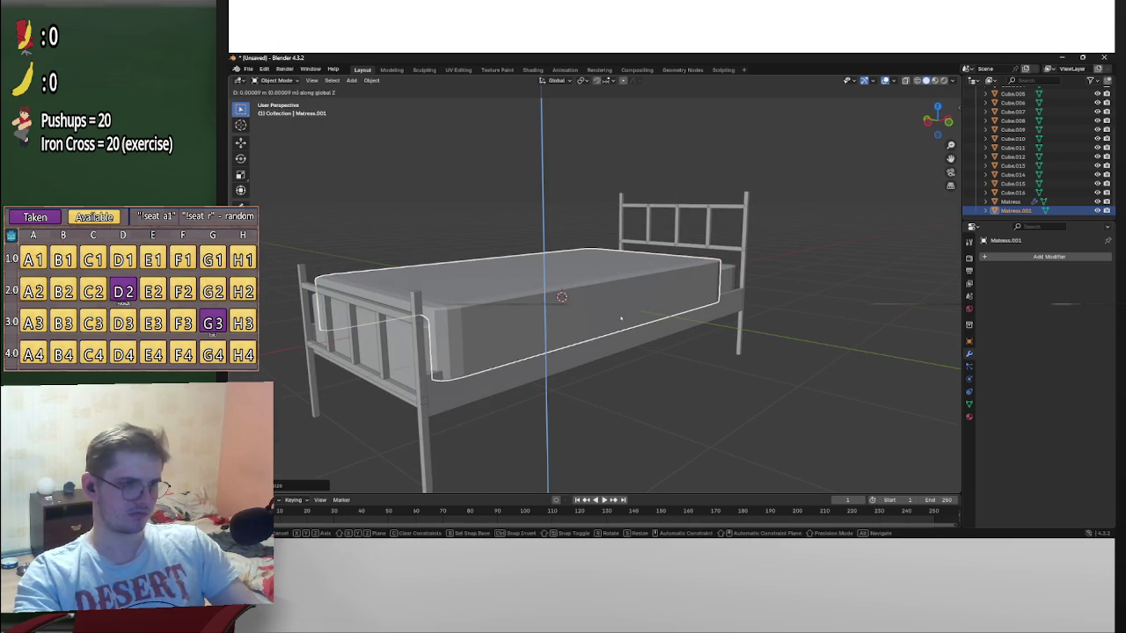
click(606, 326)
middle_drag(606, 326, 431, 324)
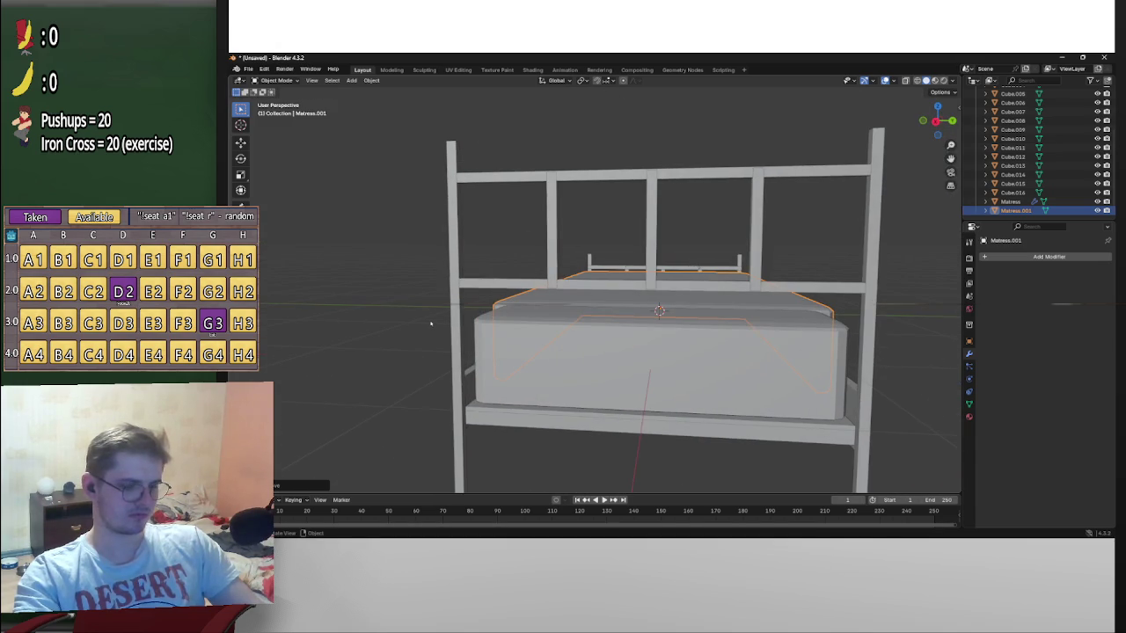
key(g)
key(z)
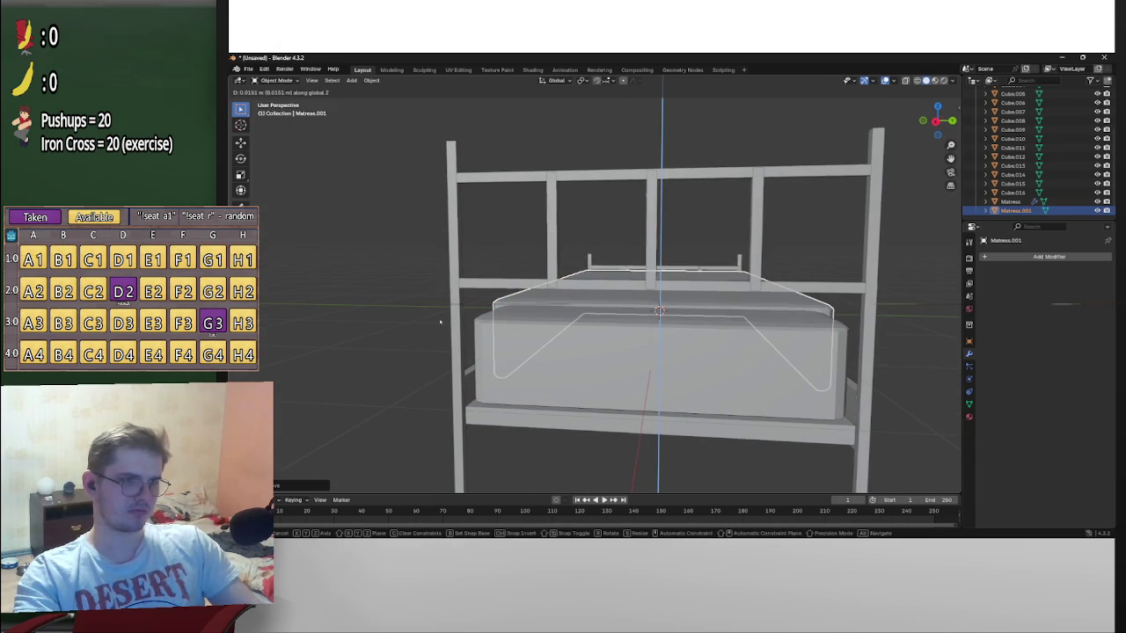
click(455, 320)
mouse_move(455, 320)
middle_down()
mouse_move(589, 226)
mouse_move(441, 305)
middle_up()
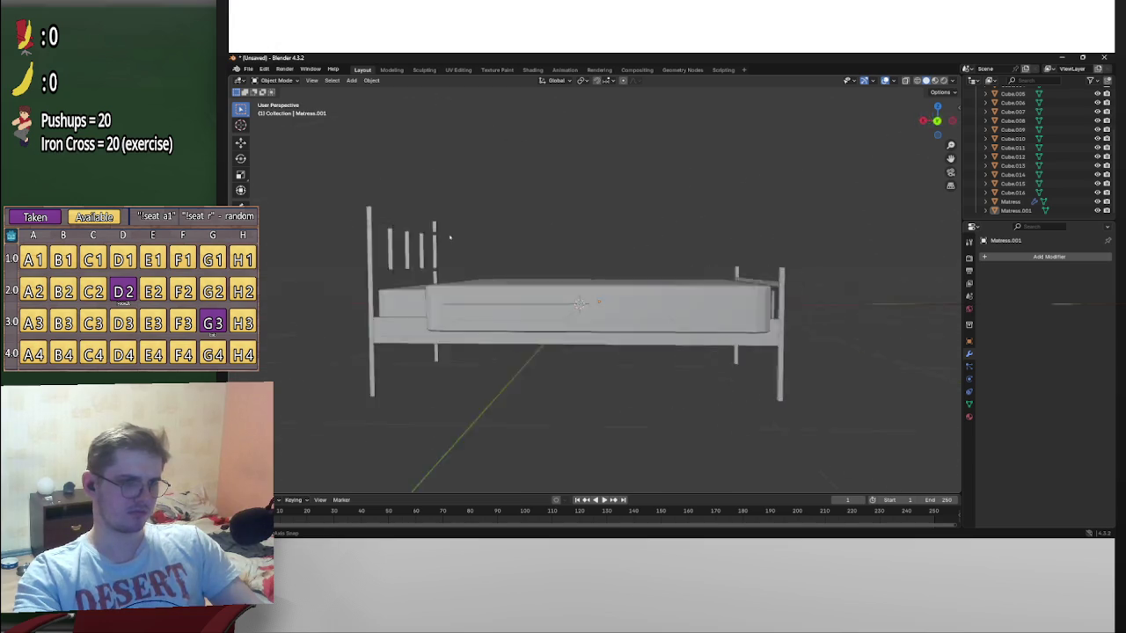
scroll(639, 384, up, 2)
scroll(640, 384, up, 2)
scroll(640, 384, up, 3)
mouse_move(639, 385)
middle_down()
mouse_move(380, 443)
mouse_move(731, 384)
mouse_move(669, 375)
mouse_move(633, 395)
mouse_move(659, 415)
mouse_move(723, 394)
middle_up()
scroll(633, 395, up, 2)
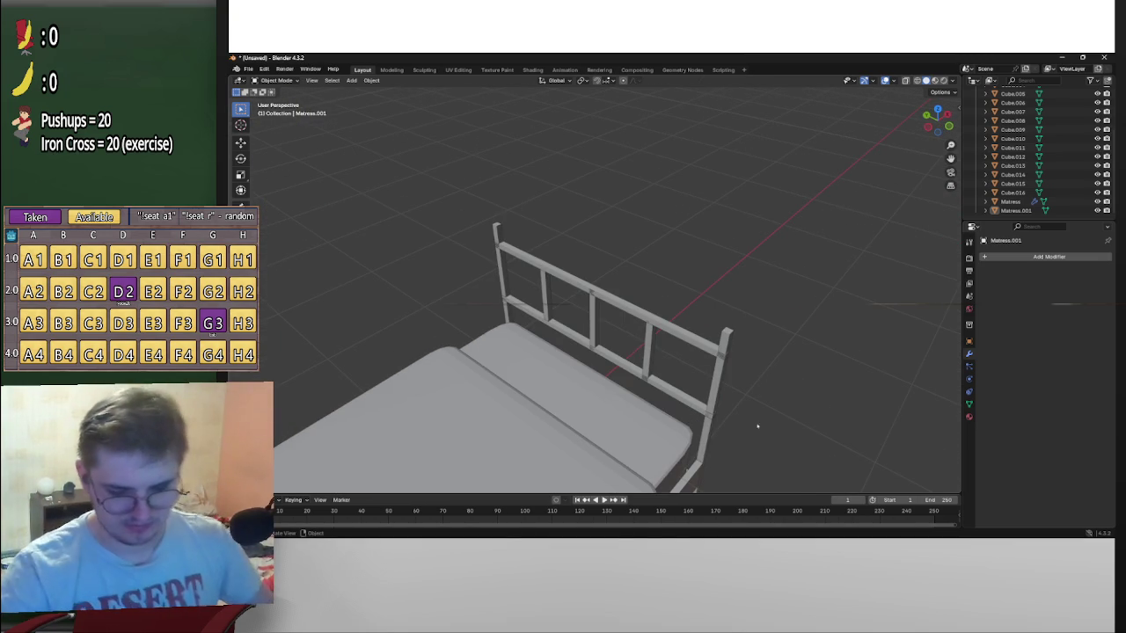
mouse_move(789, 395)
middle_down()
mouse_move(789, 328)
mouse_move(761, 337)
mouse_move(748, 325)
mouse_move(796, 282)
mouse_move(657, 327)
middle_up()
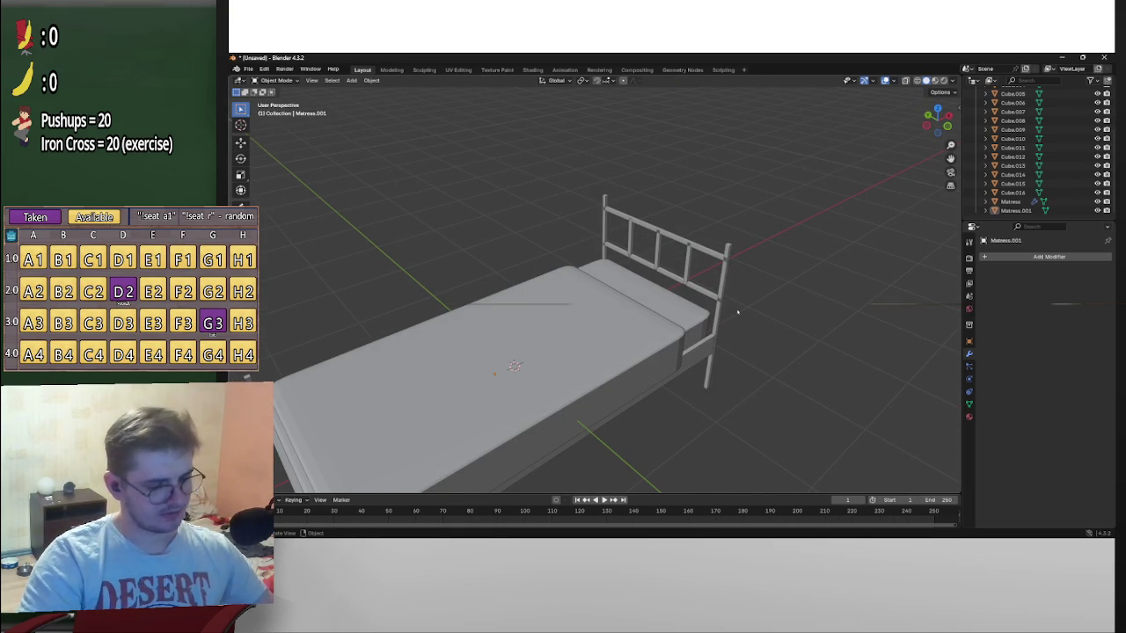
Add a new cube on the bed for the pillow
key(shift+a)
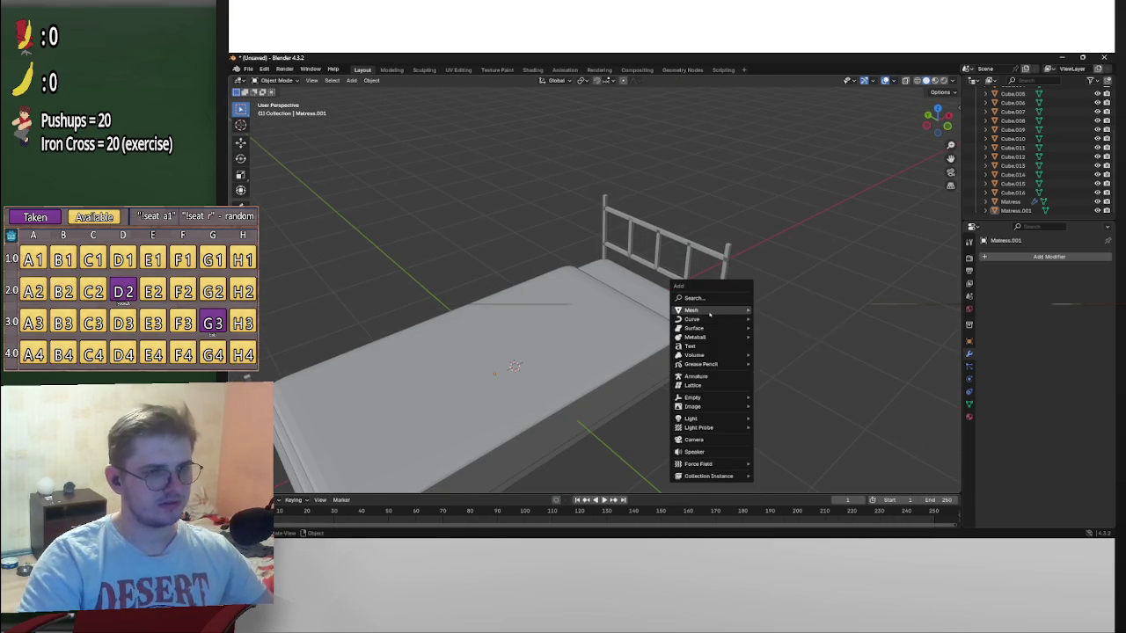
click(774, 318)
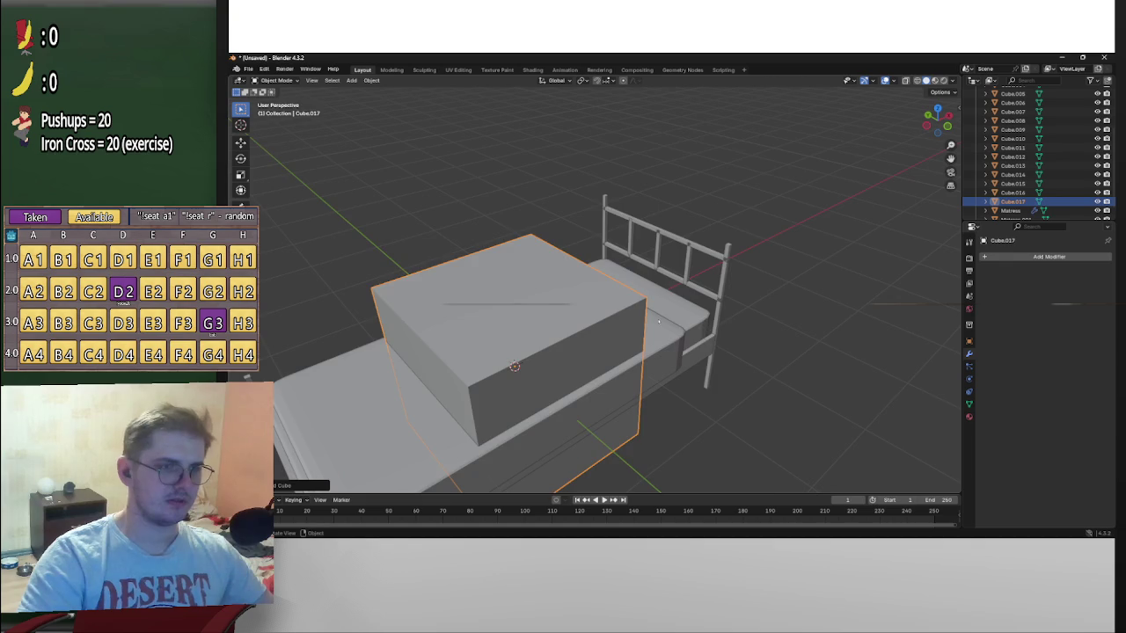
scroll(655, 322, down, 4)
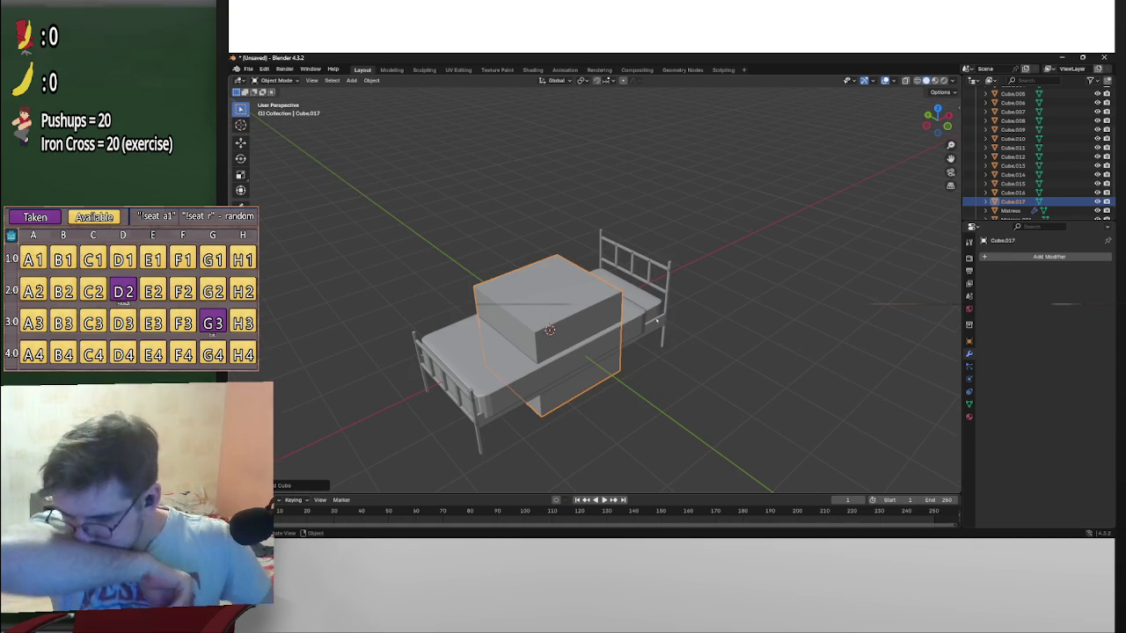
mouse_move(655, 322)
middle_down()
mouse_move(709, 251)
mouse_move(714, 284)
mouse_move(666, 319)
mouse_move(660, 303)
mouse_move(716, 266)
mouse_move(618, 267)
mouse_move(681, 269)
middle_up()
scroll(619, 267, up, 2)
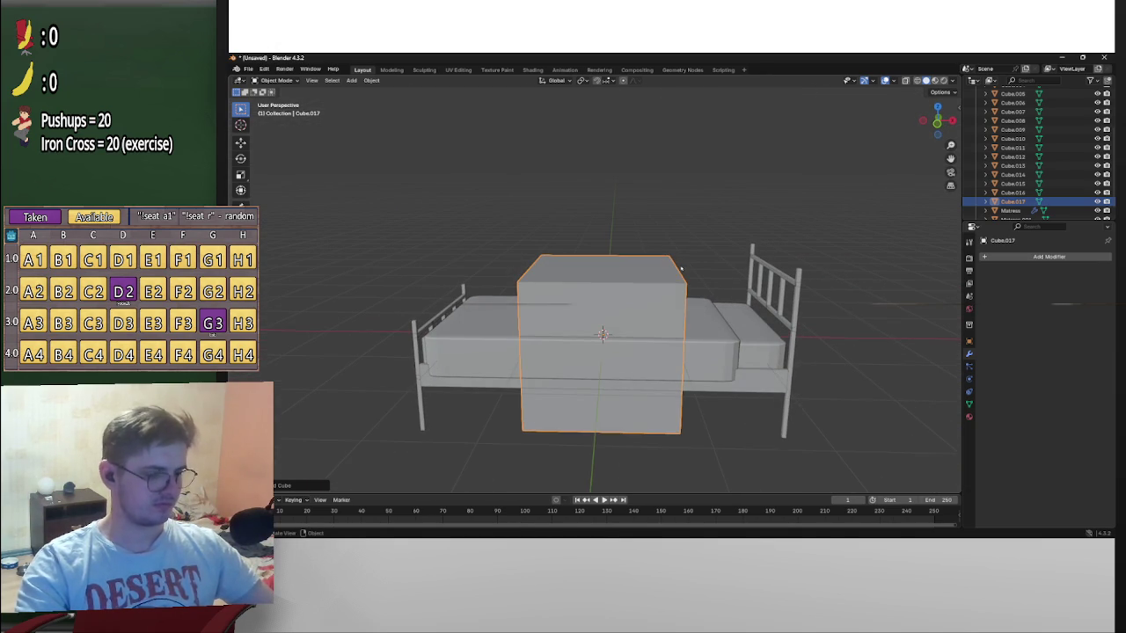
Set the cube's X, Y and Z scale each to 0.5
click(971, 341)
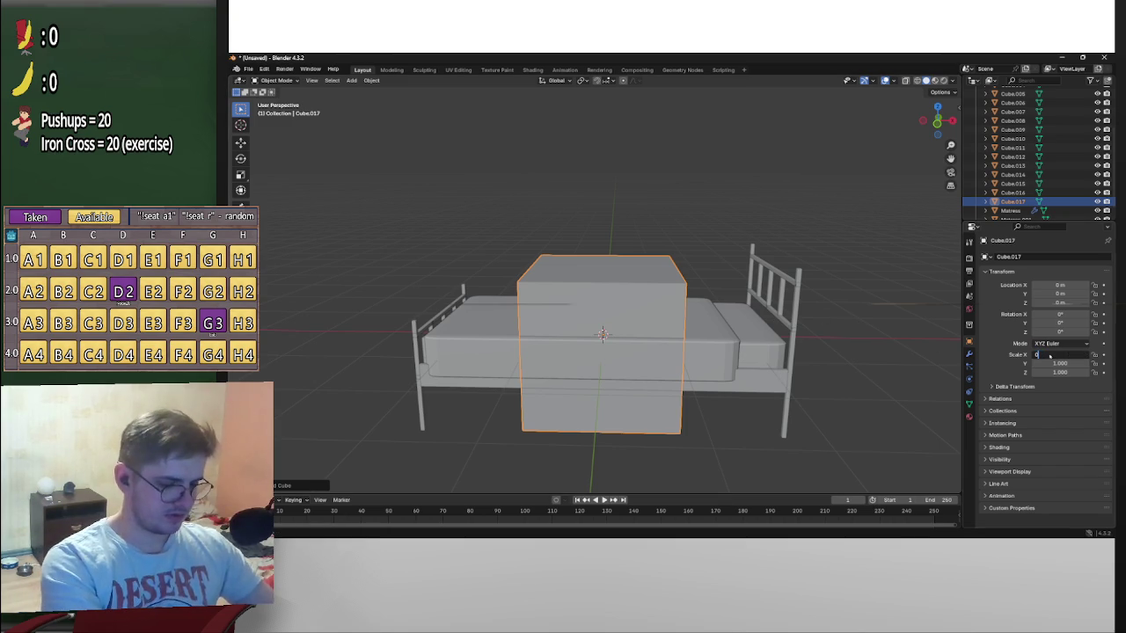
text(.5)
key(Return)
middle_drag(888, 290, 834, 284)
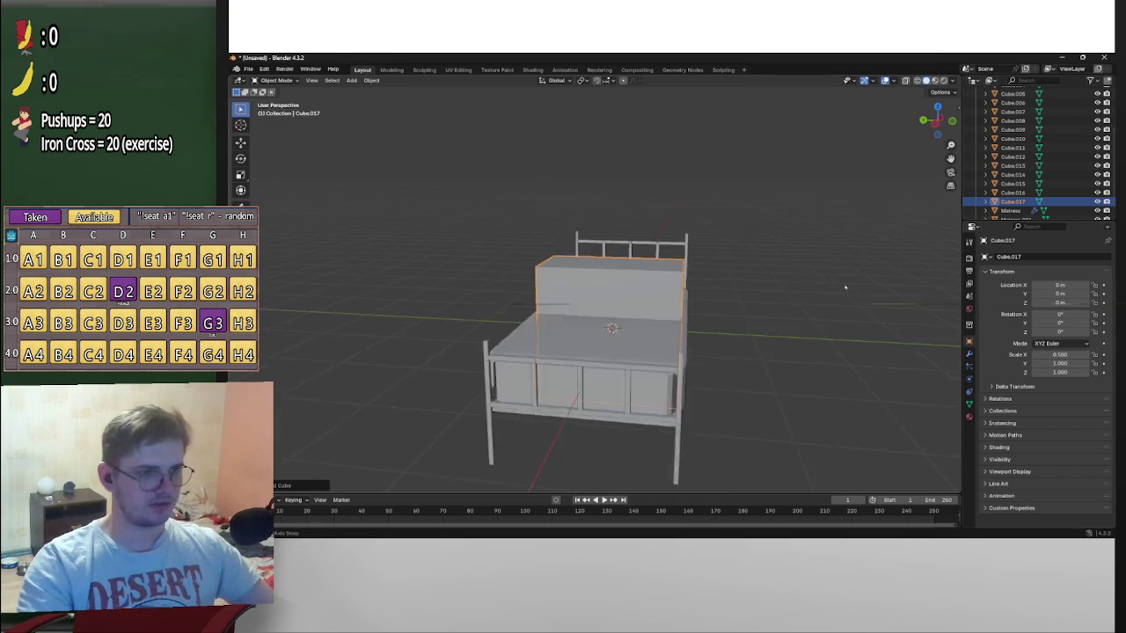
scroll(810, 292, up, 3)
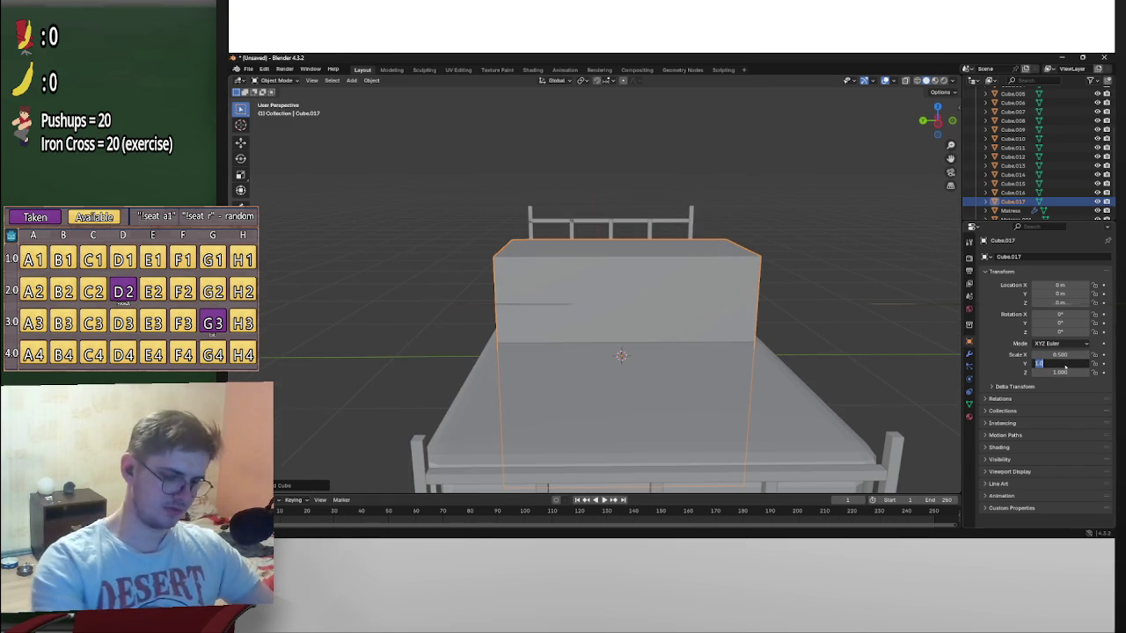
text(0.5)
key(Return)
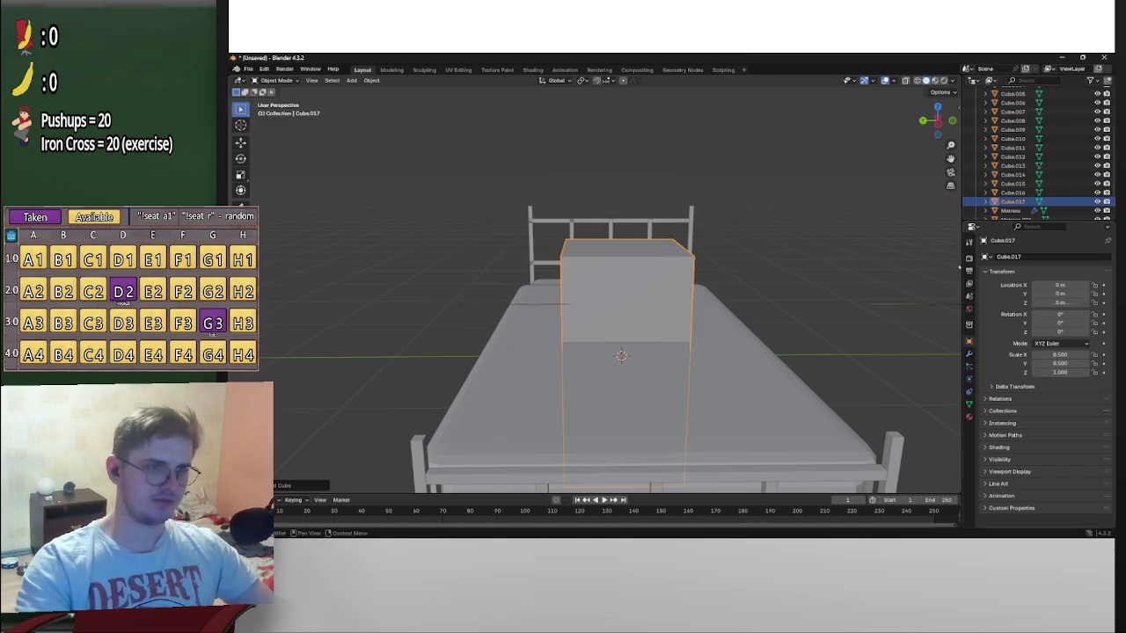
scroll(616, 352, down, 3)
text(0)
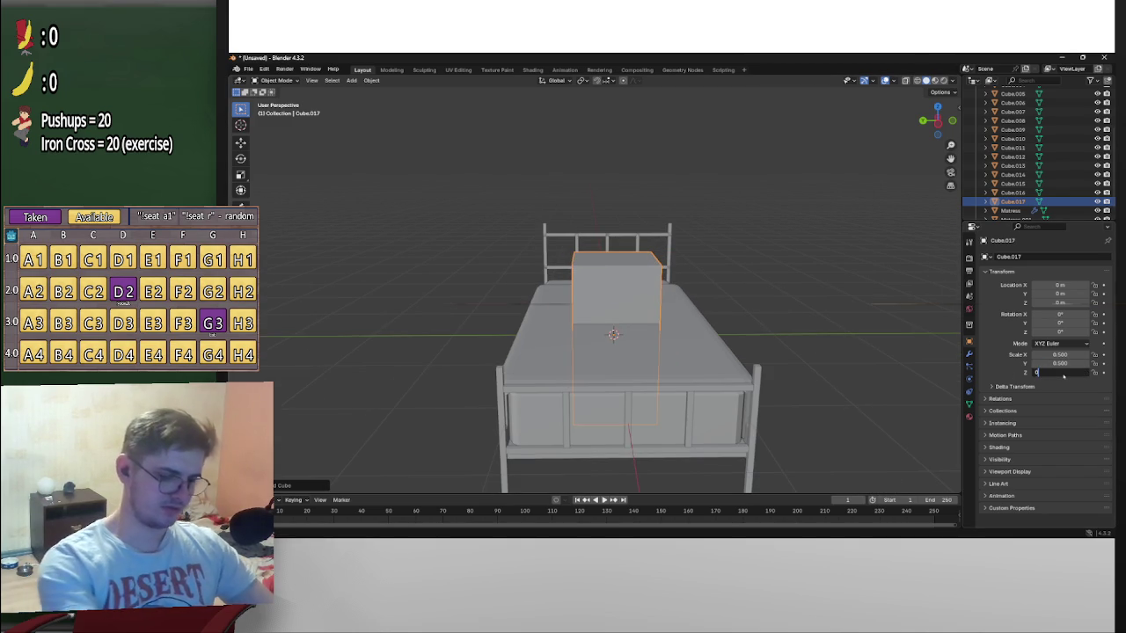
text(.5)
key(Return)
Fine-tune the cube's scale to about 0.49 × 0.27 × 0.23 for a flat pillow
mouse_move(723, 240)
middle_down()
mouse_move(643, 238)
mouse_move(891, 324)
middle_up()
key(Tab)
text(0)
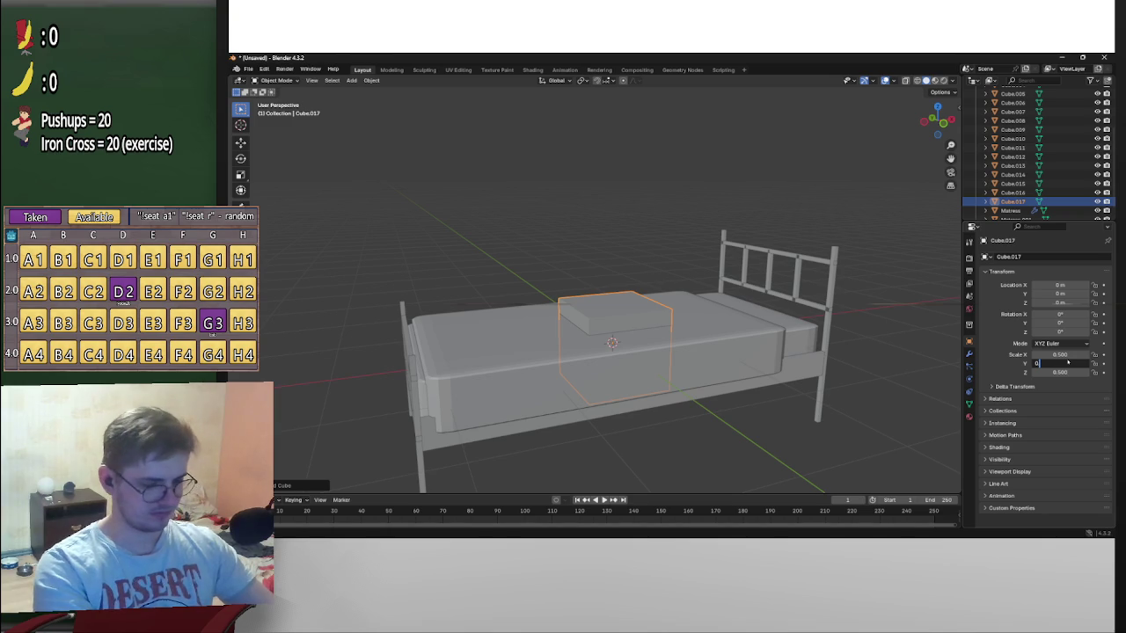
text(.5)
key(Return)
middle_drag(774, 335, 873, 357)
scroll(801, 343, up, 3)
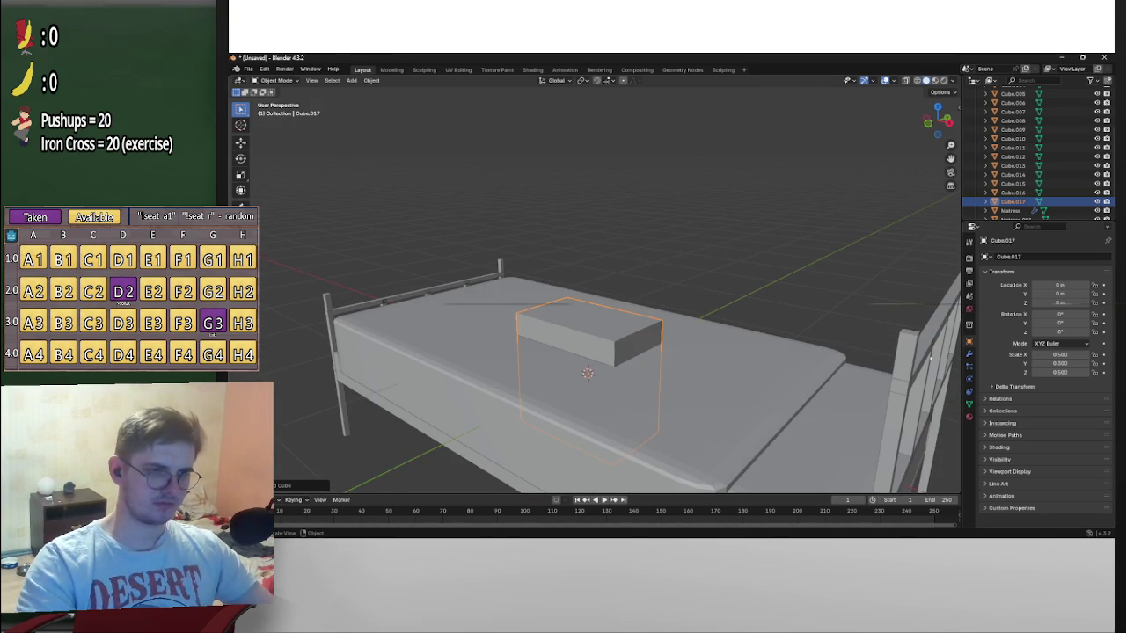
drag(1074, 371, 1051, 372)
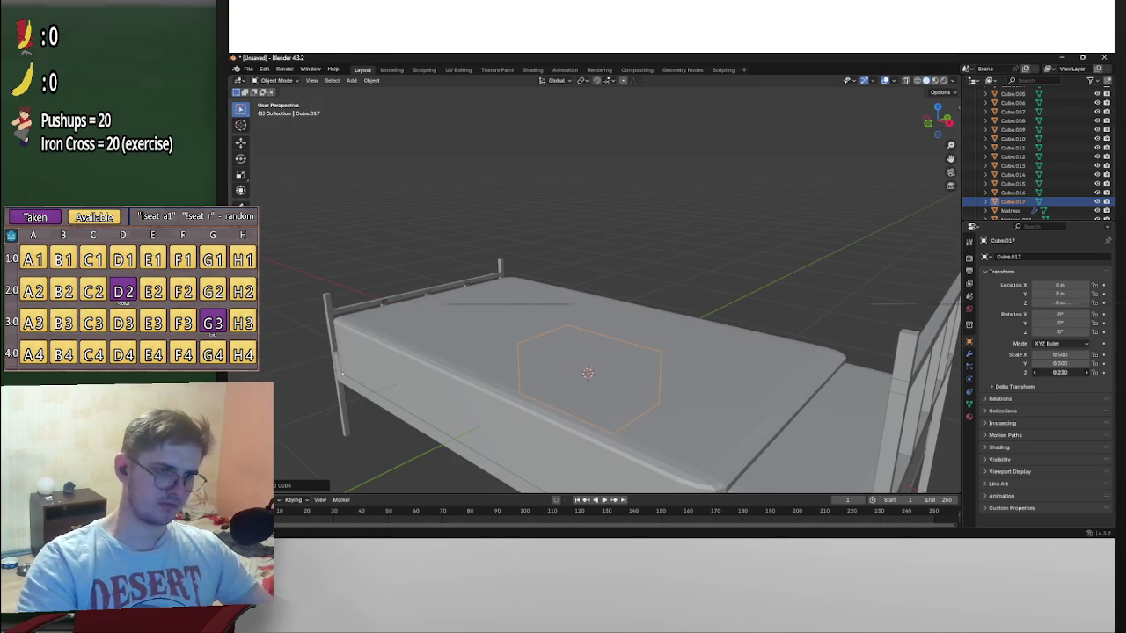
Begin rotating the pillow block about the Z axis
middle_drag(879, 369, 955, 361)
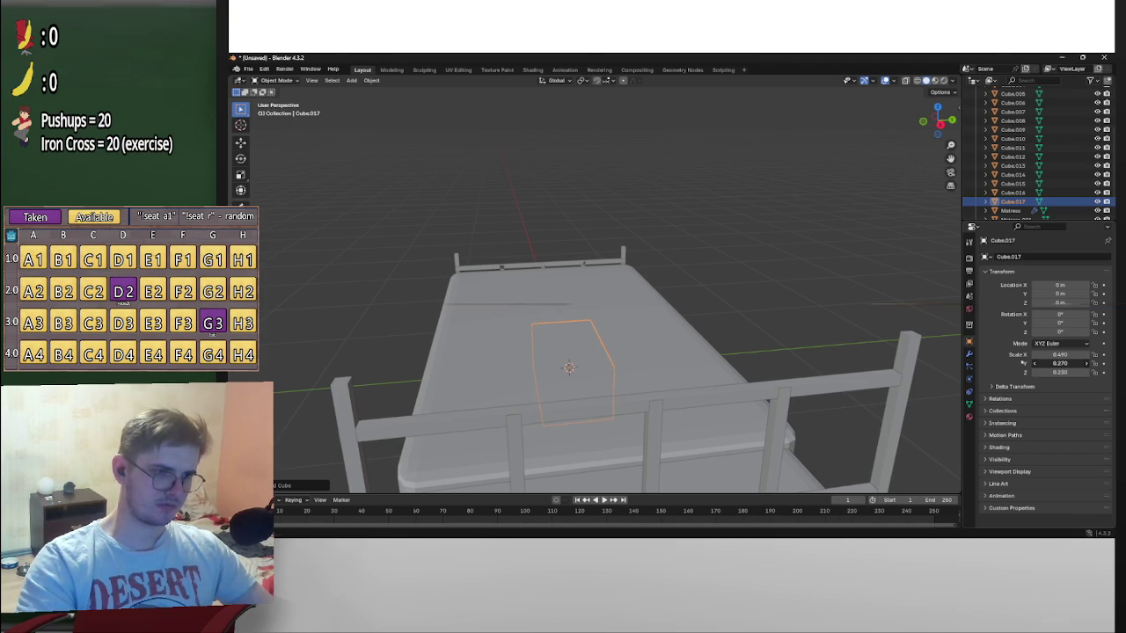
middle_drag(756, 334, 808, 328)
middle_drag(739, 299, 729, 314)
key(r)
key(z)
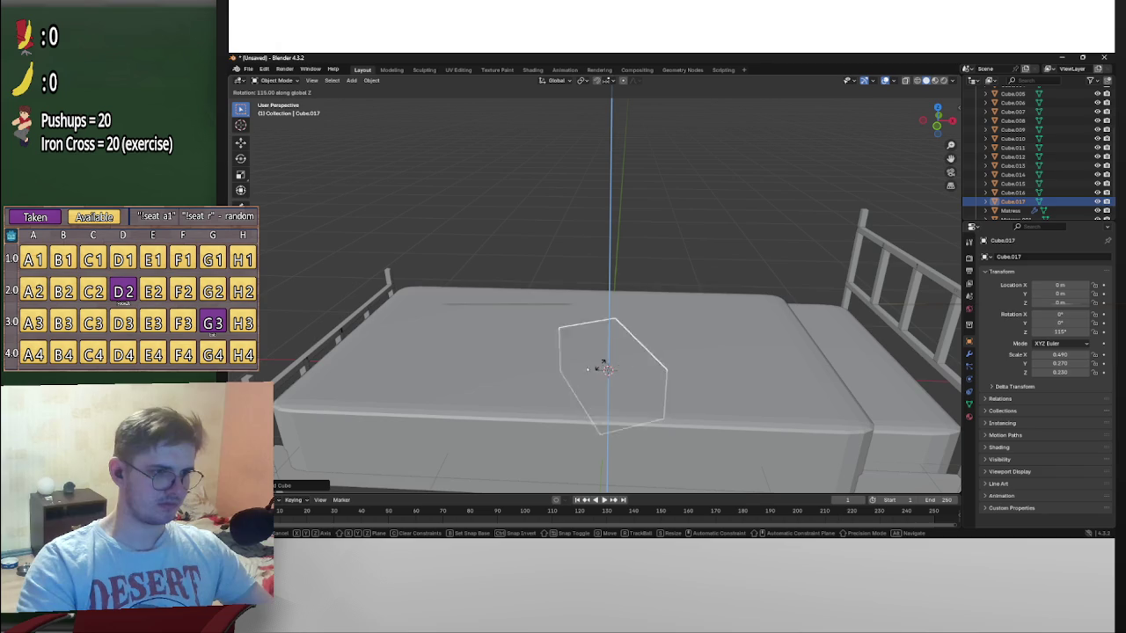
Turn the pillow block -90° about Z and place it against the headboard
click(638, 431)
middle_drag(639, 431, 686, 413)
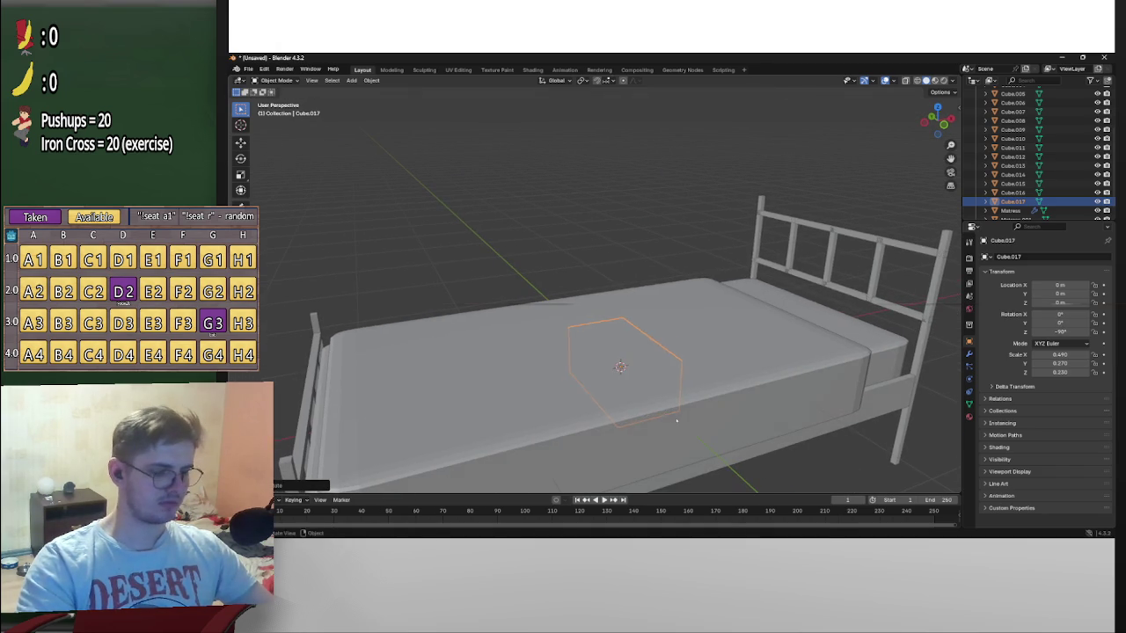
key(g)
click(842, 340)
middle_drag(842, 341, 587, 323)
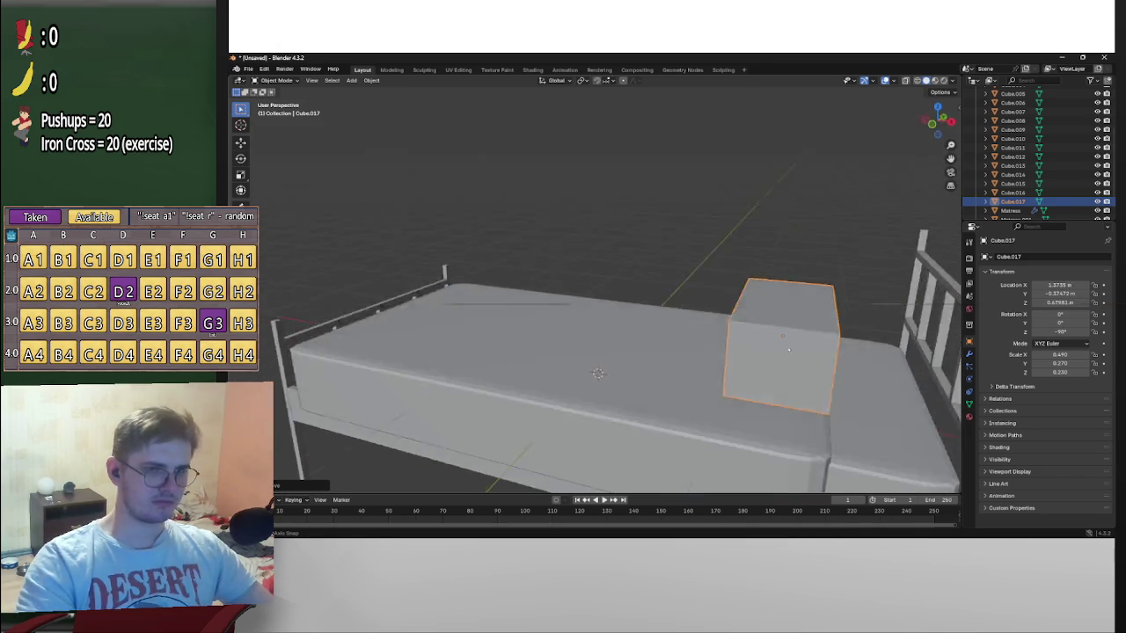
scroll(587, 325, up, 3)
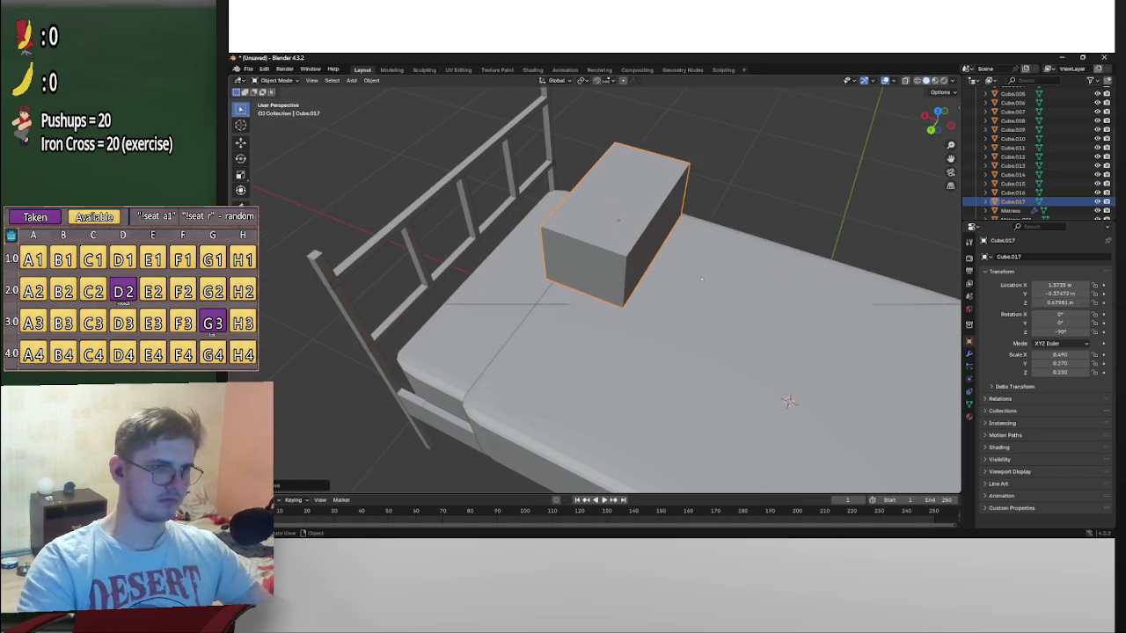
mouse_move(587, 324)
middle_down()
mouse_move(727, 284)
mouse_move(736, 296)
mouse_move(794, 269)
middle_up()
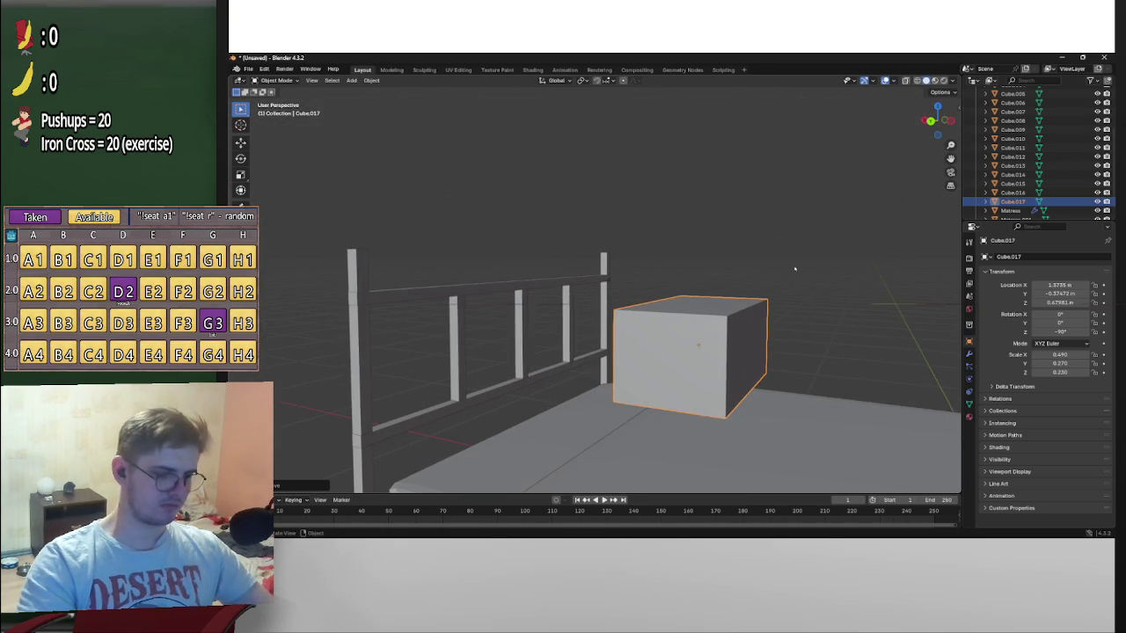
key(g)
click(668, 306)
mouse_move(668, 305)
middle_down()
mouse_move(628, 324)
mouse_move(615, 351)
mouse_move(627, 326)
middle_up()
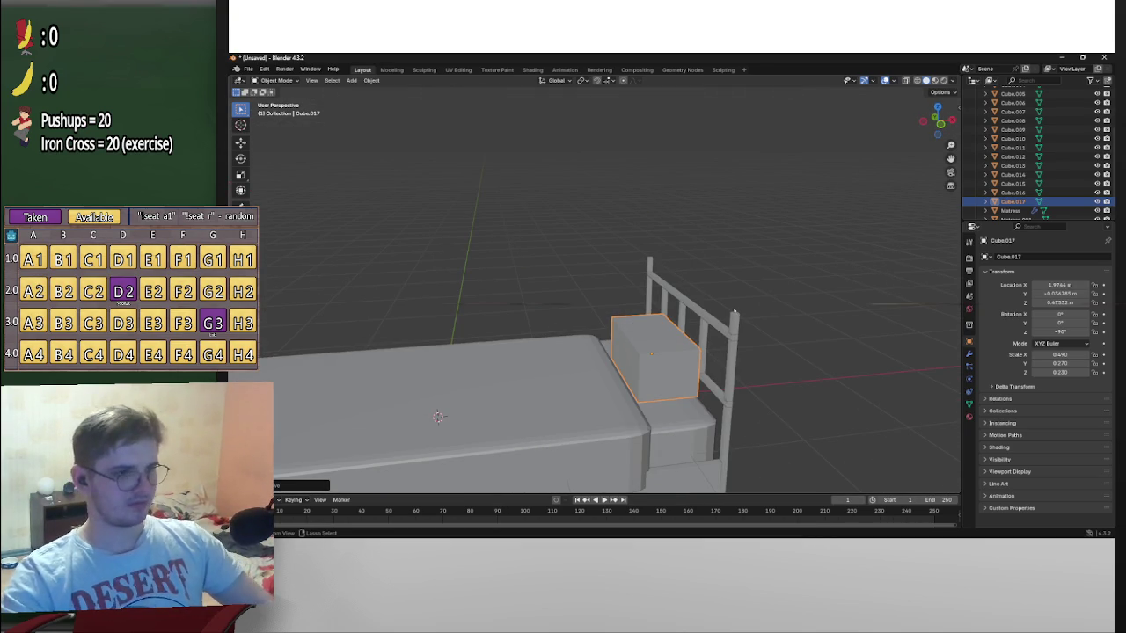
Apply the pillow's scale so it reads 1.000 and enter Edit Mode
key(Tab)
key(Tab)
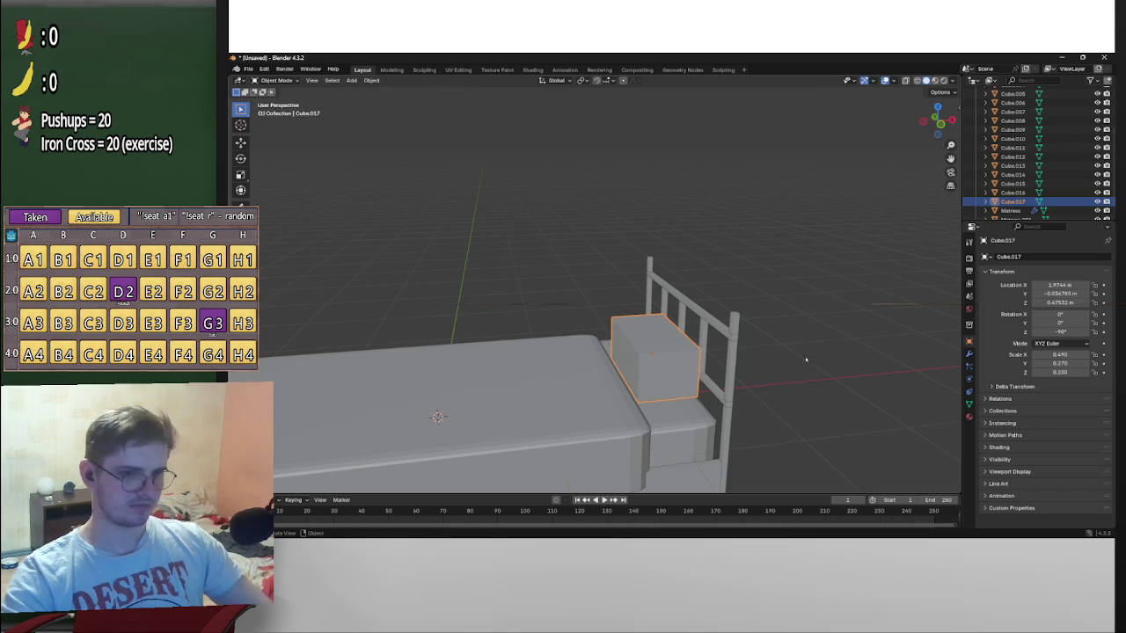
key(ctrl+a)
click(782, 375)
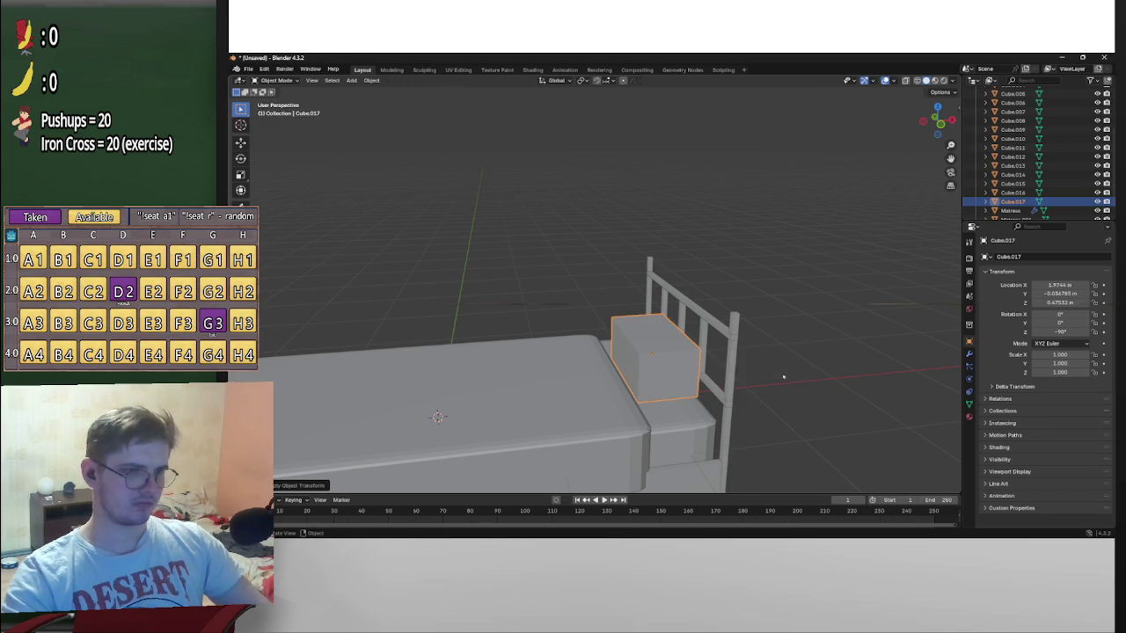
key(Tab)
mouse_move(779, 372)
middle_down()
mouse_move(835, 374)
mouse_move(779, 368)
middle_up()
scroll(836, 373, up, 2)
scroll(779, 370, up, 2)
key(ctrl+r)
Cancel the loop cut and subdivide the pillow mesh twice
right_click(693, 370)
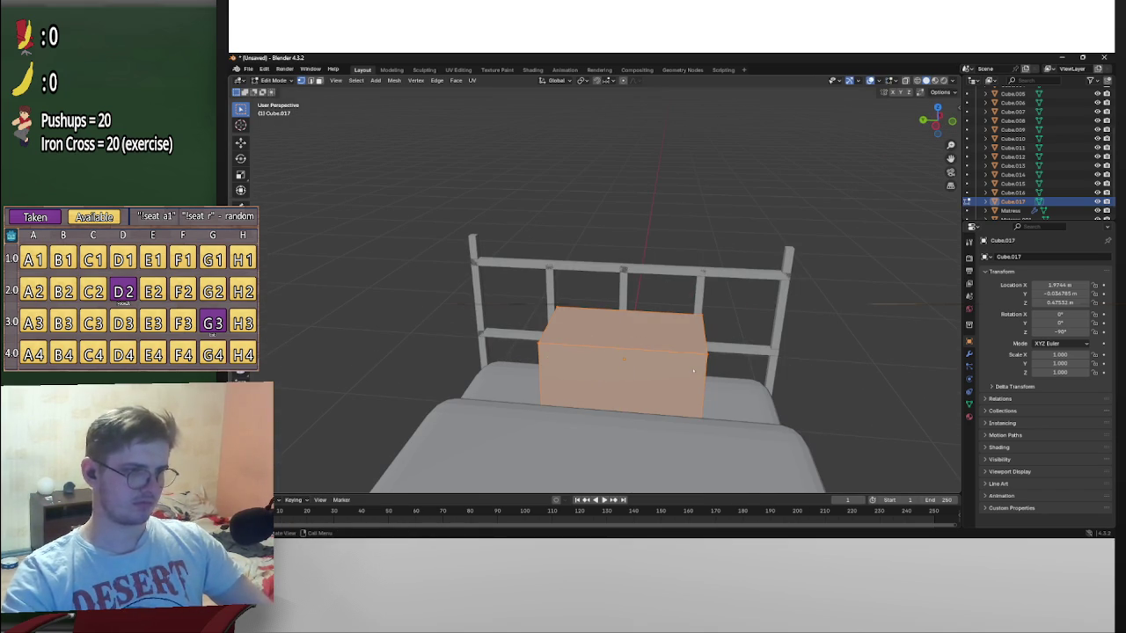
right_click(631, 361)
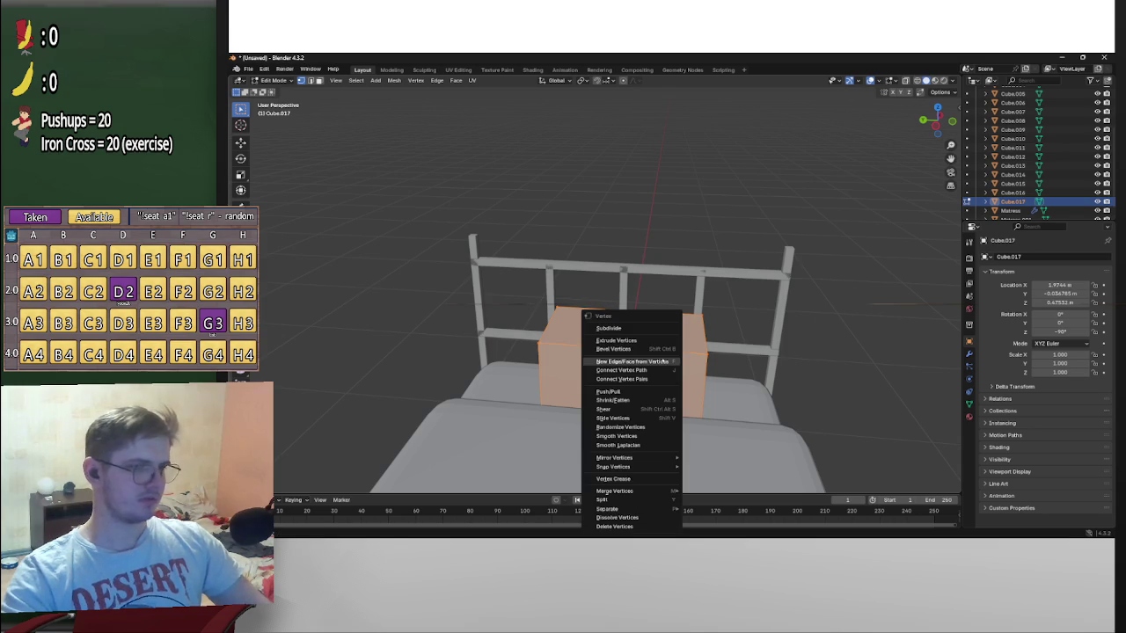
click(643, 329)
right_click(655, 329)
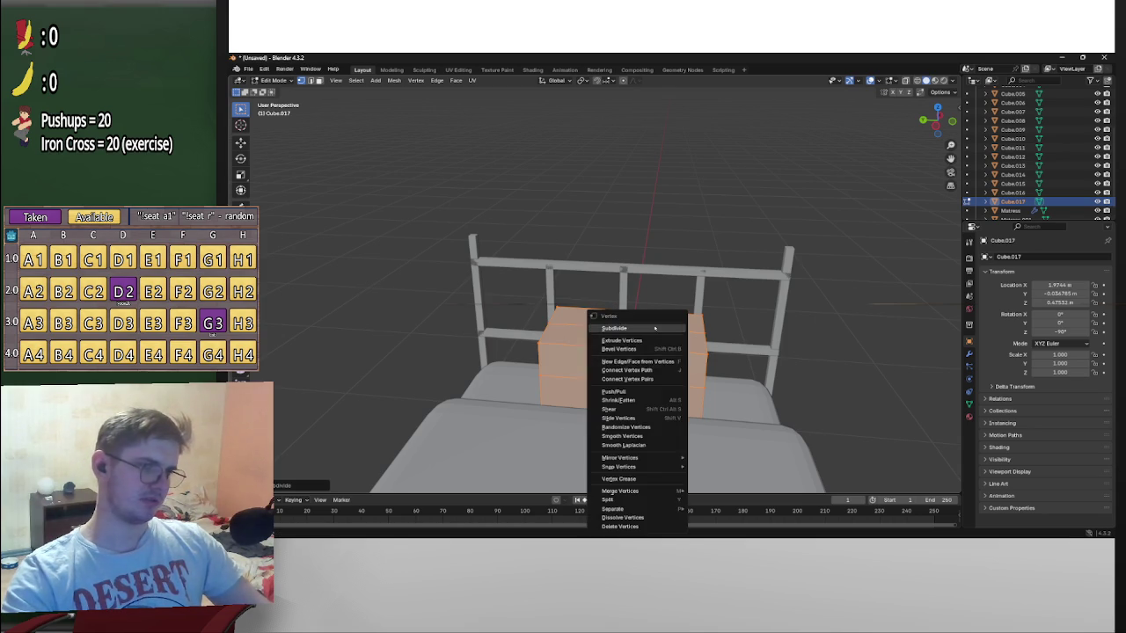
click(662, 329)
right_click(657, 341)
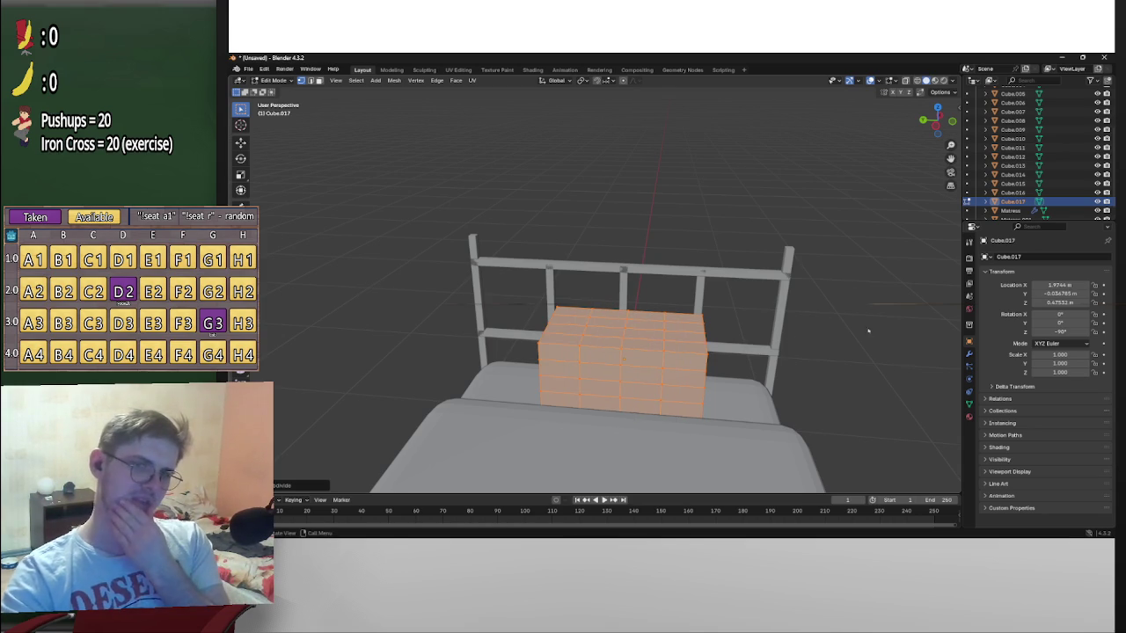
key(Tab)
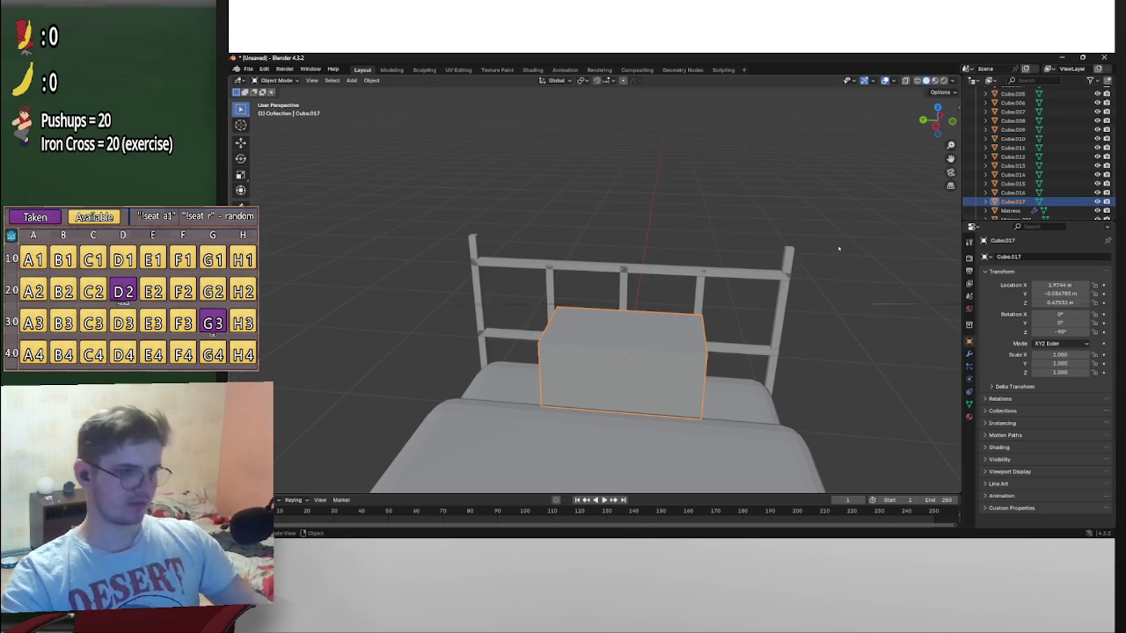
Reselect the pillow and subdivide its mesh once more for a denser grid
middle_drag(839, 247, 847, 276)
click(969, 353)
click(1011, 256)
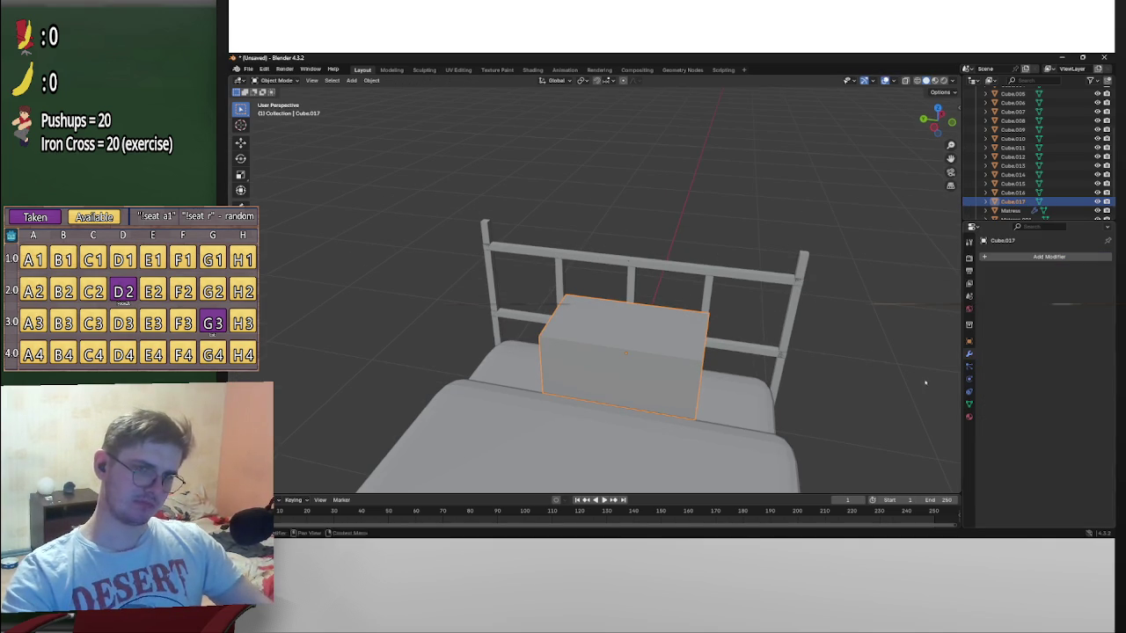
click(839, 351)
click(616, 352)
key(Tab)
right_click(604, 334)
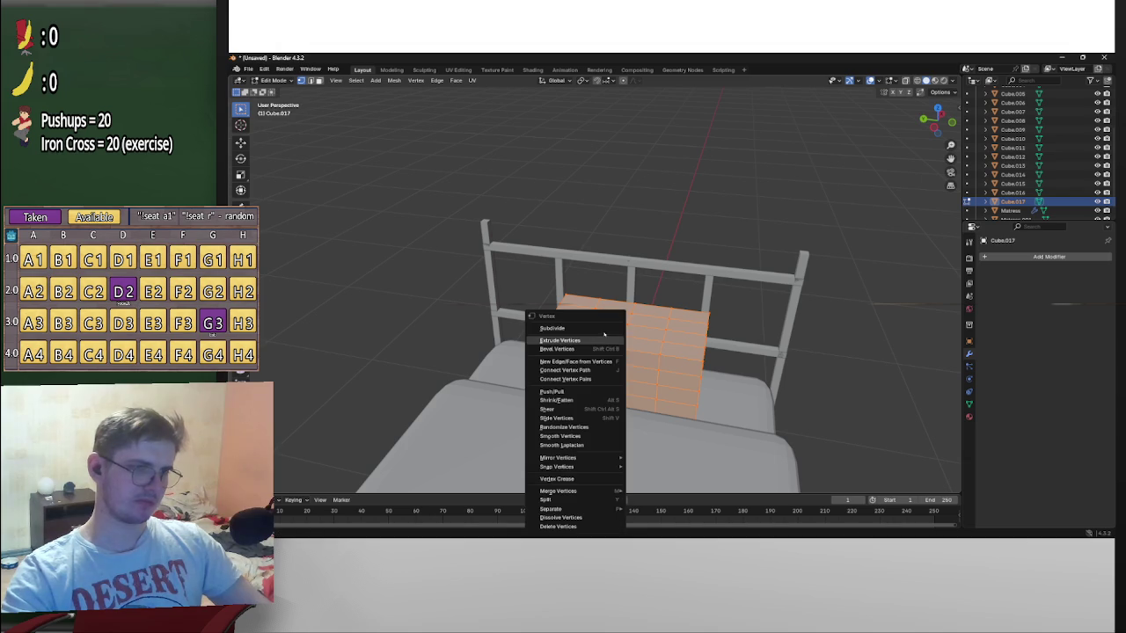
click(577, 331)
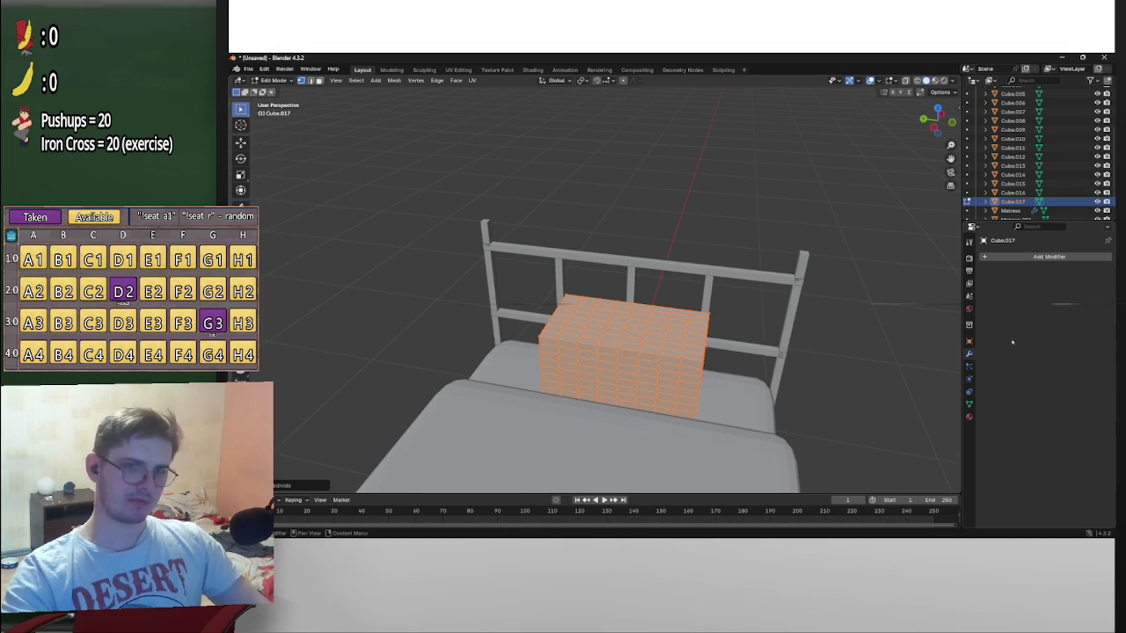
Return to Object Mode and show the Generate modifiers for the pillow
click(1019, 260)
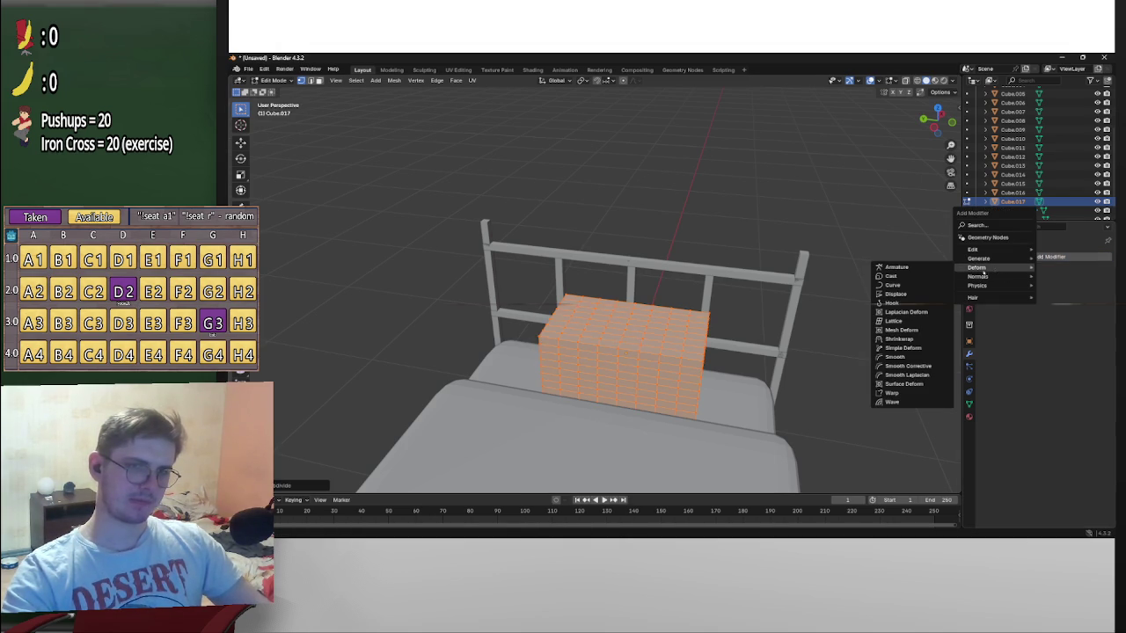
key(Tab)
click(1010, 256)
mouse_move(971, 254)
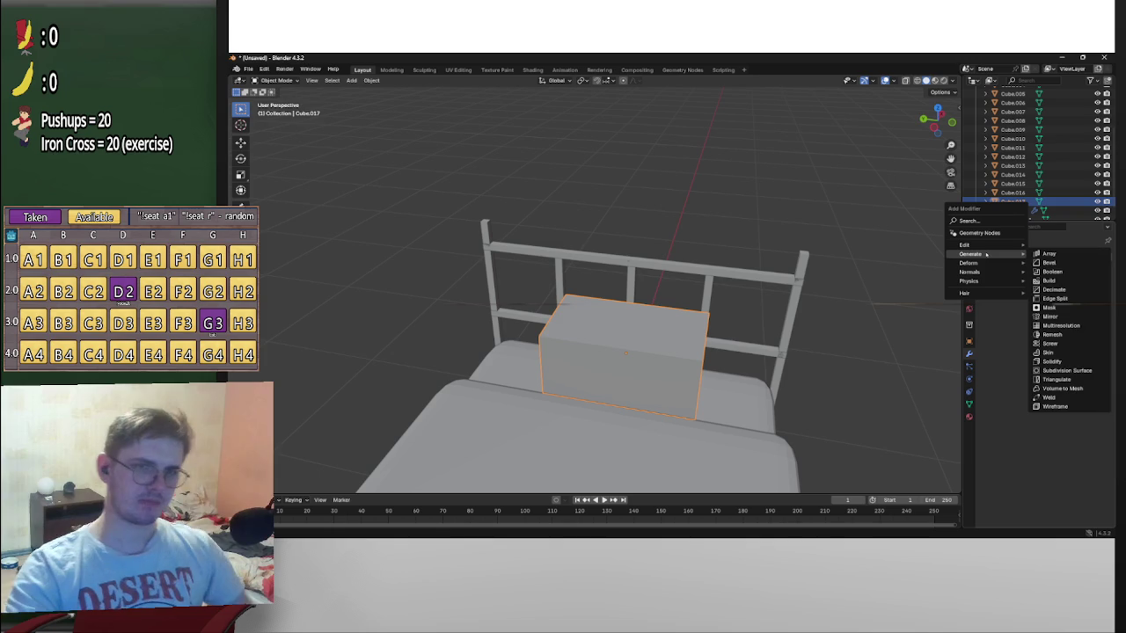
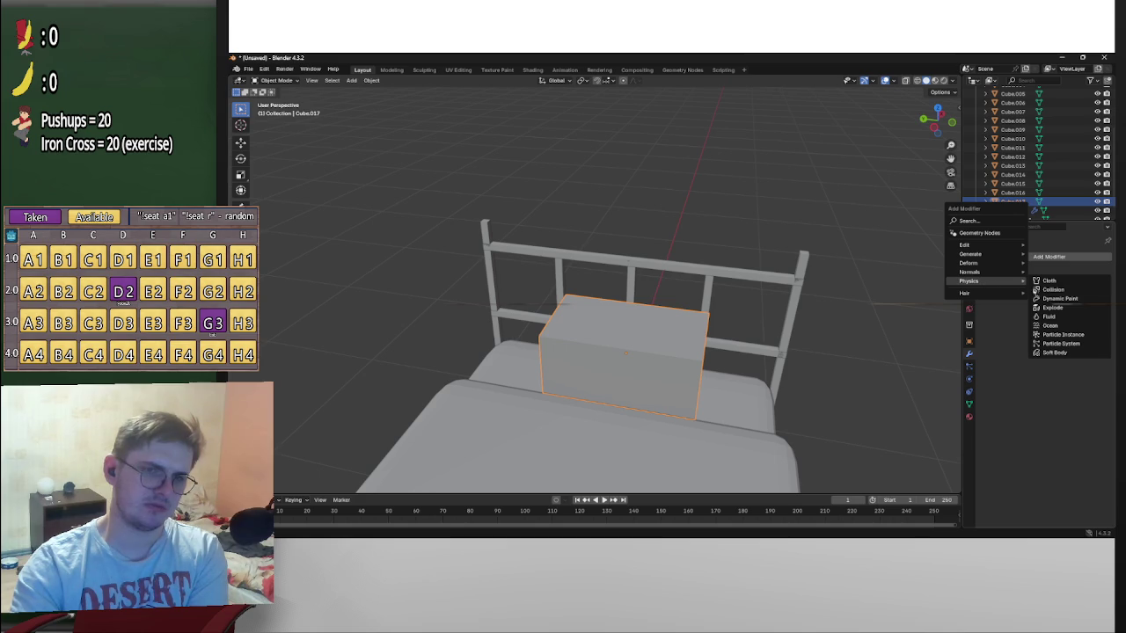
Add a Soft Body modifier to Cube.017 and show its Physics settings
click(1055, 353)
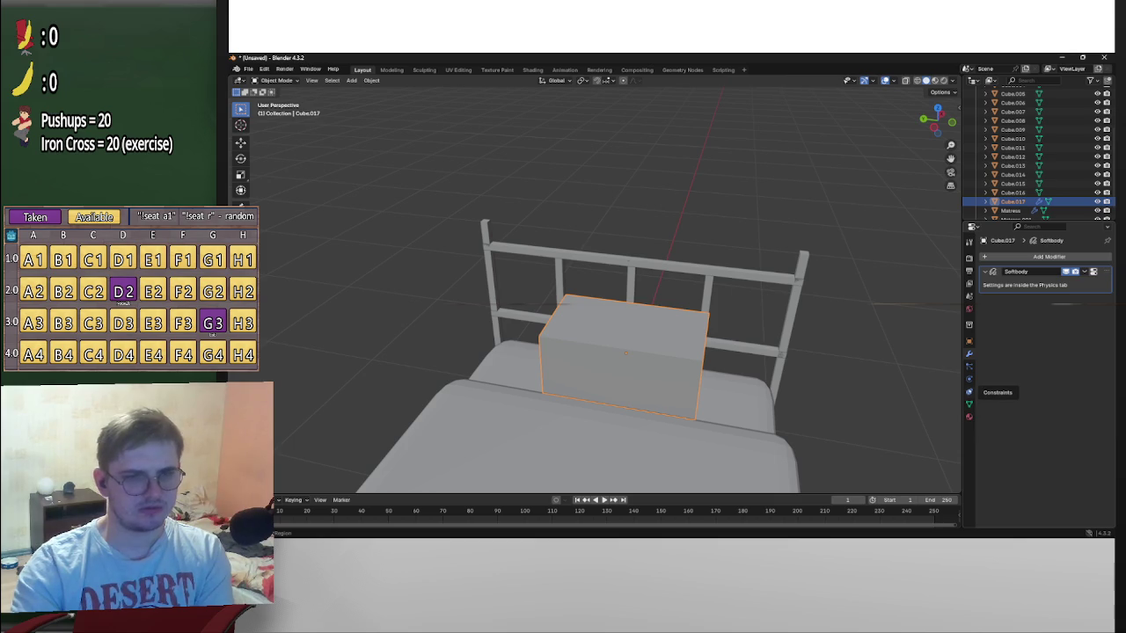
click(970, 379)
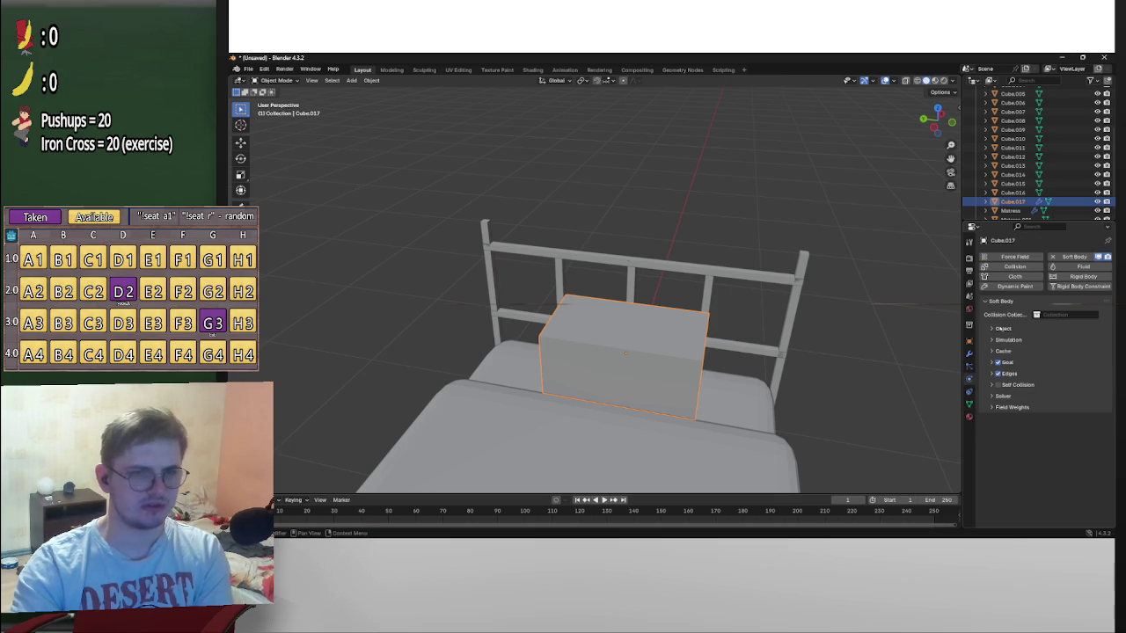
mouse_move(837, 250)
middle_down()
mouse_move(682, 455)
mouse_move(676, 355)
middle_up()
Play, rewind and replay the soft-body simulation, then toggle Soft Body off and back on
key(space)
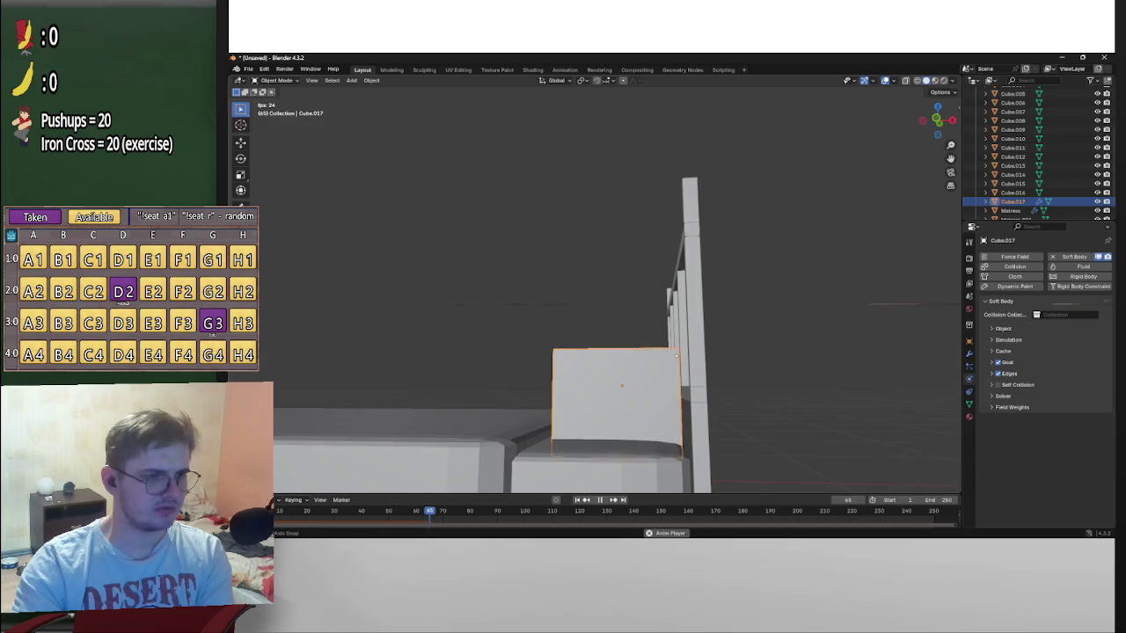
key(space)
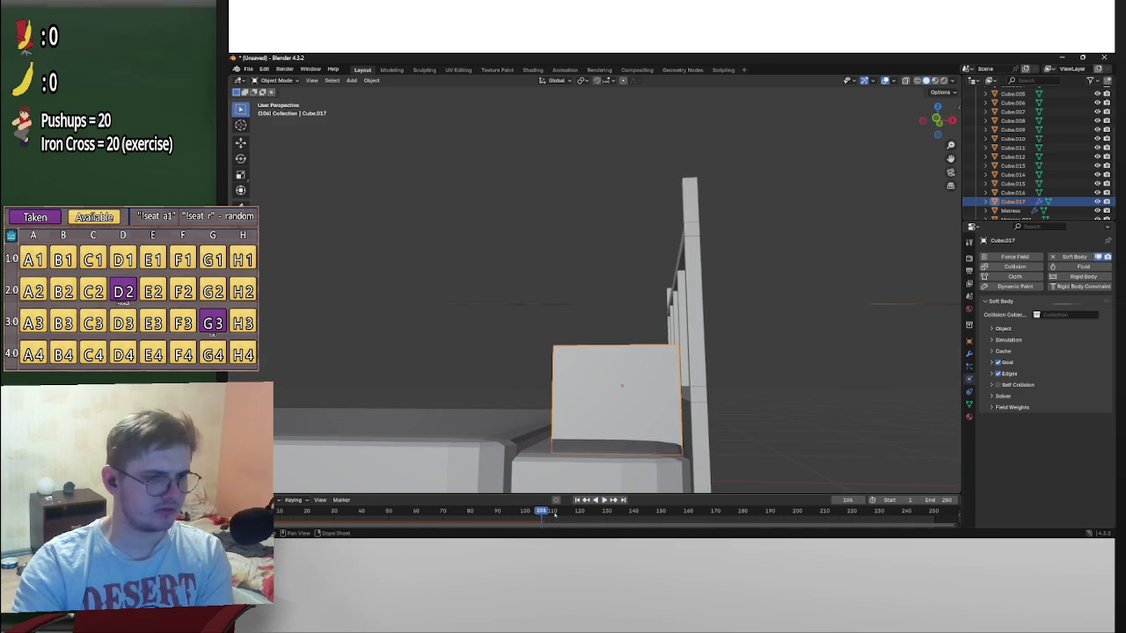
key(shift+Left)
key(space)
middle_drag(492, 369, 677, 360)
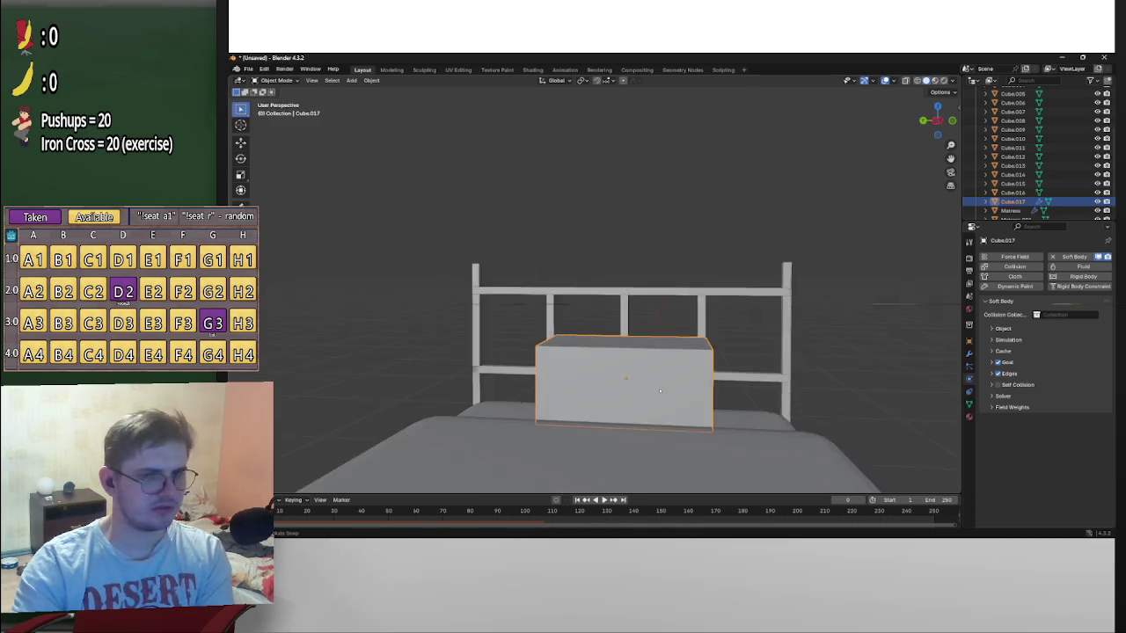
click(1075, 256)
click(1074, 256)
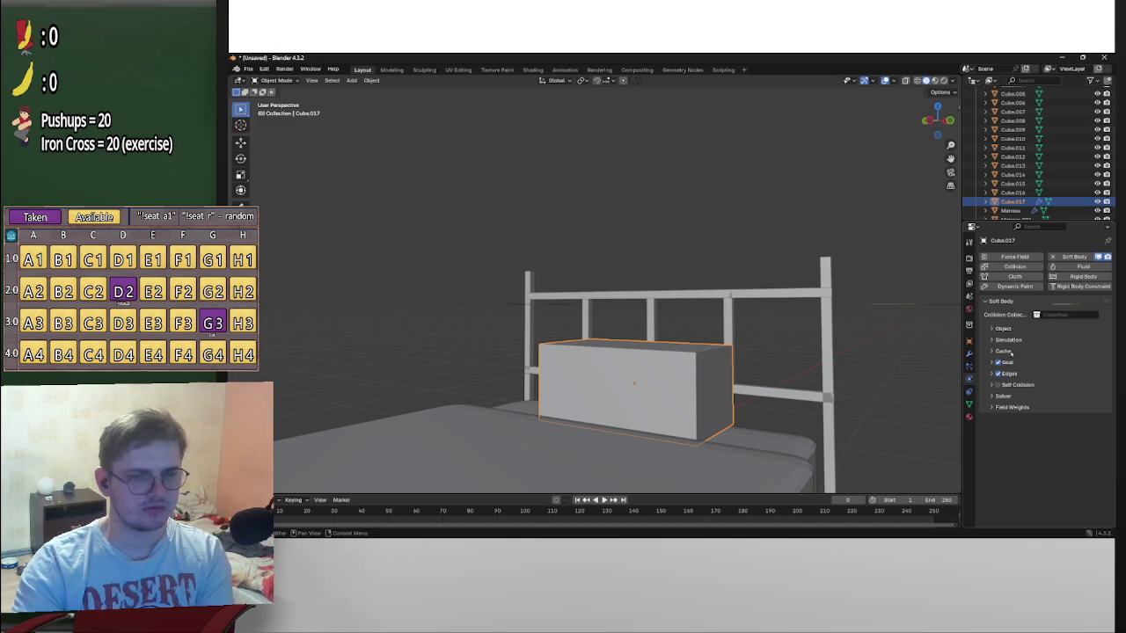
Replace Cube.017's Soft Body with a Force Field, test it in playback, then remove it
click(1052, 256)
click(1014, 255)
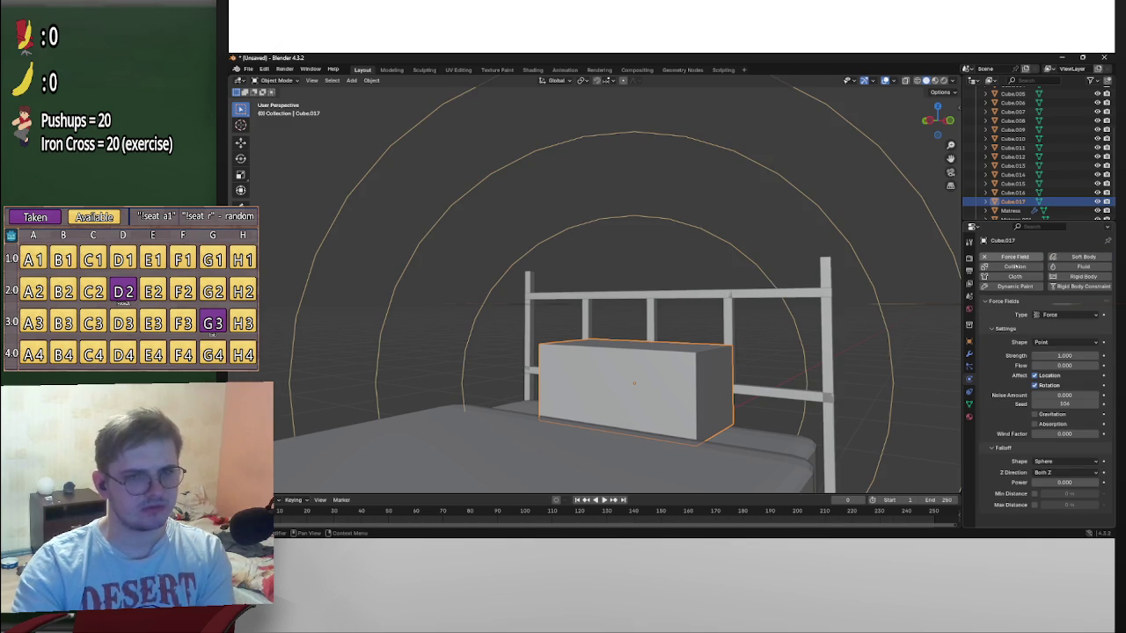
key(space)
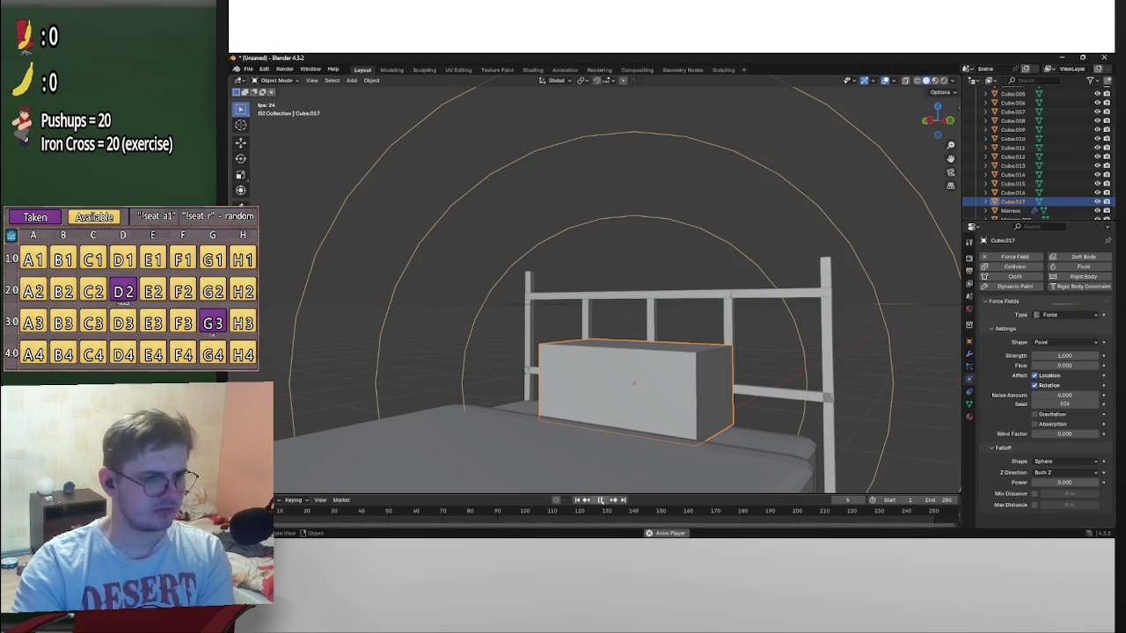
key(space)
key(Up)
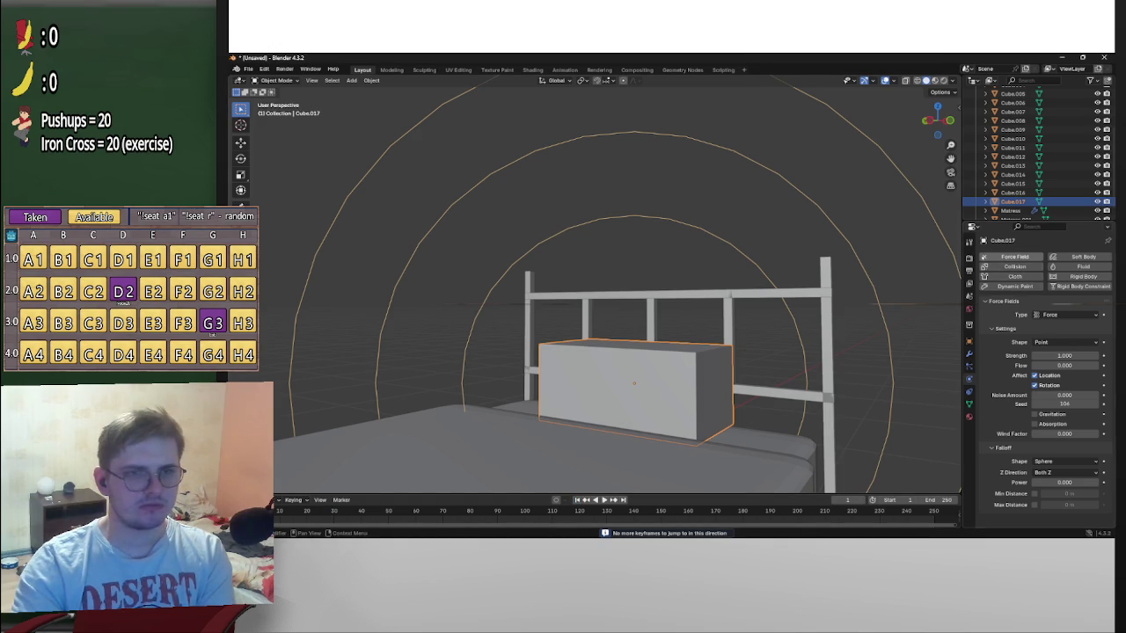
click(1011, 256)
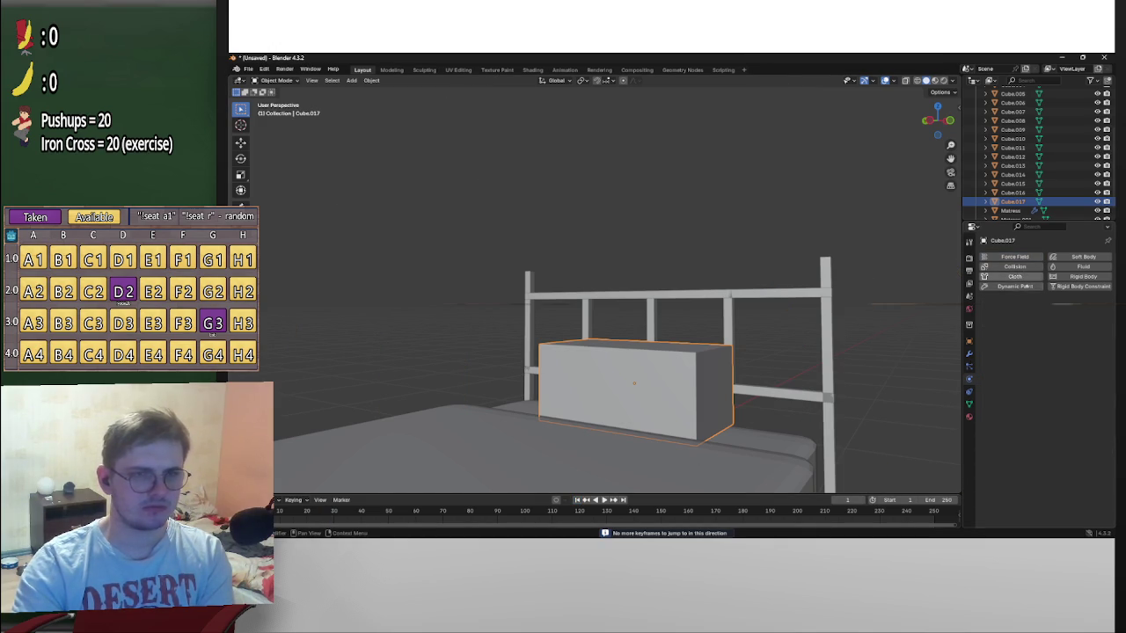
middle_drag(859, 304, 788, 293)
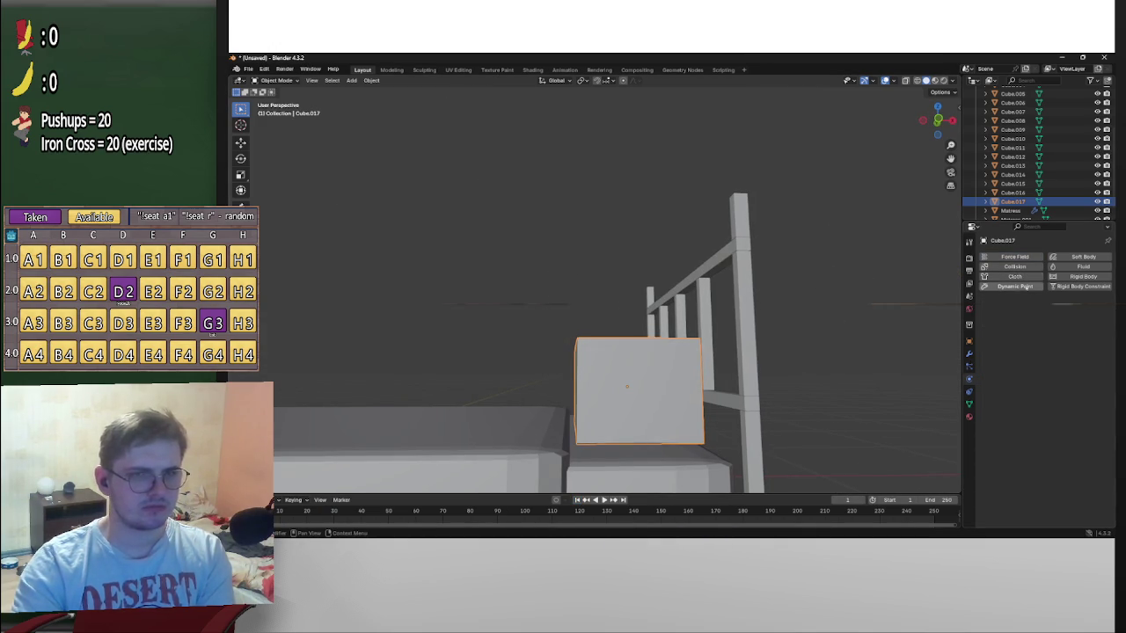
Add Fluid physics to Cube.017 and preview it as Domain, then Effector, then Flow
click(1080, 267)
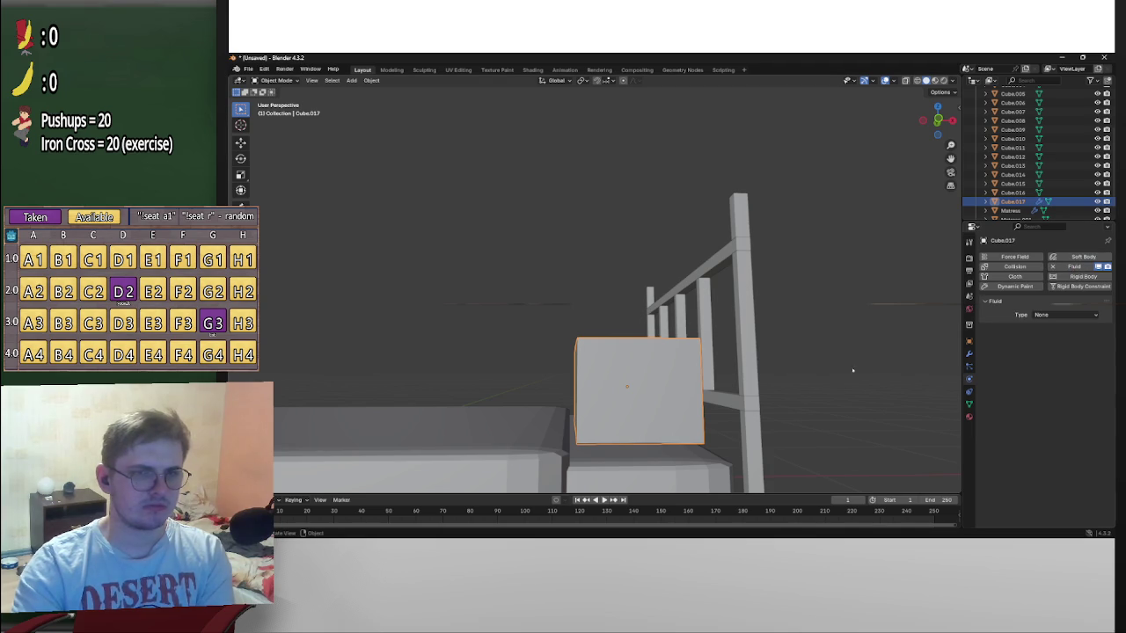
click(1064, 314)
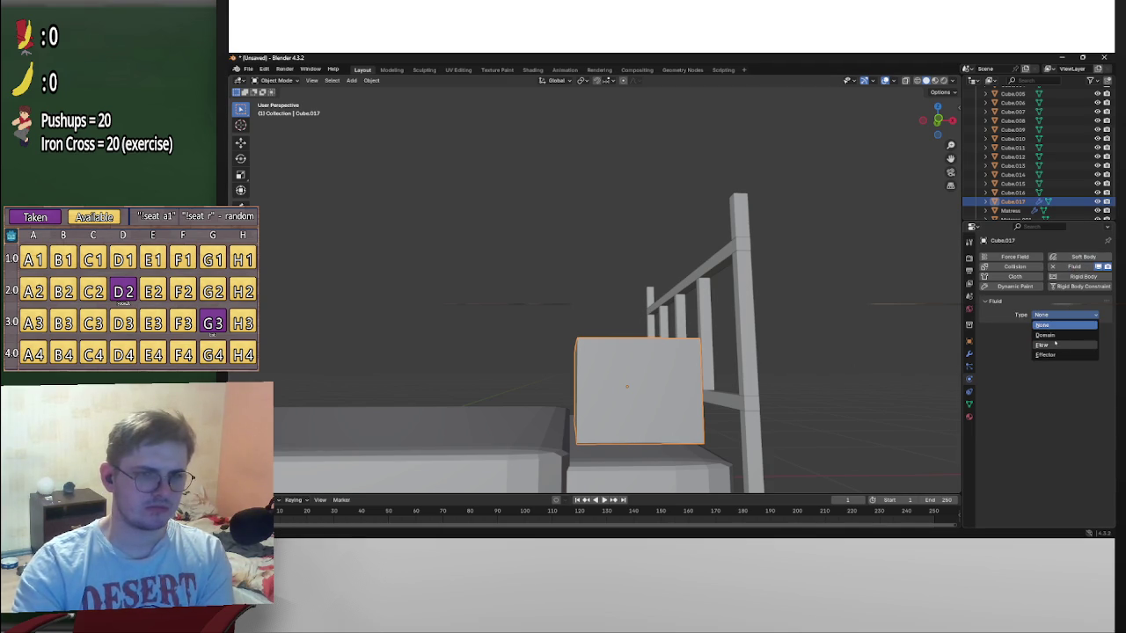
click(1052, 335)
middle_drag(693, 385, 652, 453)
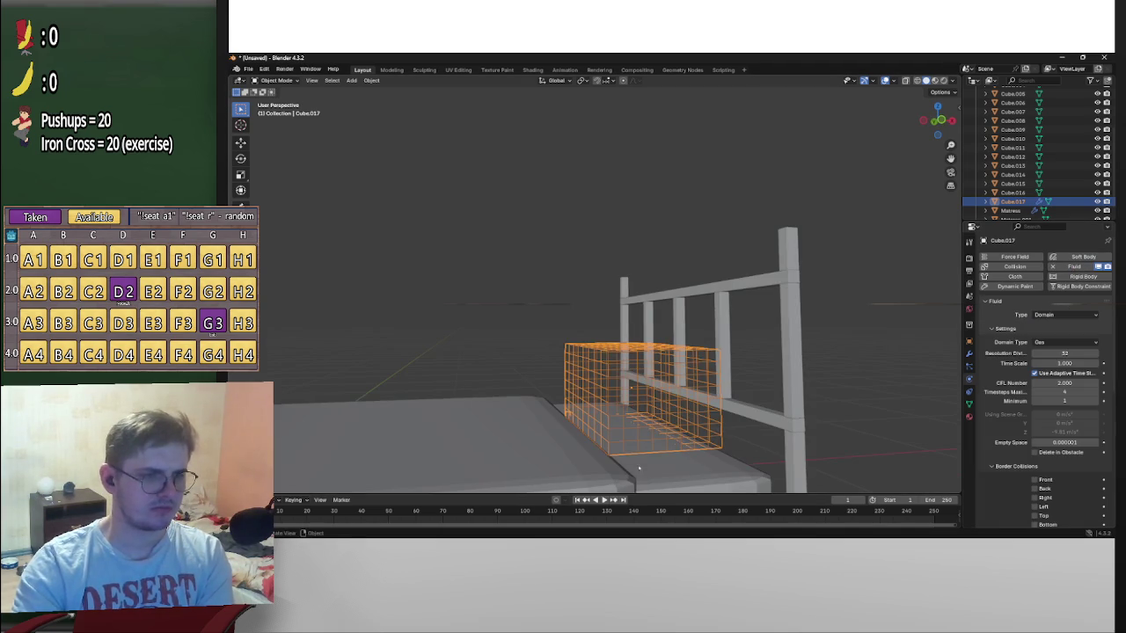
click(600, 500)
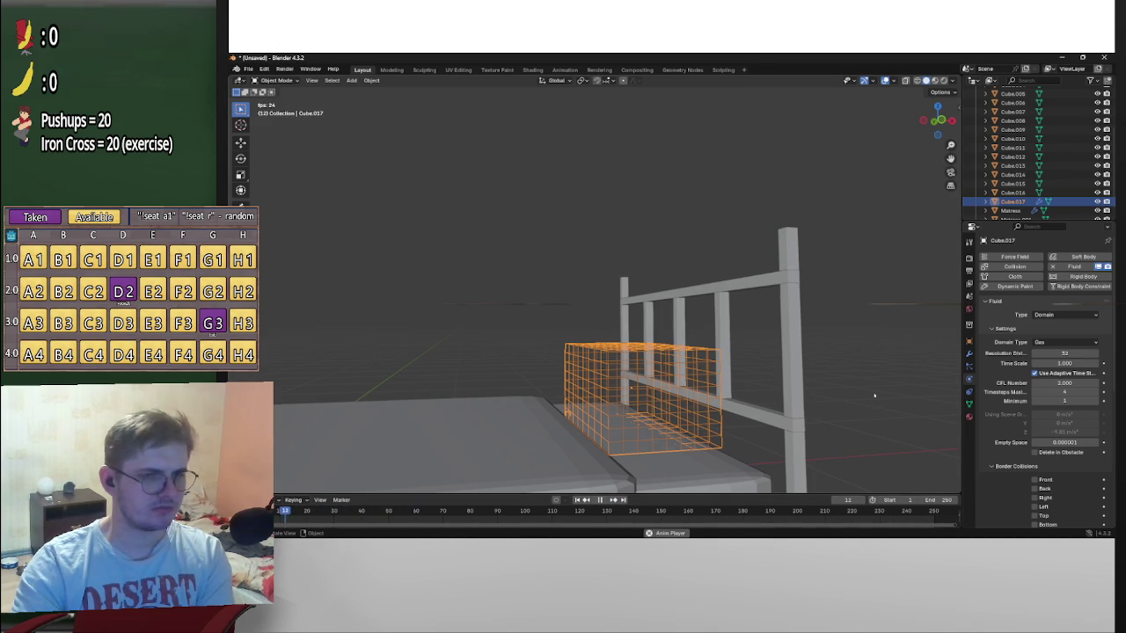
click(1064, 314)
click(1055, 343)
click(1059, 315)
click(1056, 342)
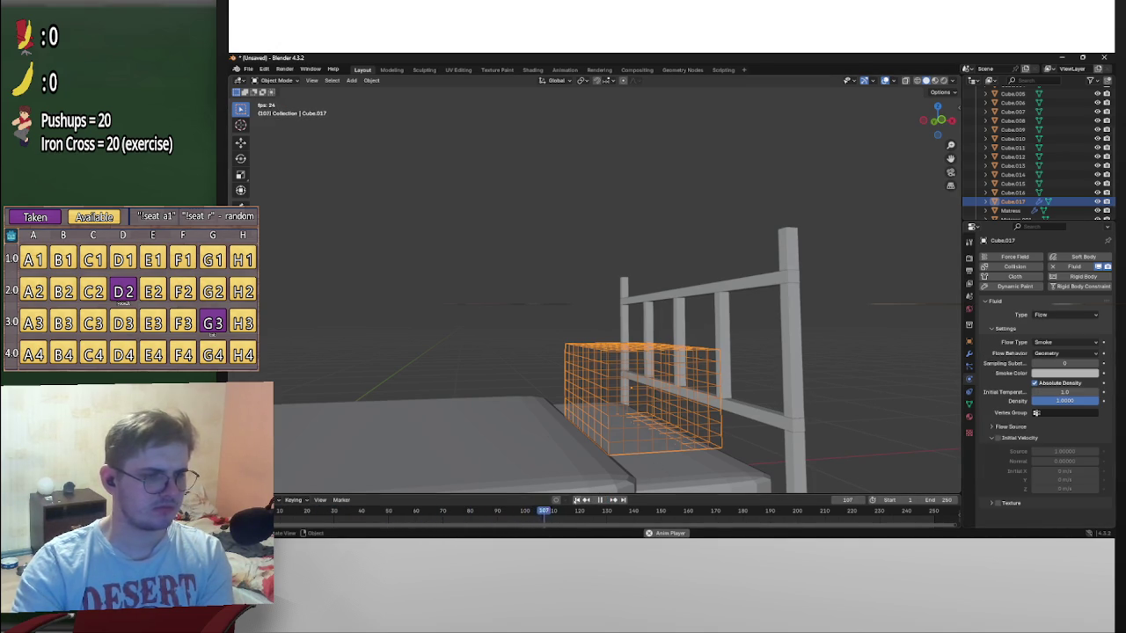
key(space)
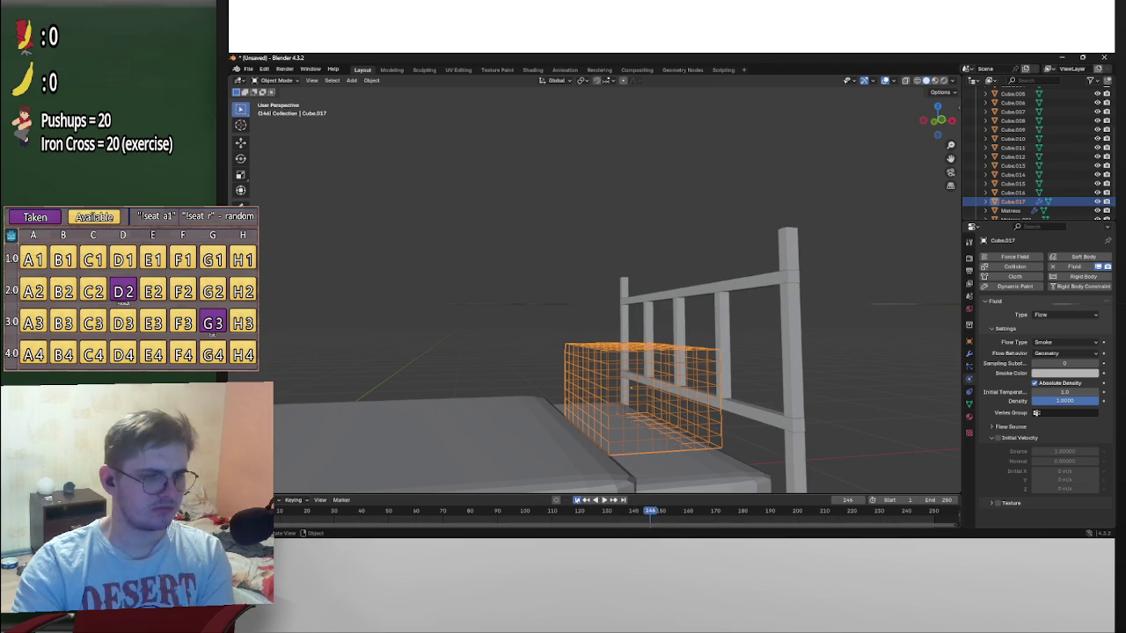
Swap Fluid for Soft Body and play it, then undo back to Fluid type None
click(1052, 266)
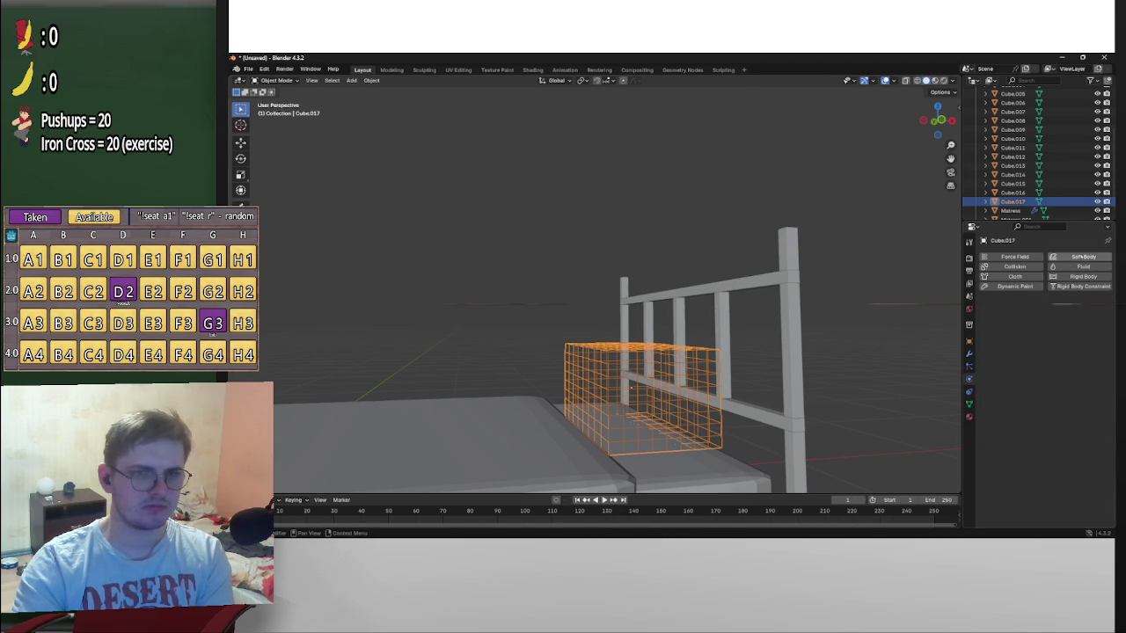
click(1076, 256)
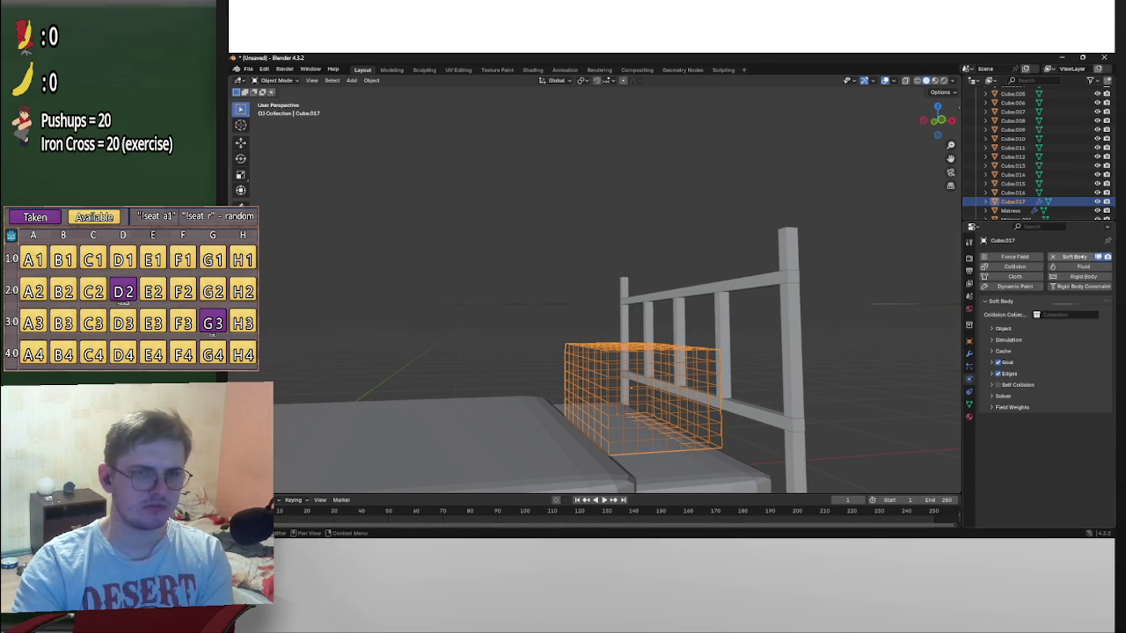
click(1042, 328)
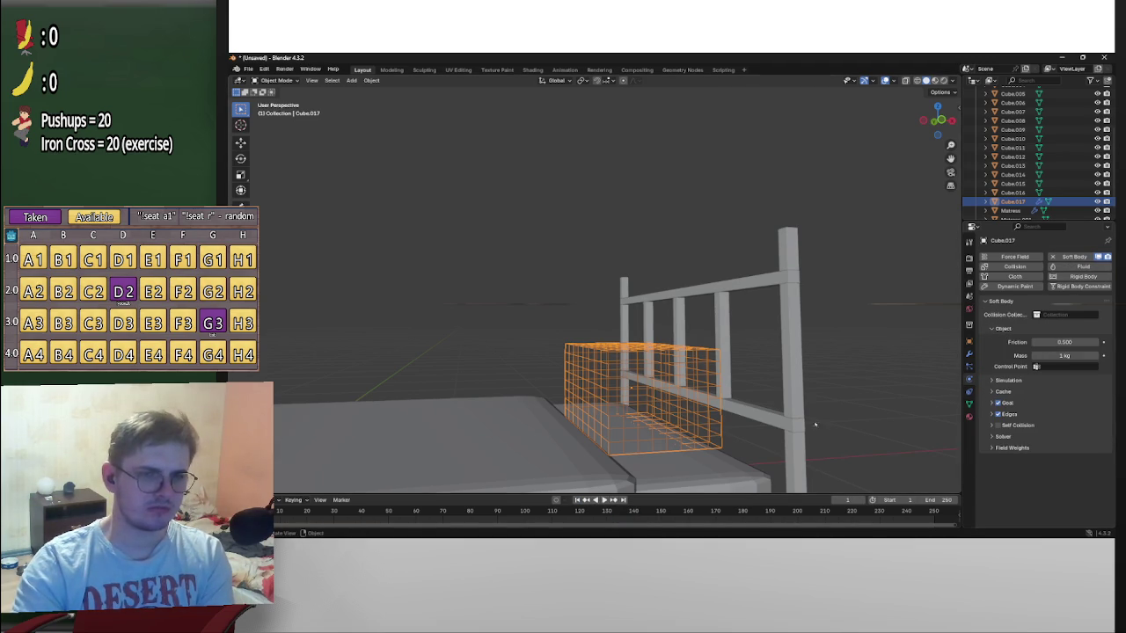
click(604, 499)
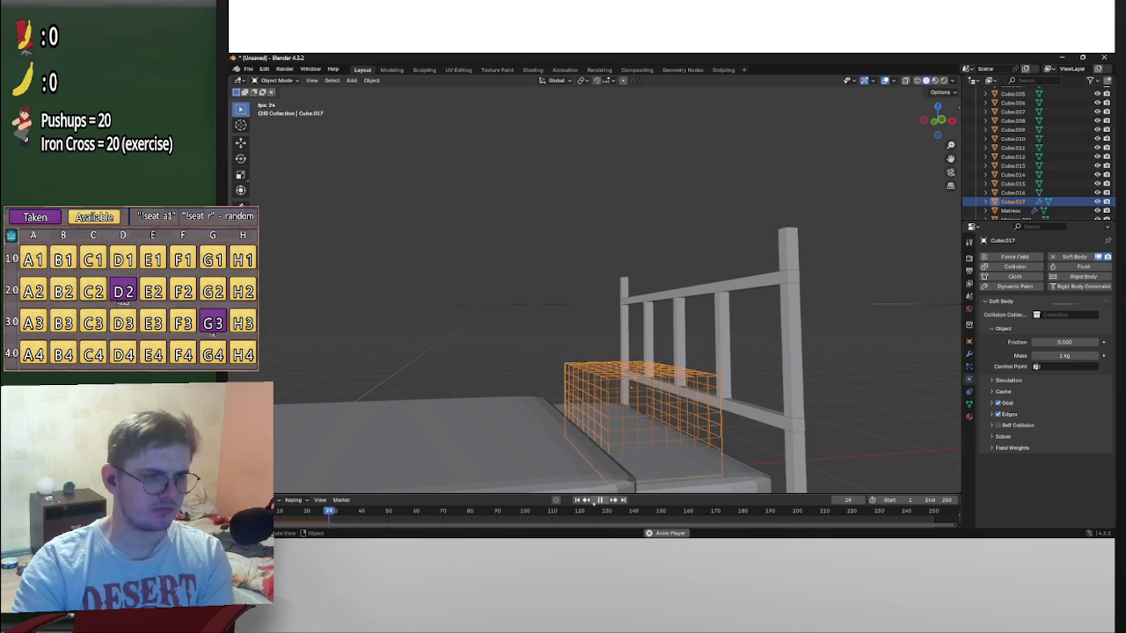
key(shift+z)
key(shift+z)
key(ctrl+z)
middle_drag(783, 354, 873, 352)
key(ctrl+z)
key(ctrl+z)
key(ctrl+z)
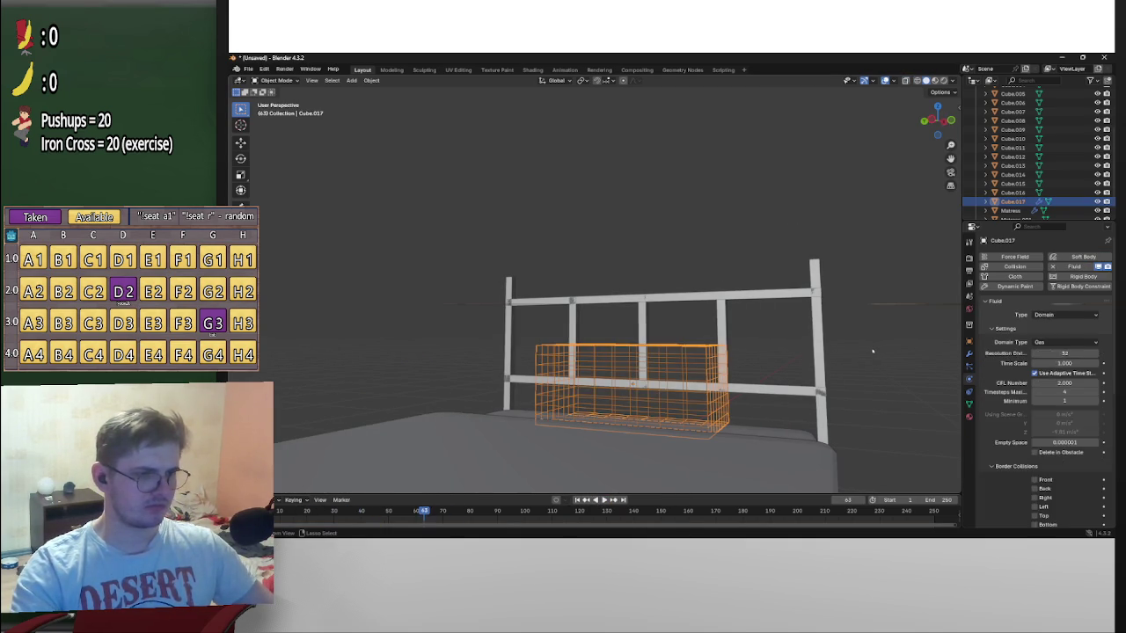
key(ctrl+z)
key(ctrl+z)
key(ctrl+z)
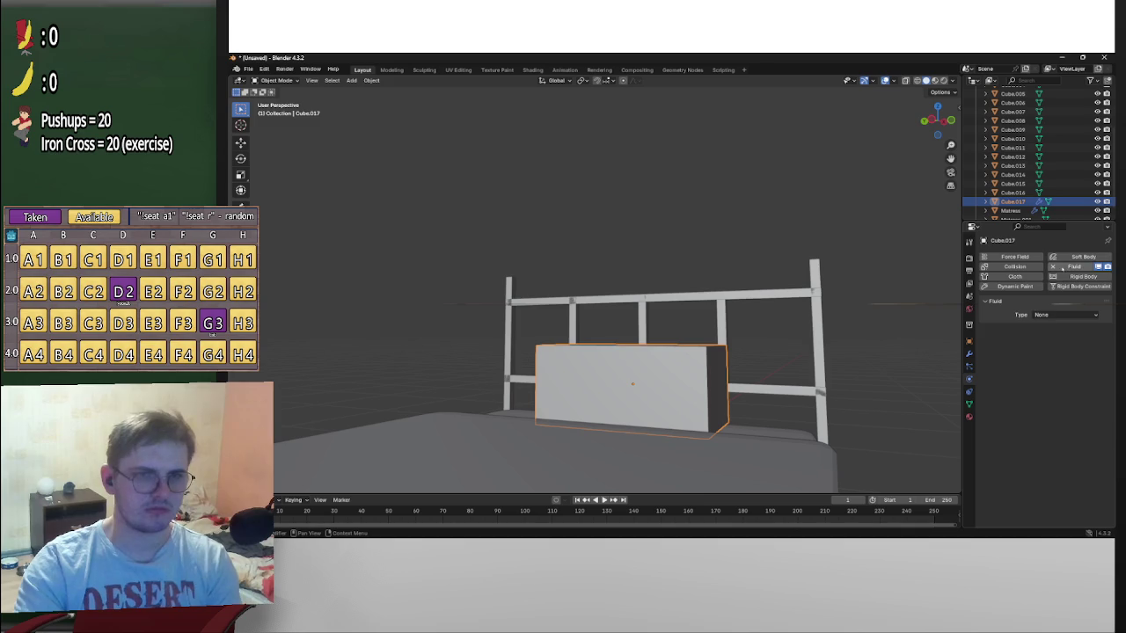
key(ctrl+z)
Add Soft Body to Cube.017 and check the Softbody entry in its modifier stack
click(1078, 258)
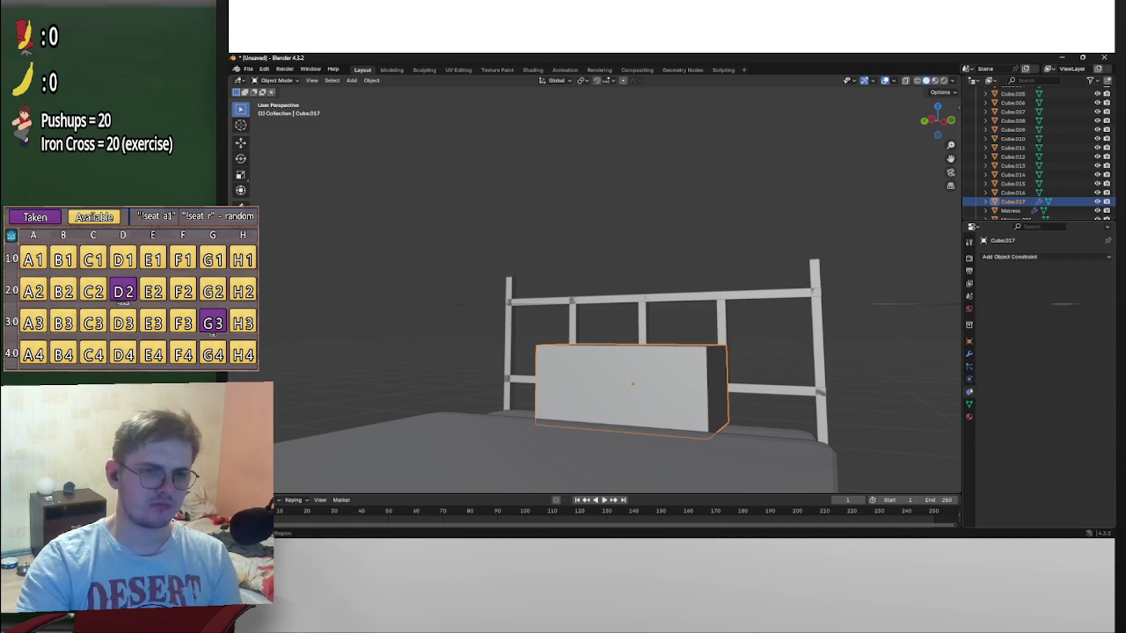
click(969, 341)
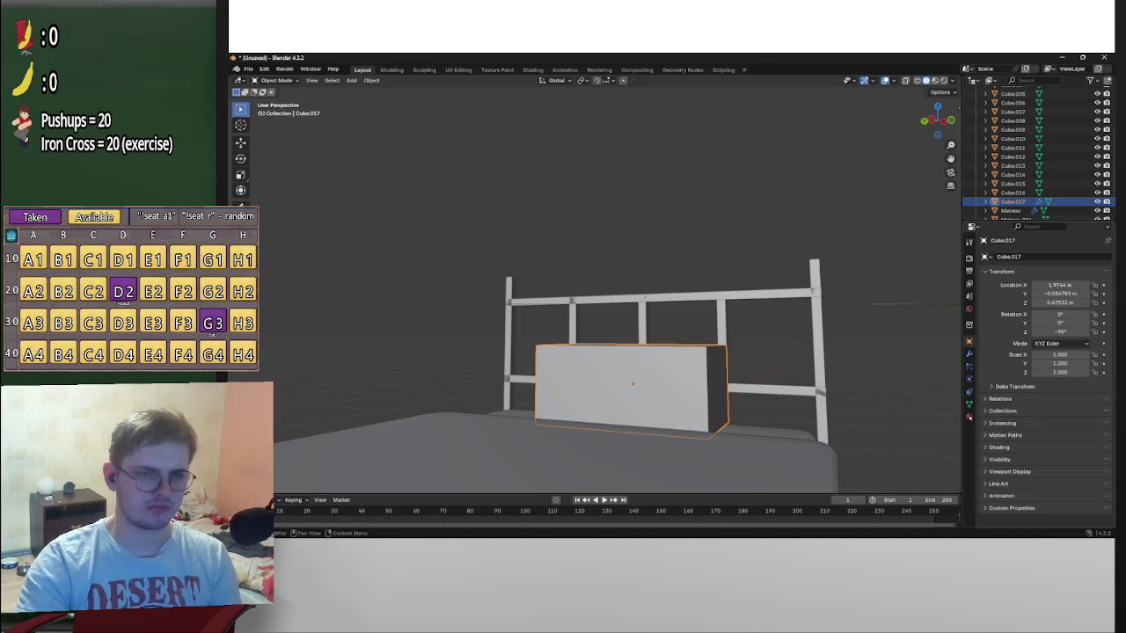
click(969, 354)
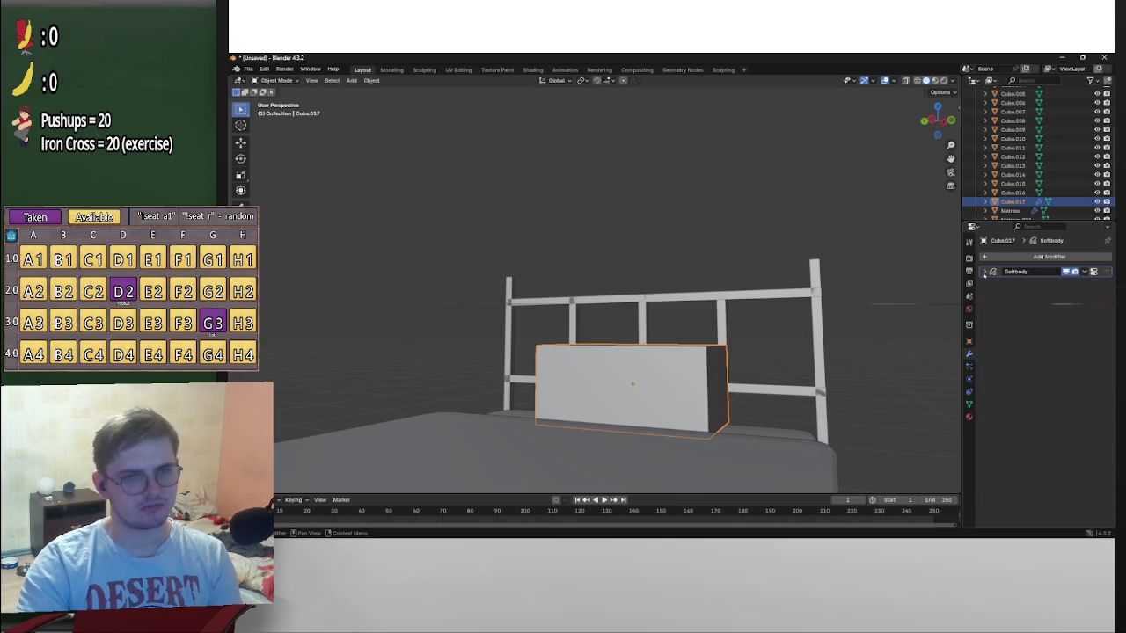
click(1085, 271)
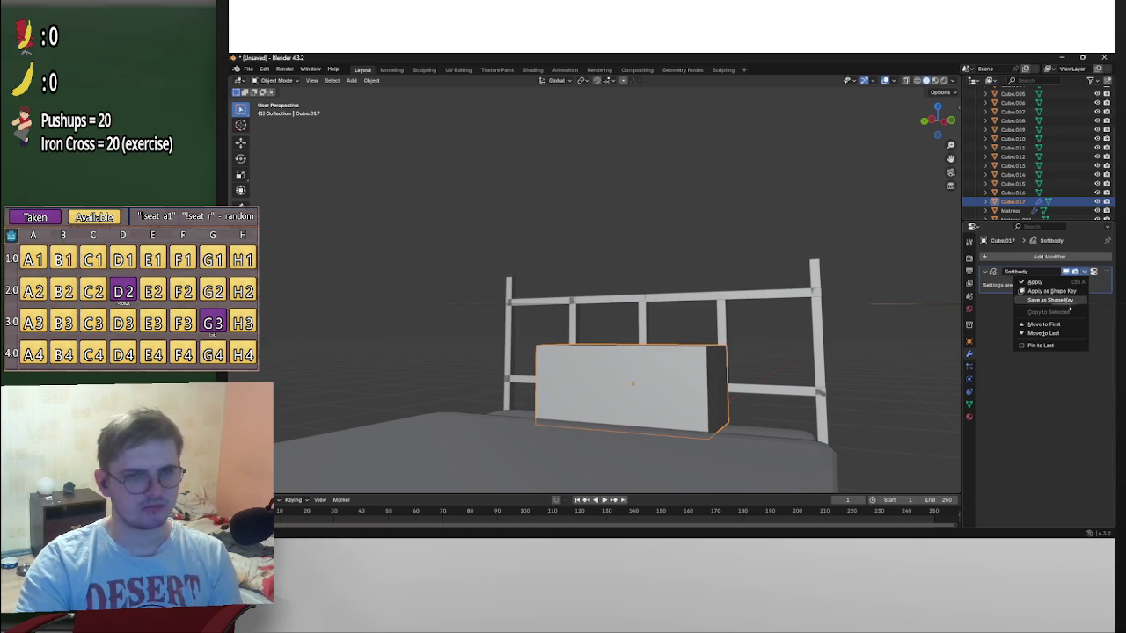
click(1106, 273)
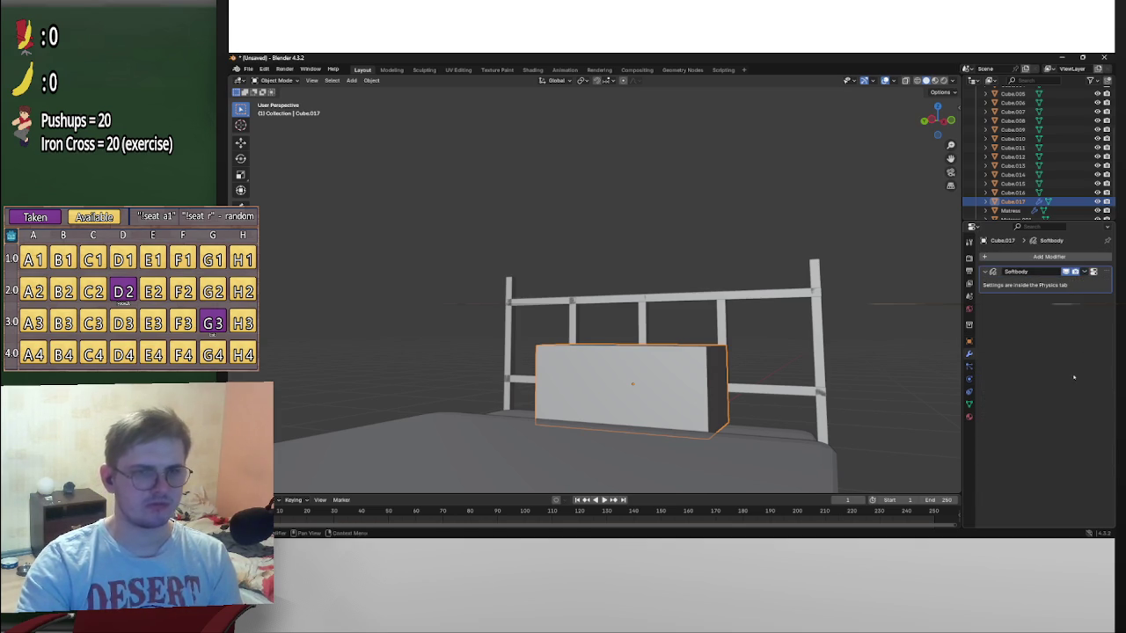
Collapse the Softbody modifier panel and bring up the Physics effects list
right_click(1007, 283)
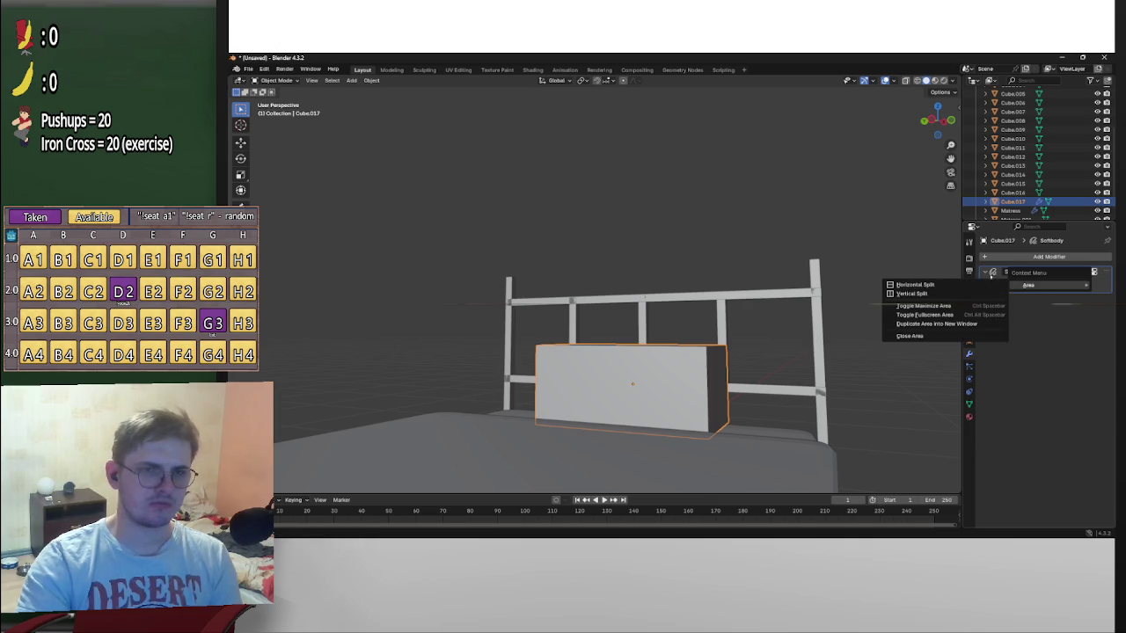
click(1020, 271)
double_click(1045, 275)
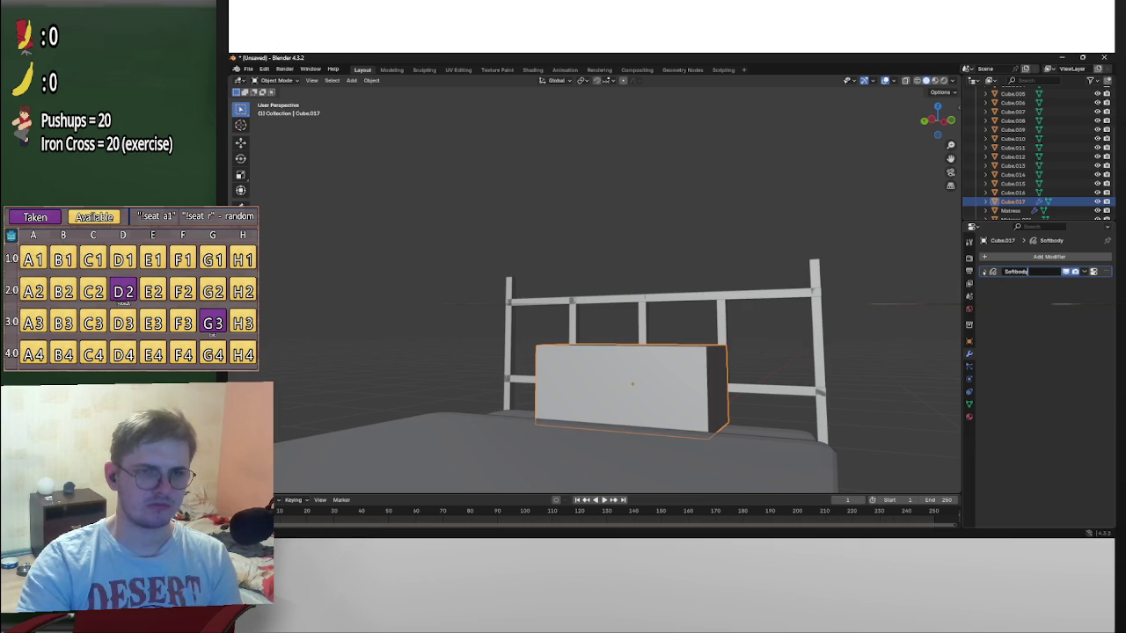
right_click(992, 273)
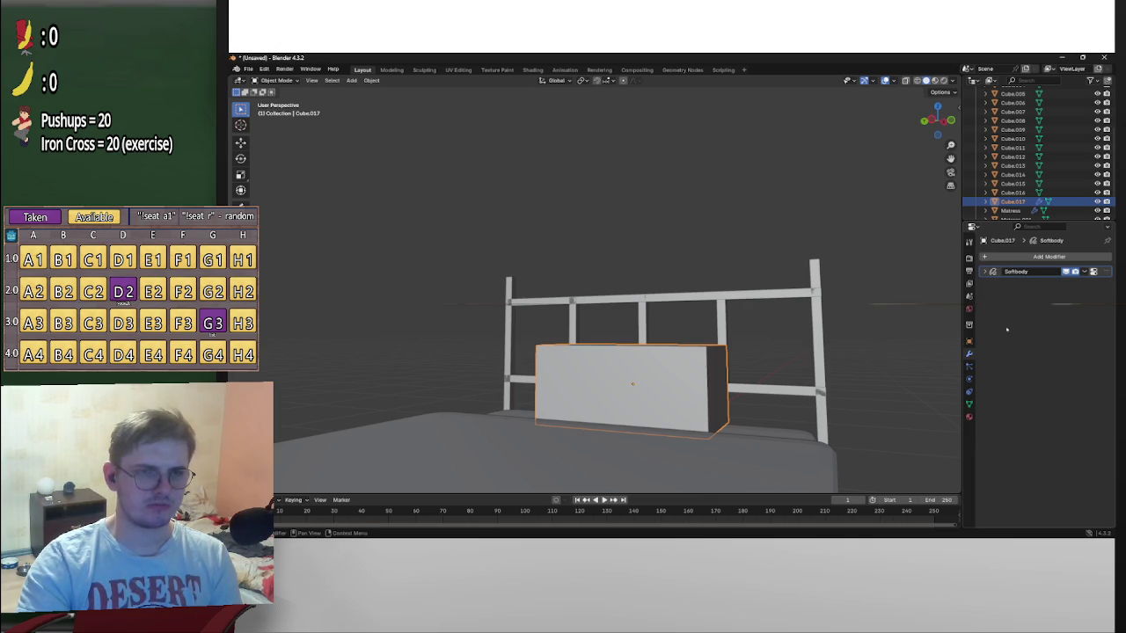
click(999, 257)
mouse_move(963, 257)
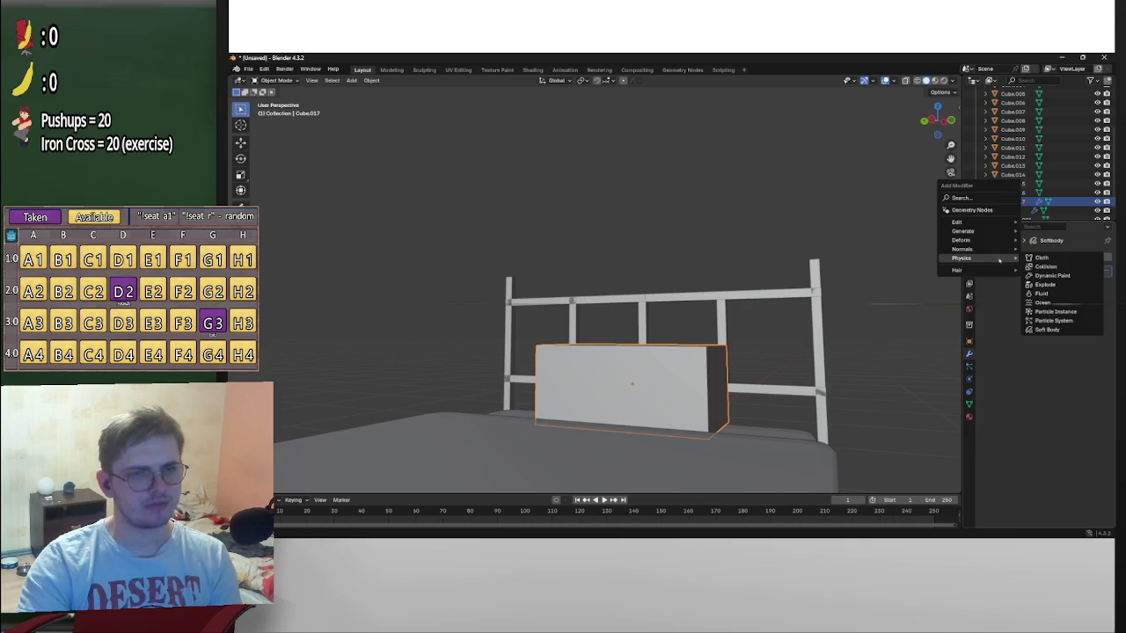
Add an Explode modifier to the block, preview it in playback, then delete it
click(1054, 284)
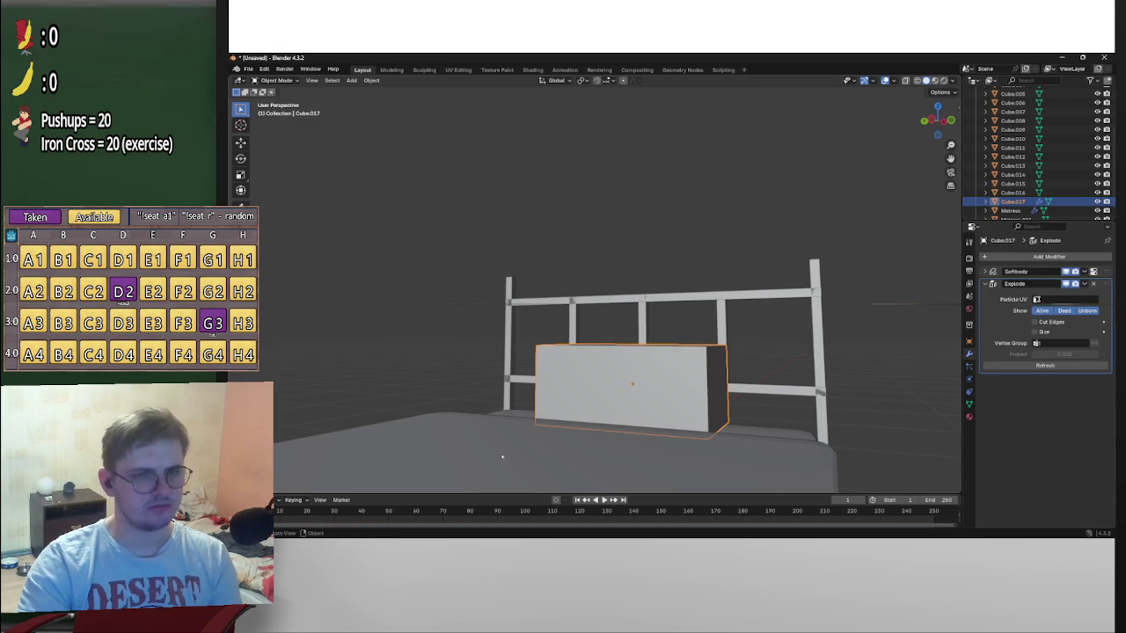
key(space)
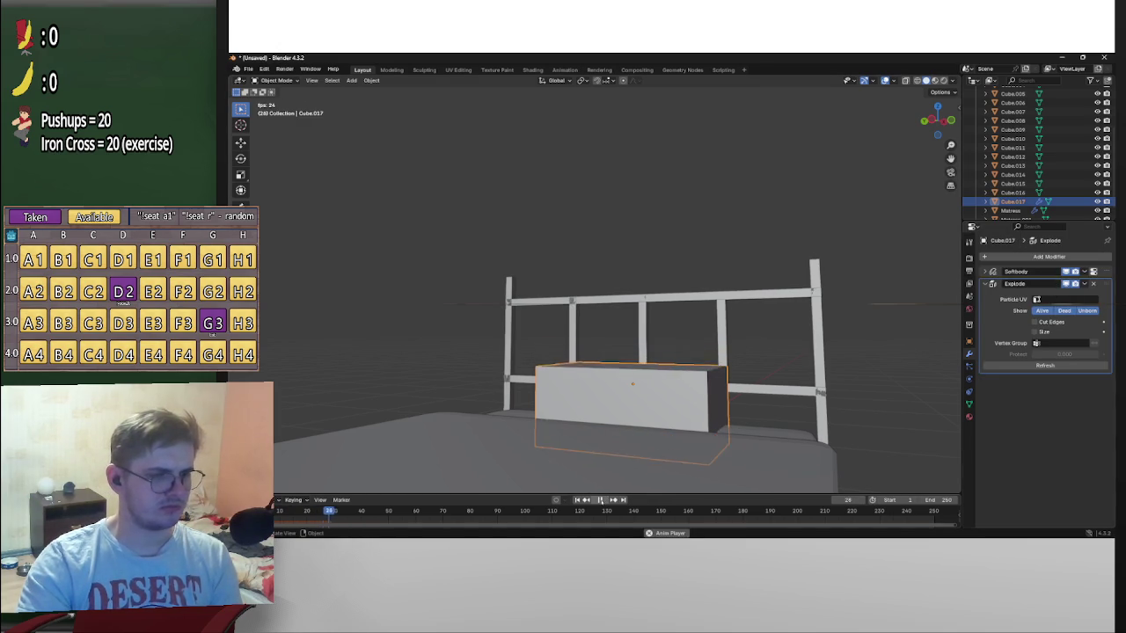
key(space)
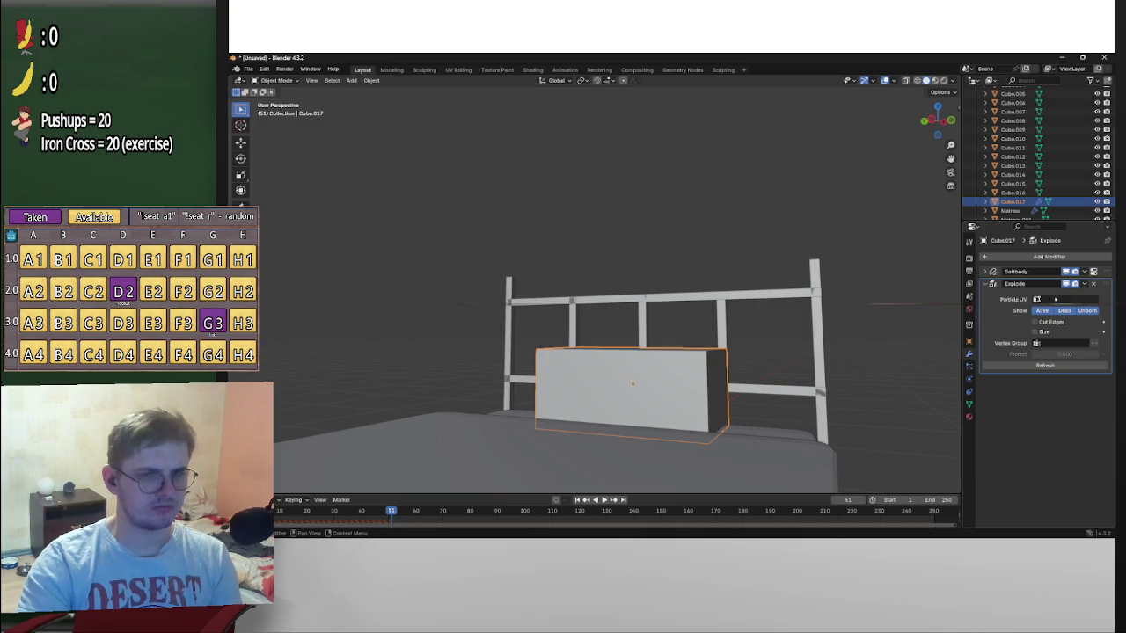
click(1094, 284)
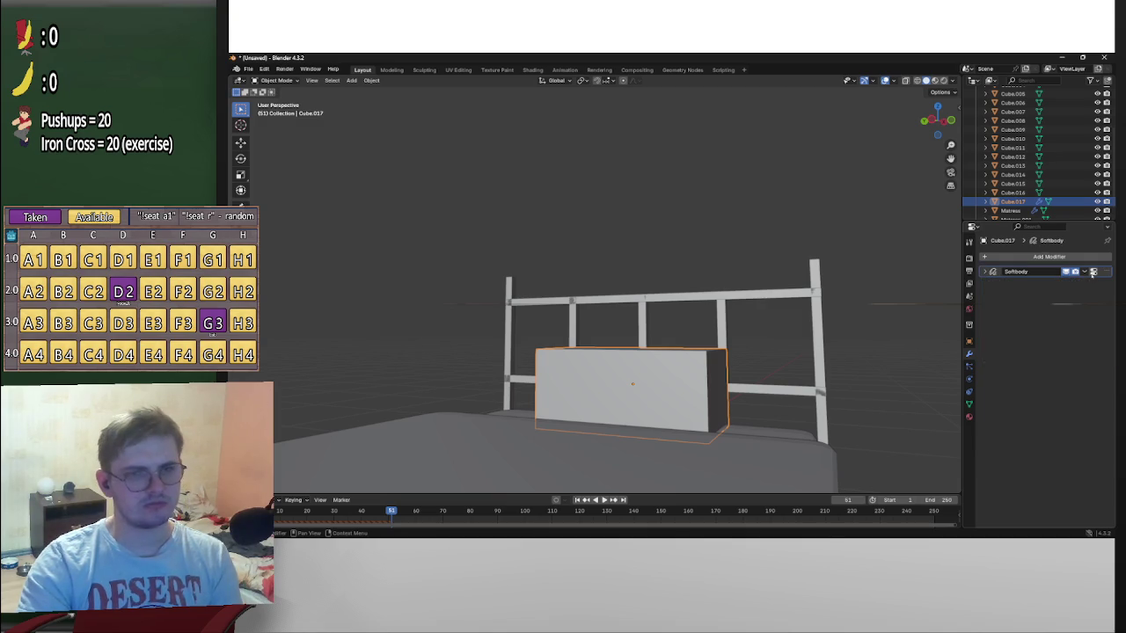
Apply the Softbody modifier, return to frame 1, and enter Edit Mode on the block
click(1093, 272)
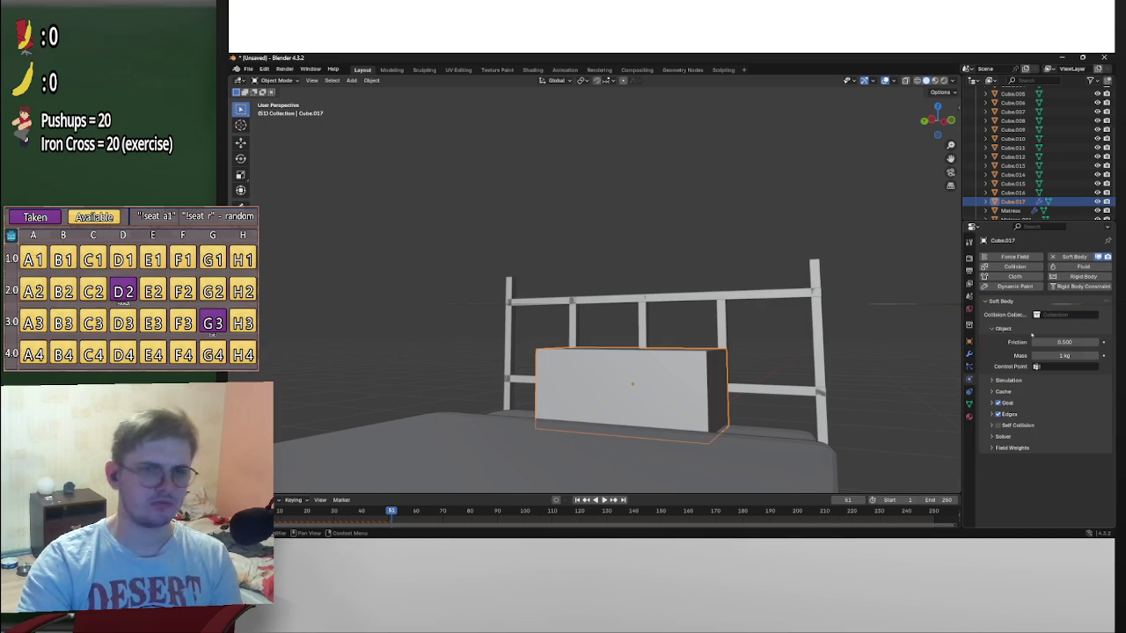
click(969, 341)
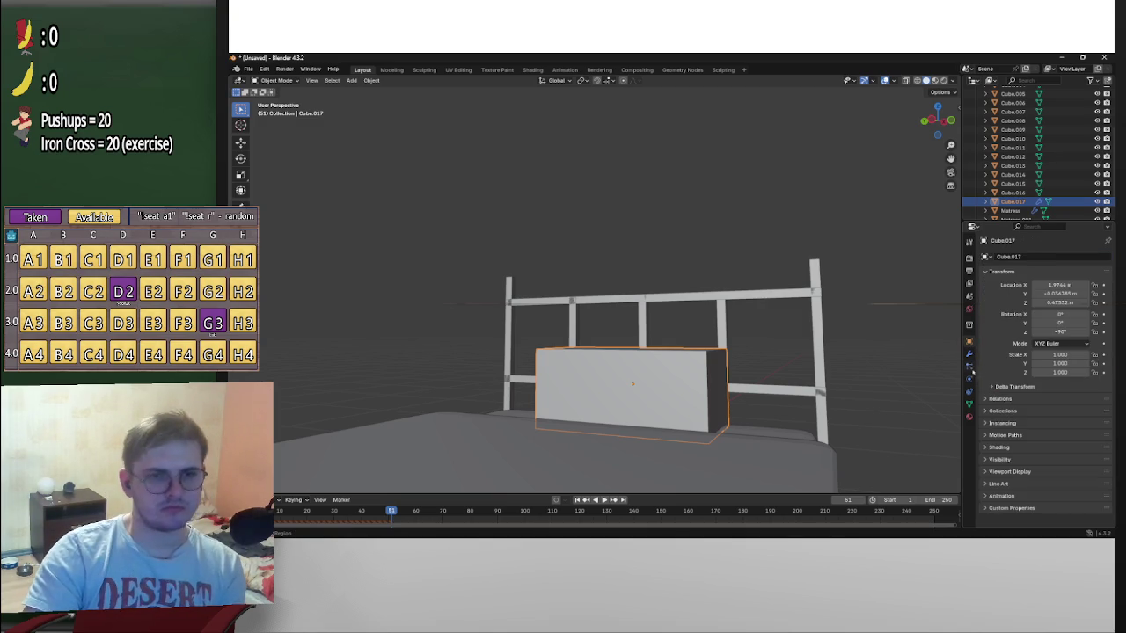
click(969, 353)
click(1085, 272)
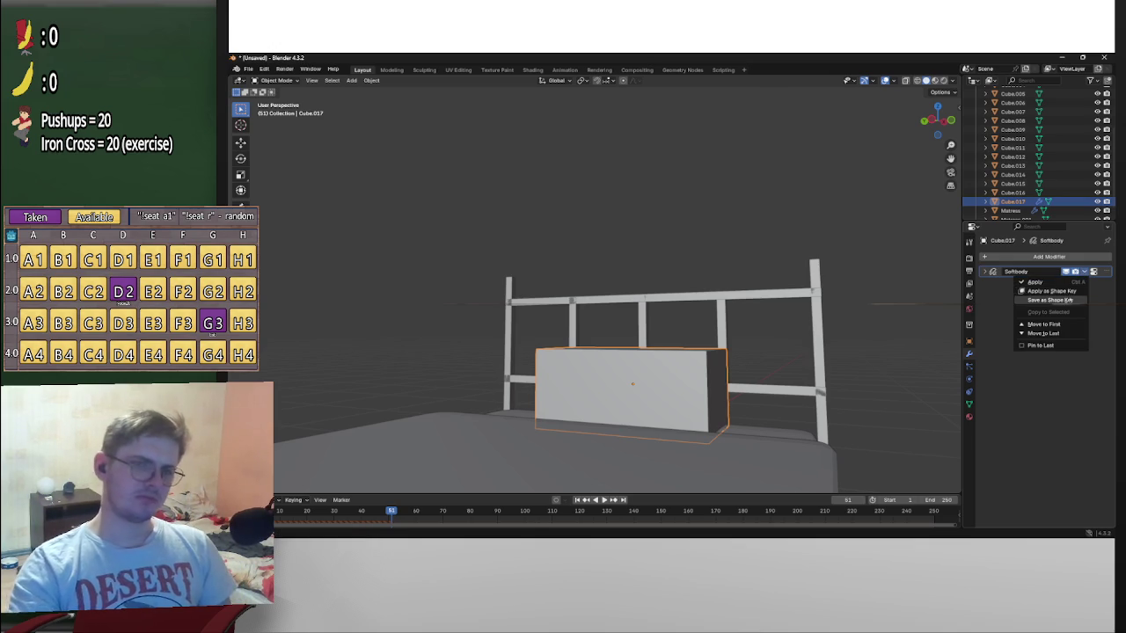
click(1055, 282)
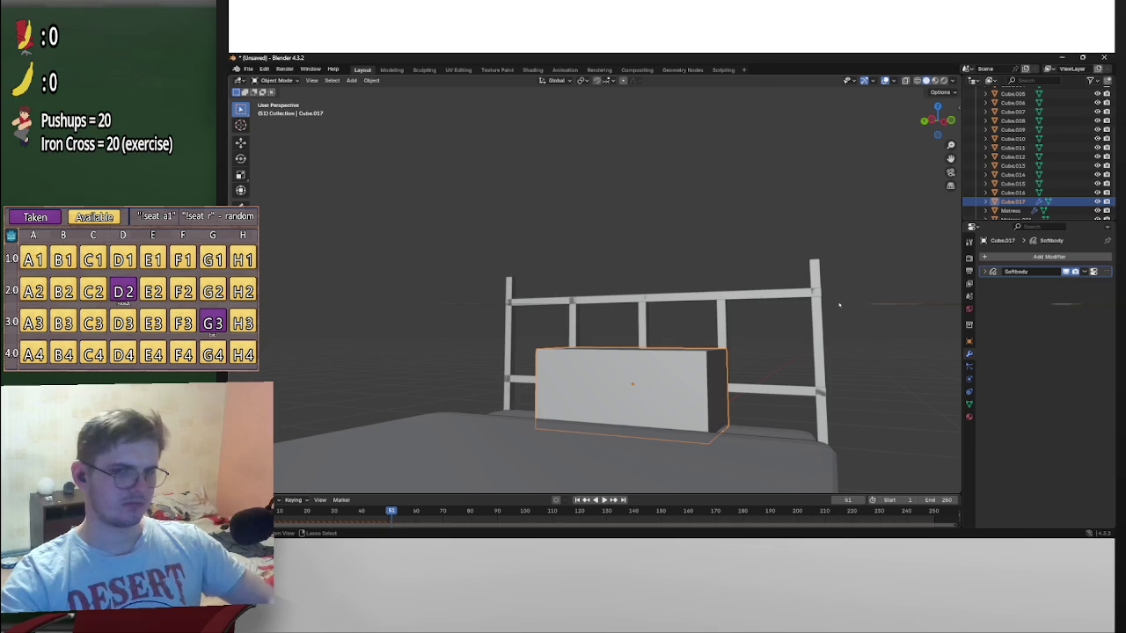
key(ctrl+z)
key(ctrl+z)
key(ctrl+z)
key(ctrl+z)
middle_drag(839, 305, 895, 343)
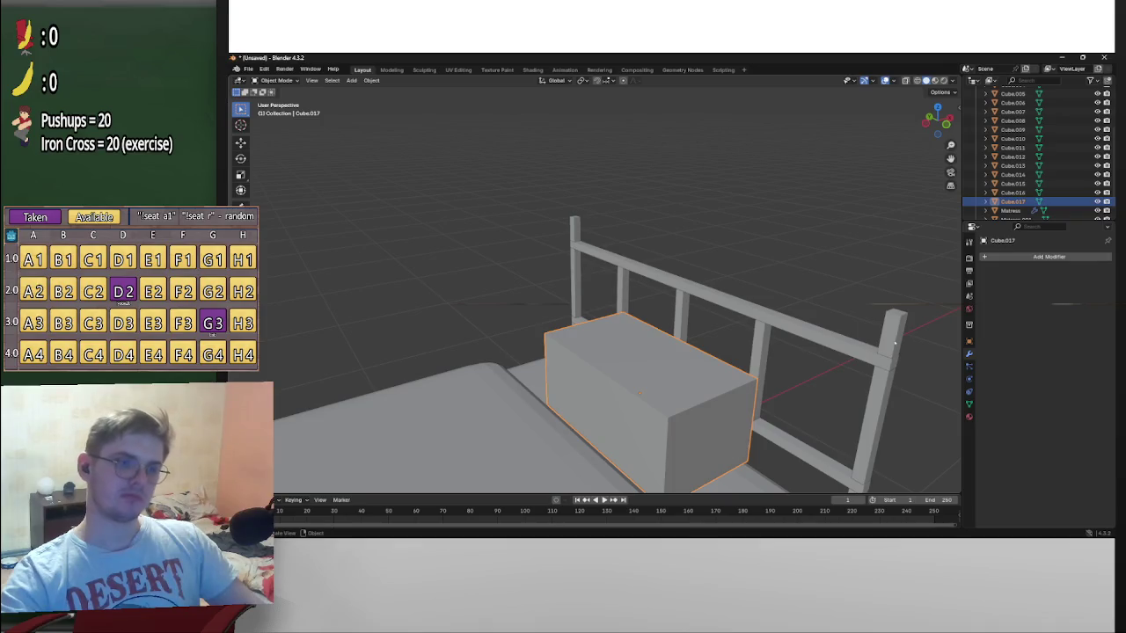
mouse_move(888, 336)
middle_down()
mouse_move(841, 387)
mouse_move(874, 402)
mouse_move(879, 440)
mouse_move(832, 401)
mouse_move(756, 409)
middle_up()
key(Tab)
Select a single vertex and try proportional moves along Z and Y, cancelling each one
click(698, 448)
middle_drag(697, 448, 765, 462)
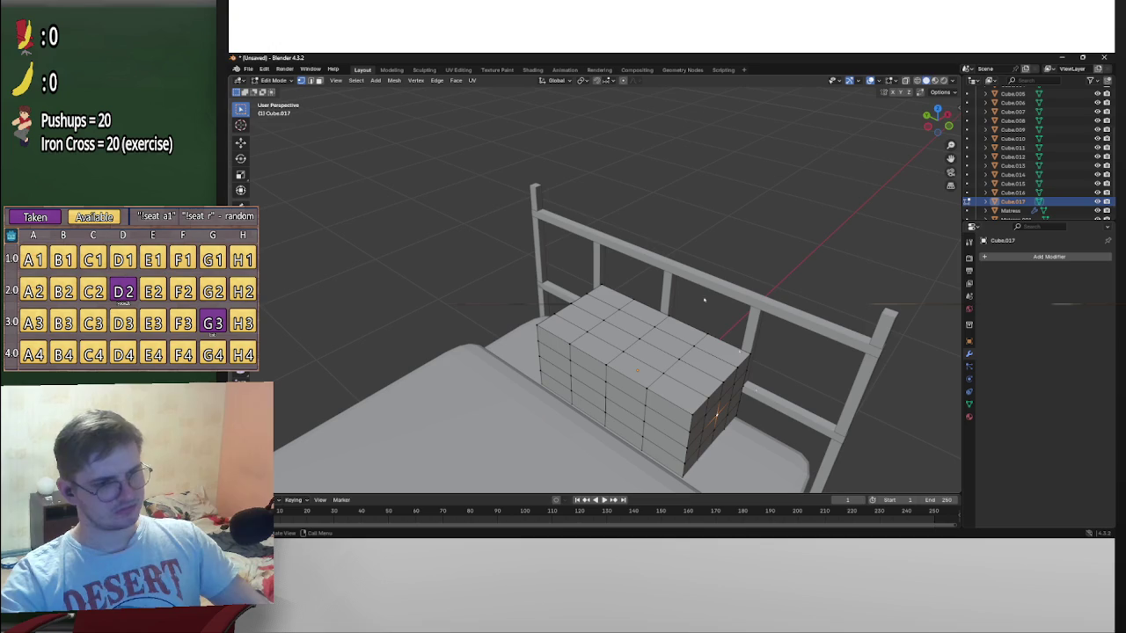
key(g)
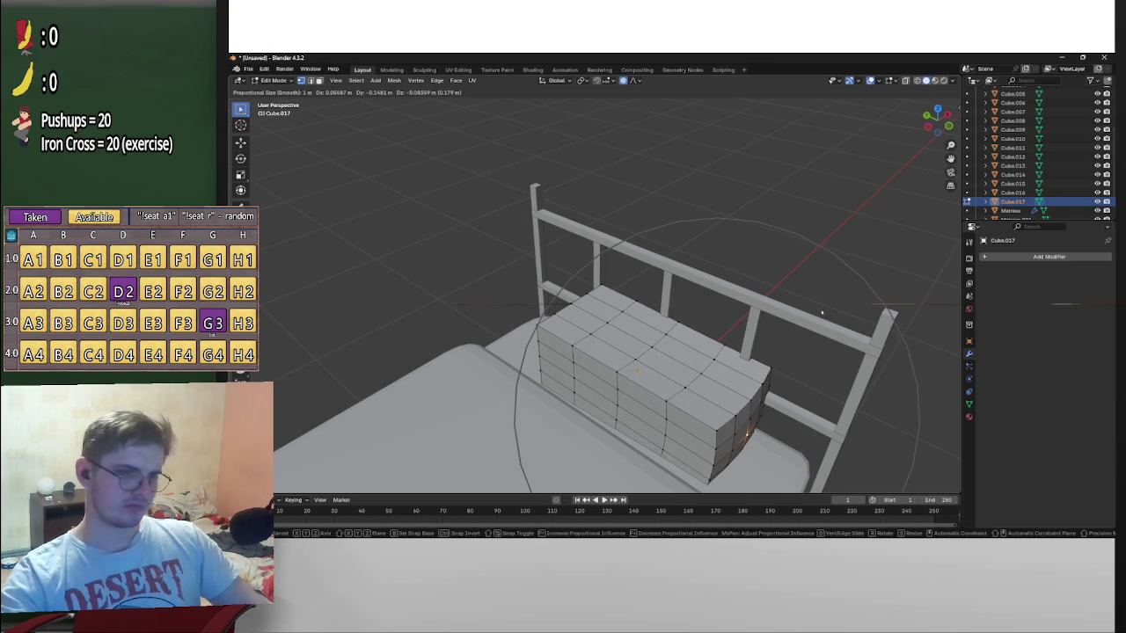
key(Escape)
key(g)
key(z)
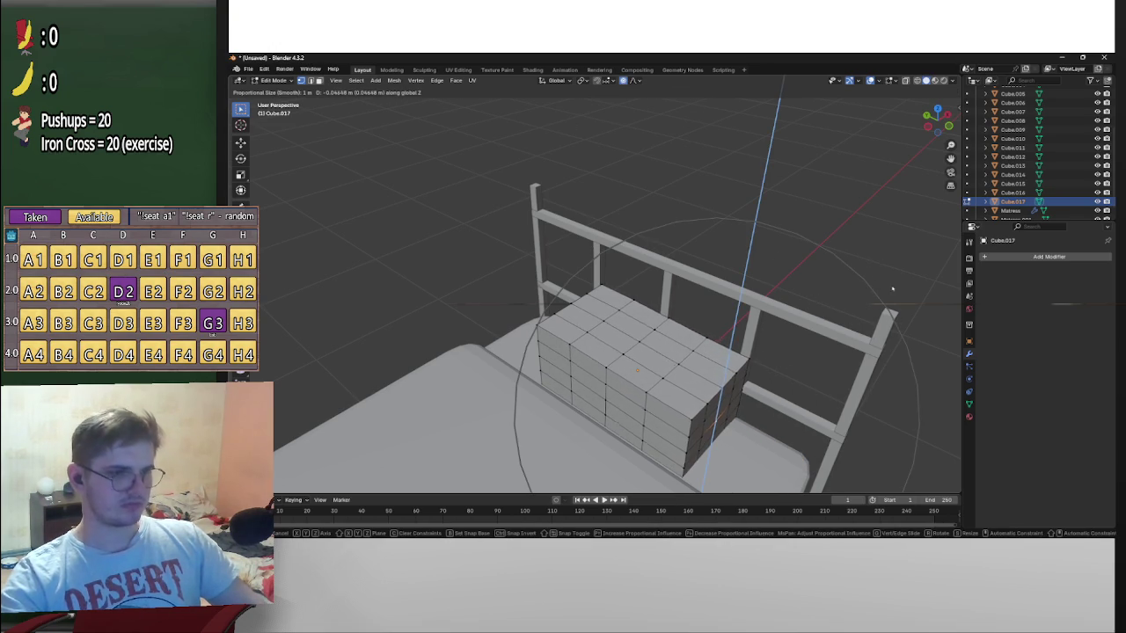
key(y)
key(Escape)
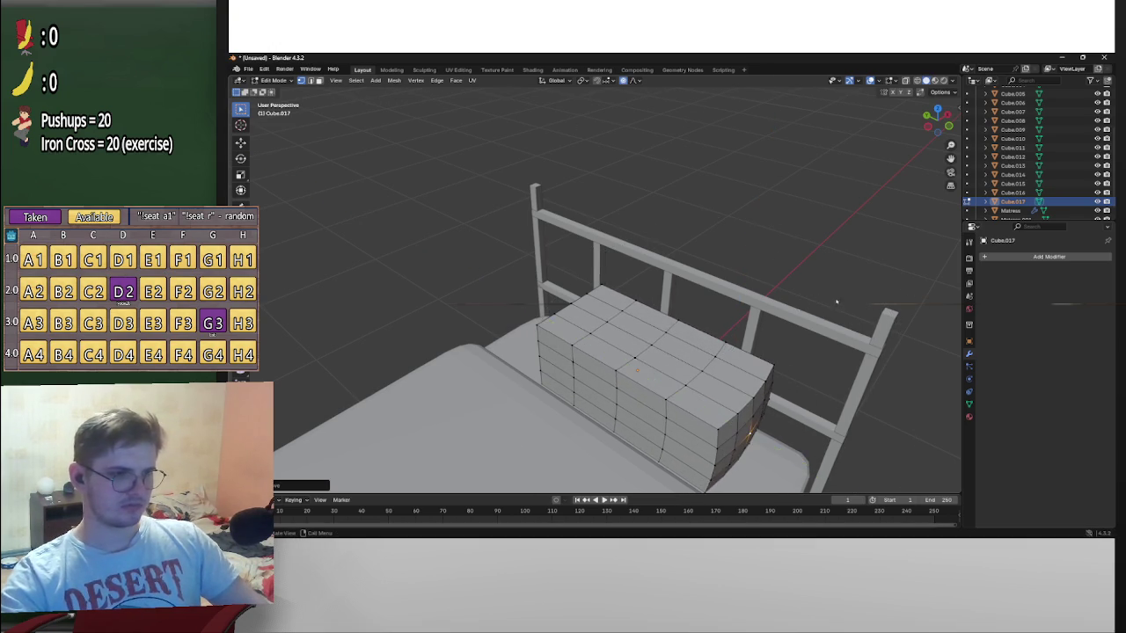
middle_drag(909, 288, 579, 409)
mouse_move(692, 369)
middle_down()
mouse_move(616, 378)
mouse_move(659, 352)
middle_up()
key(g)
key(y)
key(Escape)
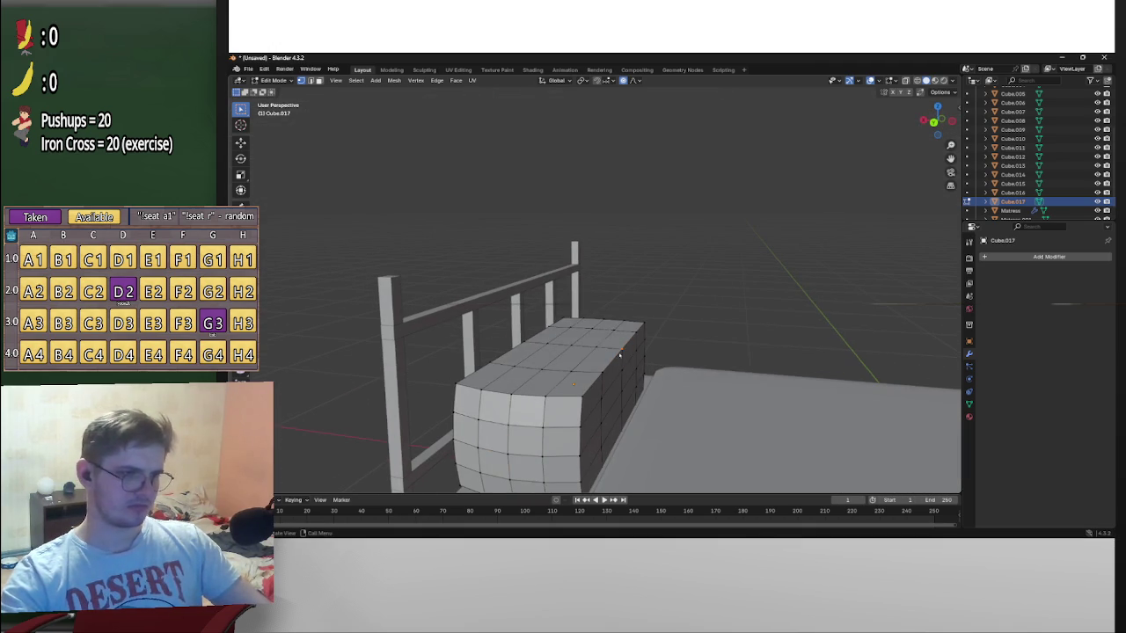
Softly bend two parts of the block with proportional moves and keep the shapes
key(g)
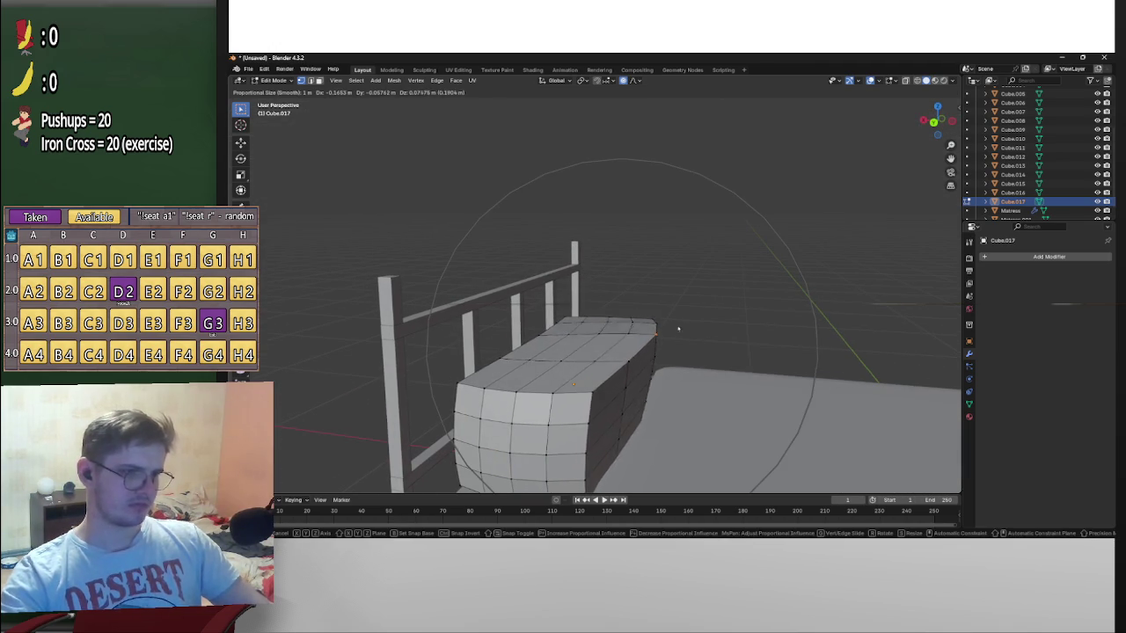
click(614, 360)
middle_drag(614, 361, 667, 373)
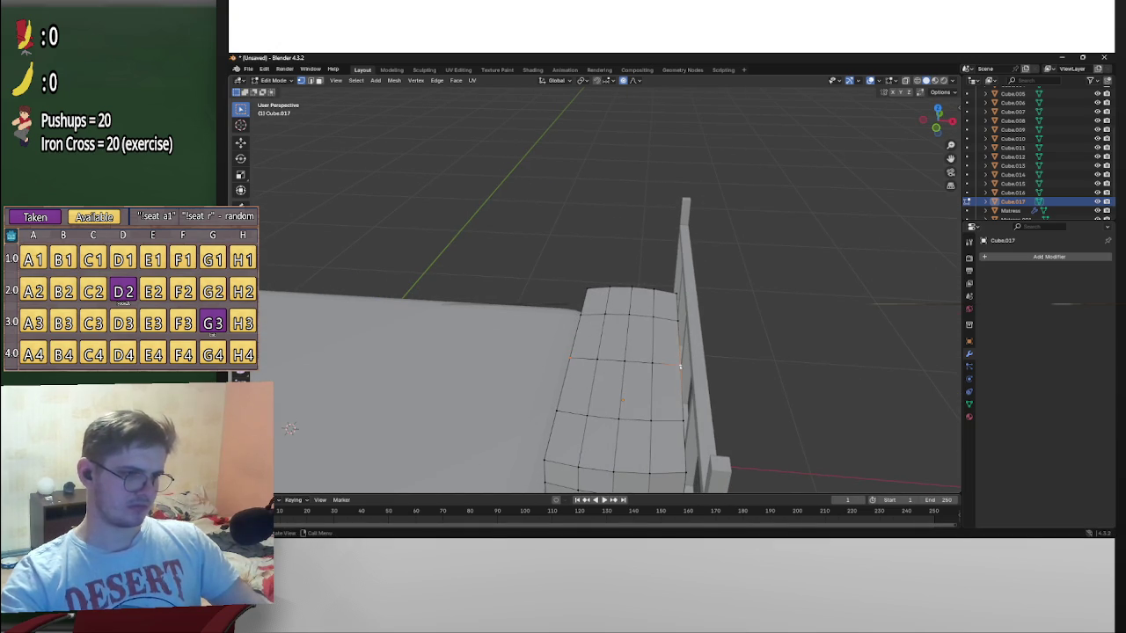
key(g)
click(708, 365)
mouse_move(708, 365)
middle_down()
mouse_move(774, 328)
mouse_move(674, 341)
mouse_move(633, 397)
mouse_move(752, 455)
mouse_move(686, 396)
mouse_move(617, 268)
mouse_move(646, 256)
middle_up()
Try a soft bulging scale on the pillow area, then undo the recent shape changes
key(a)
key(alt+a)
mouse_move(637, 341)
middle_down()
mouse_move(612, 316)
mouse_move(630, 351)
mouse_move(608, 358)
middle_up()
key(s)
click(620, 334)
key(ctrl+z)
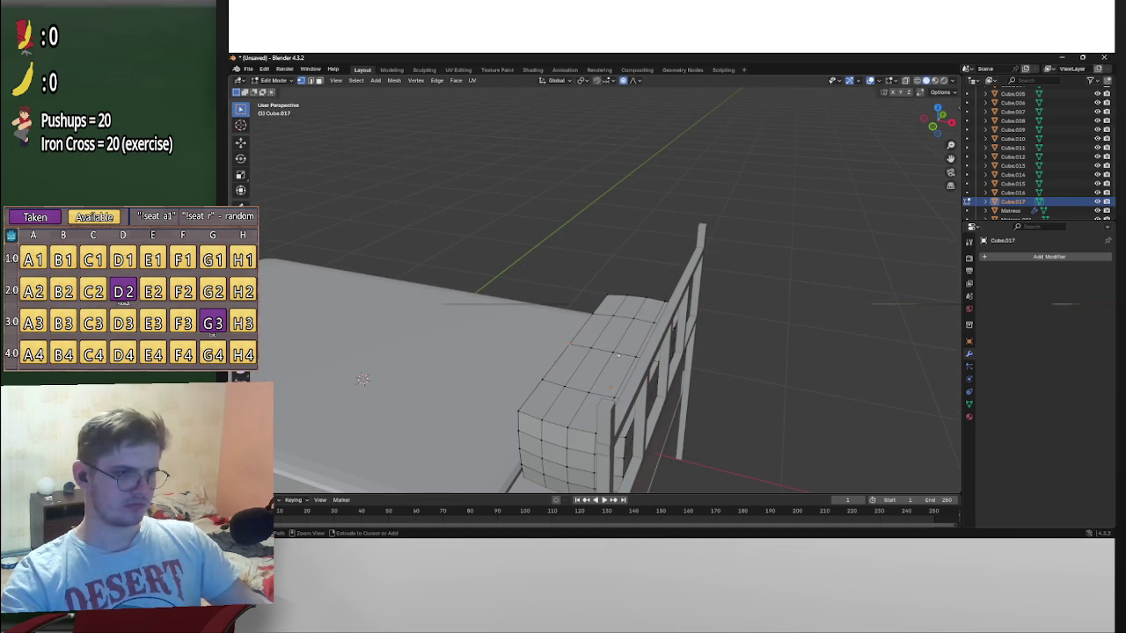
key(ctrl+z)
key(ctrl+z)
middle_drag(621, 355, 661, 350)
Select the whole block mesh and raise it straight up along Z above the headboard
key(a)
key(g)
key(z)
click(669, 202)
mouse_move(668, 203)
middle_down()
mouse_move(671, 184)
mouse_move(605, 229)
mouse_move(695, 234)
middle_up()
click(671, 184)
Shrink the block with a proportional scale, then cancel a second scale attempt
key(s)
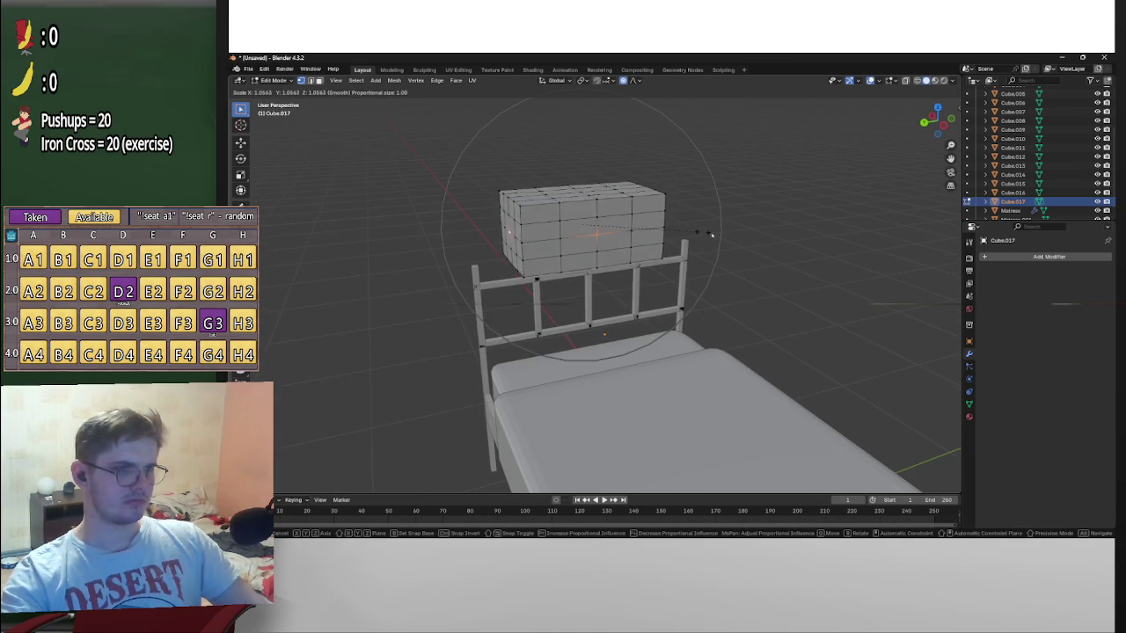
click(733, 217)
mouse_move(734, 216)
middle_down()
mouse_move(722, 244)
mouse_move(584, 233)
middle_up()
mouse_move(662, 250)
middle_down()
mouse_move(668, 168)
mouse_move(671, 191)
mouse_move(584, 233)
mouse_move(624, 243)
mouse_move(616, 326)
middle_up()
key(s)
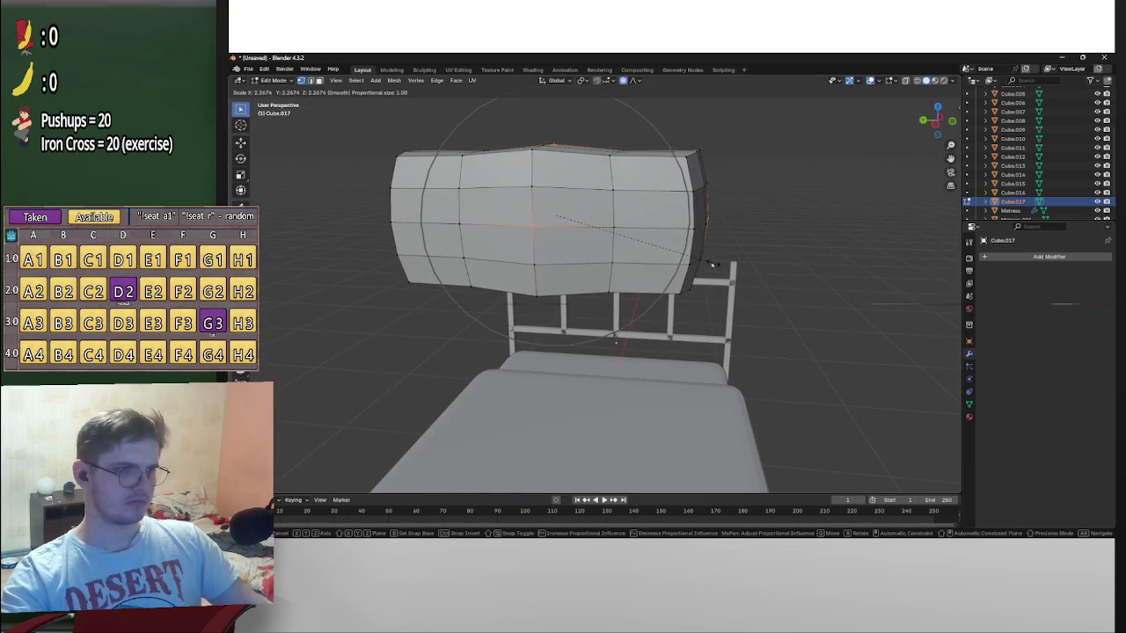
right_click(694, 261)
middle_drag(694, 261, 574, 225)
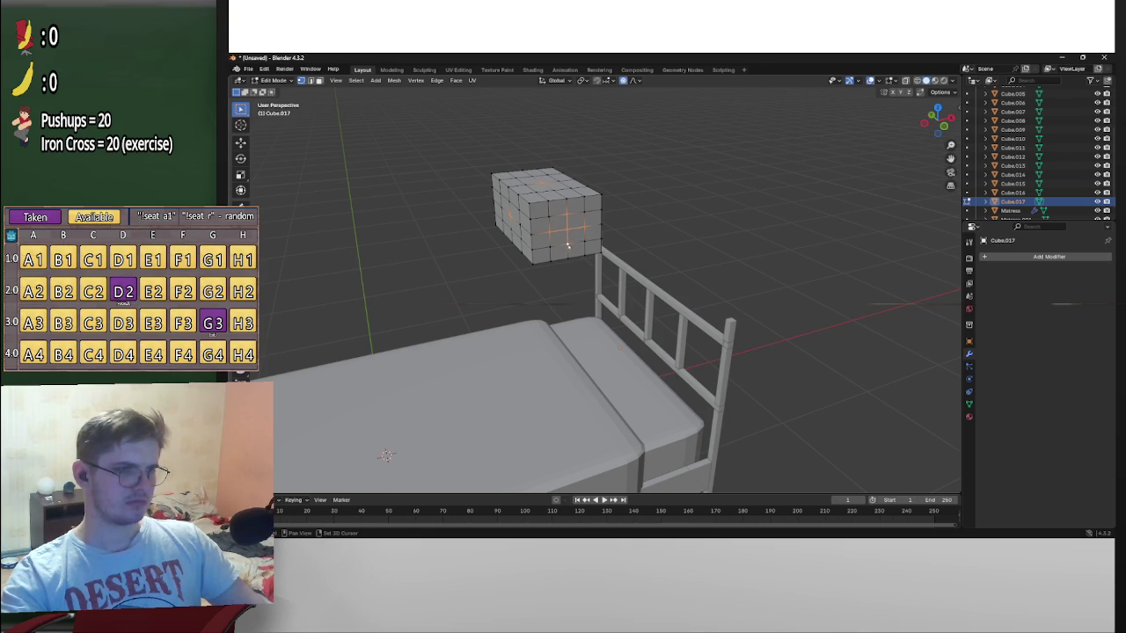
Try further soft bulging scales on the block, cancelling each attempt
key(s)
right_click(567, 245)
middle_drag(568, 244, 655, 248)
key(s)
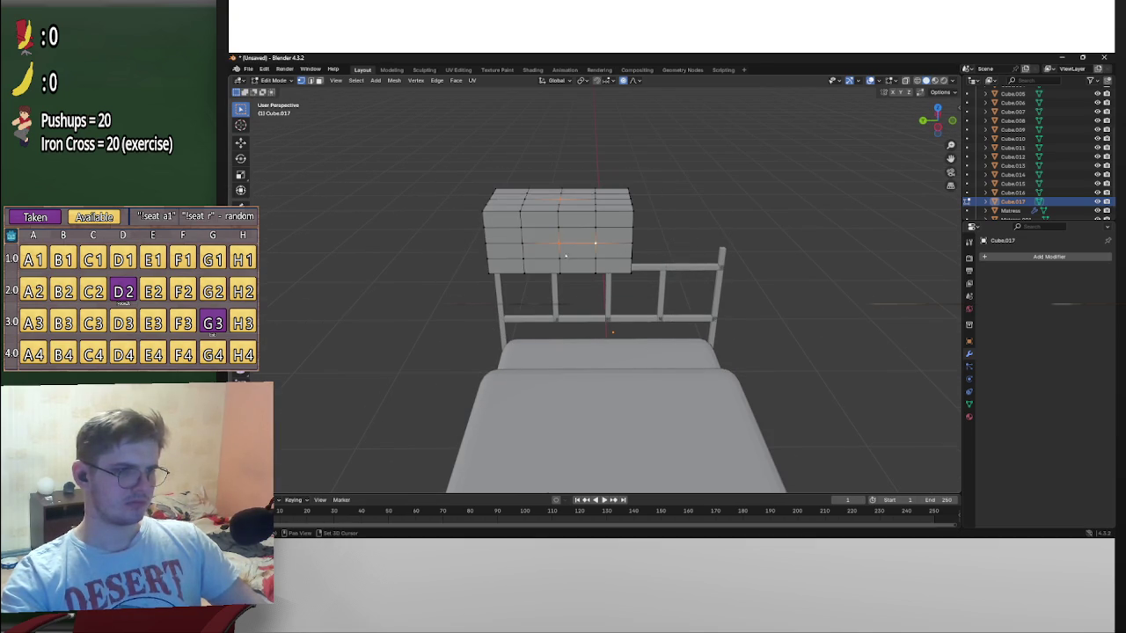
key(s)
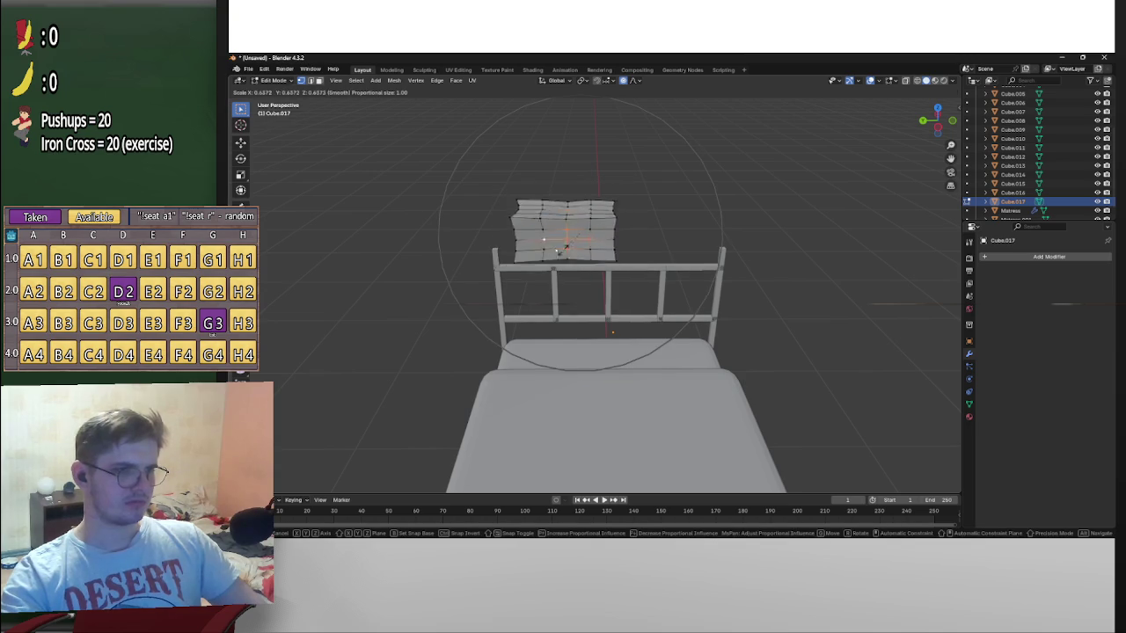
key(Escape)
From a view above, enlarge the selected faces with soft falloff into a rounded cushion
mouse_move(522, 265)
middle_down()
mouse_move(579, 280)
mouse_move(668, 262)
middle_up()
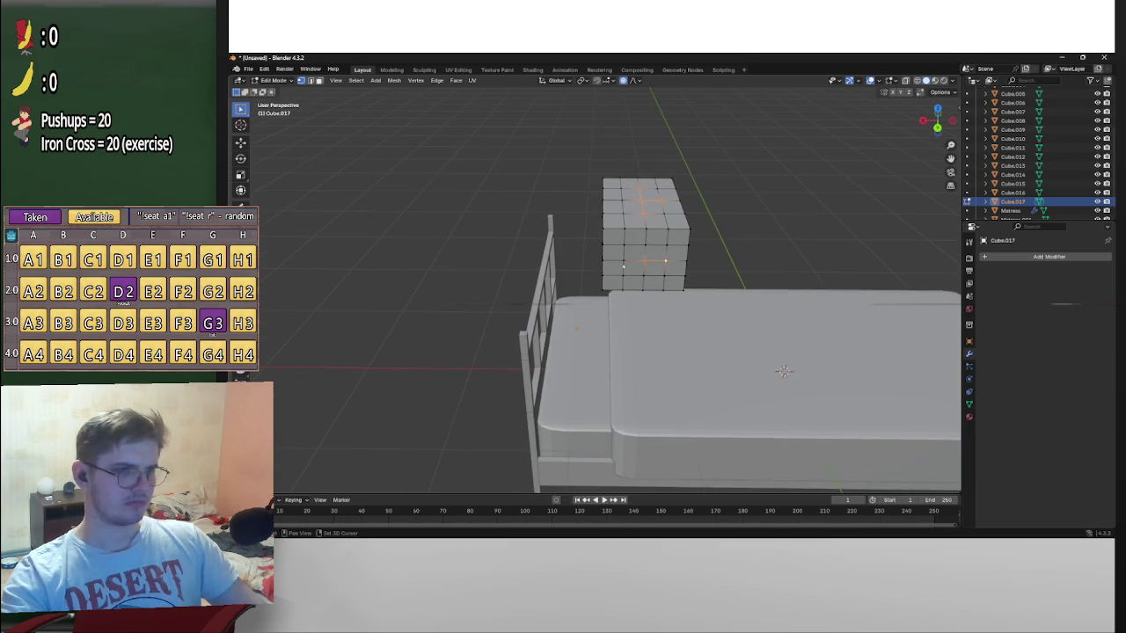
middle_drag(653, 276, 661, 229)
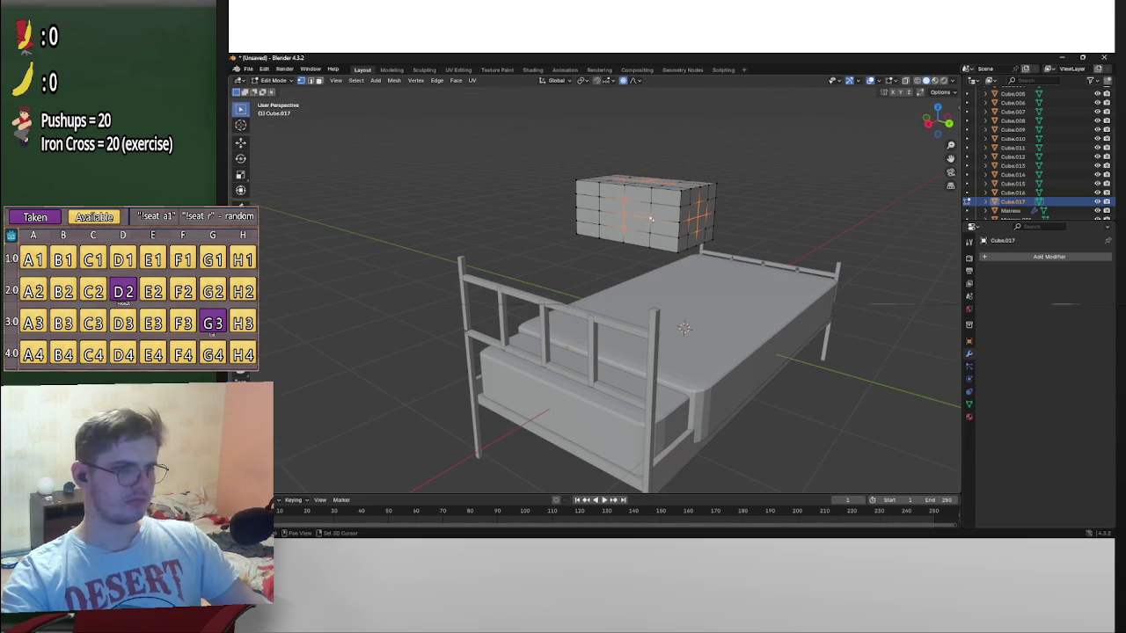
middle_drag(633, 290, 650, 264)
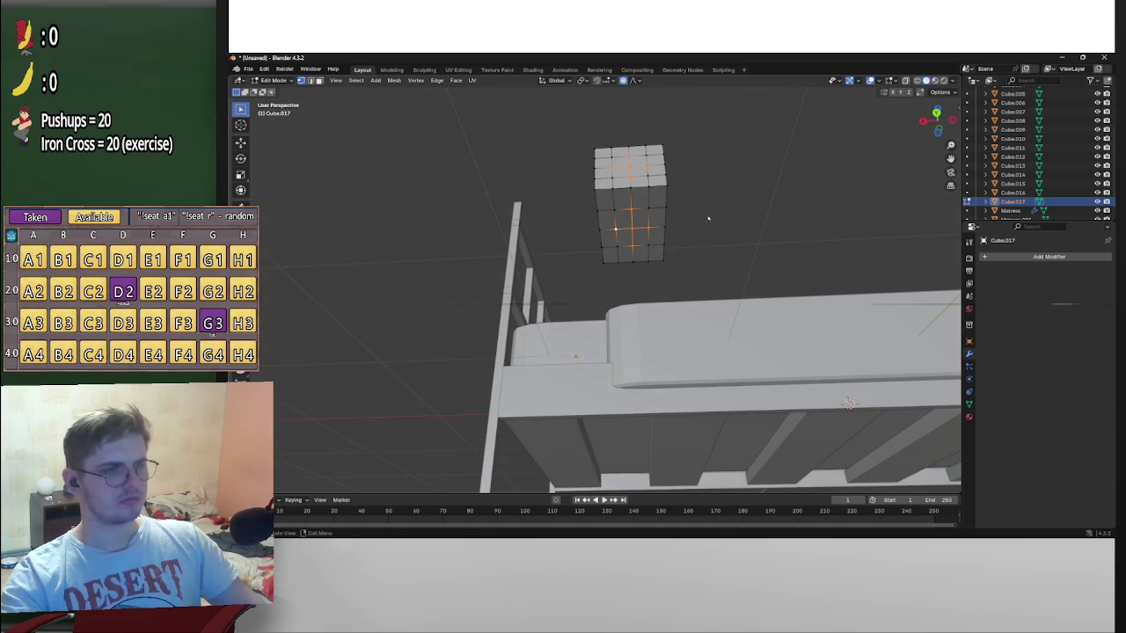
middle_drag(713, 218, 694, 239)
key(s)
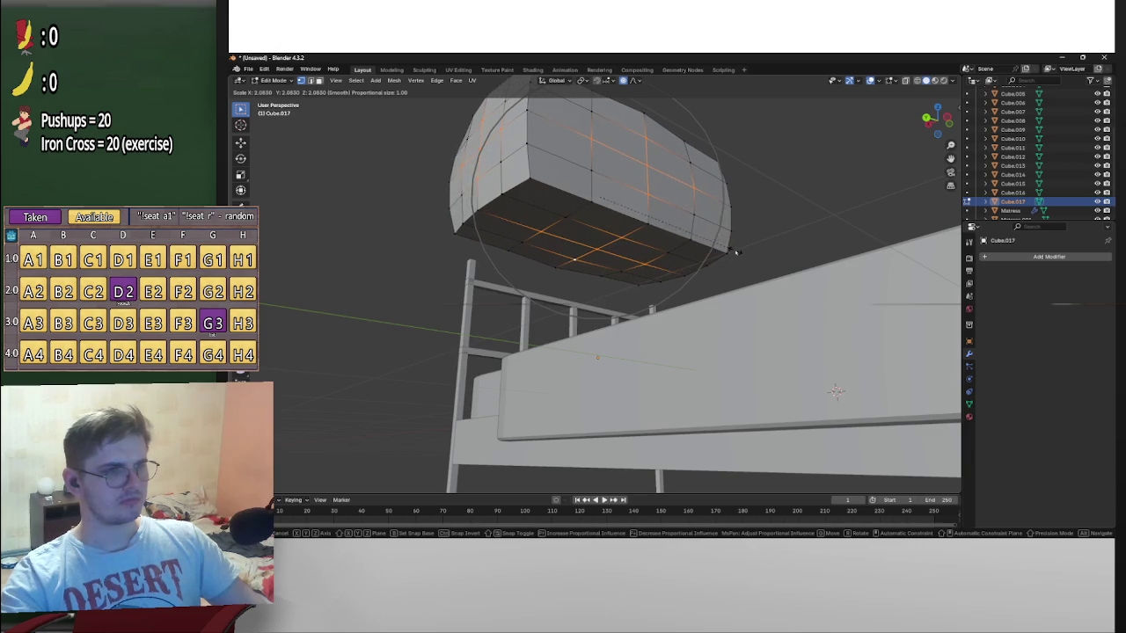
click(744, 252)
mouse_move(744, 251)
middle_down()
mouse_move(698, 297)
mouse_move(768, 251)
middle_up()
Select the whole pillow mesh and scale it along Z to flatten it
key(a)
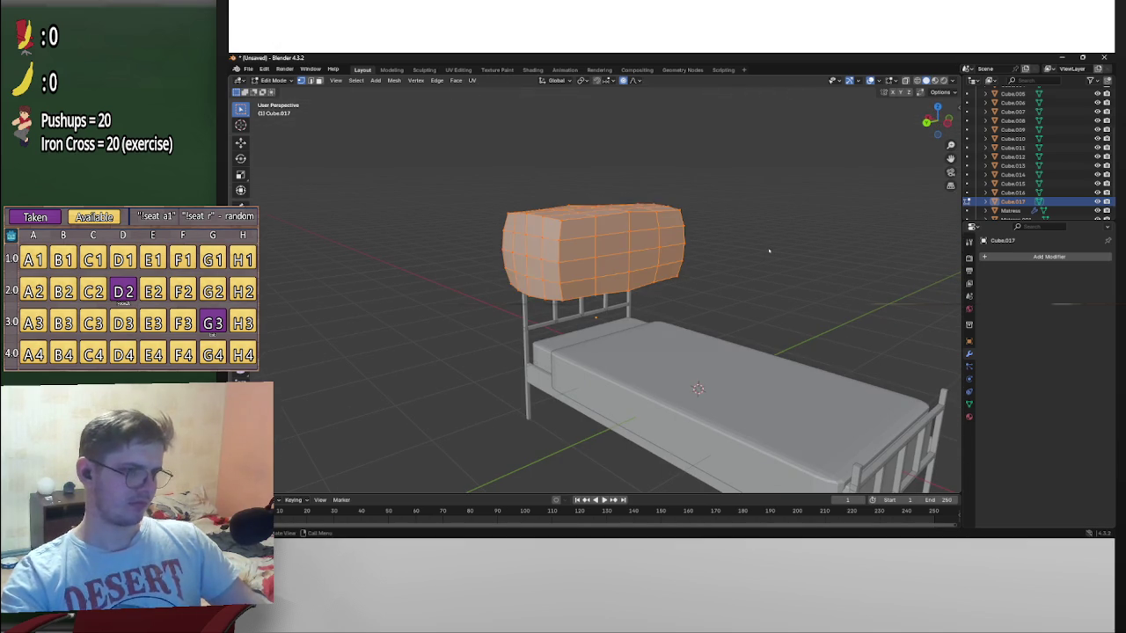
key(s)
key(x)
key(z)
click(704, 264)
mouse_move(704, 263)
middle_down()
mouse_move(668, 277)
mouse_move(642, 229)
mouse_move(660, 171)
middle_up()
Select a single vertex and enlarge the pillow around it with soft falloff
click(638, 221)
mouse_move(619, 267)
middle_down()
mouse_move(543, 253)
mouse_move(693, 219)
middle_up()
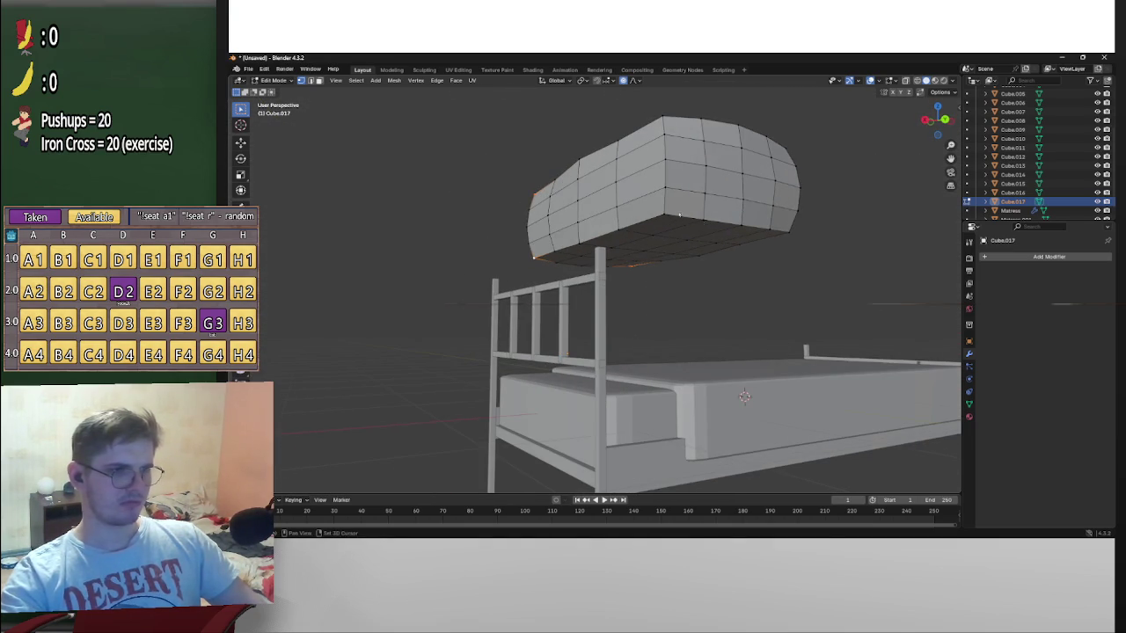
middle_drag(781, 194, 632, 285)
scroll(635, 302, down, 3)
key(s)
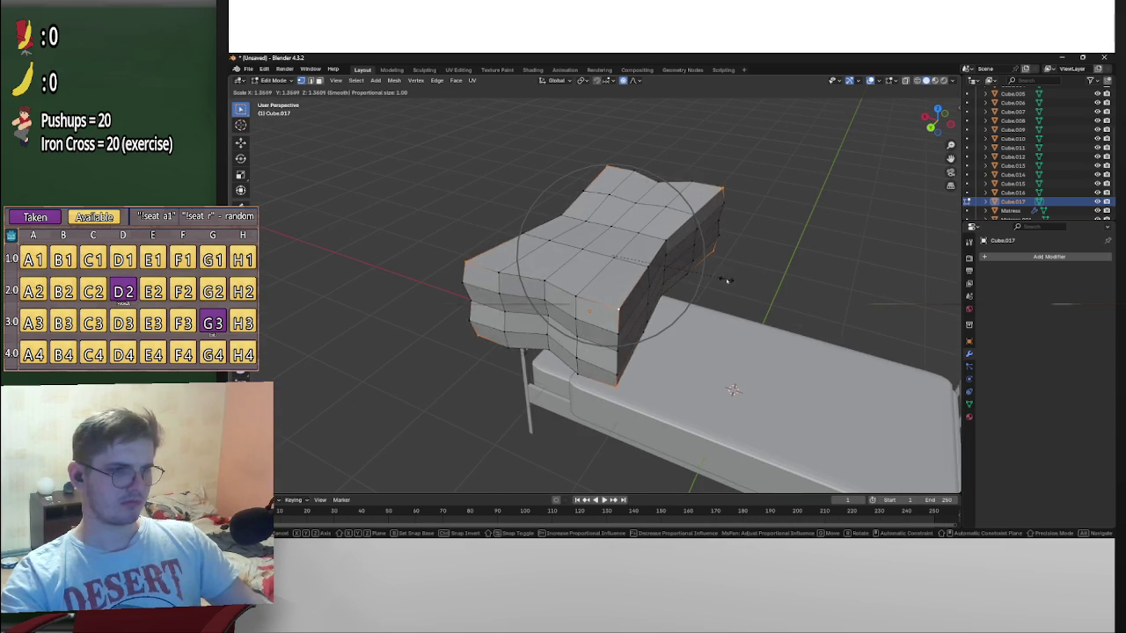
click(688, 261)
mouse_move(687, 261)
middle_down()
mouse_move(748, 268)
mouse_move(769, 291)
mouse_move(717, 259)
mouse_move(648, 244)
mouse_move(534, 241)
mouse_move(686, 269)
middle_up()
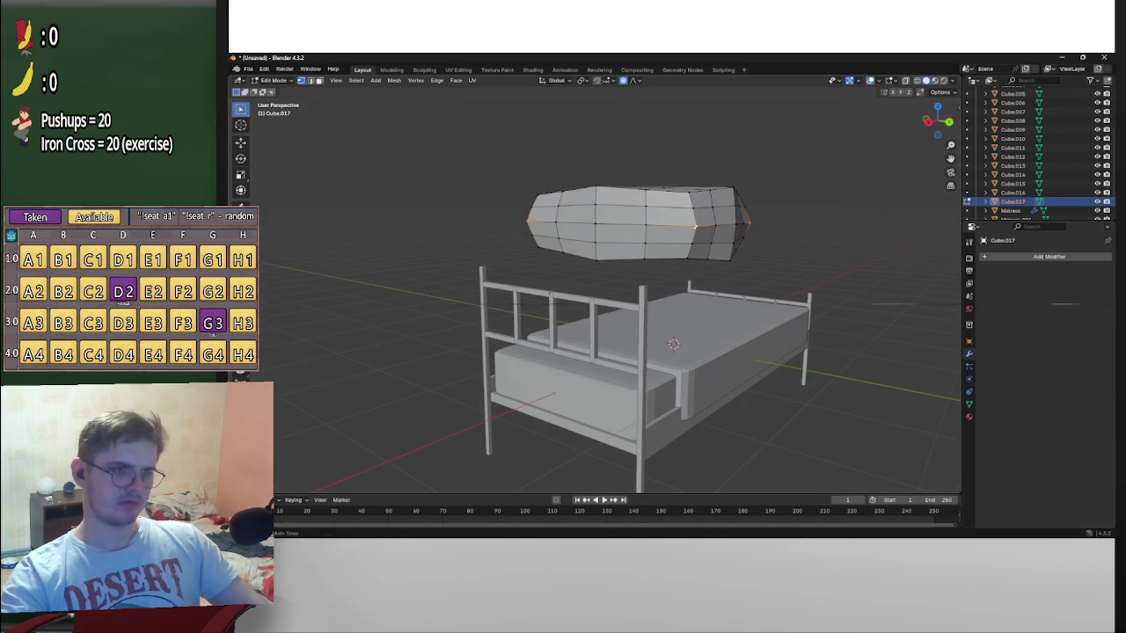
Scale edge loops with proportional falloff to shape the pillow's bulges
key(s)
click(774, 244)
mouse_move(769, 238)
middle_down()
mouse_move(730, 307)
mouse_move(703, 316)
middle_up()
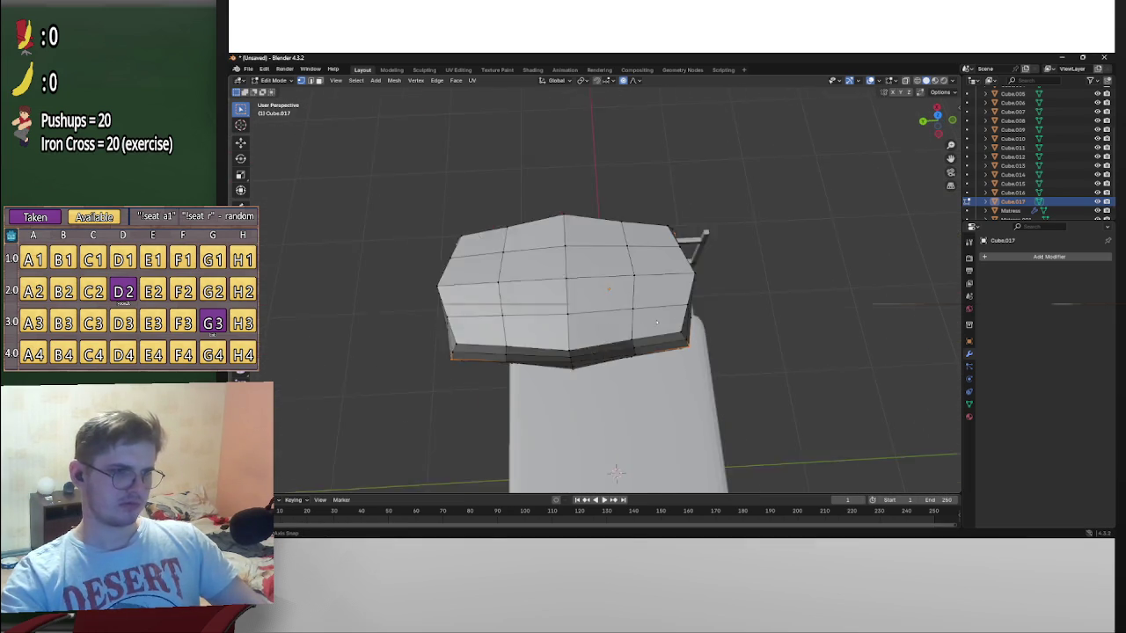
key(s)
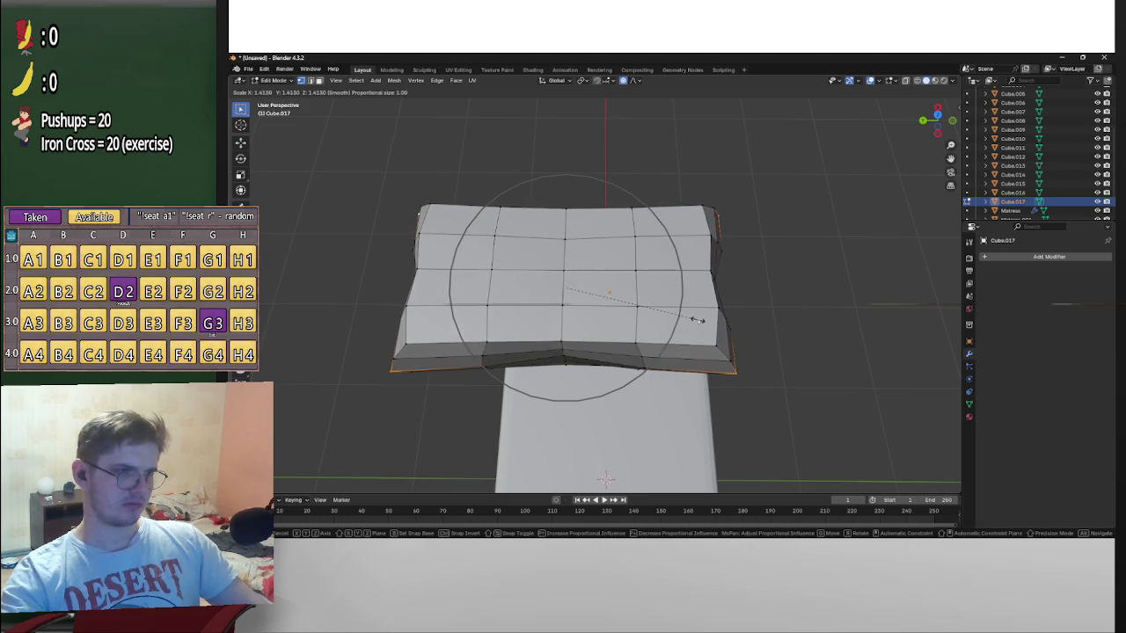
click(713, 323)
mouse_move(712, 323)
middle_down()
mouse_move(821, 231)
mouse_move(888, 260)
mouse_move(652, 139)
middle_up()
scroll(774, 264, down, 3)
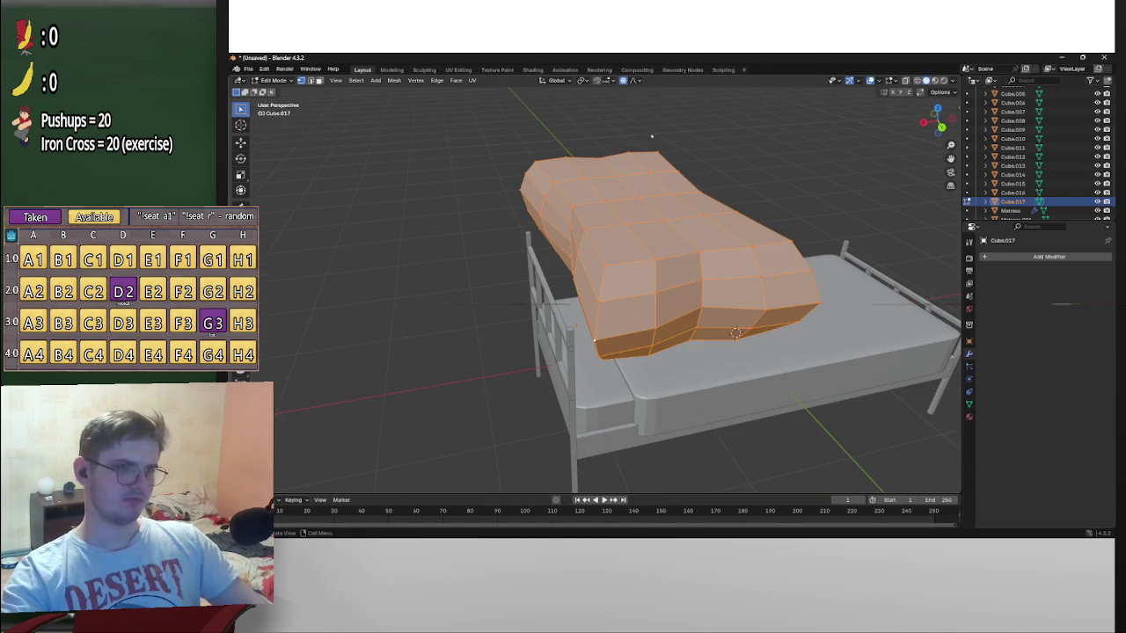
With proportional editing off, scale to flatten the pillow, cancelling a trial move
click(623, 80)
mouse_move(633, 176)
middle_down()
mouse_move(616, 264)
mouse_move(668, 220)
mouse_move(741, 238)
mouse_move(786, 208)
mouse_move(696, 259)
mouse_move(700, 272)
mouse_move(767, 241)
middle_up()
key(s)
click(686, 253)
key(g)
right_click(676, 405)
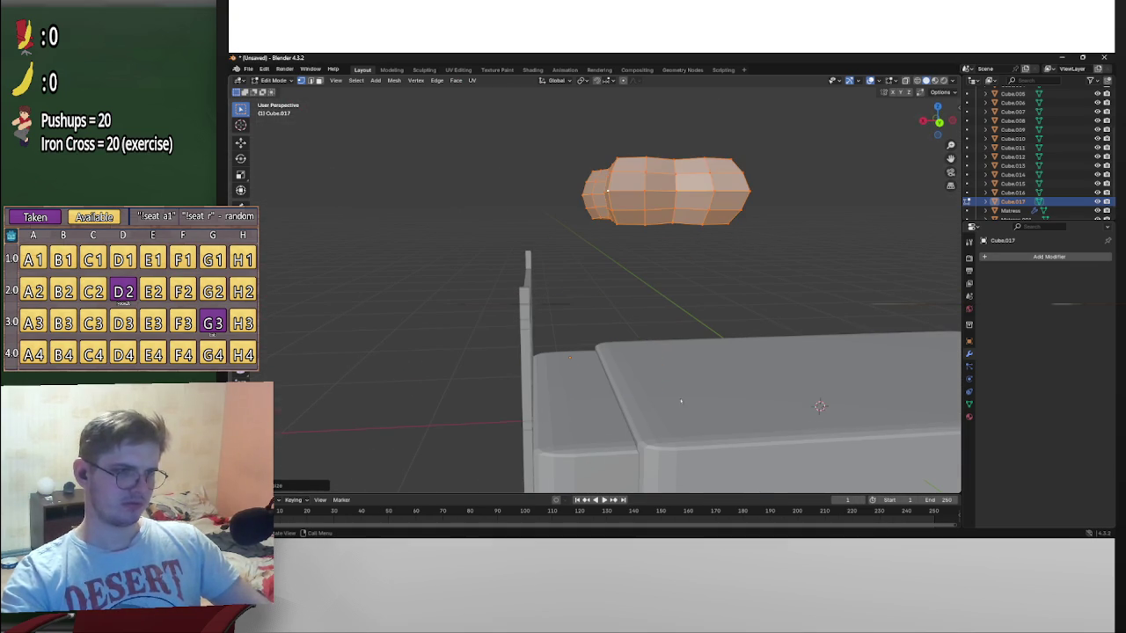
Tilt the pillow by rotating it about the global Y axis, then fine-tune the tilt
middle_drag(735, 325, 664, 247)
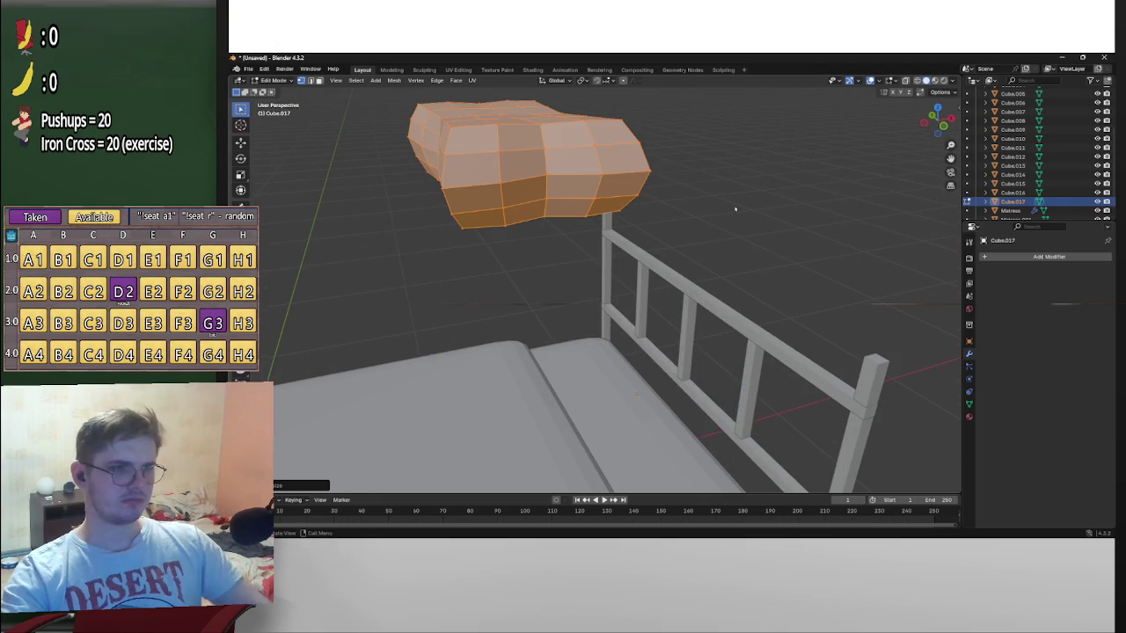
key(r)
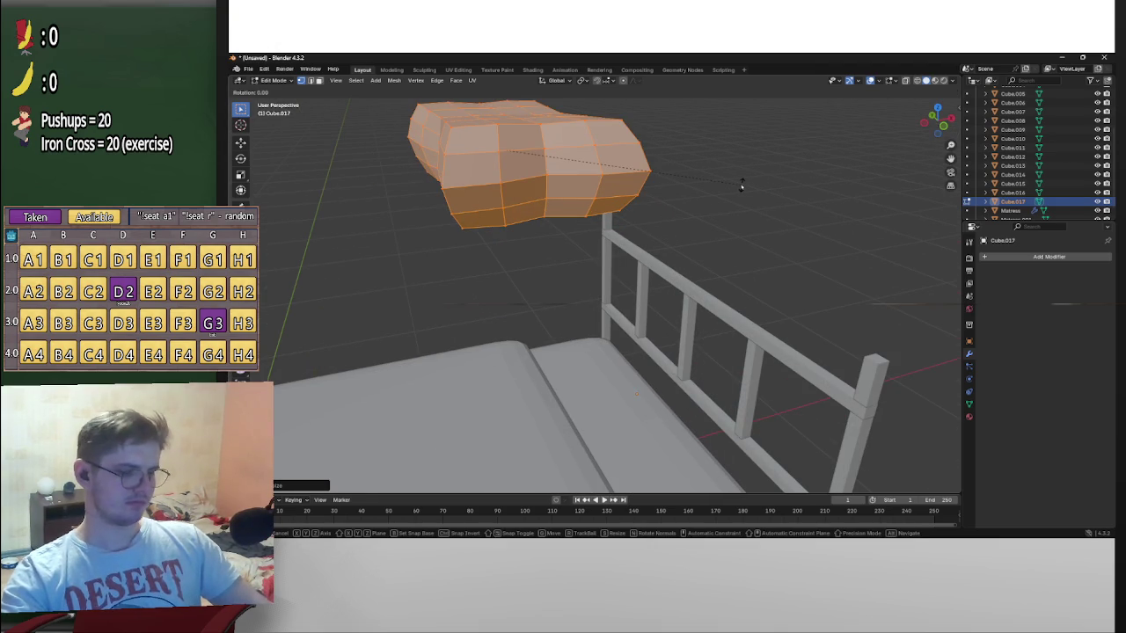
key(x)
key(y)
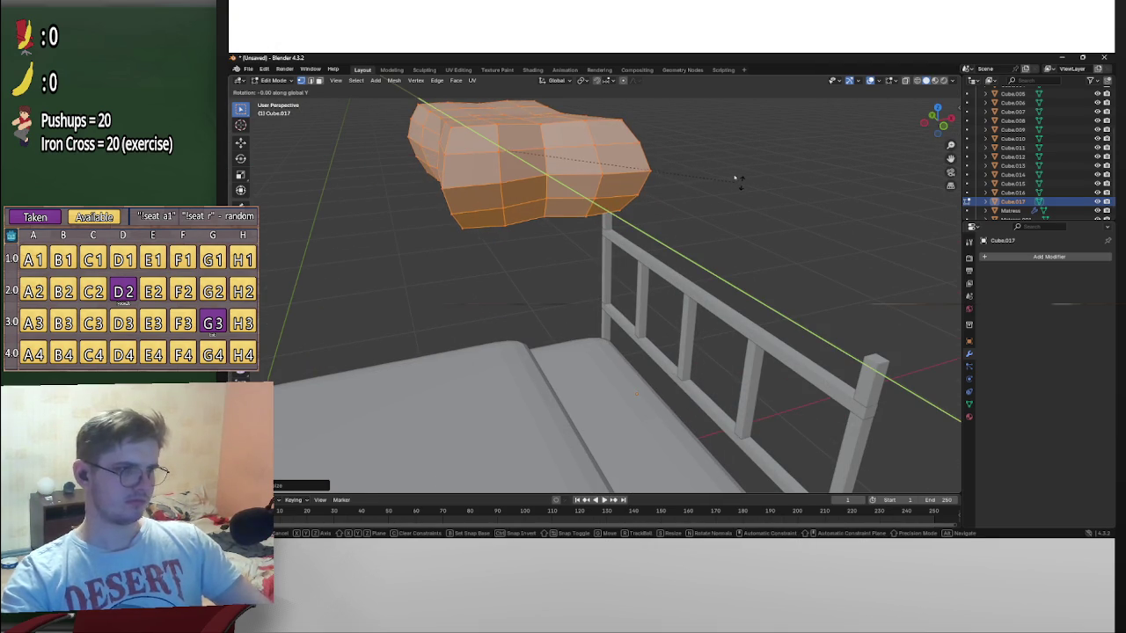
click(644, 163)
mouse_move(684, 198)
middle_down()
mouse_move(776, 247)
mouse_move(616, 238)
mouse_move(648, 234)
middle_up()
key(r)
click(767, 244)
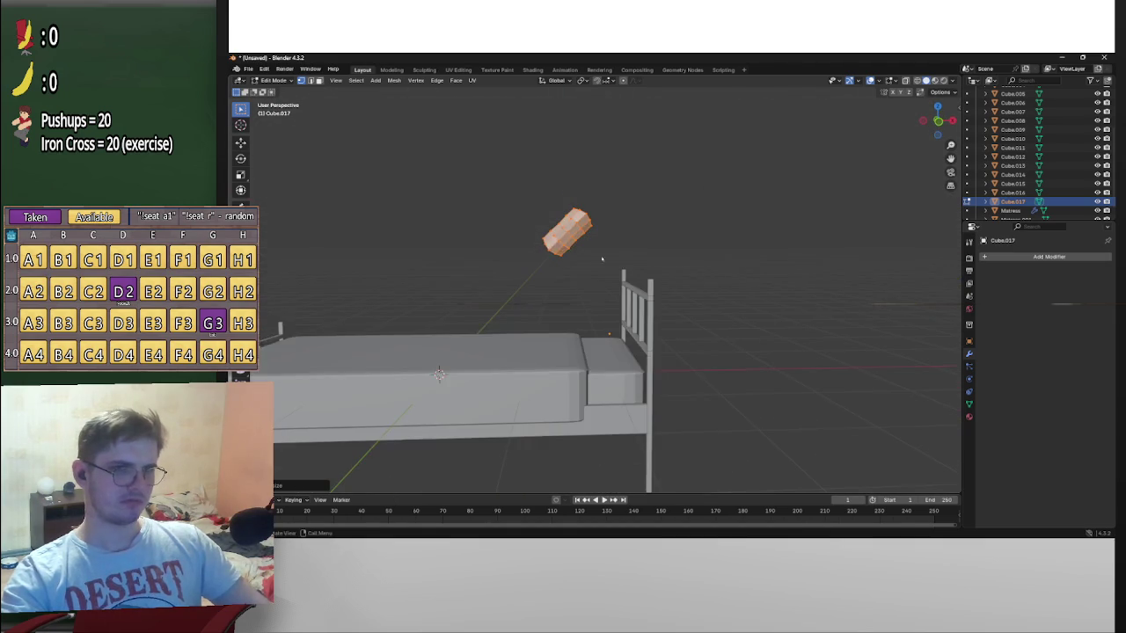
Pinch the pillow's edges with a proportional-editing scale so its top dips slightly
scroll(586, 231, up, 3)
key(alt+a)
mouse_move(519, 176)
middle_down()
mouse_move(596, 219)
mouse_move(632, 93)
middle_up()
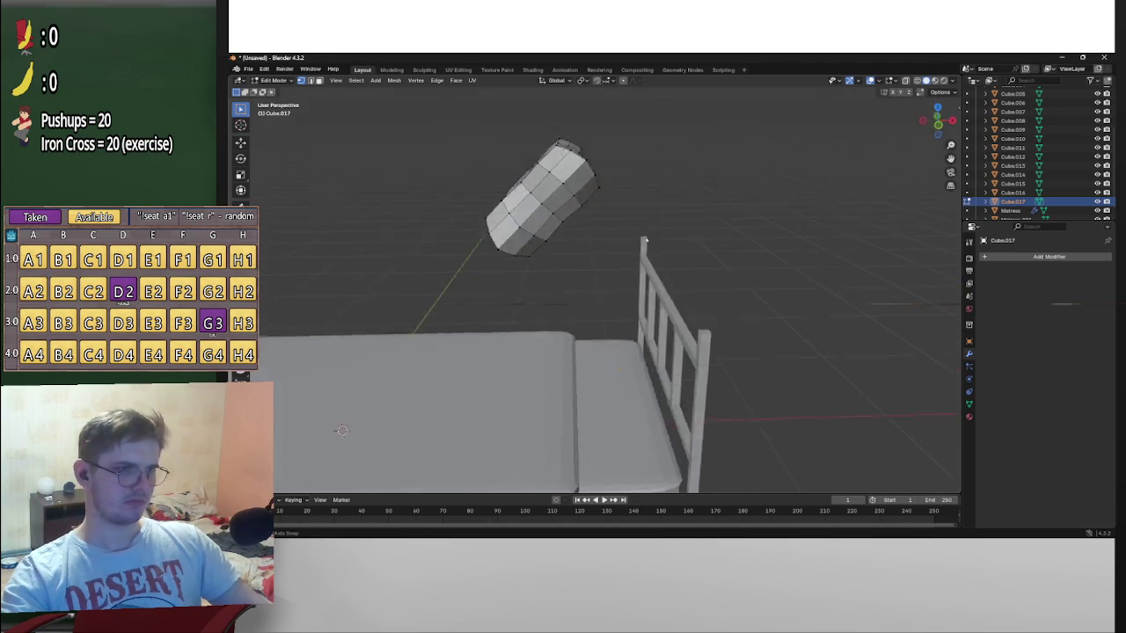
key(s)
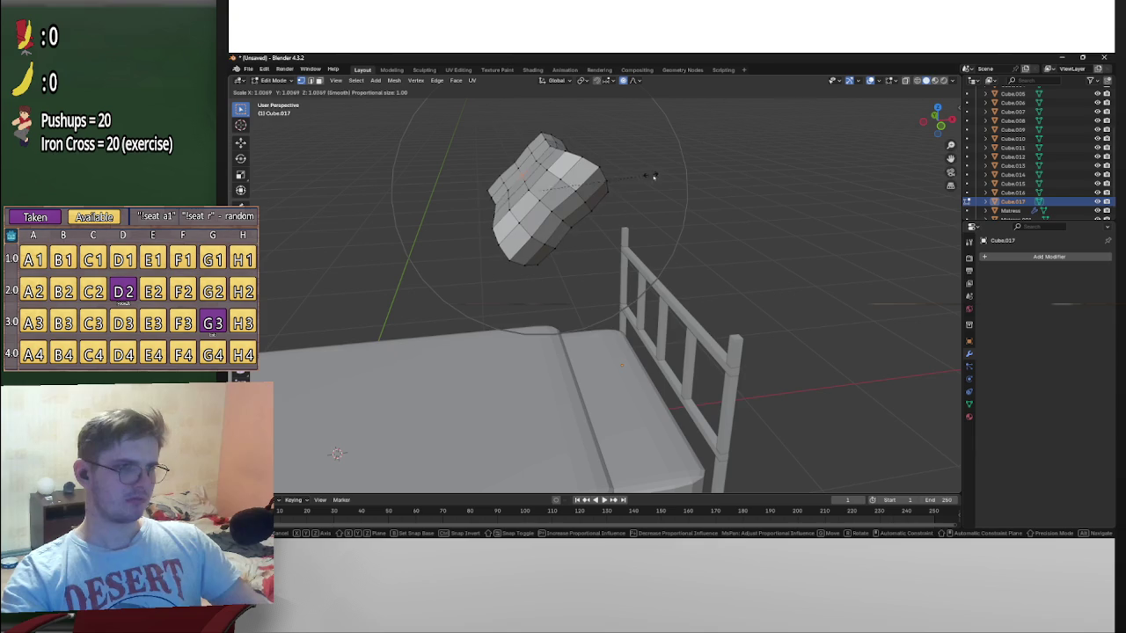
click(675, 194)
mouse_move(675, 194)
middle_down()
mouse_move(409, 211)
mouse_move(546, 239)
mouse_move(527, 198)
middle_up()
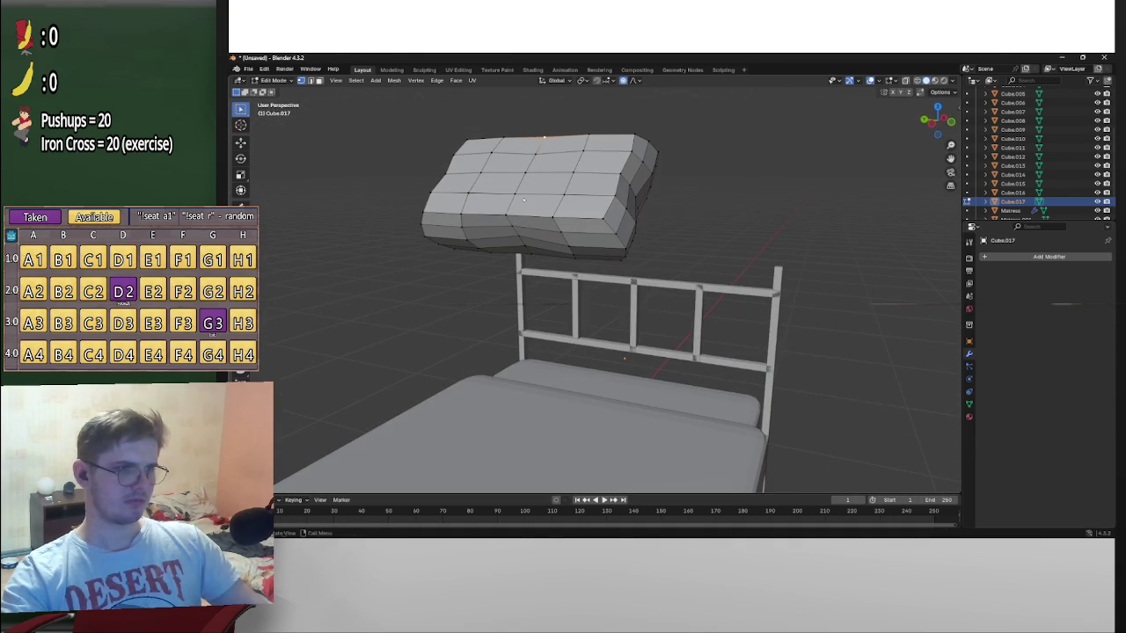
Squeeze the pillow further with a soft-falloff proportional scale
key(s)
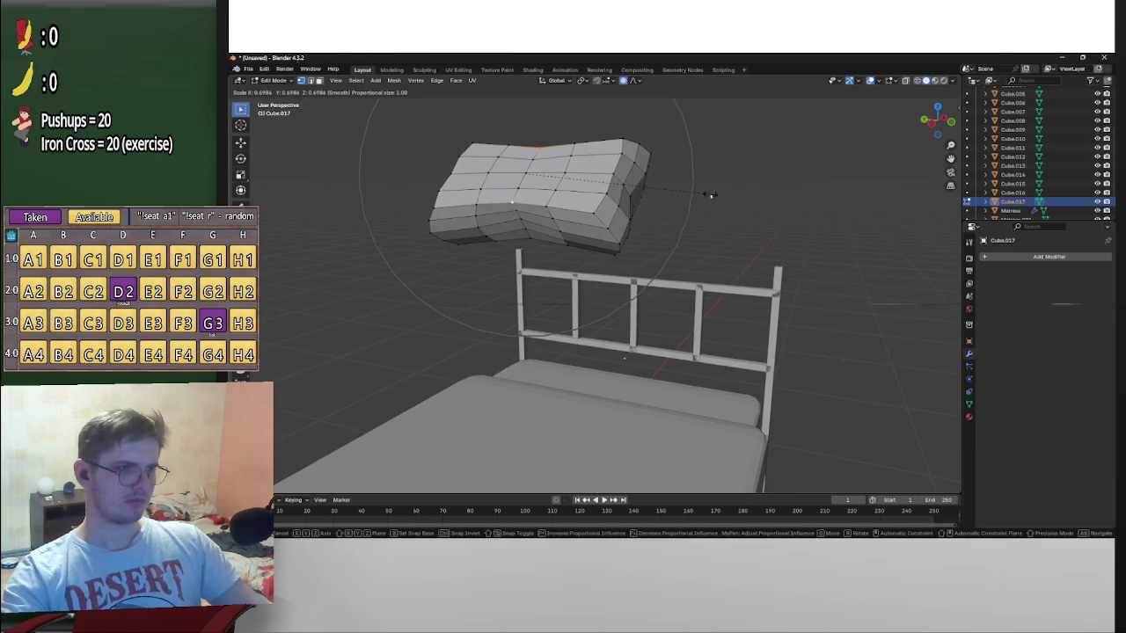
scroll(720, 211, up, 6)
click(735, 218)
mouse_move(737, 221)
middle_down()
mouse_move(469, 205)
mouse_move(596, 199)
middle_up()
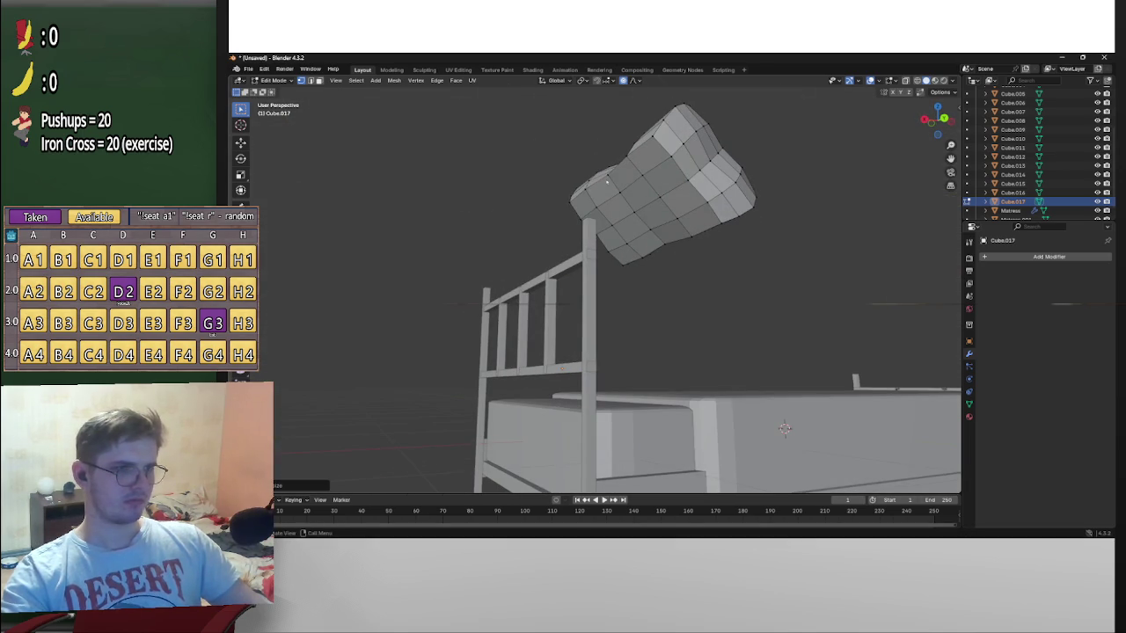
mouse_move(724, 249)
middle_down()
mouse_move(636, 284)
mouse_move(590, 323)
mouse_move(616, 304)
middle_up()
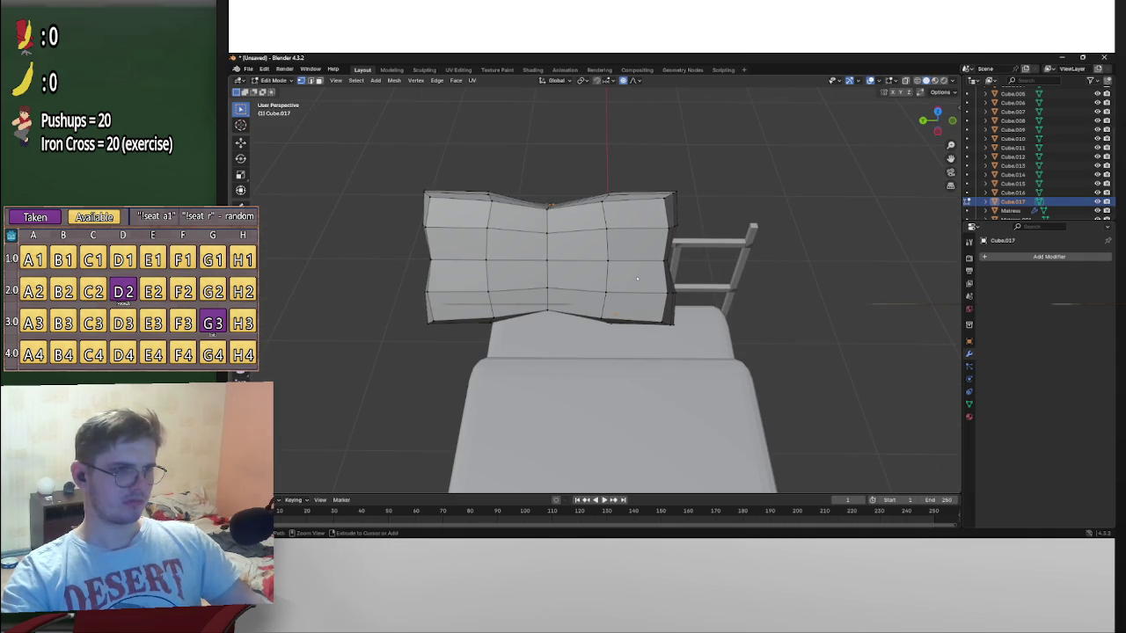
mouse_move(637, 279)
middle_down()
mouse_move(699, 246)
mouse_move(750, 241)
mouse_move(736, 221)
mouse_move(634, 245)
middle_up()
Compare pillow shapes with undo and redo, settling on the flatter rounded version
key(a)
key(alt+a)
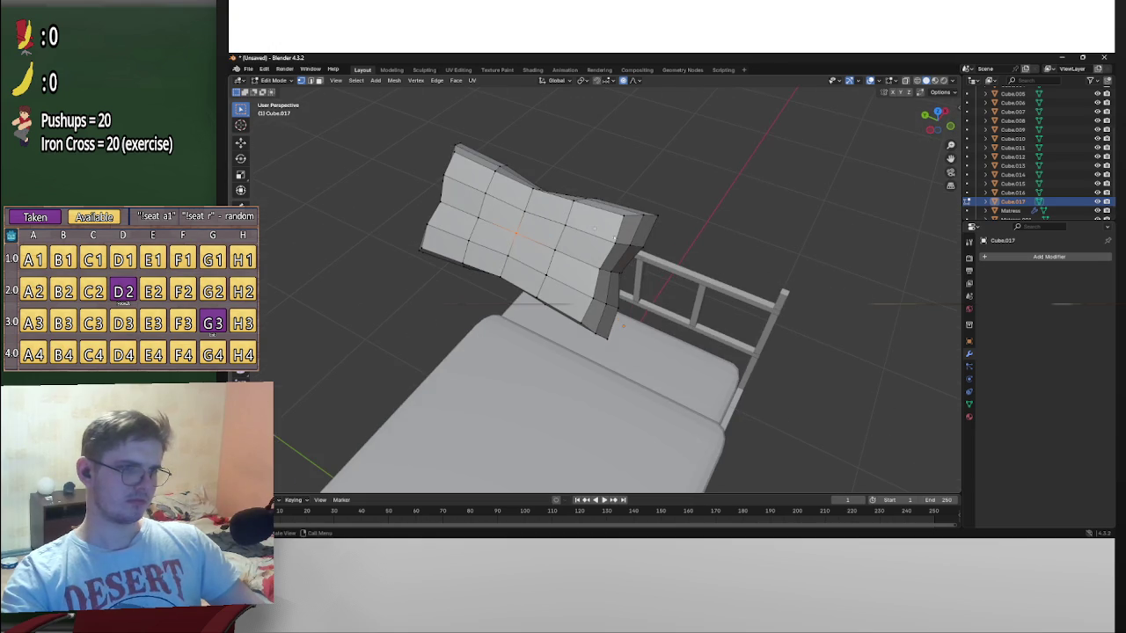
middle_drag(623, 325, 431, 174)
key(ctrl+z)
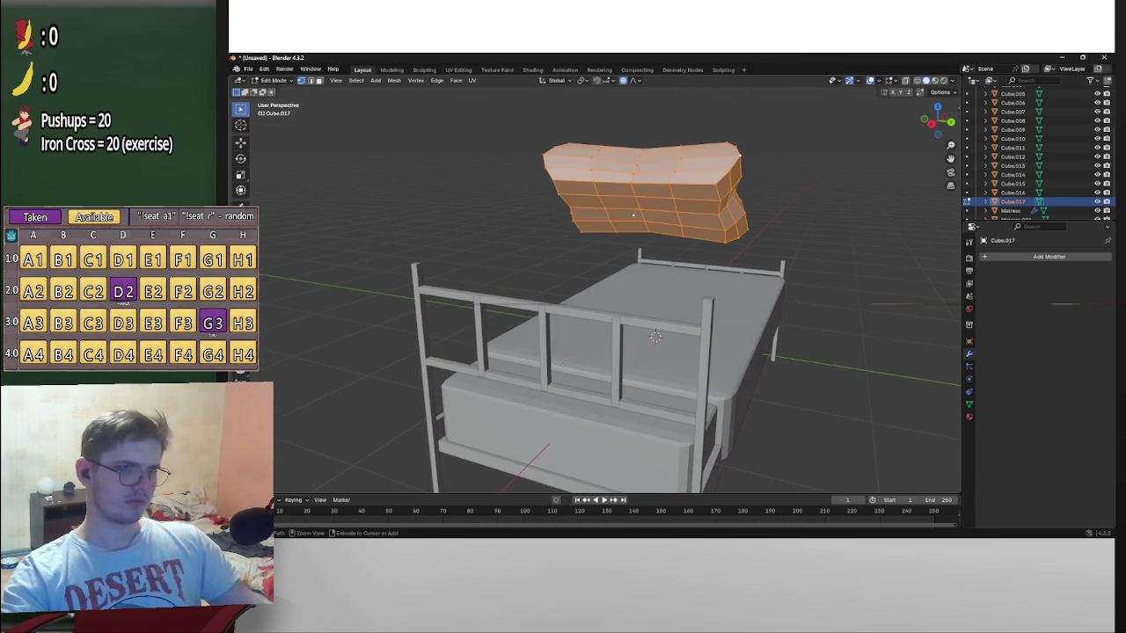
key(ctrl+z)
key(ctrl+shift+z)
mouse_move(633, 215)
middle_down()
mouse_move(632, 261)
mouse_move(656, 280)
mouse_move(626, 255)
middle_up()
key(ctrl+z)
Refine the pinched pillow shape with three more proportional scales
key(s)
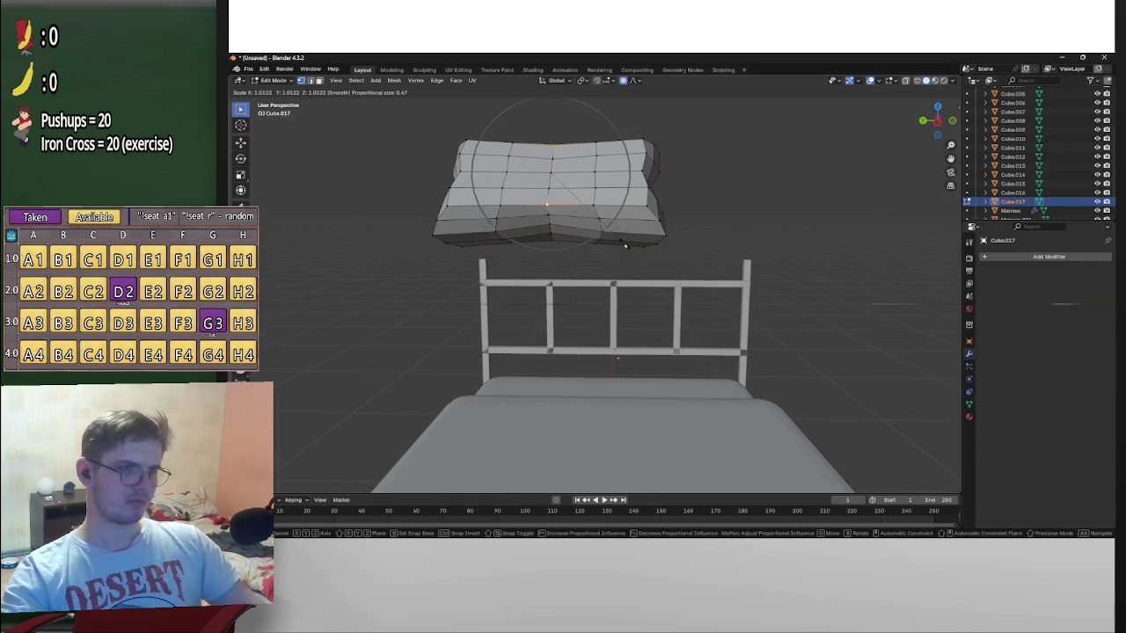
click(619, 238)
mouse_move(619, 238)
middle_down()
mouse_move(621, 214)
mouse_move(607, 207)
mouse_move(525, 235)
mouse_move(564, 231)
mouse_move(648, 278)
middle_up()
key(s)
click(576, 239)
middle_drag(532, 159, 570, 204)
key(s)
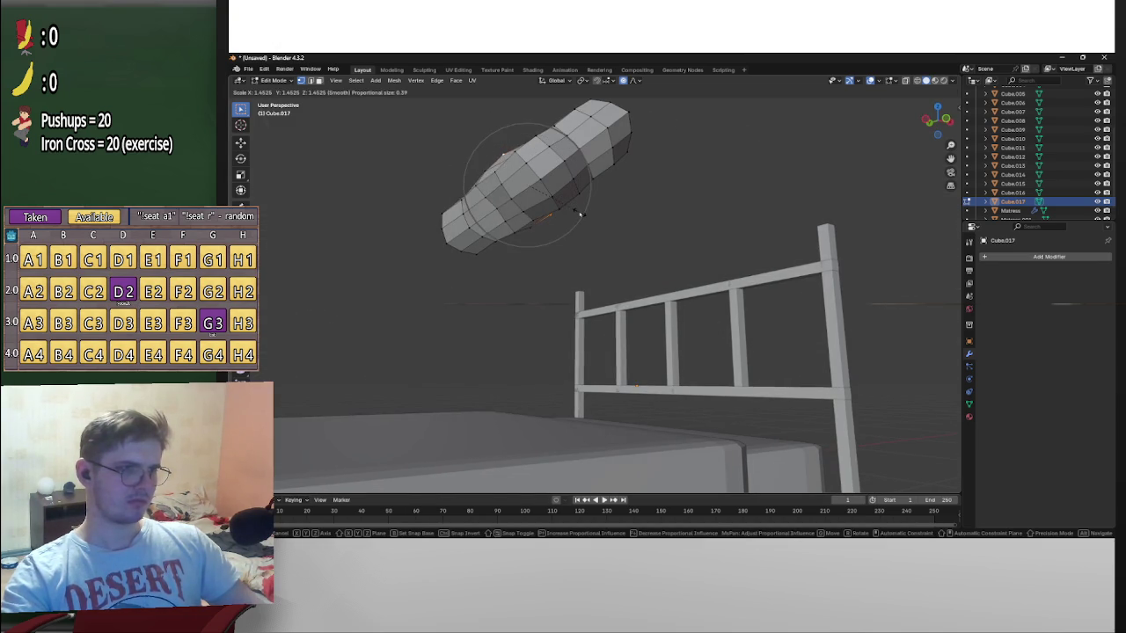
mouse_move(579, 214)
middle_down()
mouse_move(694, 231)
mouse_move(607, 267)
mouse_move(637, 271)
mouse_move(573, 235)
middle_up()
click(691, 229)
Shrink the whole pillow to pillow size and lower it onto the mattress in Back Ortho view
key(a)
key(s)
click(607, 255)
key(ctrl+KP_1)
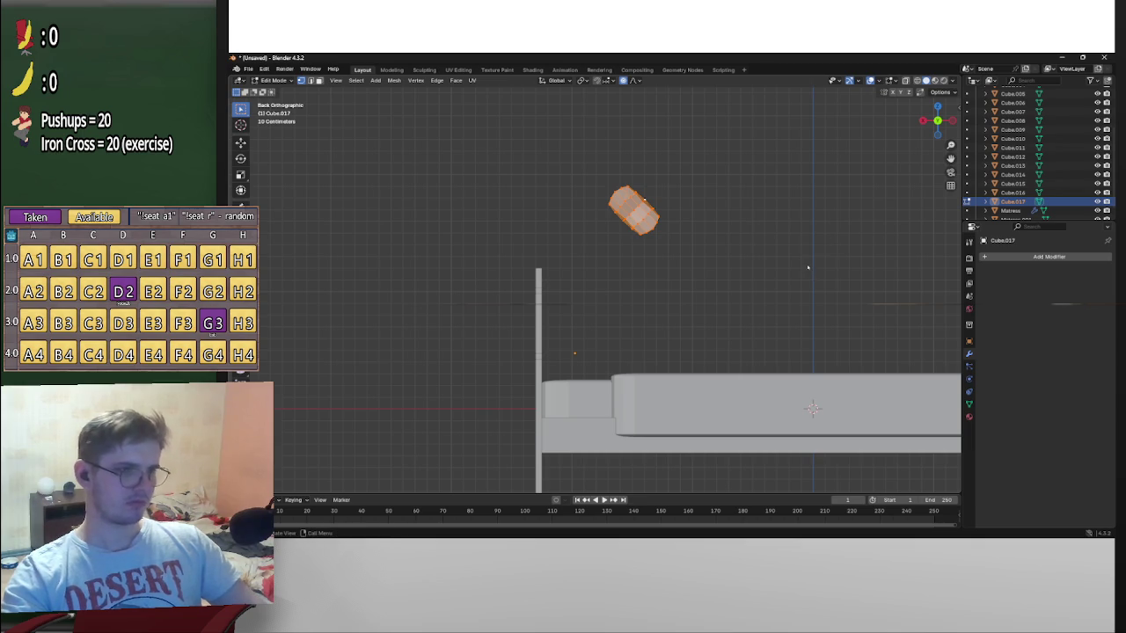
key(g)
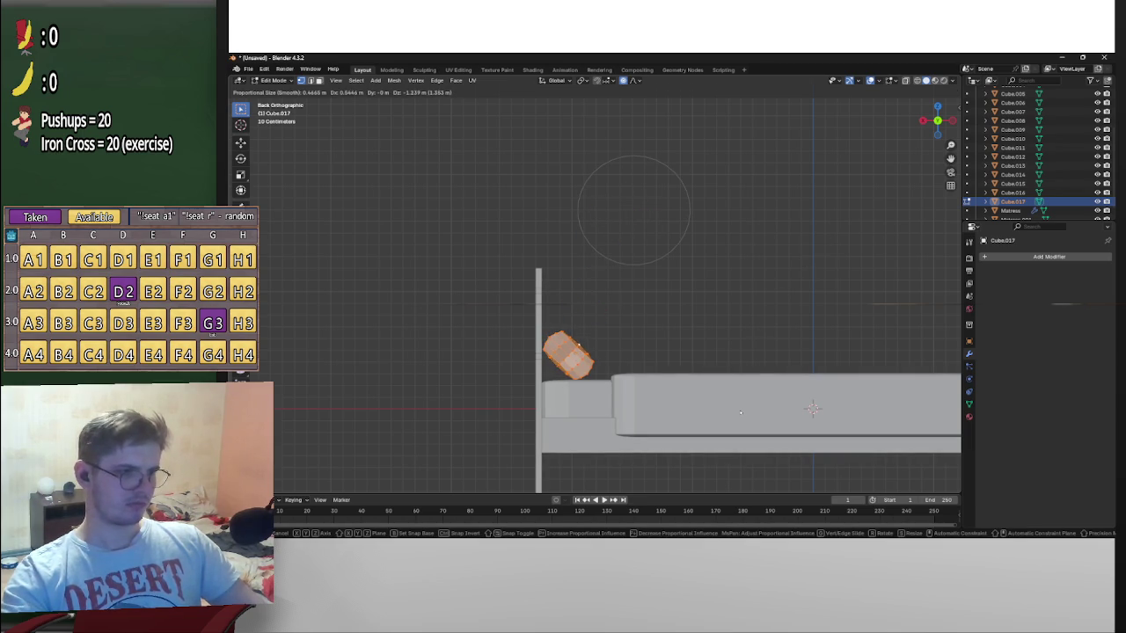
click(742, 413)
mouse_move(742, 412)
middle_down()
mouse_move(593, 378)
mouse_move(693, 372)
mouse_move(614, 376)
mouse_move(655, 377)
middle_up()
scroll(667, 390, up, 3)
scroll(693, 372, down, 3)
scroll(691, 371, up, 3)
Add a Bevel modifier to the pillow and try edge-loop tweaks, undoing and redoing them
click(1020, 256)
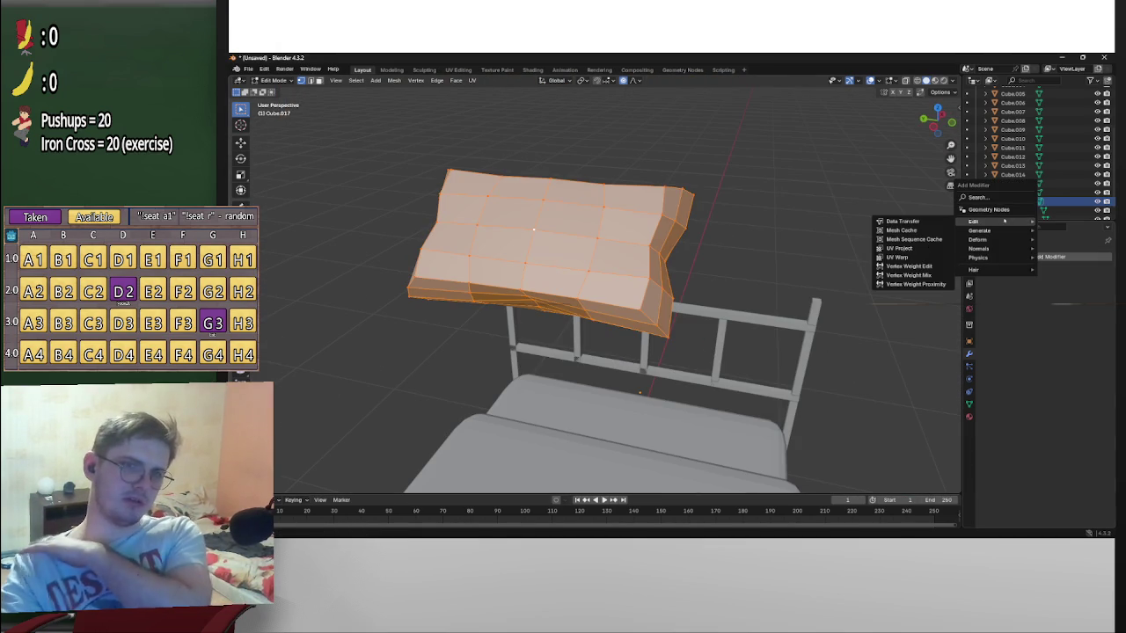
mouse_move(979, 231)
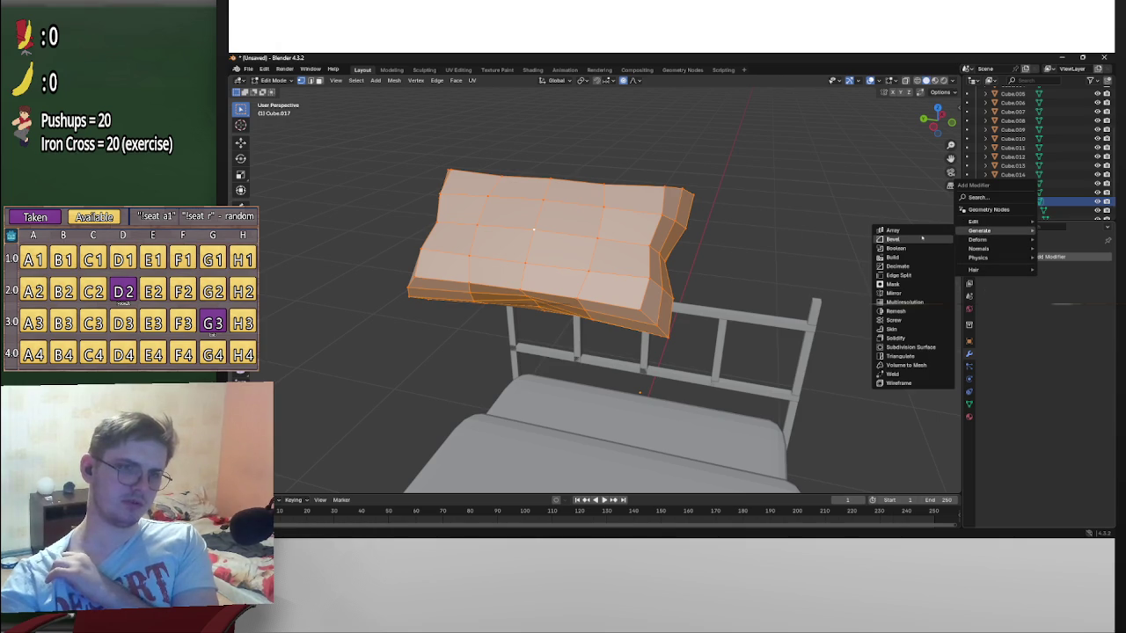
click(892, 239)
mouse_move(798, 276)
middle_down()
mouse_move(741, 262)
mouse_move(747, 249)
mouse_move(847, 284)
mouse_move(881, 282)
middle_up()
key(a)
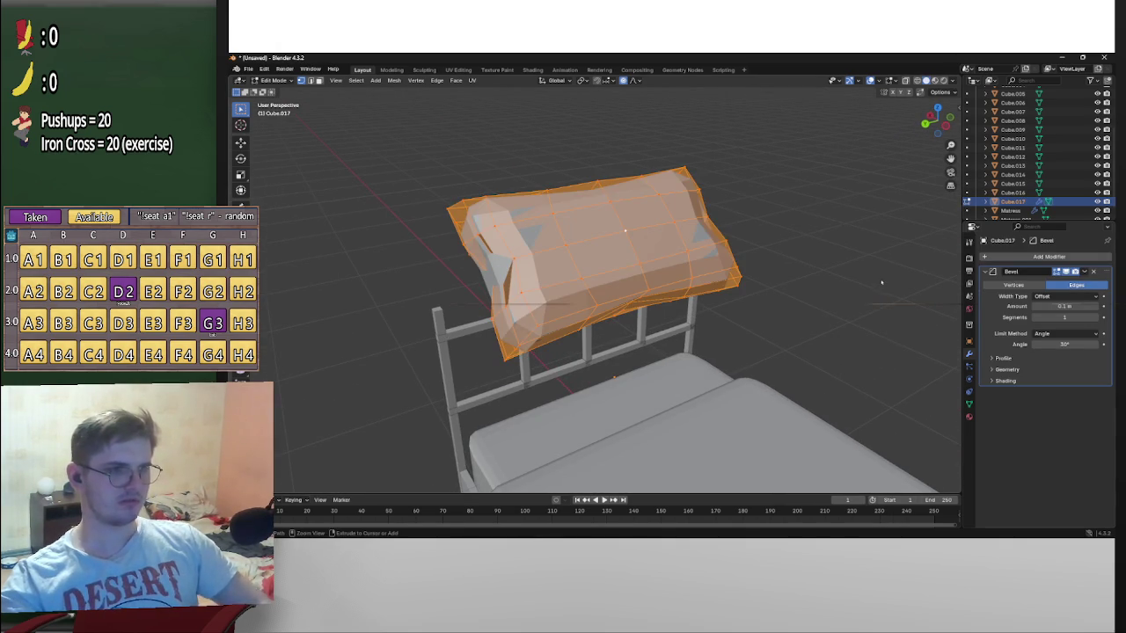
key(alt+a)
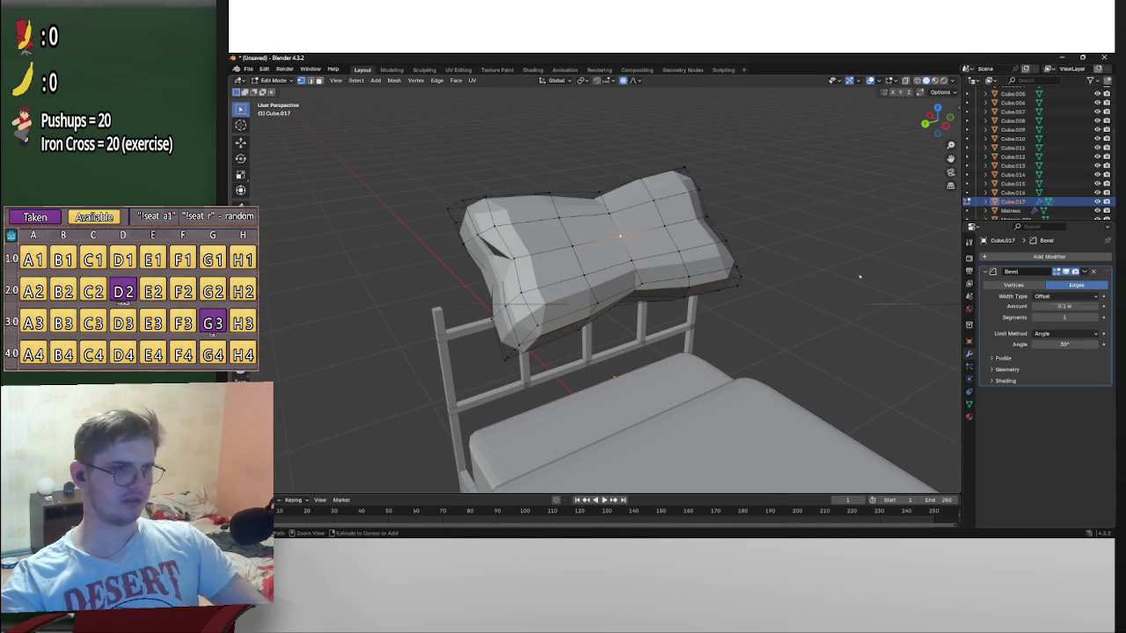
middle_drag(859, 277, 819, 300)
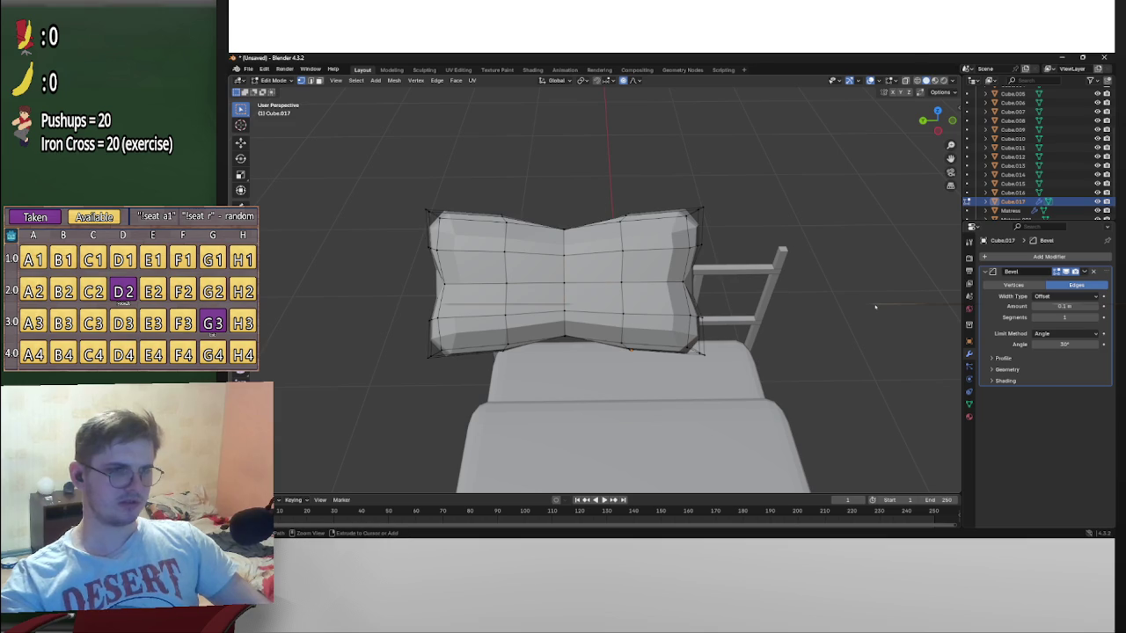
key(ctrl+z)
key(ctrl+z)
key(ctrl+z)
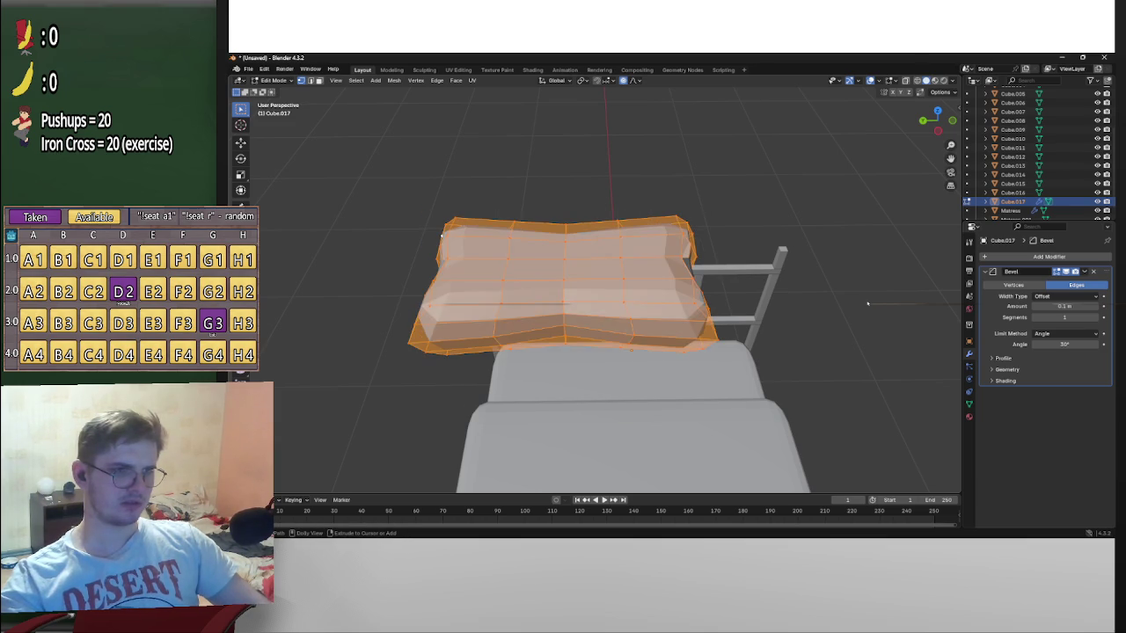
key(ctrl+shift+z)
key(ctrl+shift+z)
key(ctrl+shift+z)
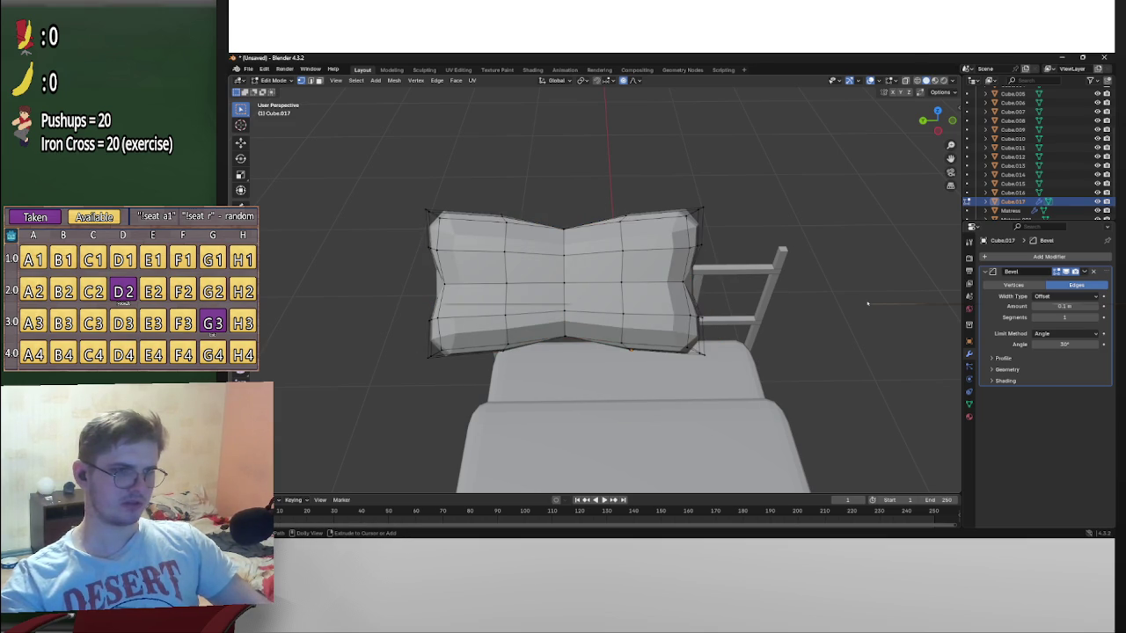
Return to Object Mode and delete the trial Bevel modifier
key(Tab)
mouse_move(867, 295)
middle_down()
mouse_move(779, 232)
mouse_move(643, 436)
middle_up()
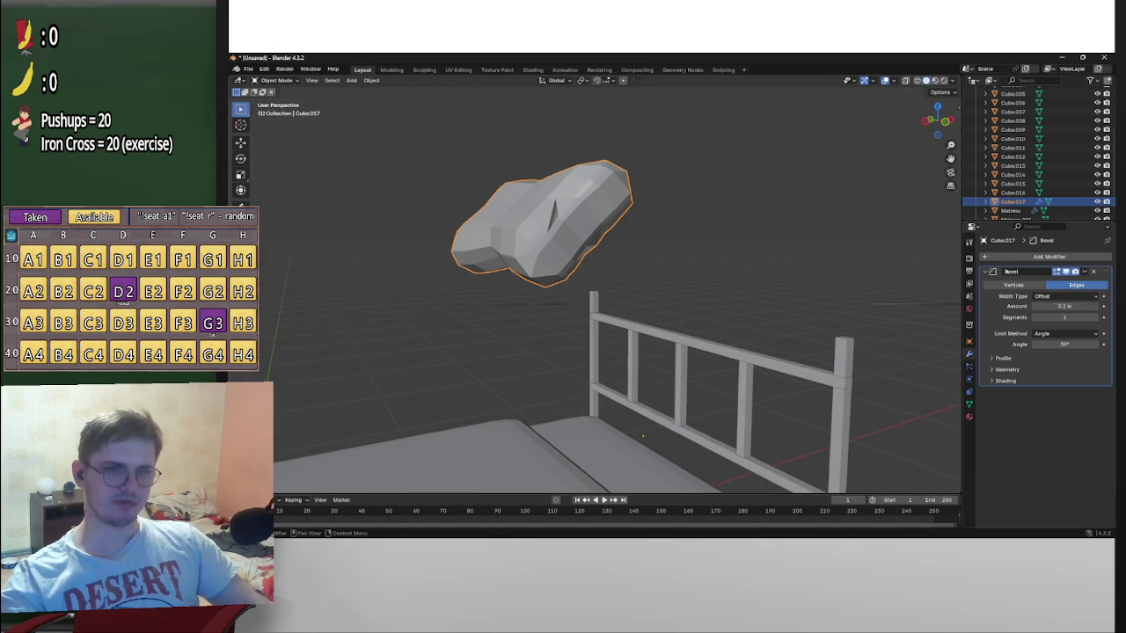
key(ctrl+x)
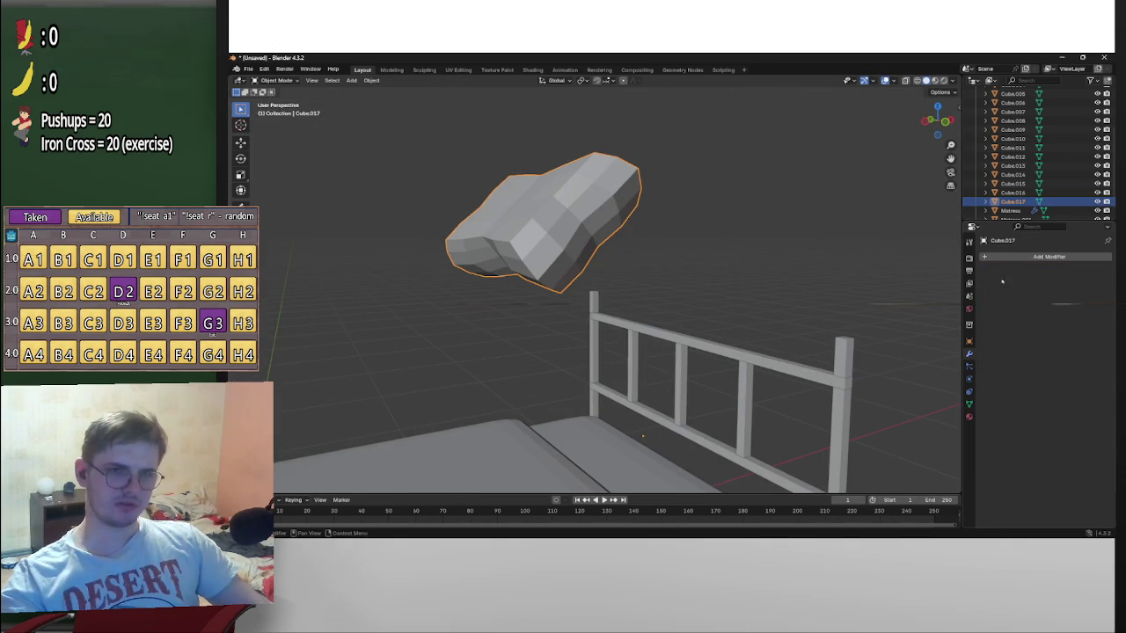
click(1003, 260)
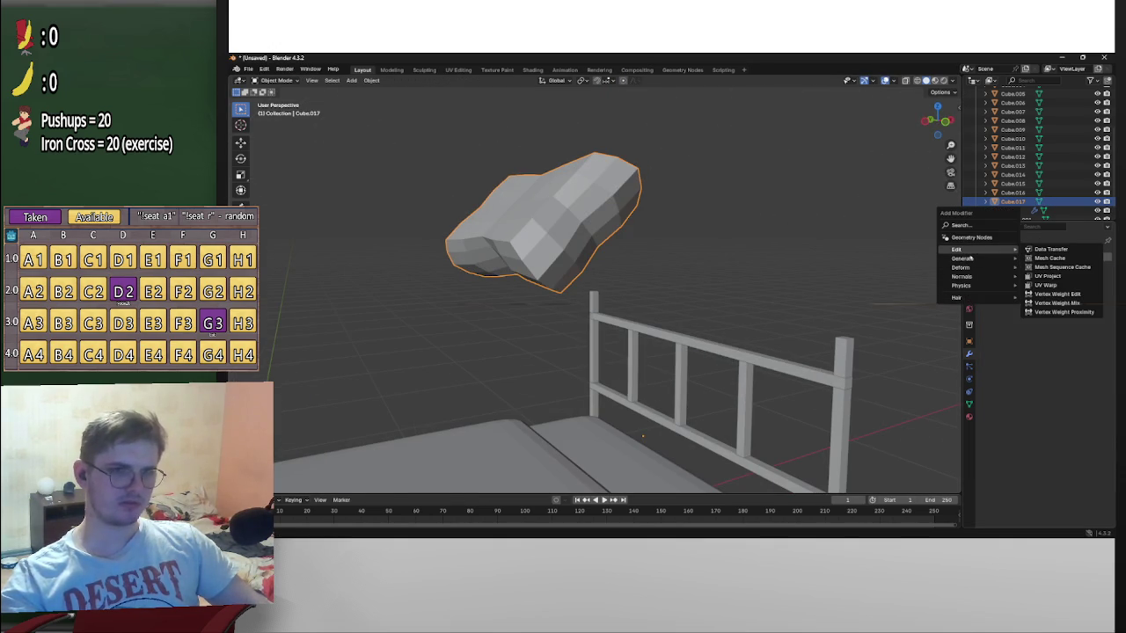
mouse_move(962, 258)
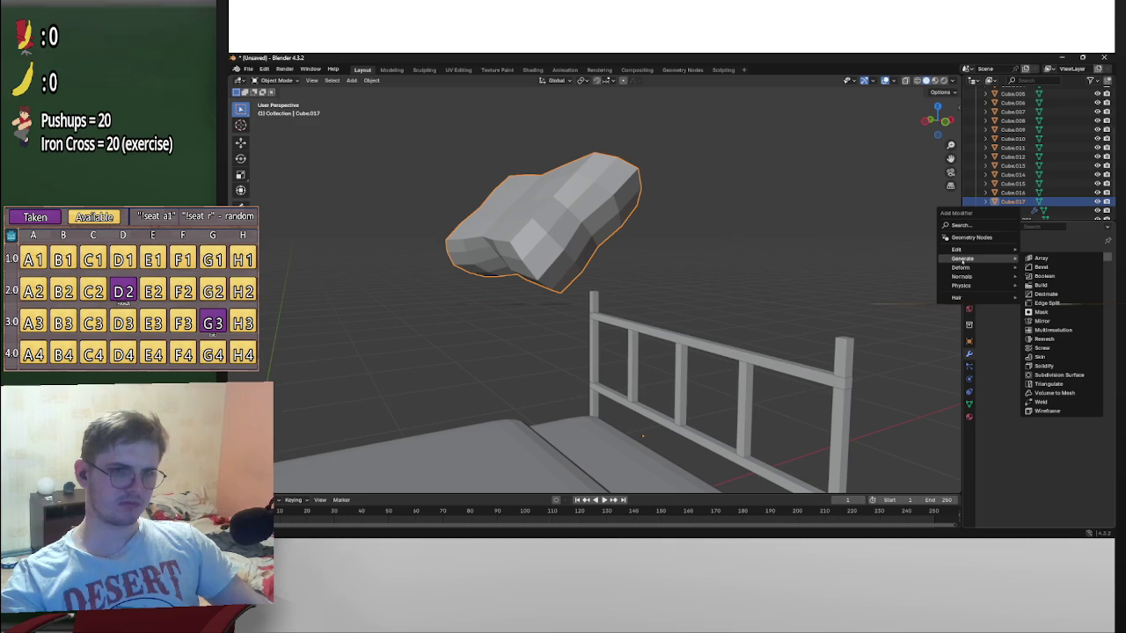
Add a Subdivision Surface modifier, trying viewport level 2 before returning to level 1
click(1066, 375)
middle_drag(691, 276, 835, 286)
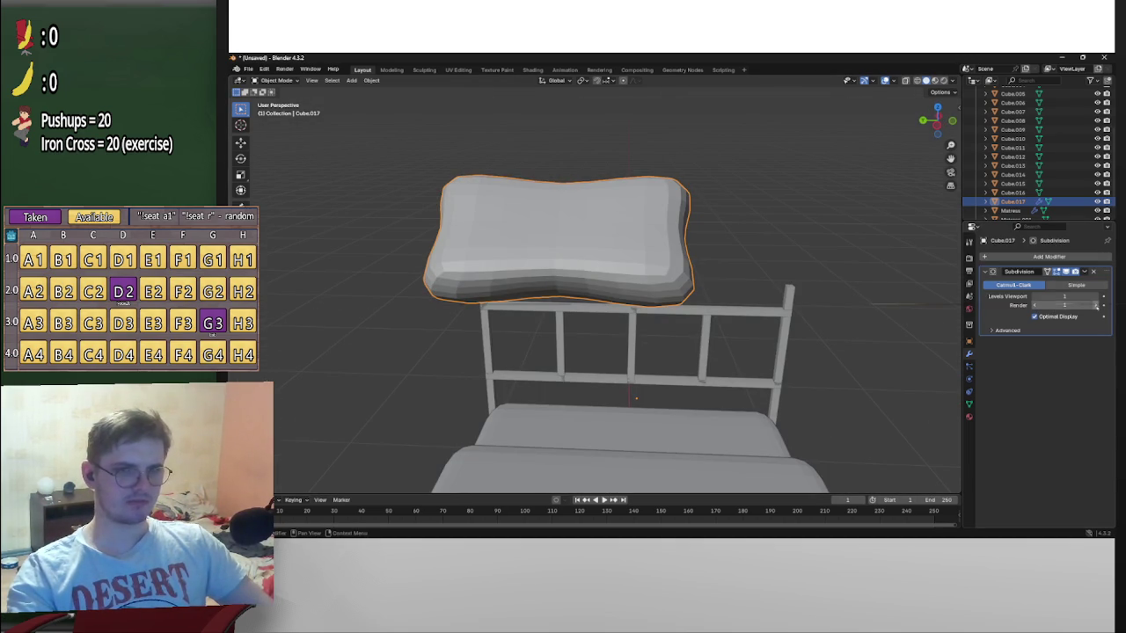
click(1095, 296)
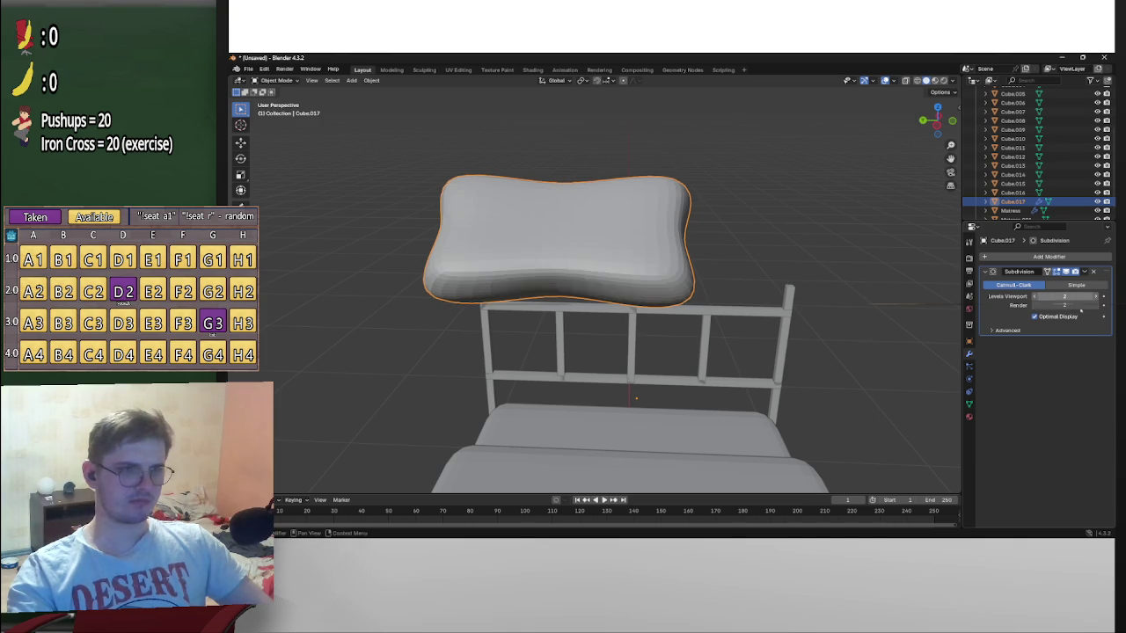
middle_drag(764, 284, 879, 306)
click(1034, 297)
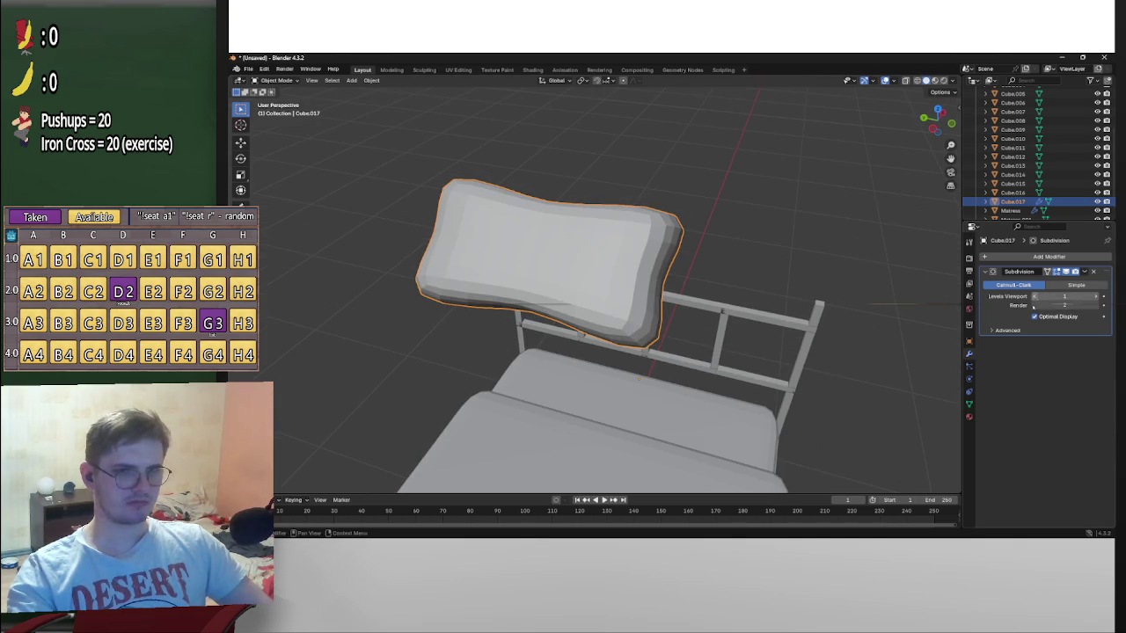
middle_drag(780, 312, 809, 285)
Scale the pillow down to about 0.88 and enter Edit Mode
key(s)
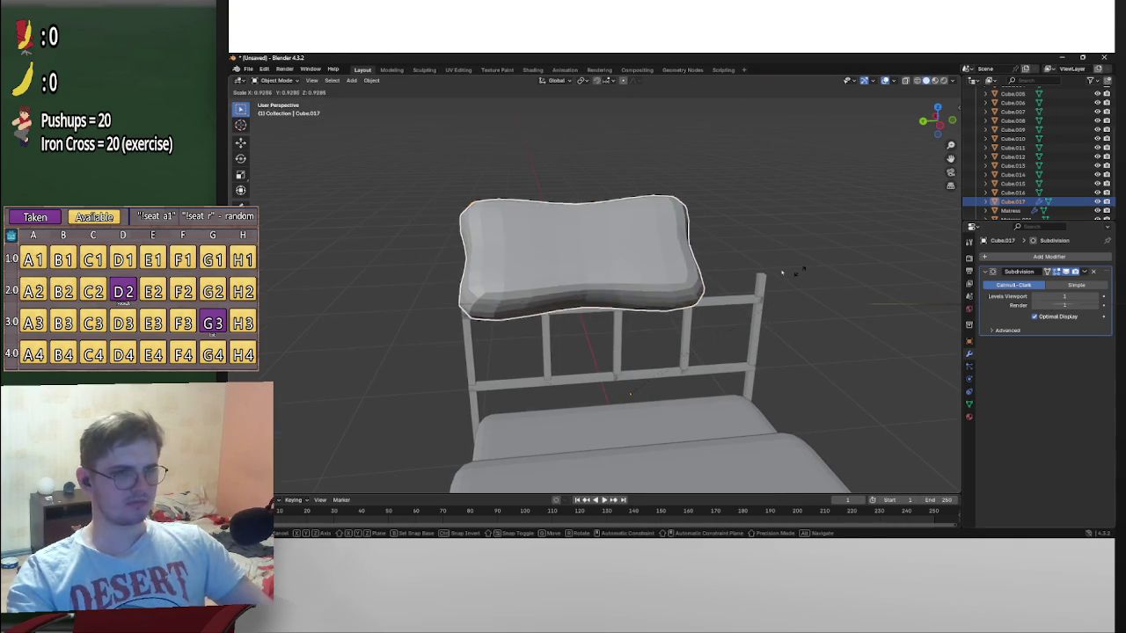
mouse_move(727, 315)
middle_down()
mouse_move(666, 276)
mouse_move(753, 285)
middle_up()
key(Tab)
mouse_move(659, 262)
middle_down()
mouse_move(571, 290)
mouse_move(679, 258)
middle_up()
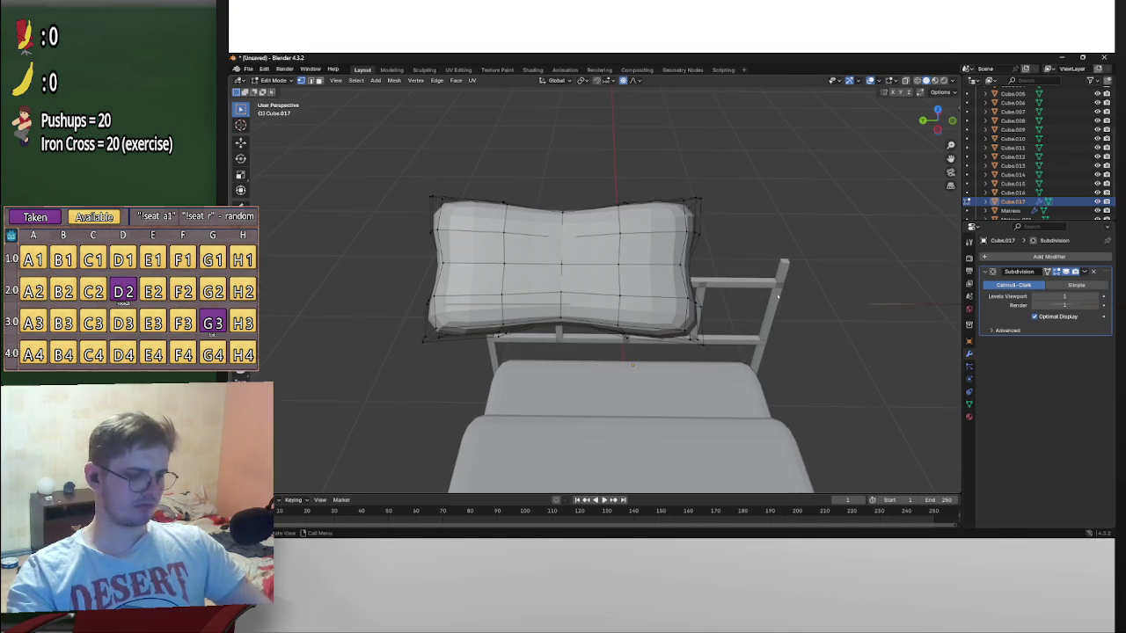
Select the whole pillow and narrow it with a soft-falloff scale along Y
key(a)
key(s)
key(x)
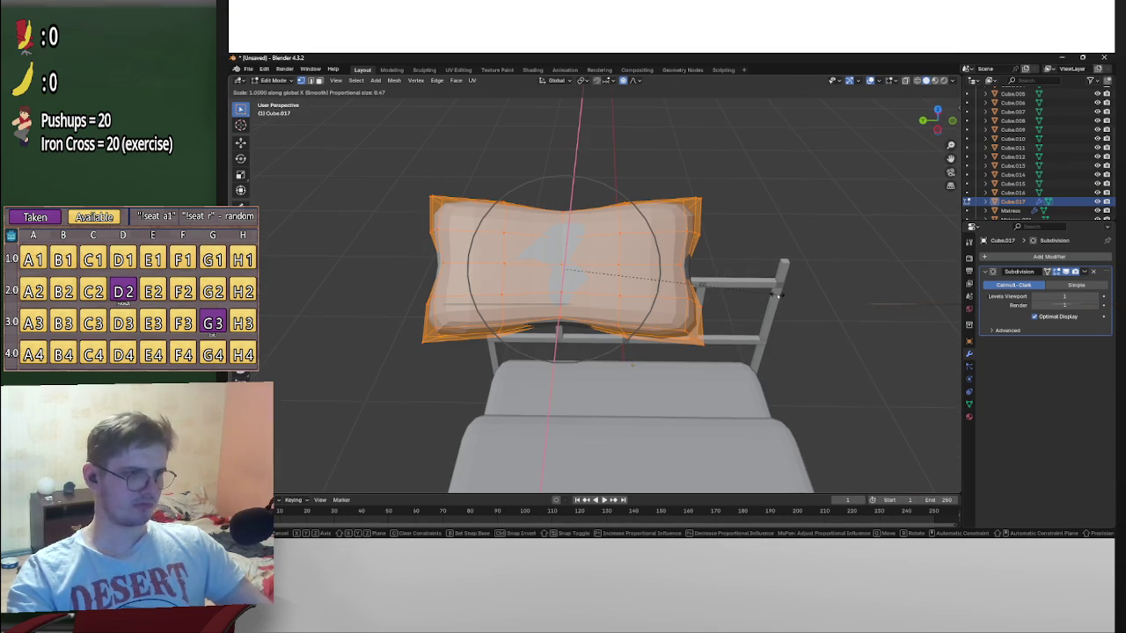
key(y)
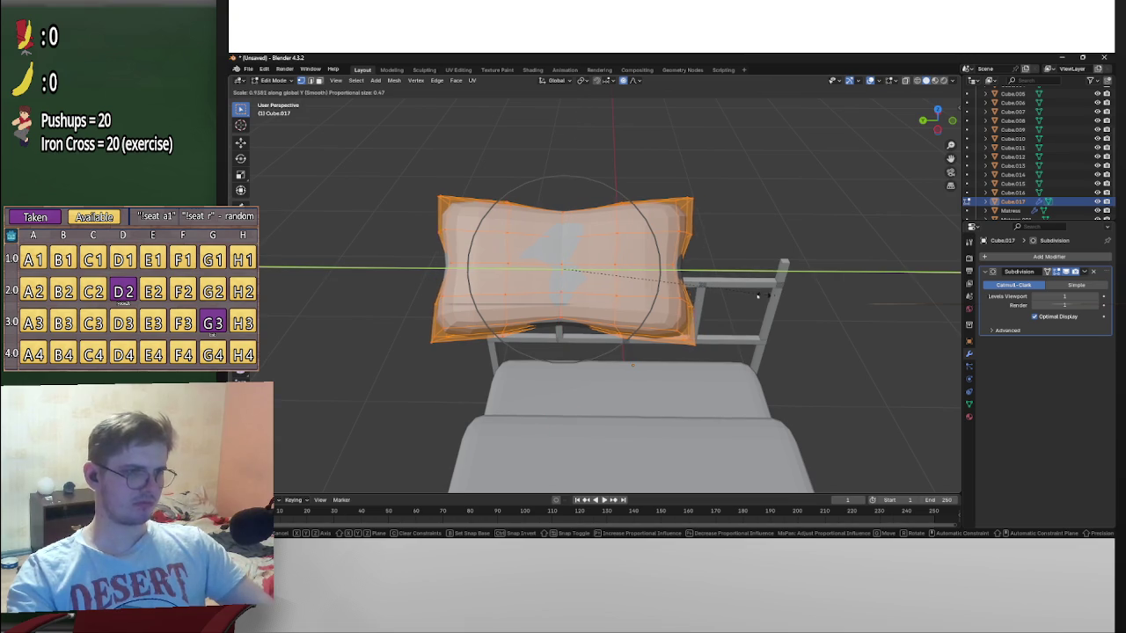
click(735, 296)
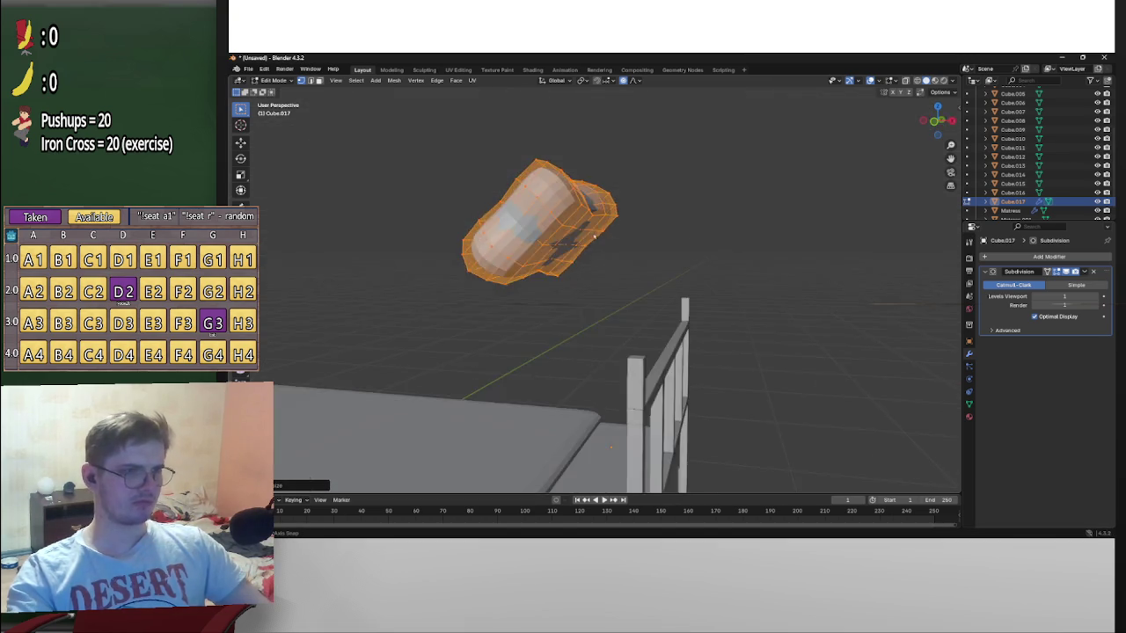
middle_drag(695, 269, 791, 220)
In Front Ortho view, move the pillow with soft falloff to lean against the headboard
key(KP_1)
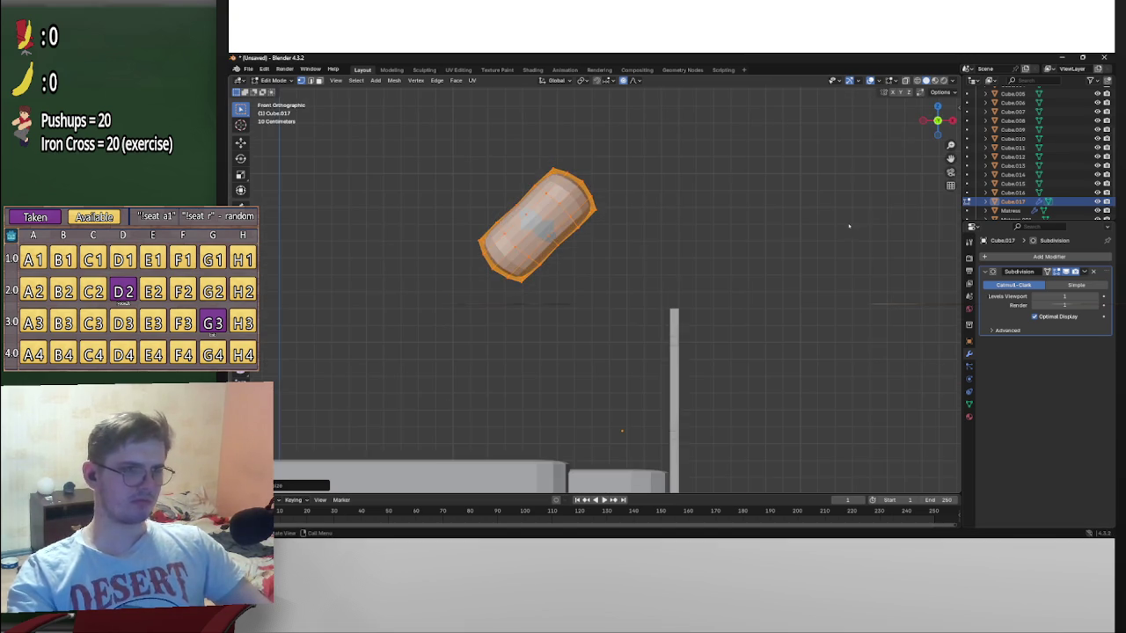
scroll(804, 254, down, 2)
key(g)
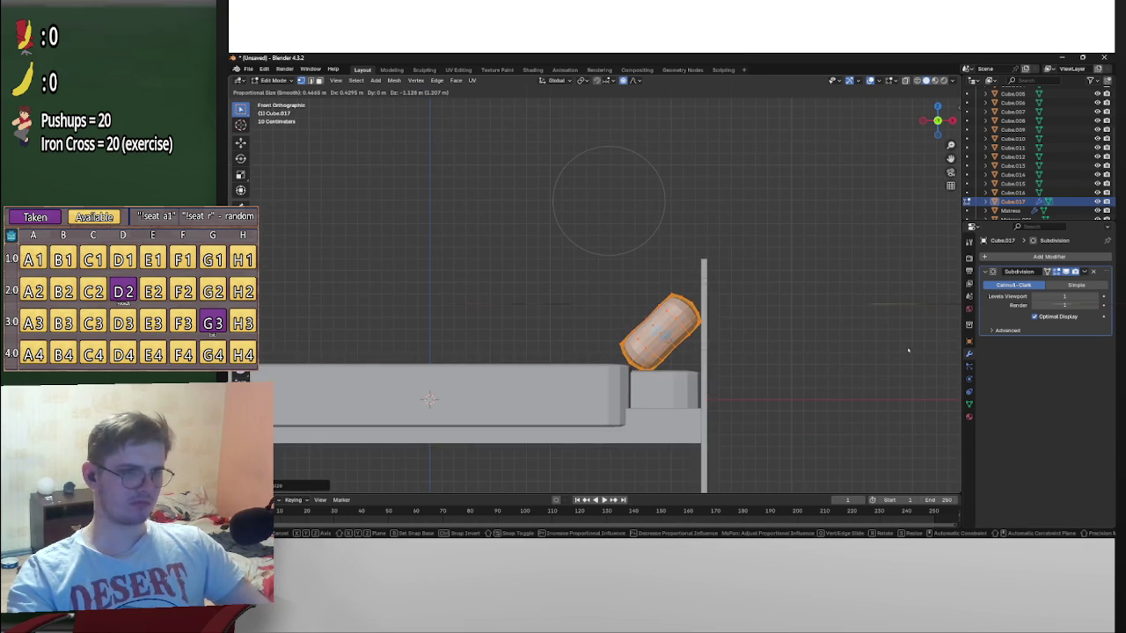
click(913, 352)
mouse_move(913, 352)
middle_down()
mouse_move(618, 384)
mouse_move(666, 370)
middle_up()
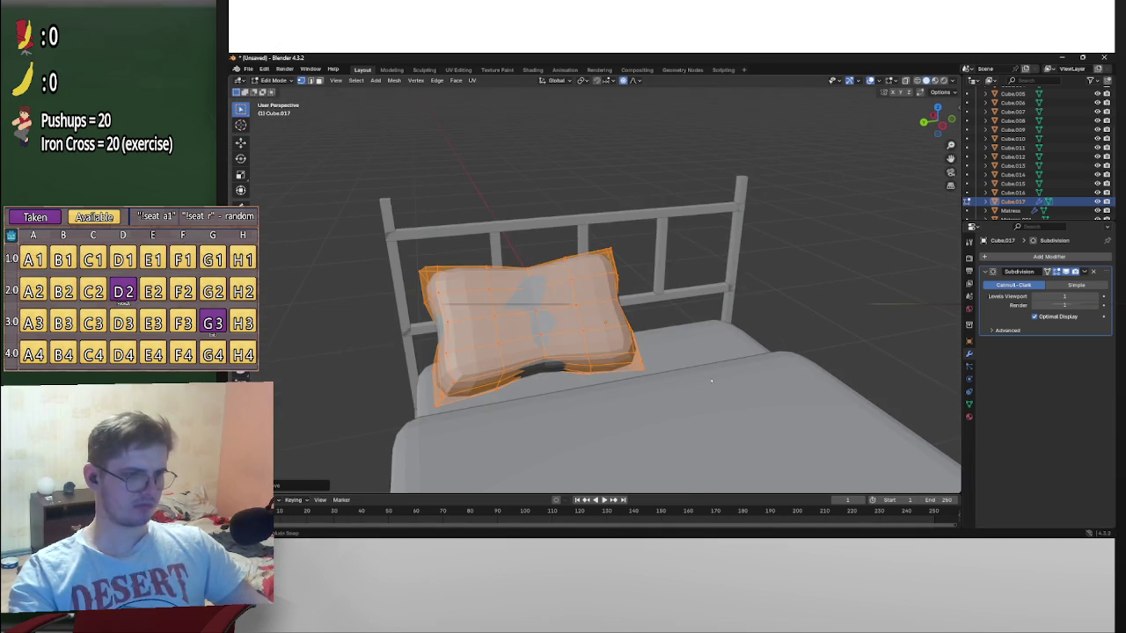
Shrink and adjust the pillow slightly, copy it, and return to Object Mode
key(s)
click(623, 352)
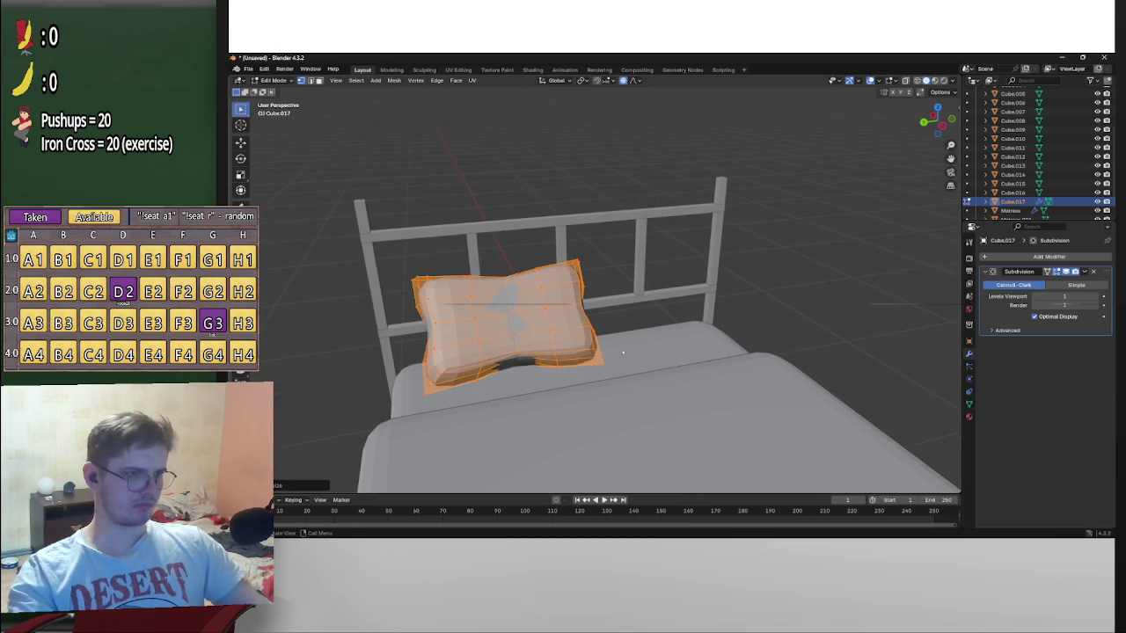
key(g)
click(621, 352)
middle_drag(621, 352, 590, 356)
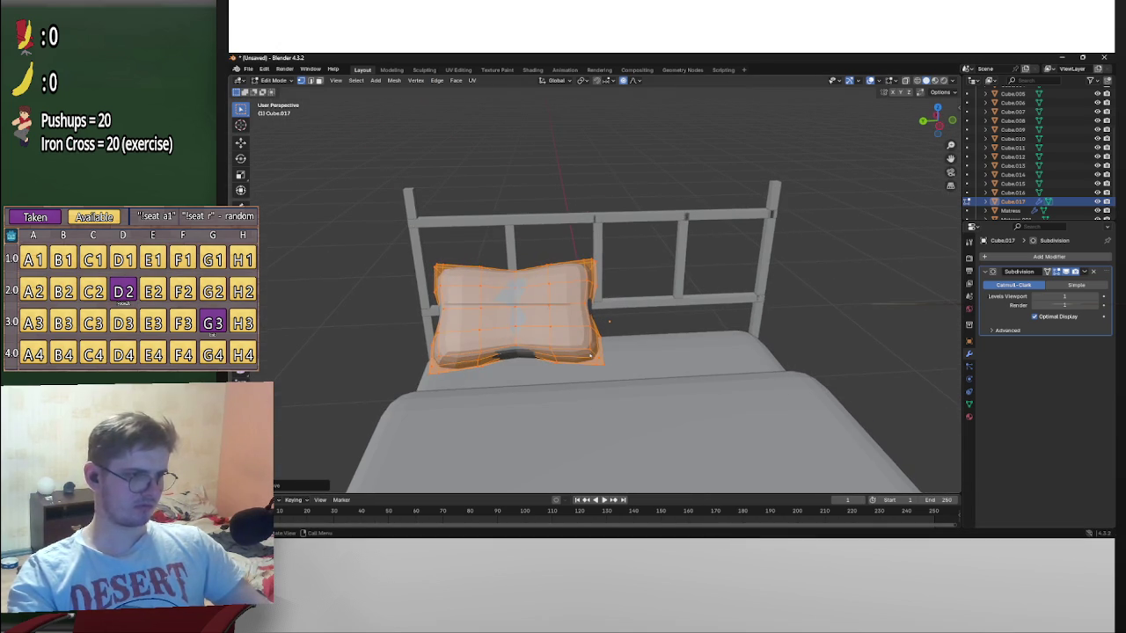
key(ctrl+c)
right_click(552, 352)
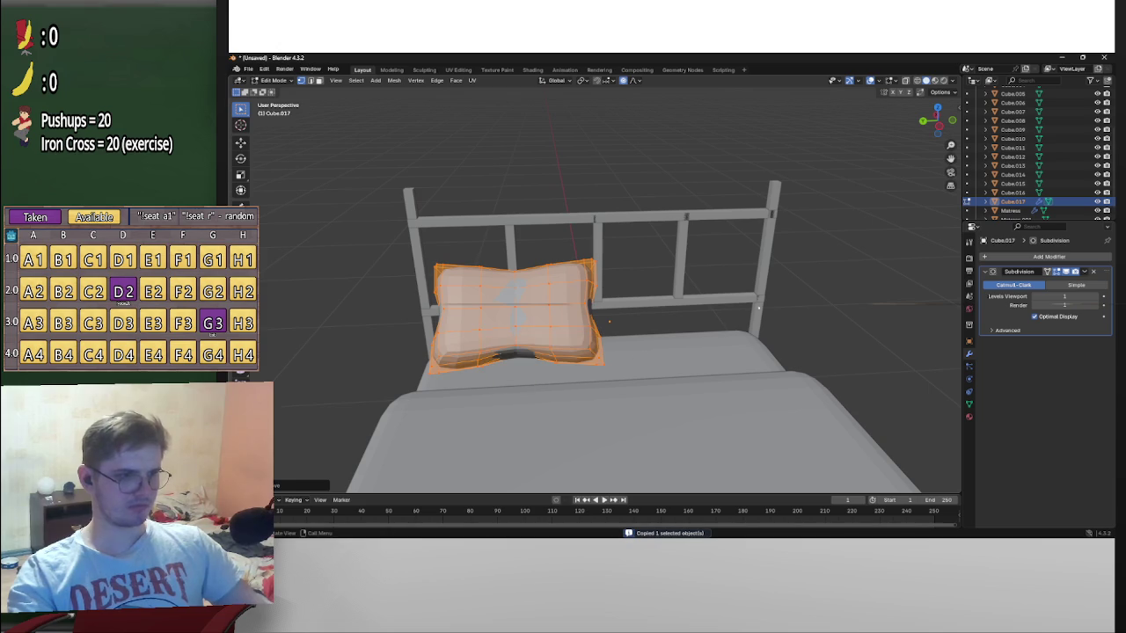
key(Tab)
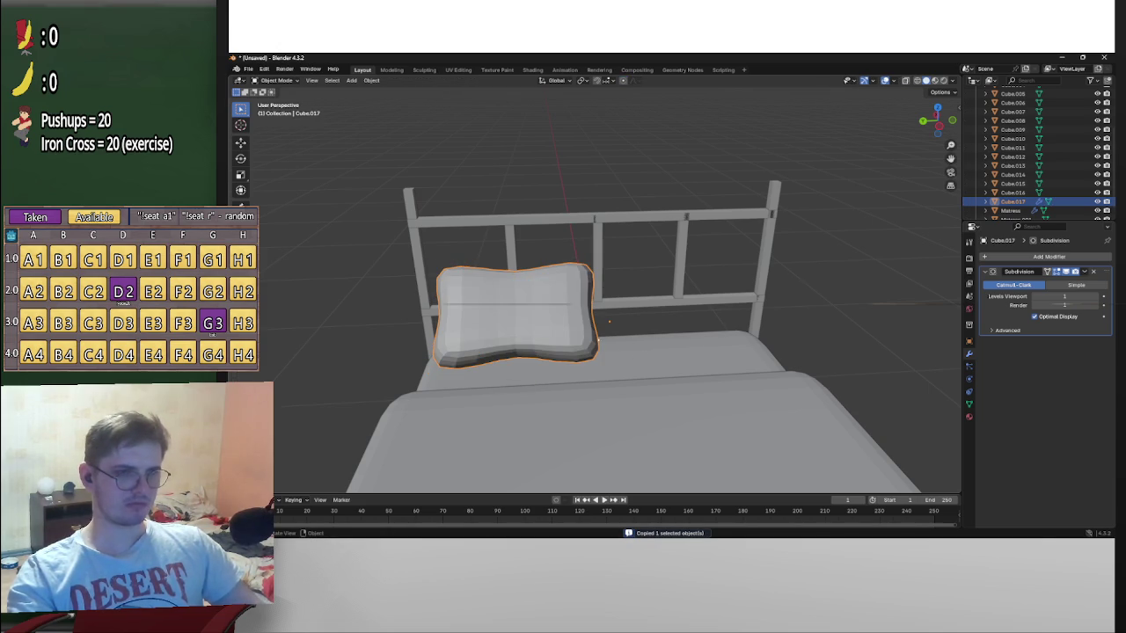
Toggle the pillow's subdivision between Simple and Catmull-Clark, ending on Catmull-Clark
click(1076, 284)
click(1013, 285)
click(1077, 285)
middle_drag(669, 299, 701, 291)
key(KP_Decimal)
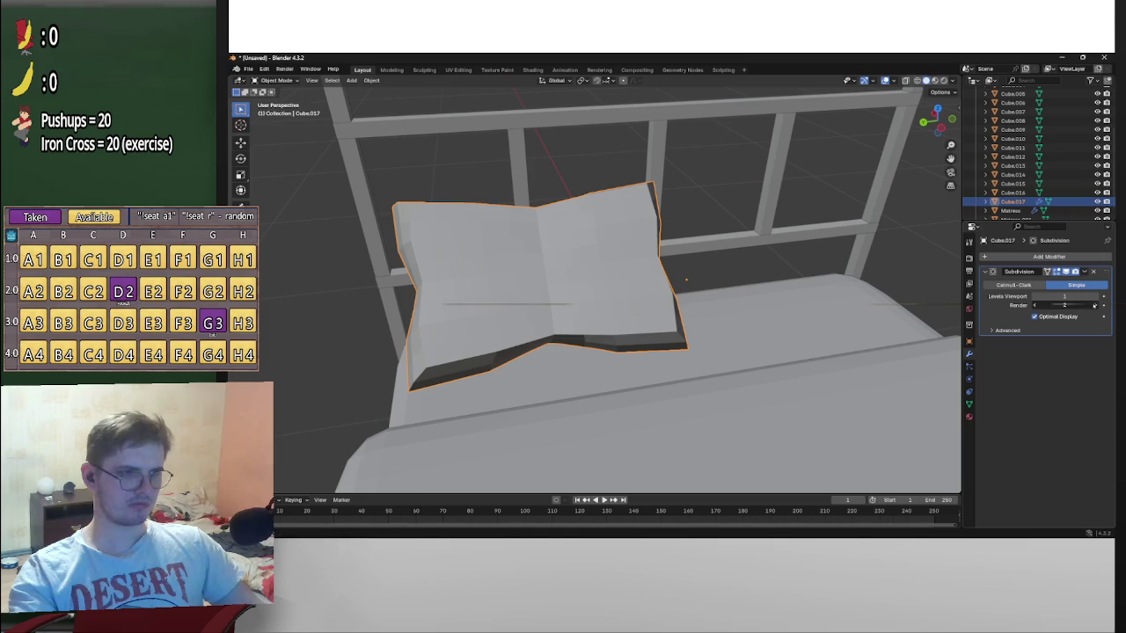
click(1013, 285)
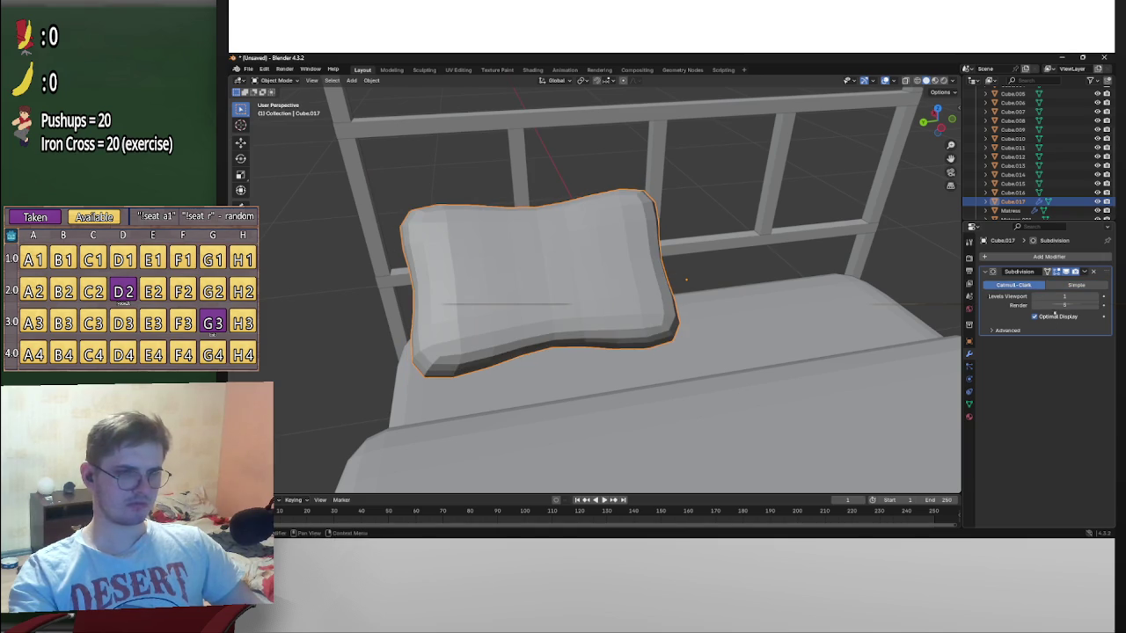
Set render subdivision to 1, try Simple at higher viewport levels, then keep Catmull-Clark
click(1036, 305)
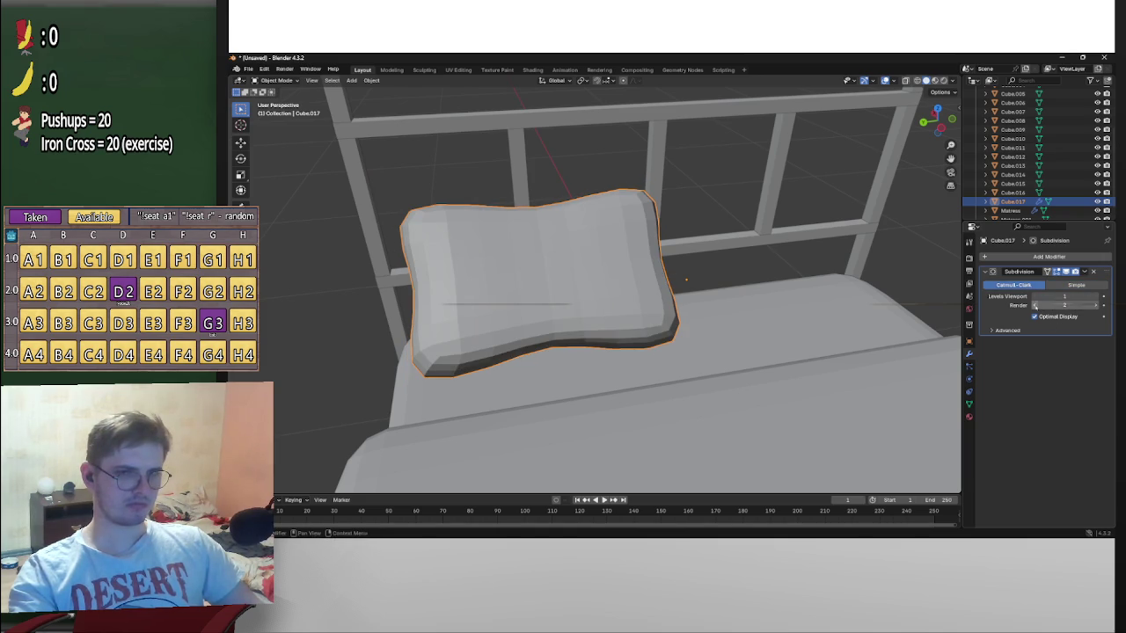
click(1079, 286)
click(1098, 298)
click(1098, 297)
click(1097, 297)
click(1097, 297)
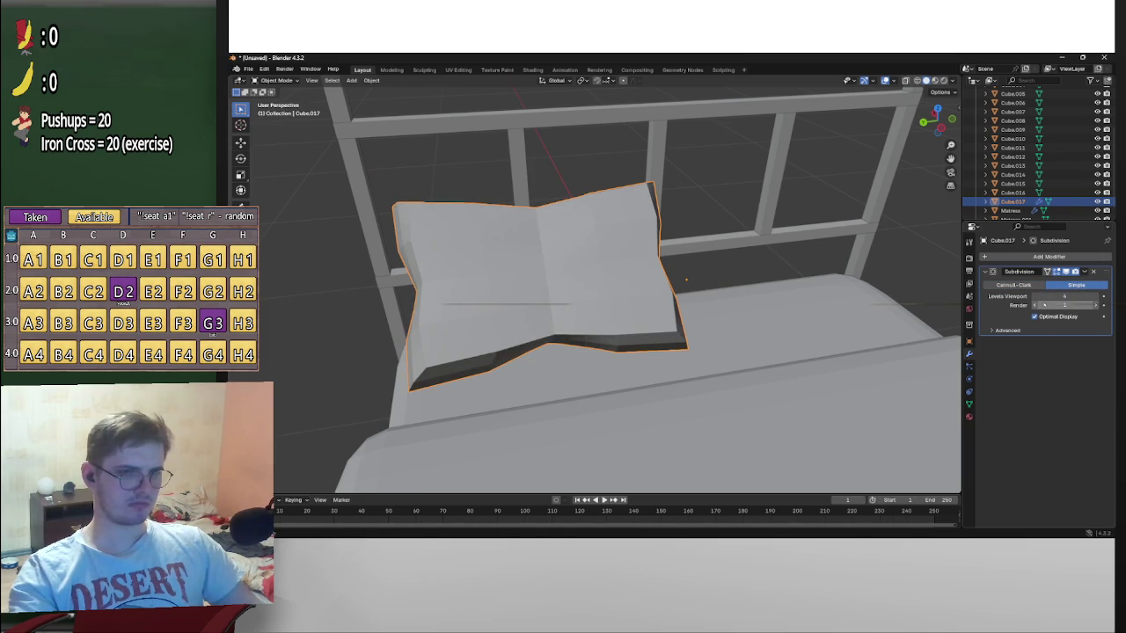
click(1020, 285)
Widen the pillow slightly with a scale and copy it to the clipboard
mouse_move(686, 290)
middle_down()
mouse_move(790, 327)
mouse_move(770, 350)
mouse_move(798, 346)
mouse_move(780, 345)
middle_up()
key(s)
click(772, 351)
key(ctrl+c)
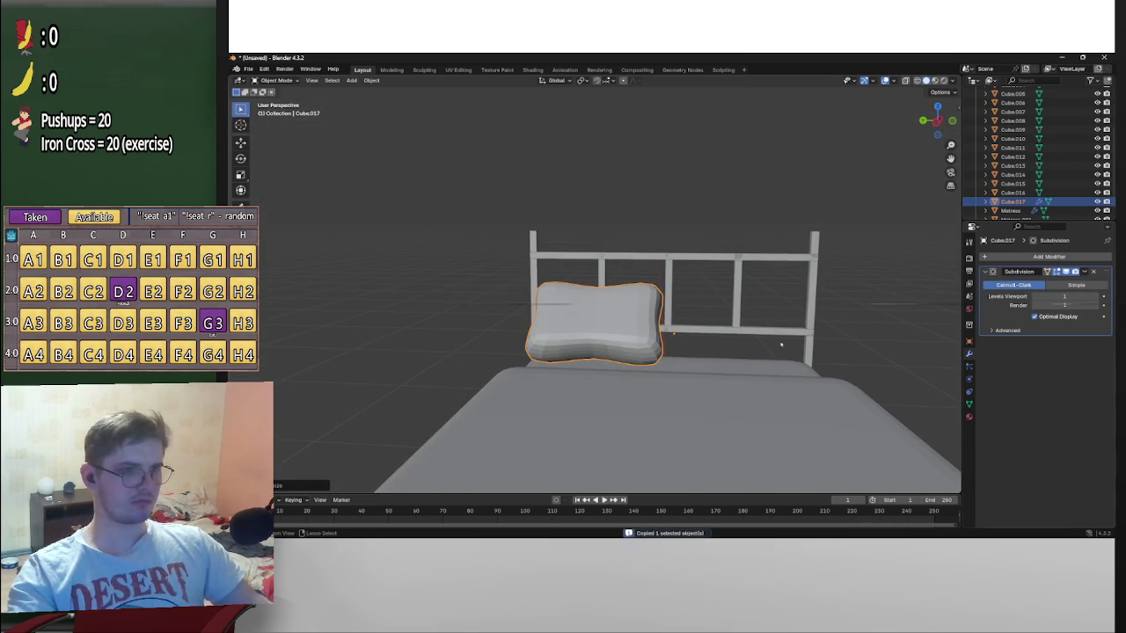
Paste a second pillow beside the first along Y, then undo it
key(ctrl+v)
key(g)
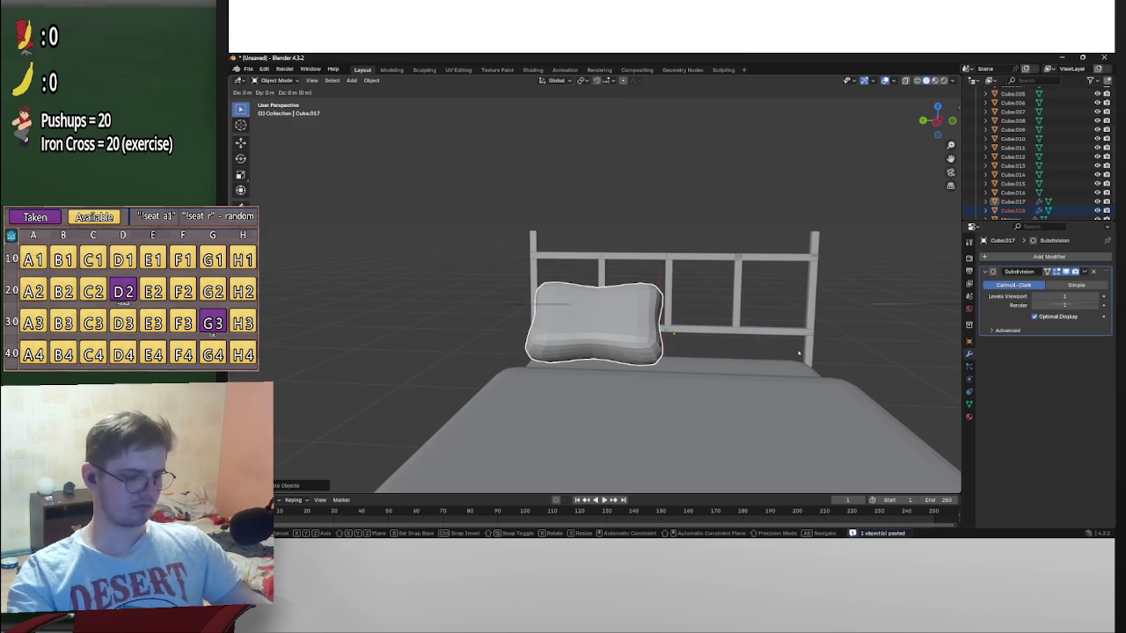
key(y)
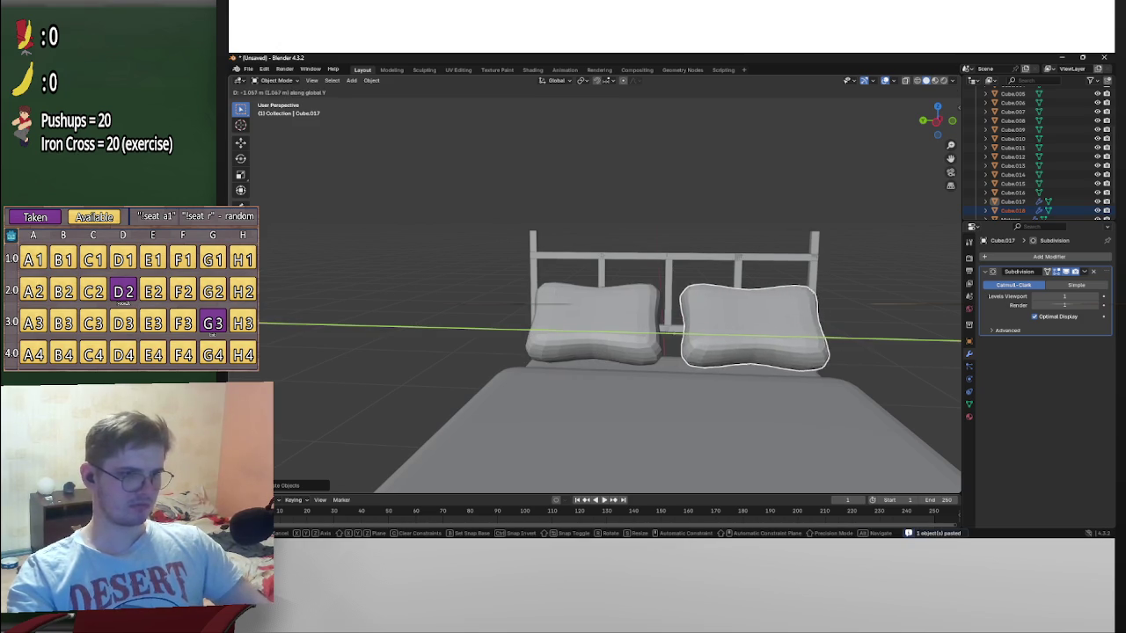
click(937, 365)
middle_drag(936, 365, 781, 359)
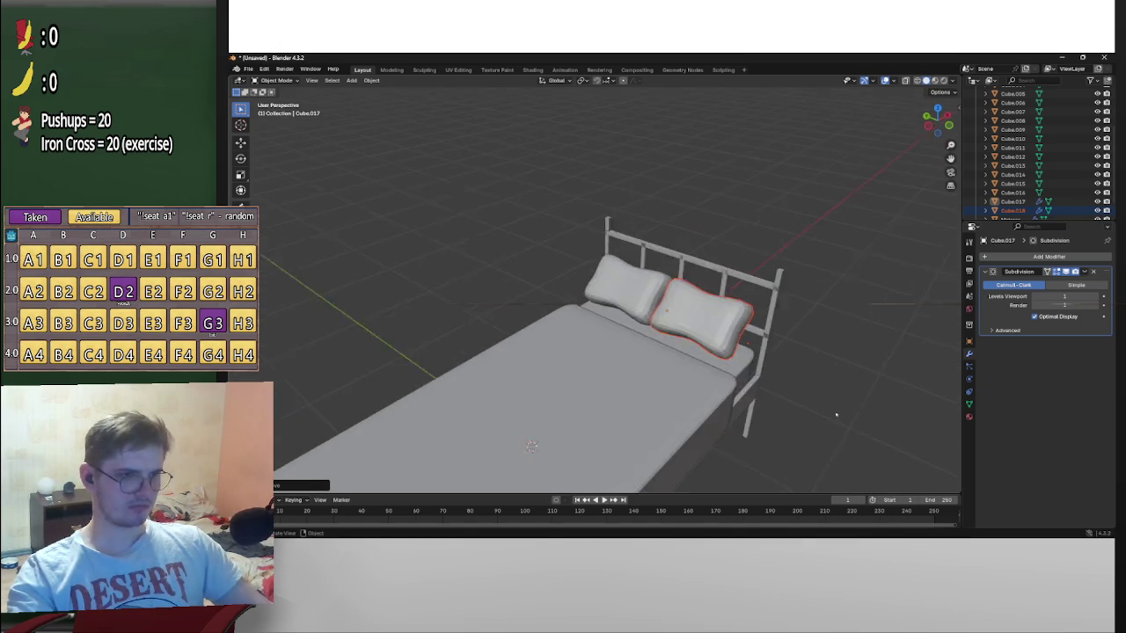
key(ctrl+z)
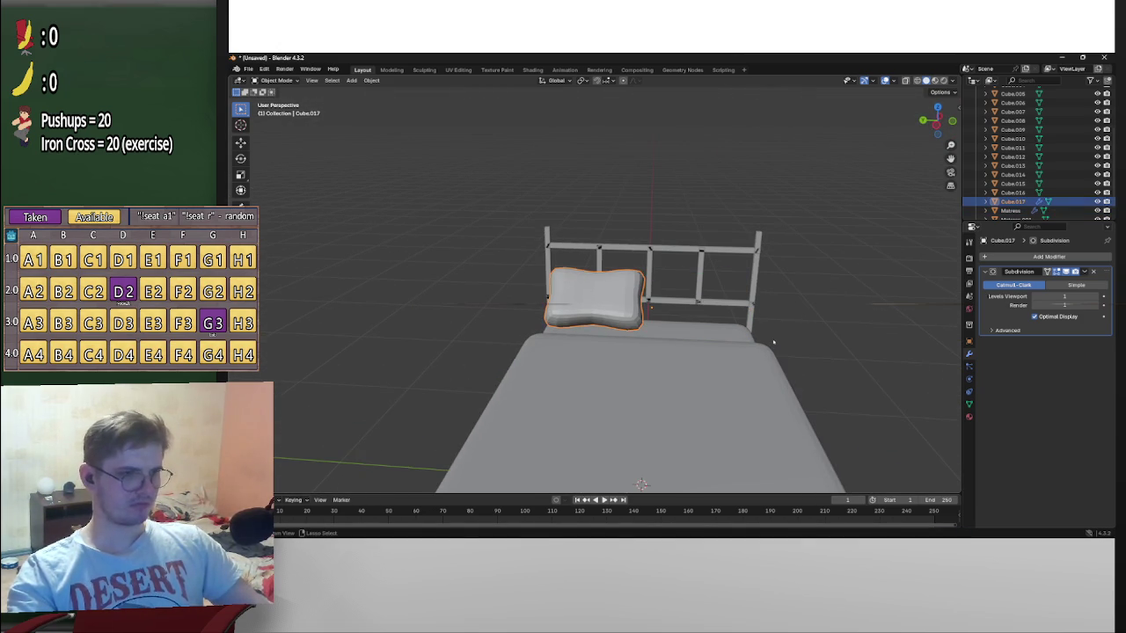
Scale the pillow up slightly and centre it at the headboard along Y
key(g)
key(x)
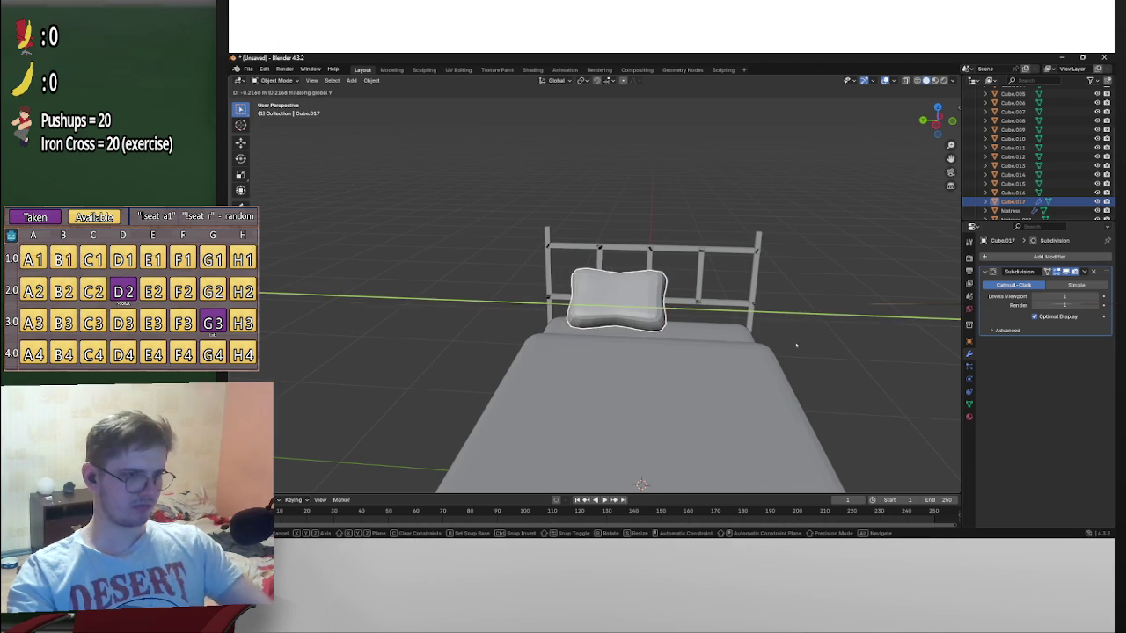
key(s)
click(831, 357)
key(g)
key(y)
click(862, 365)
Deselect and enter Edit Mode on the pillow's mesh
mouse_move(812, 352)
middle_down()
mouse_move(716, 329)
mouse_move(817, 334)
mouse_move(774, 378)
mouse_move(721, 387)
mouse_move(769, 386)
middle_up()
click(817, 334)
key(Tab)
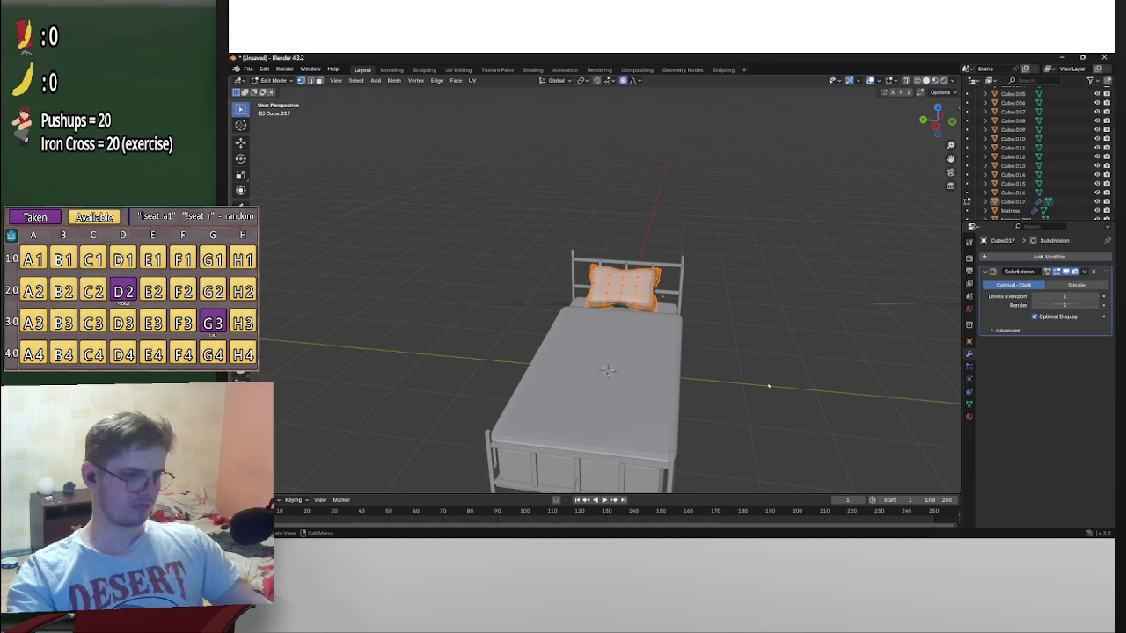
Snap the pillow to the 3D cursor, keeping offsets
key(shift+a)
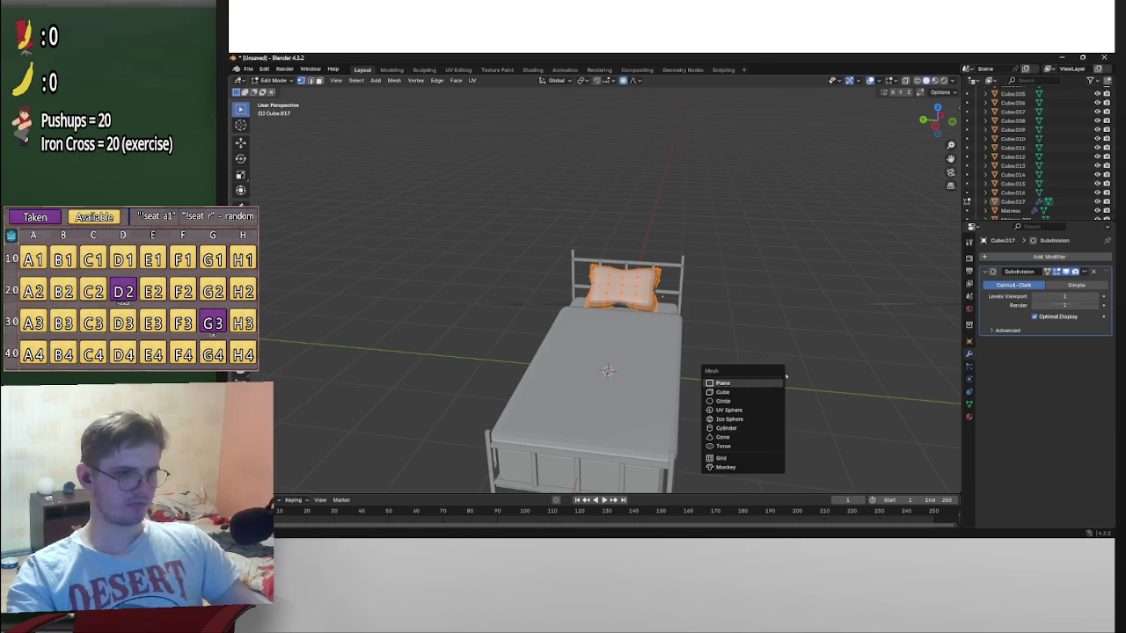
key(shift+s)
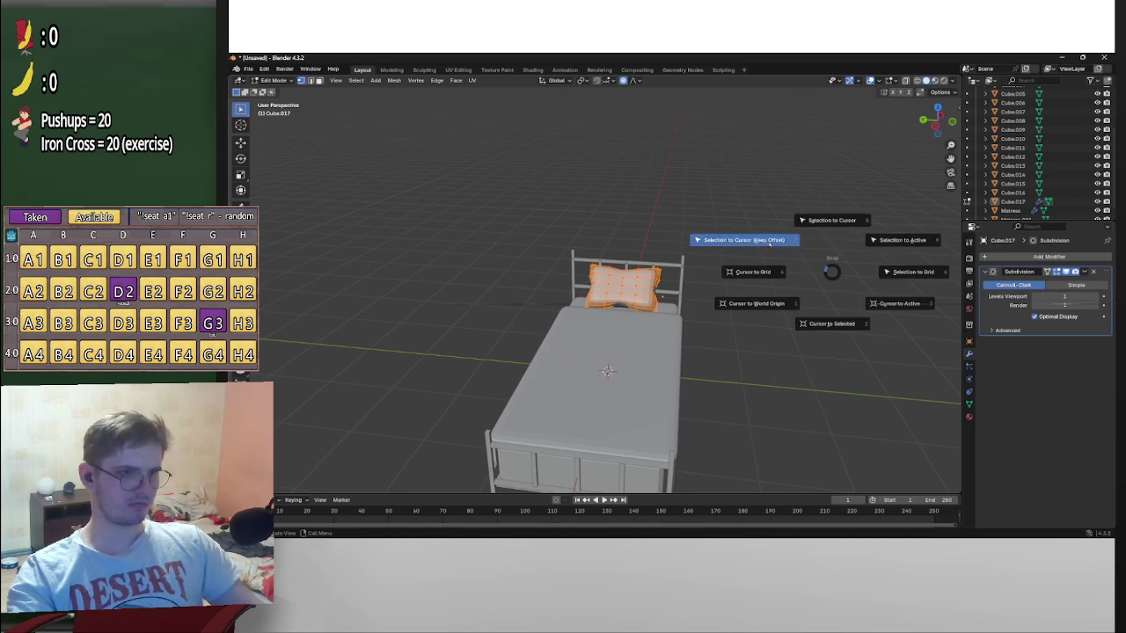
click(770, 254)
middle_drag(758, 286, 703, 273)
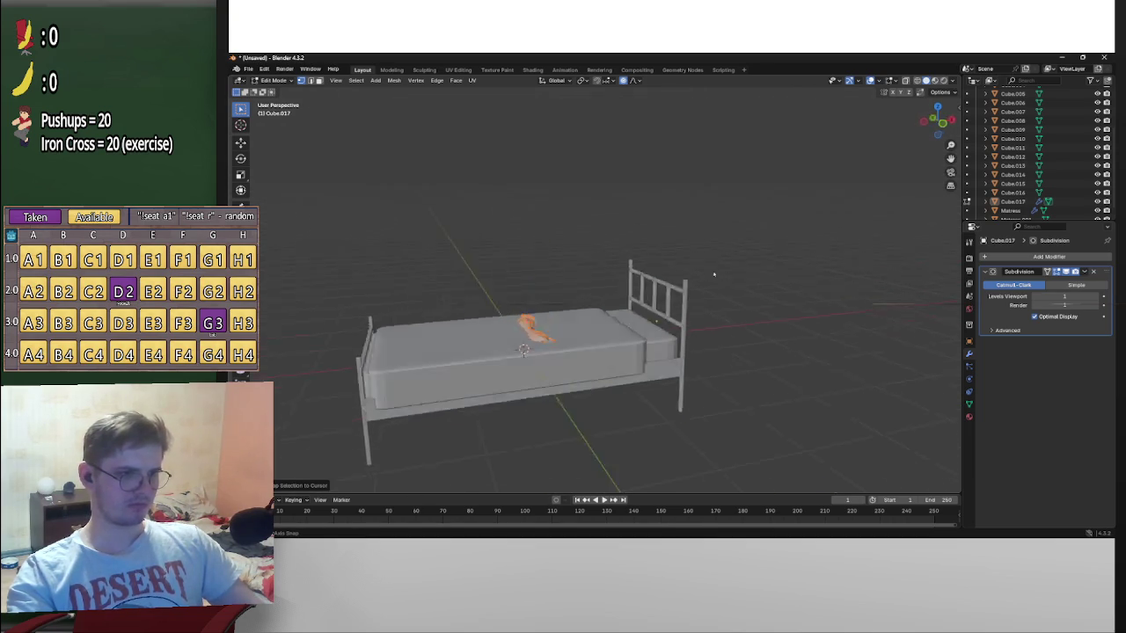
key(Tab)
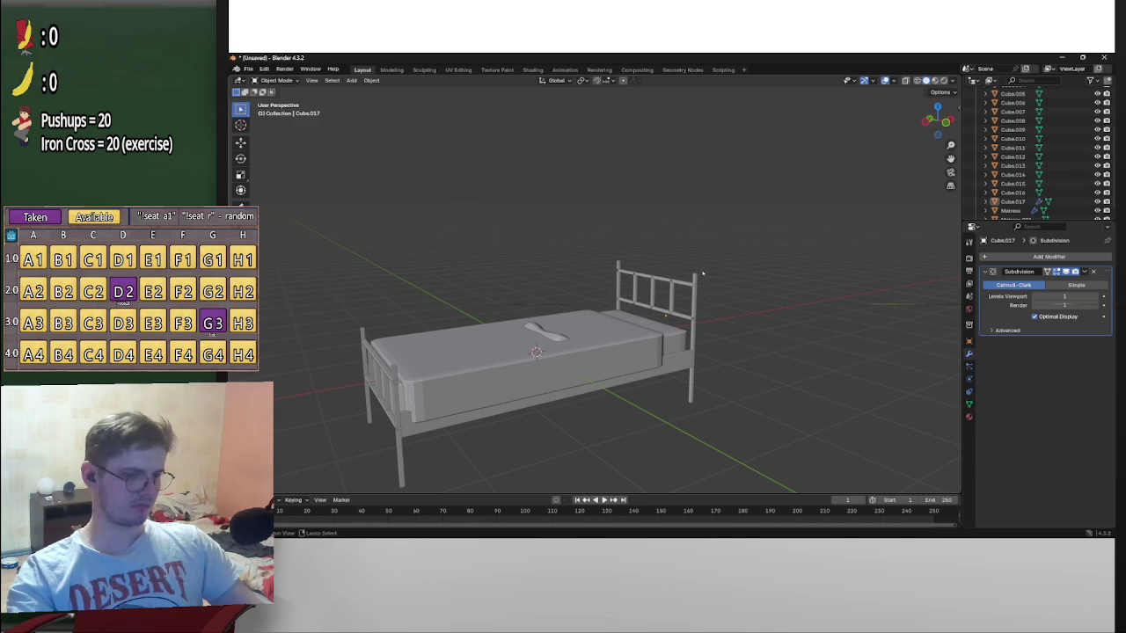
right_click(703, 273)
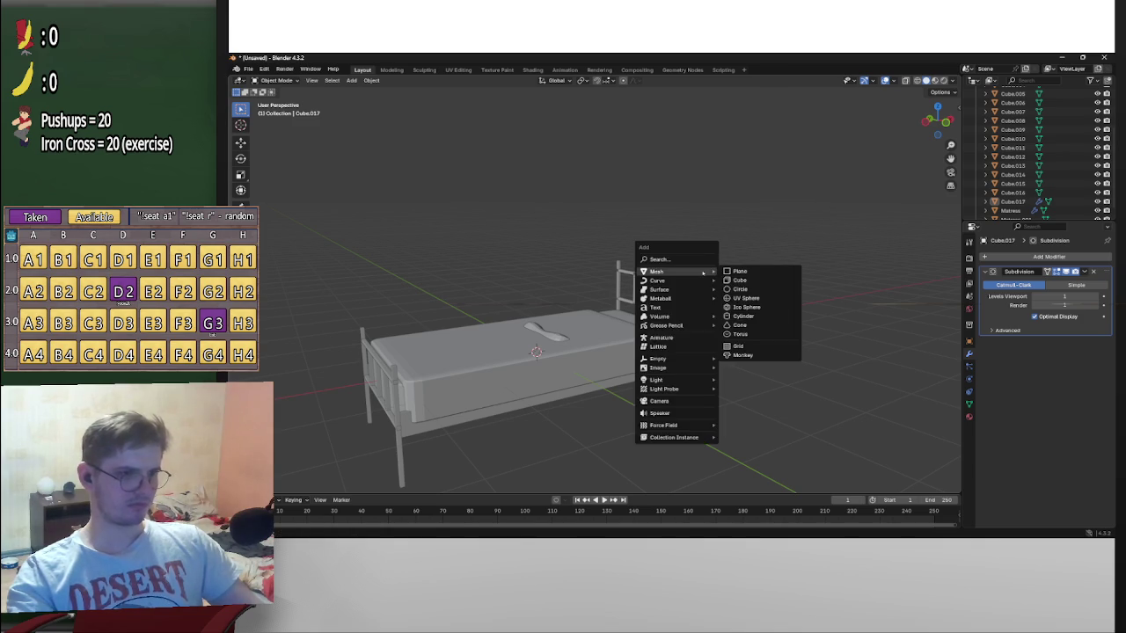
key(Escape)
key(shift+s)
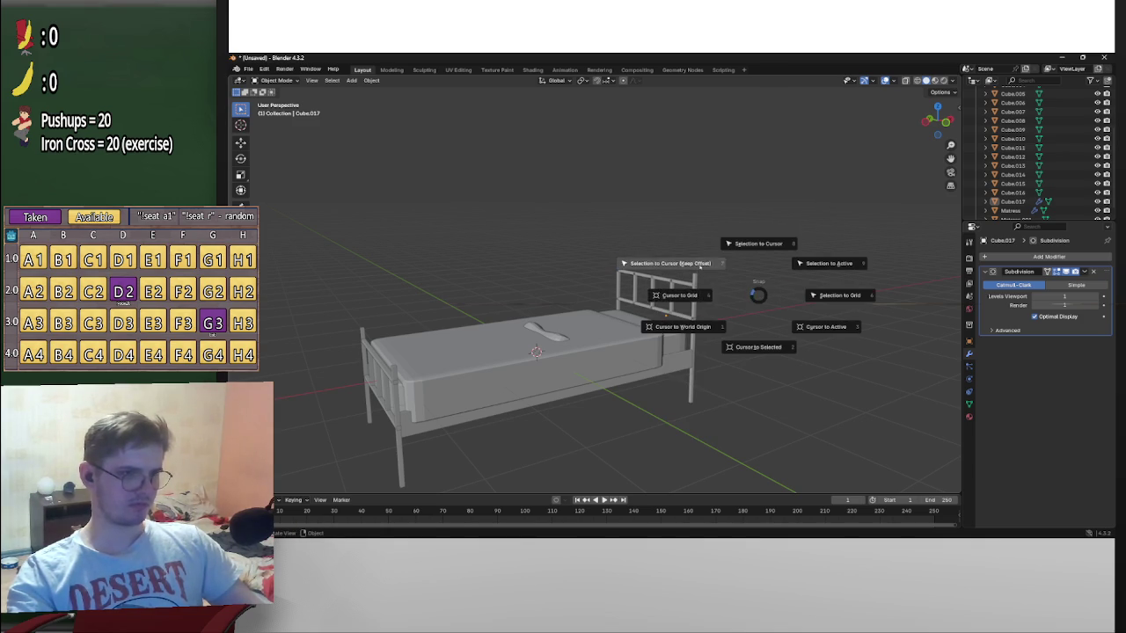
click(697, 274)
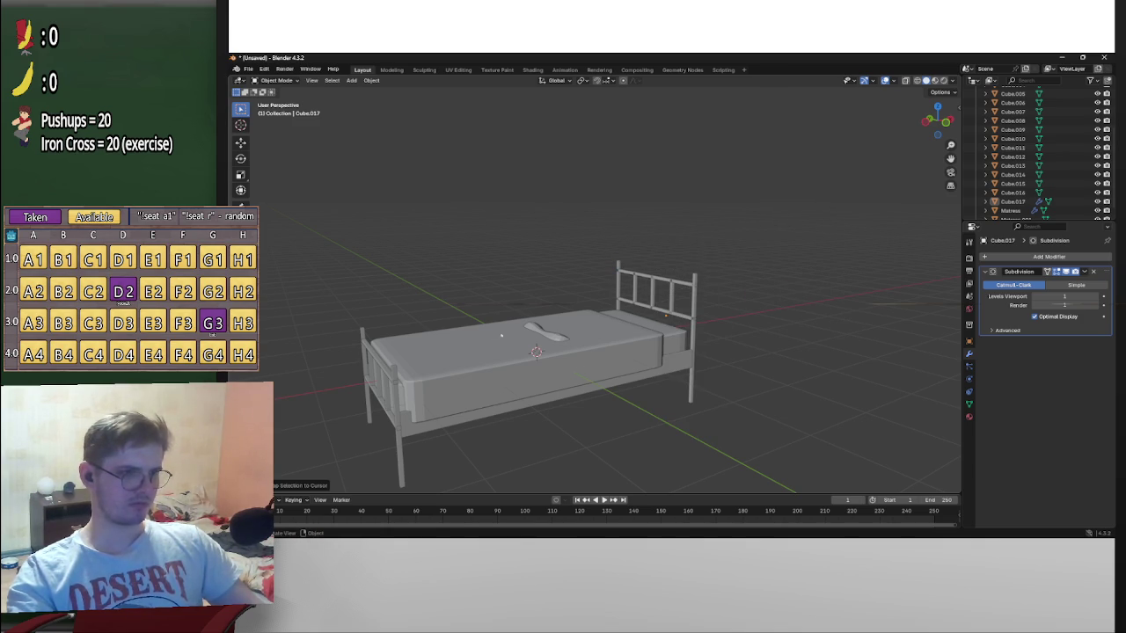
In Edit Mode, snap the pillow geometry onto the bed's centre
key(Tab)
key(shift+s)
click(658, 287)
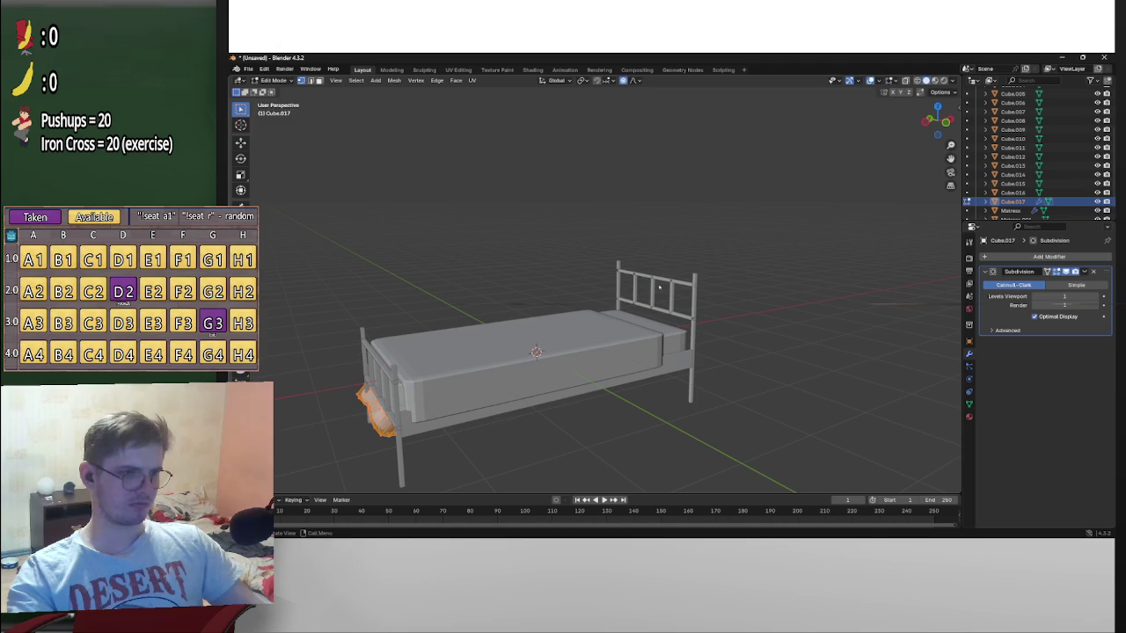
key(shift+s)
click(573, 253)
key(Tab)
Move the pillow against the headboard, deselect it, and open the save dialog
middle_drag(633, 322, 738, 318)
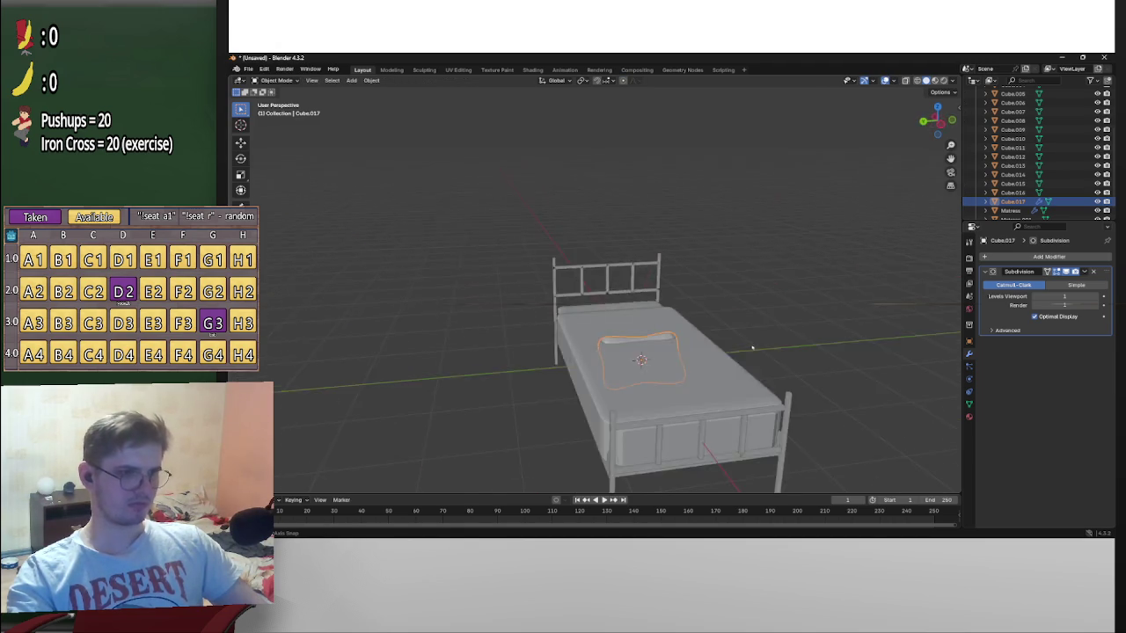
key(g)
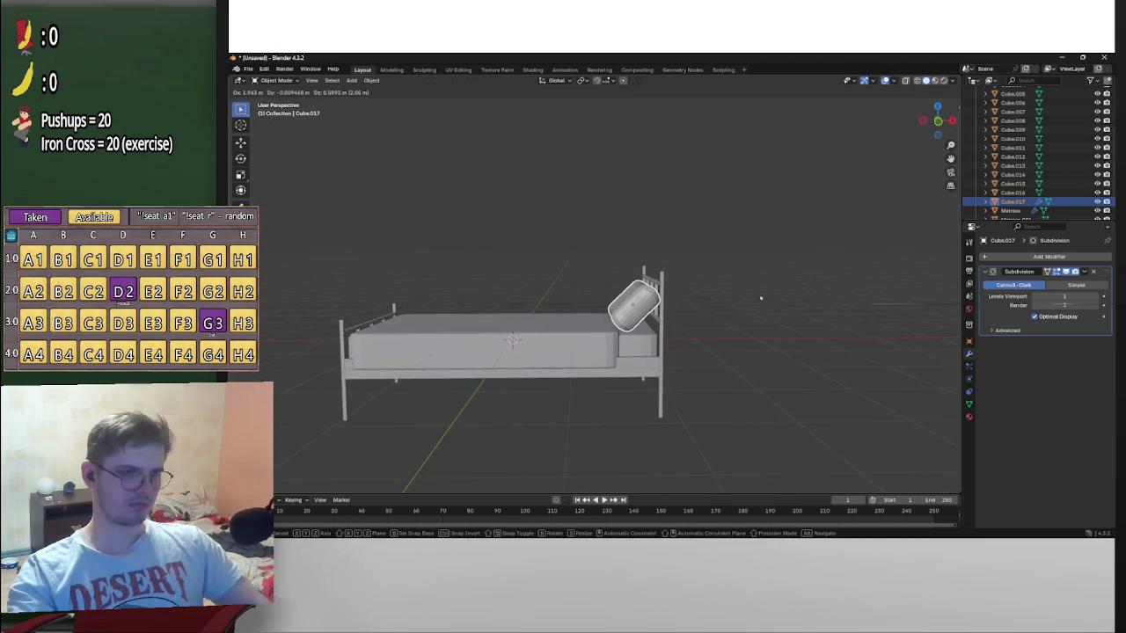
click(762, 300)
mouse_move(762, 301)
middle_down()
mouse_move(862, 319)
mouse_move(791, 336)
middle_up()
click(791, 336)
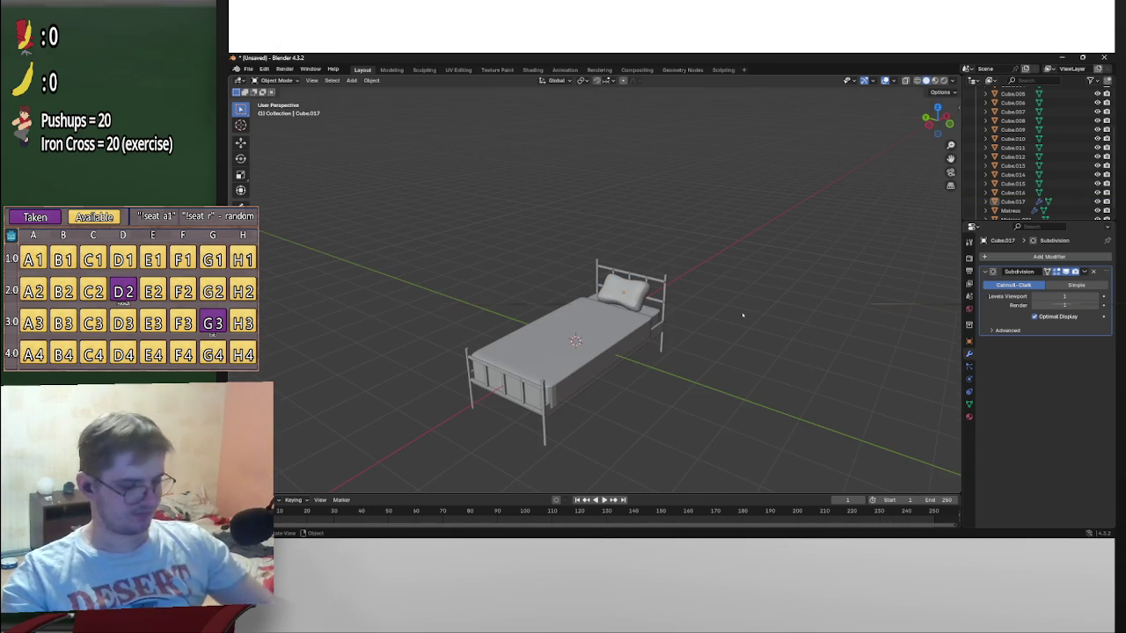
key(ctrl+s)
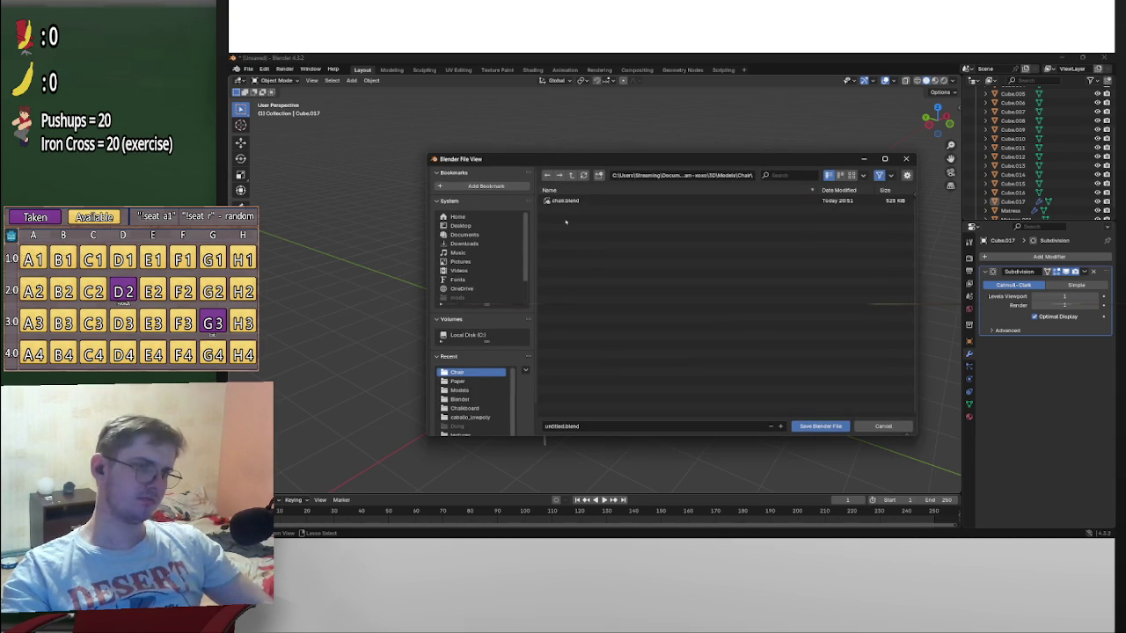
Save the file as bed.blend in a new Bed folder under Models
click(572, 175)
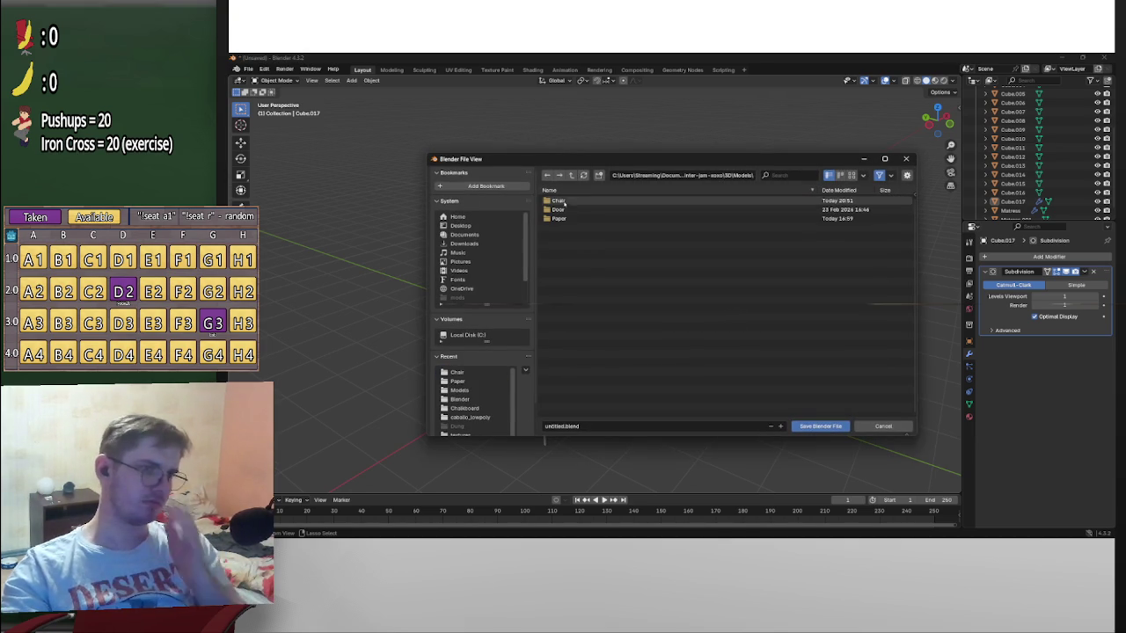
click(598, 175)
text(ed)
key(Return)
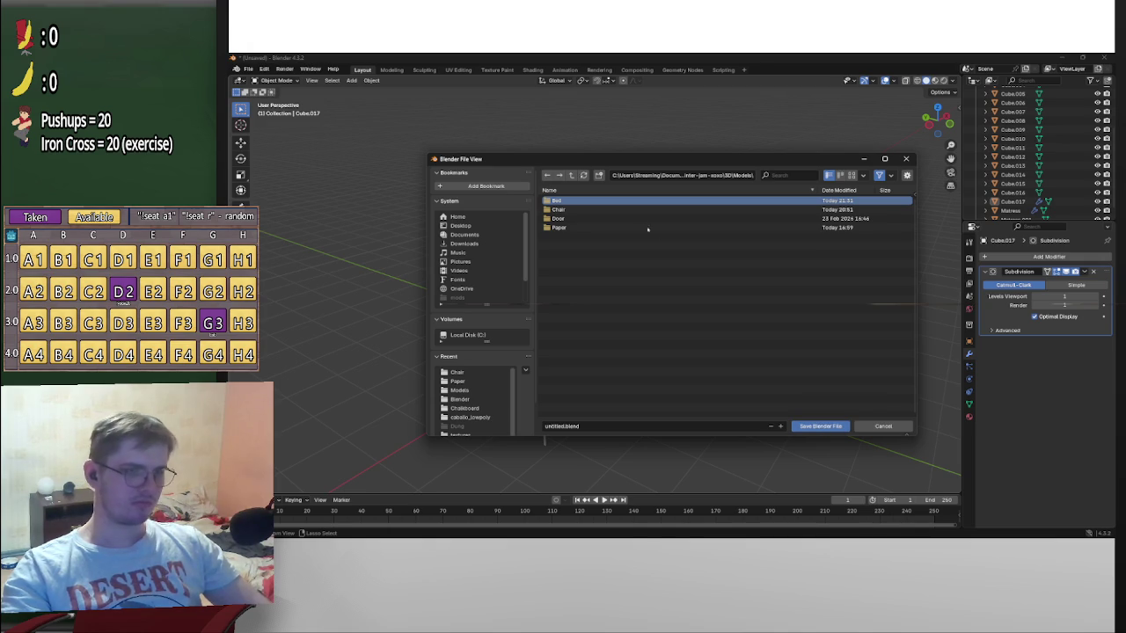
double_click(557, 200)
click(563, 427)
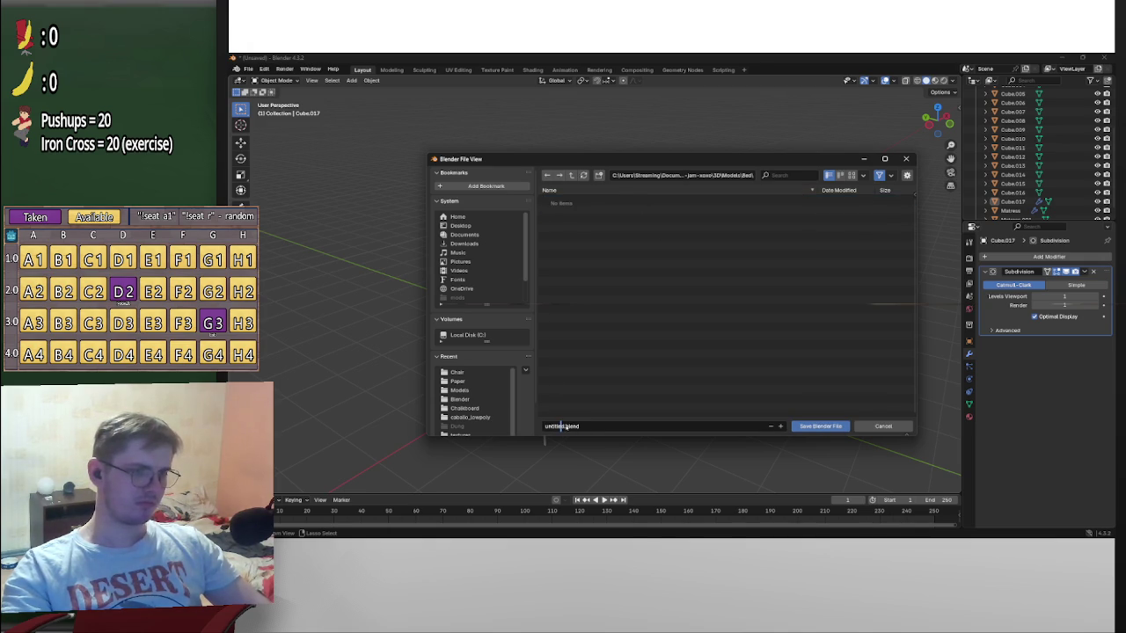
text(bed)
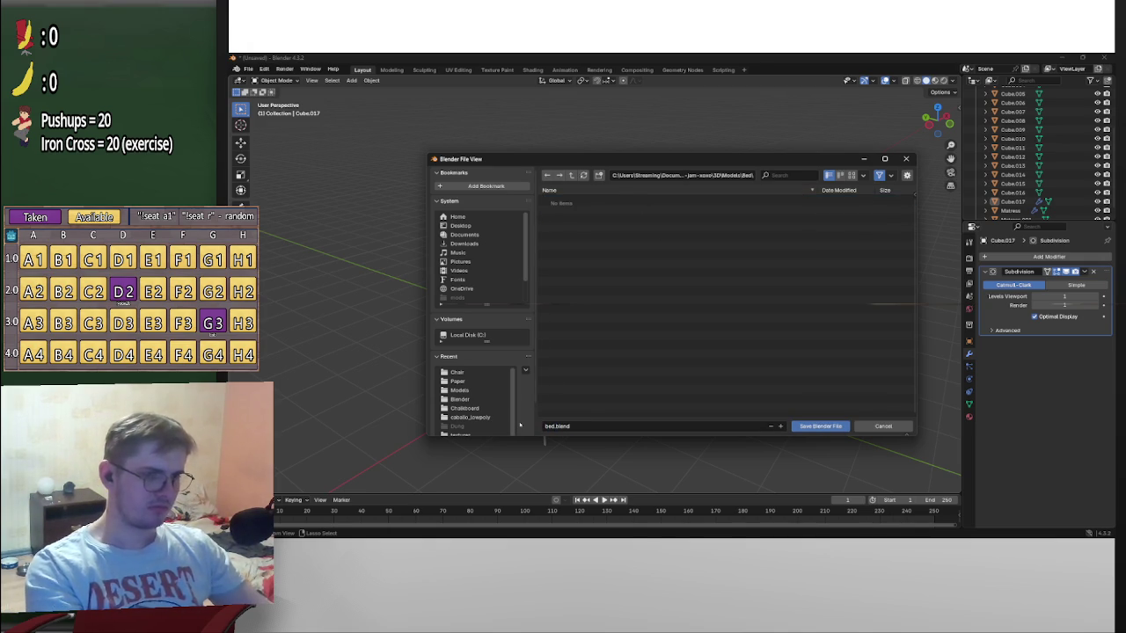
click(813, 425)
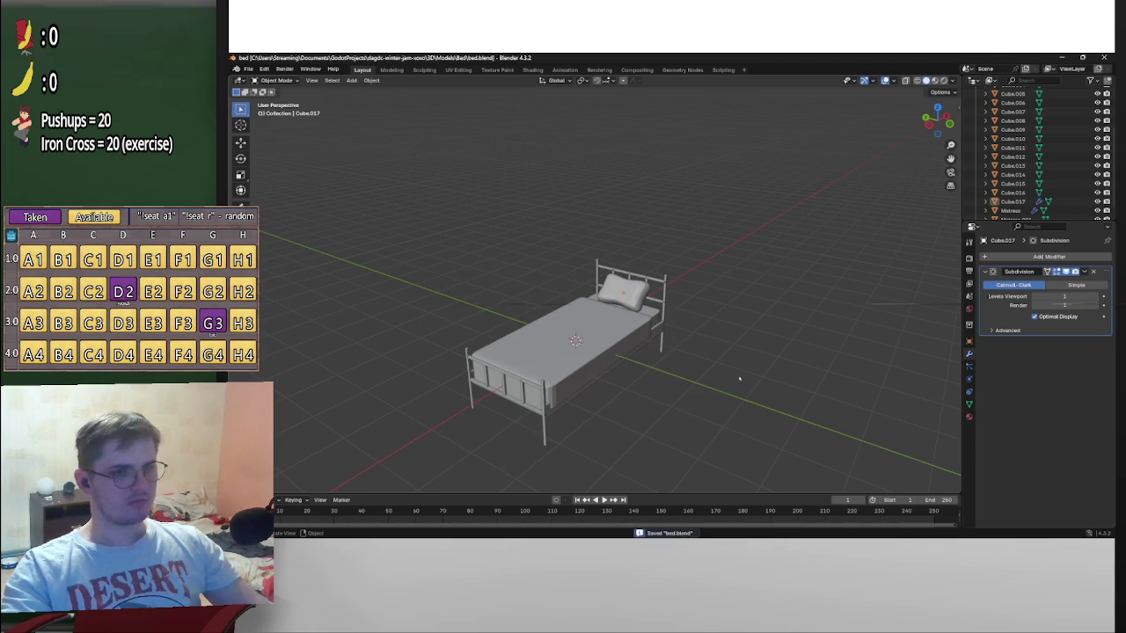
Export the bed as bed.glb with glTF 2.0, save again, and close Blender
click(248, 69)
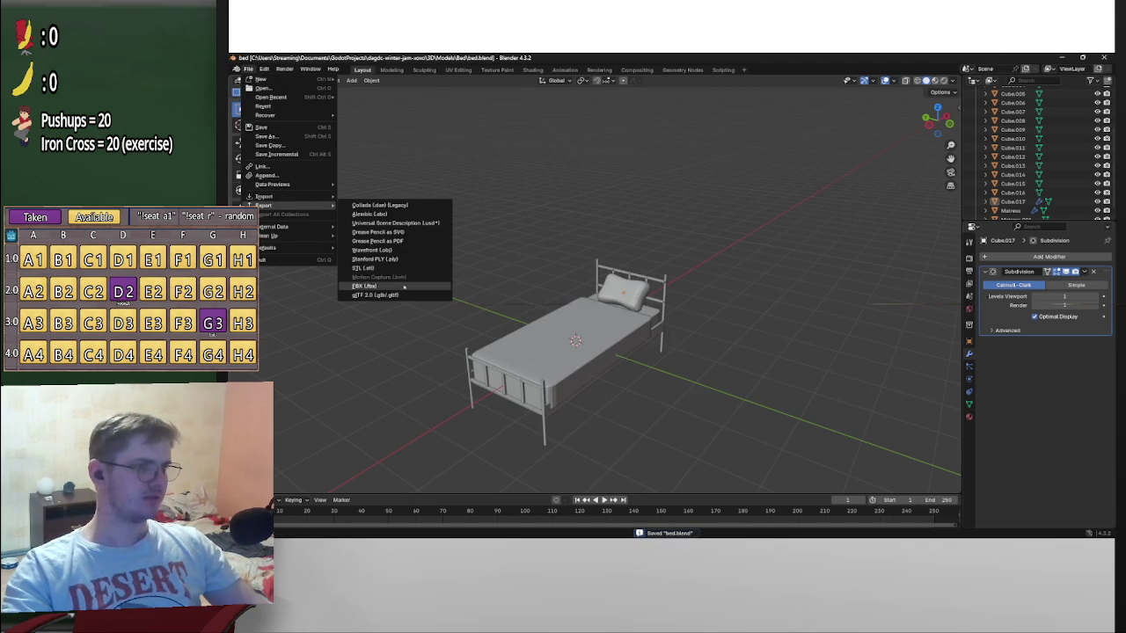
click(396, 292)
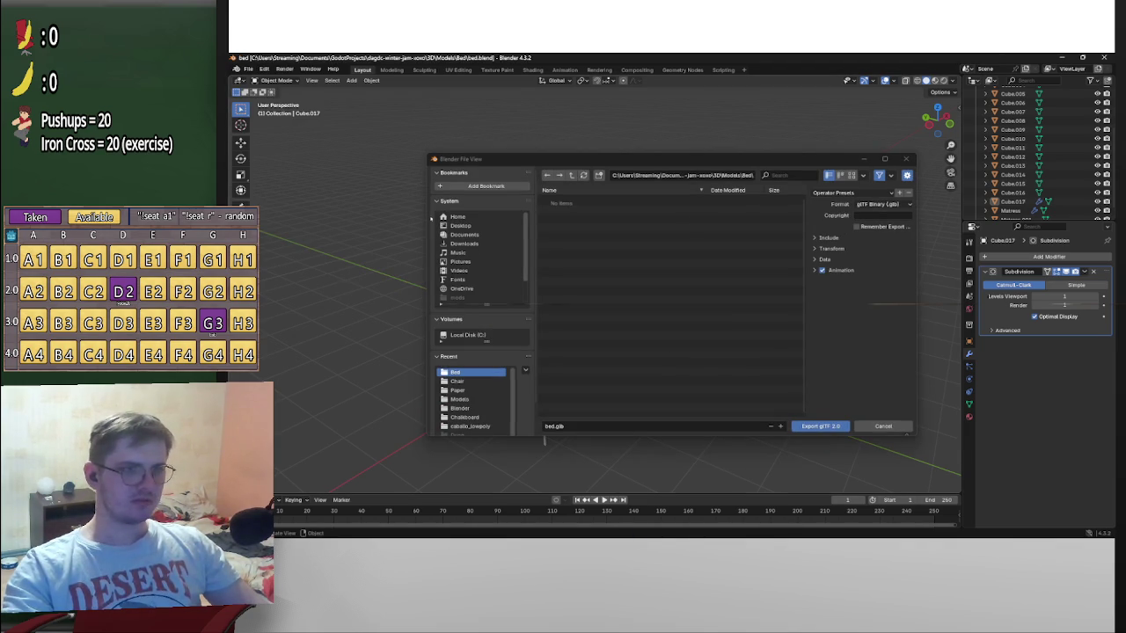
click(815, 260)
click(815, 283)
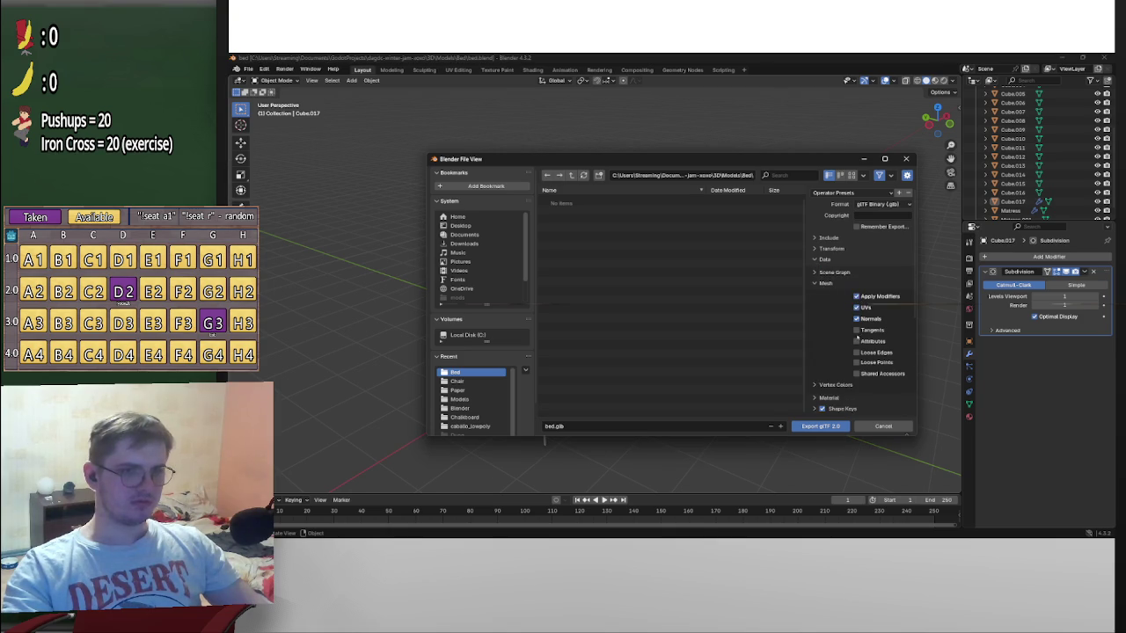
click(830, 426)
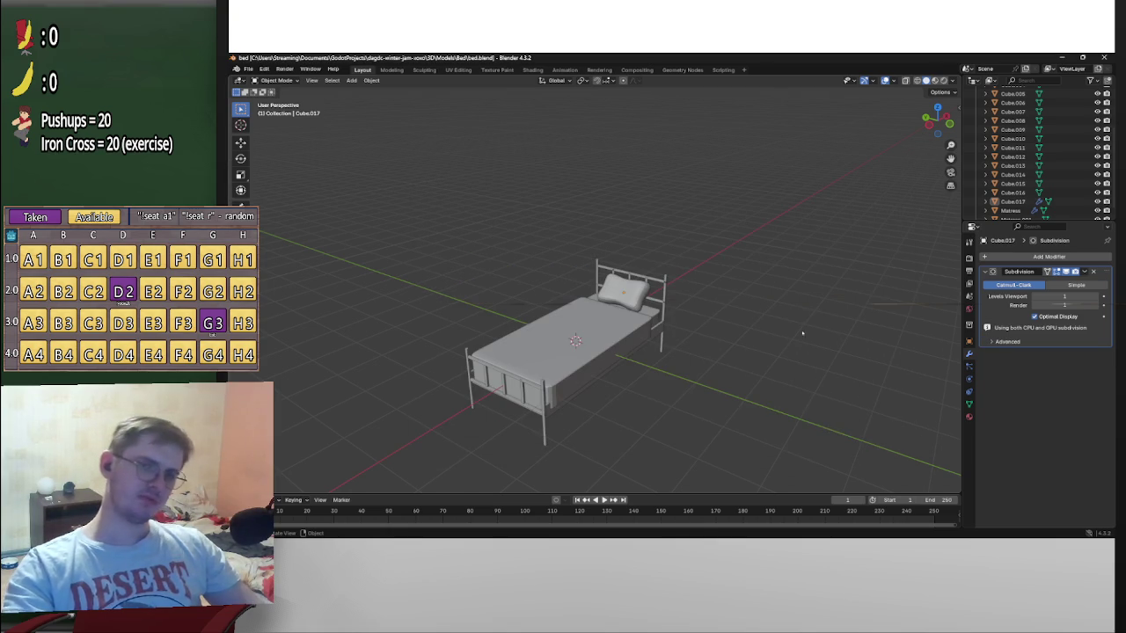
key(ctrl+s)
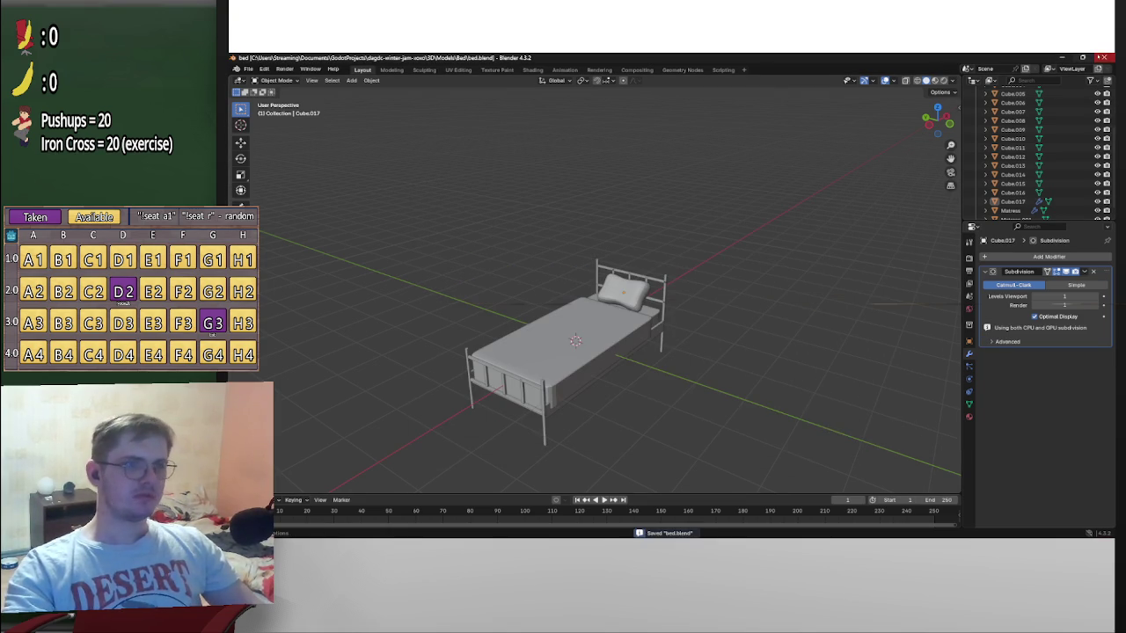
click(1104, 57)
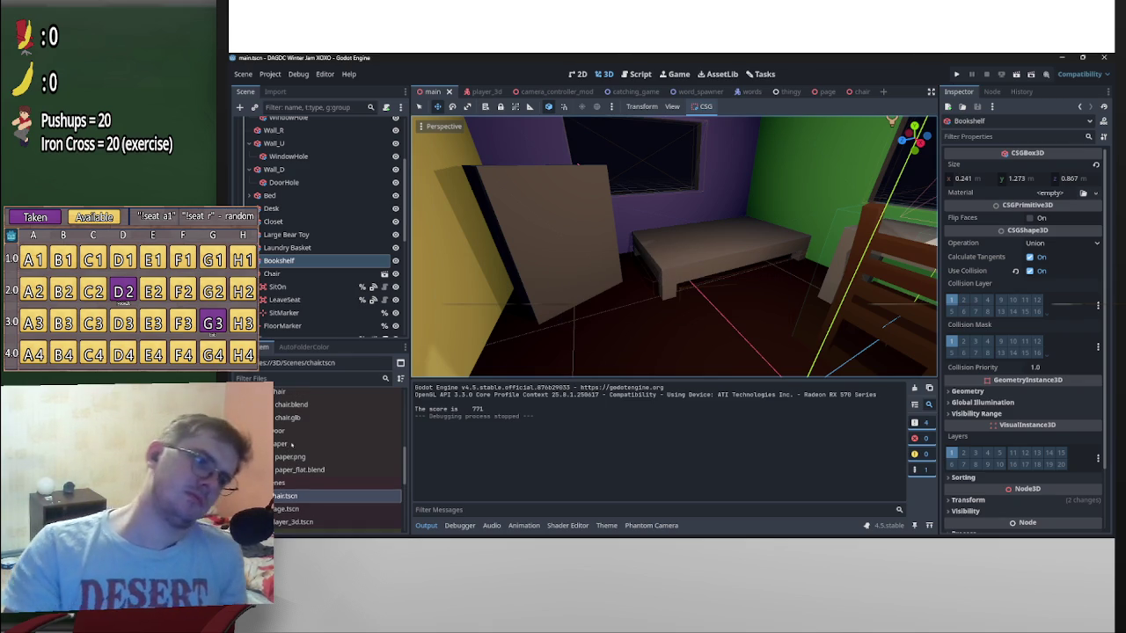
Expand the bed folder in FileSystem and check bed.glb's import settings
scroll(291, 445, up, 2)
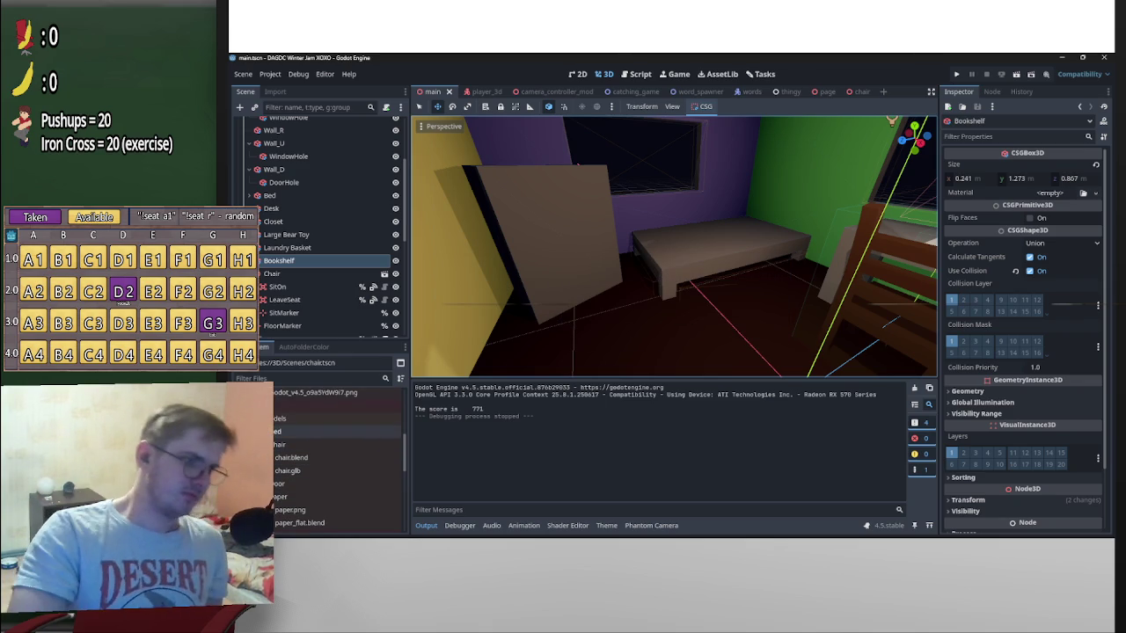
click(282, 445)
click(281, 432)
click(288, 458)
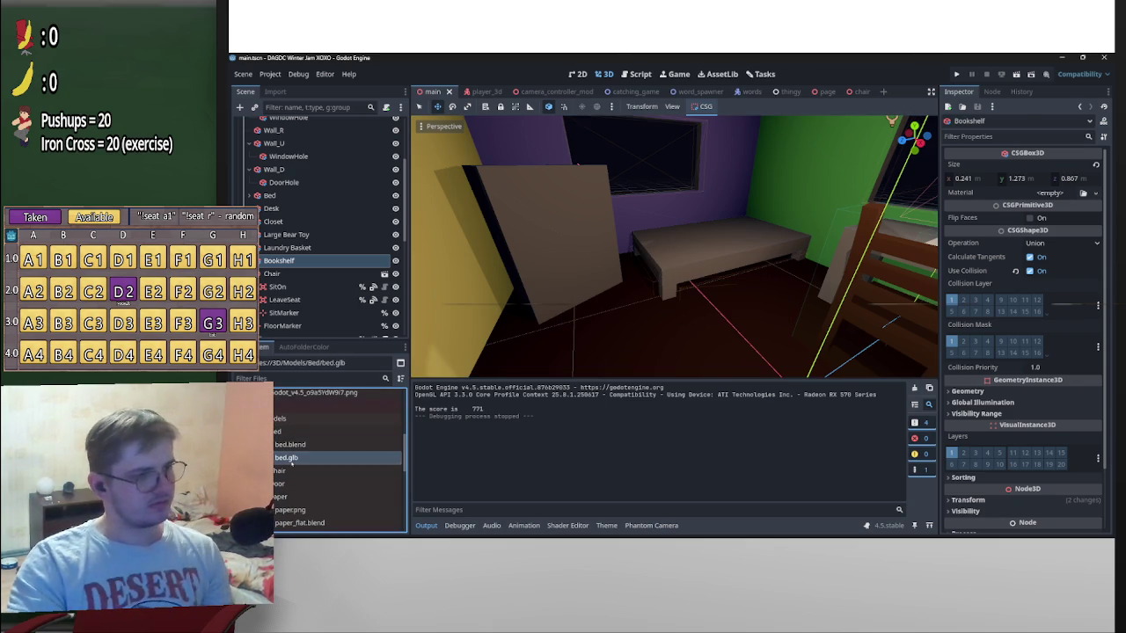
double_click(291, 458)
click(794, 476)
Create a New Inherited Scene from bed.glb and orbit to a front view of it
right_click(304, 459)
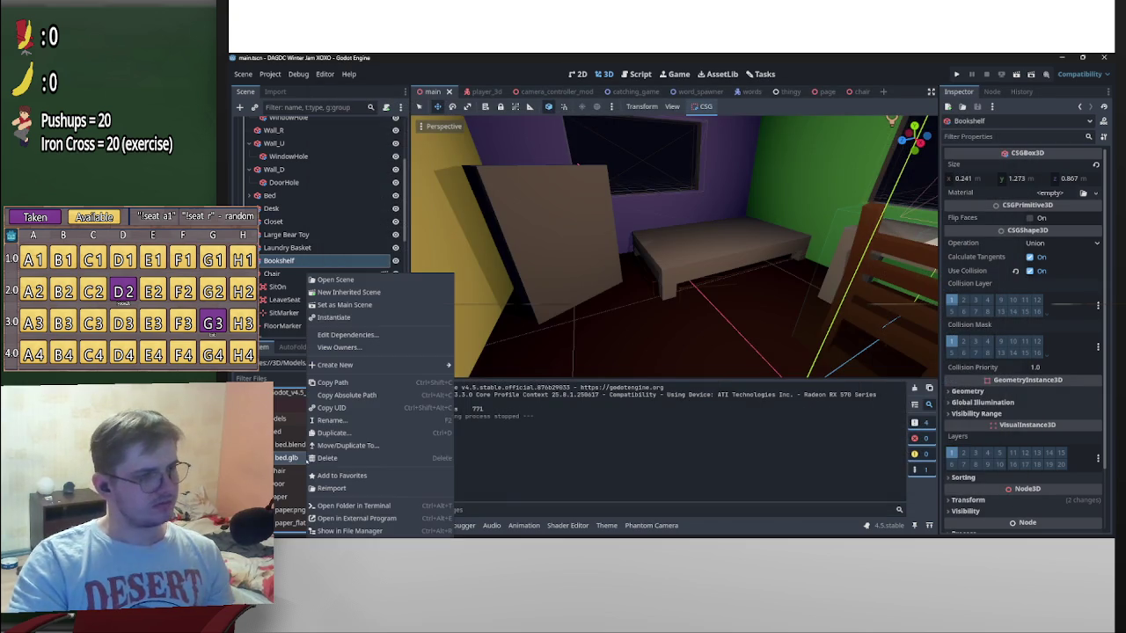
click(348, 292)
mouse_move(633, 210)
middle_down()
mouse_move(708, 233)
mouse_move(791, 207)
middle_up()
scroll(325, 225, up, 2)
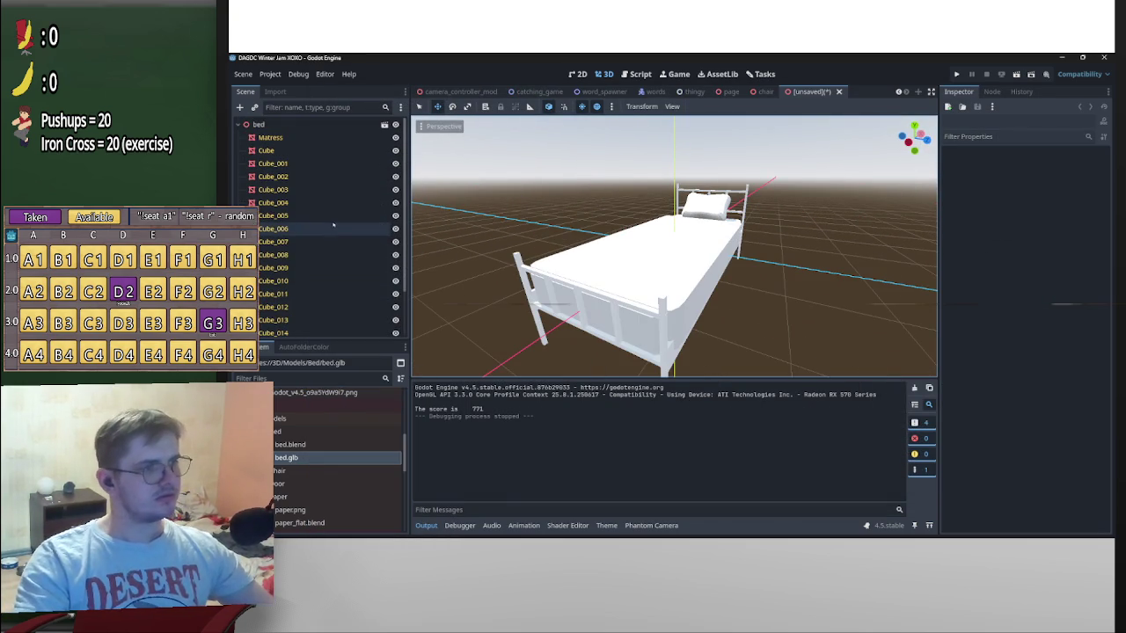
middle_drag(778, 277, 721, 248)
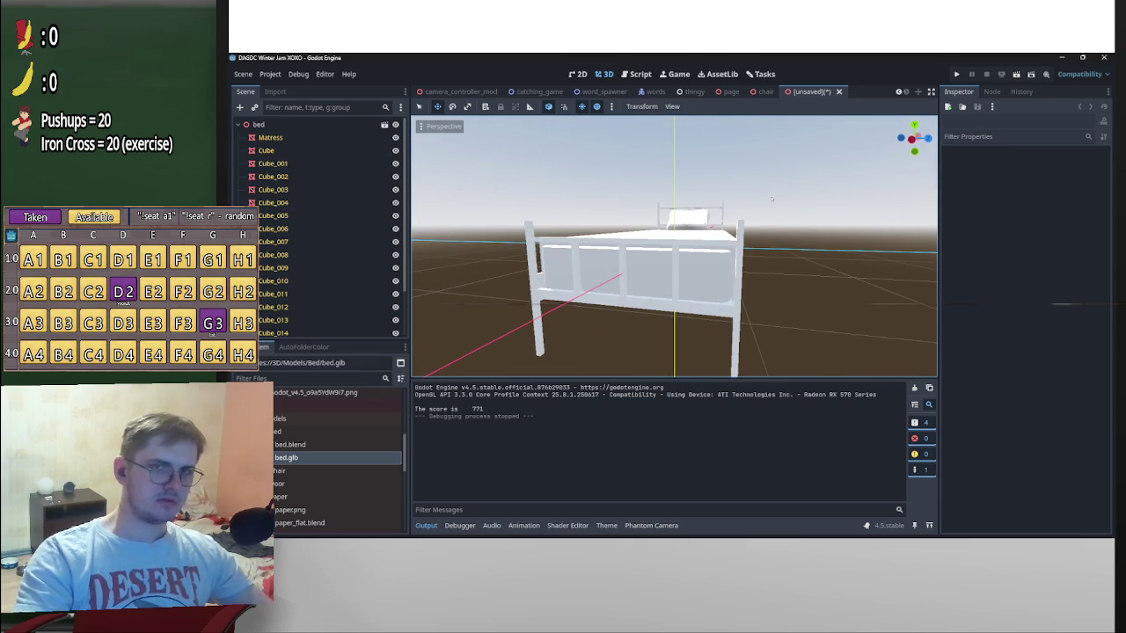
key(alt+Tab)
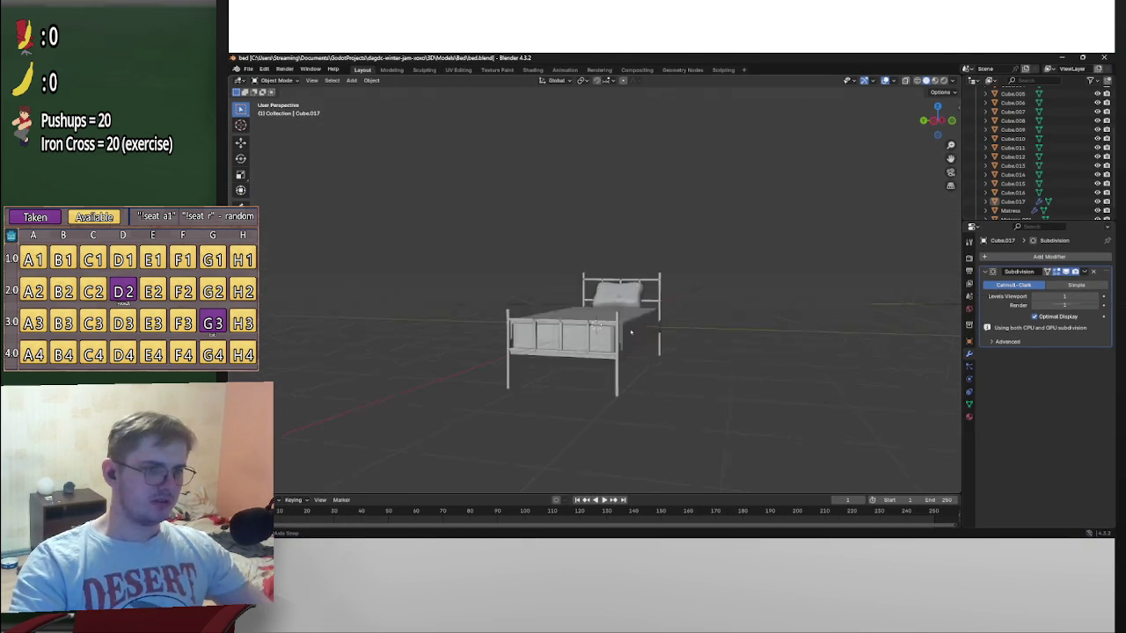
Select the bed posts, slats, rails and headboard slats of the frame
middle_drag(630, 332, 589, 360)
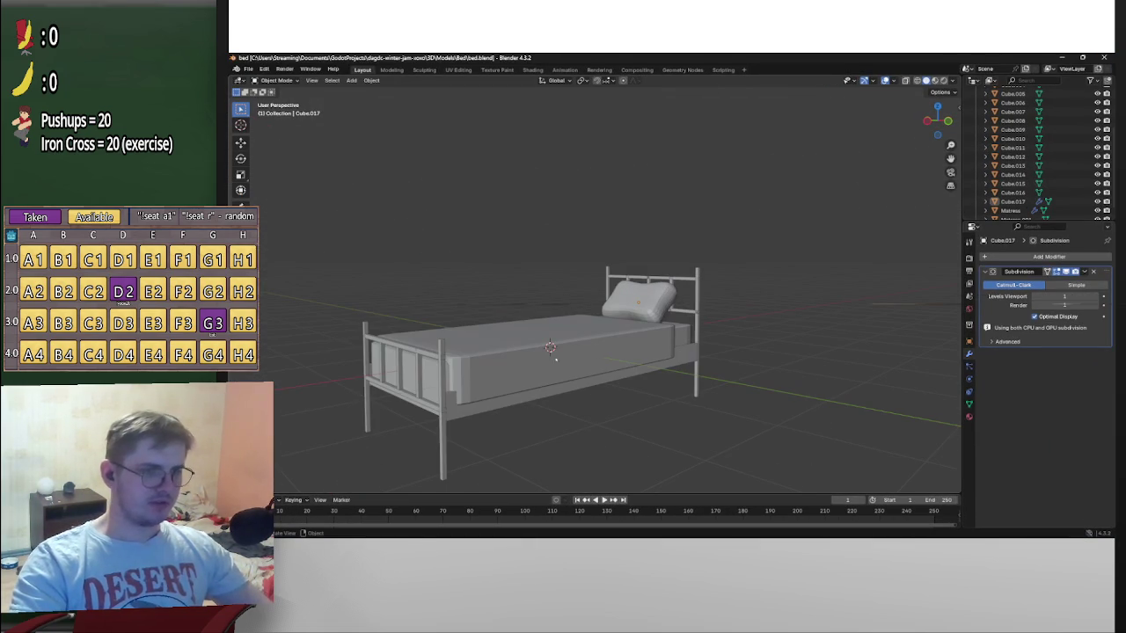
click(444, 354)
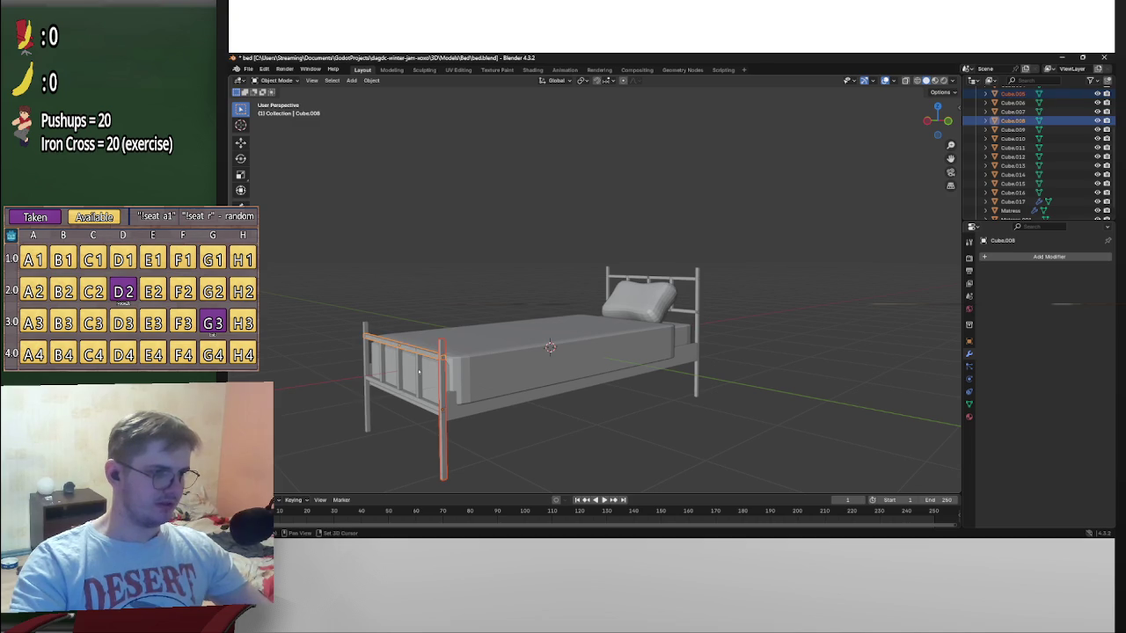
shift+click(418, 373)
shift+click(419, 376)
shift+click(409, 378)
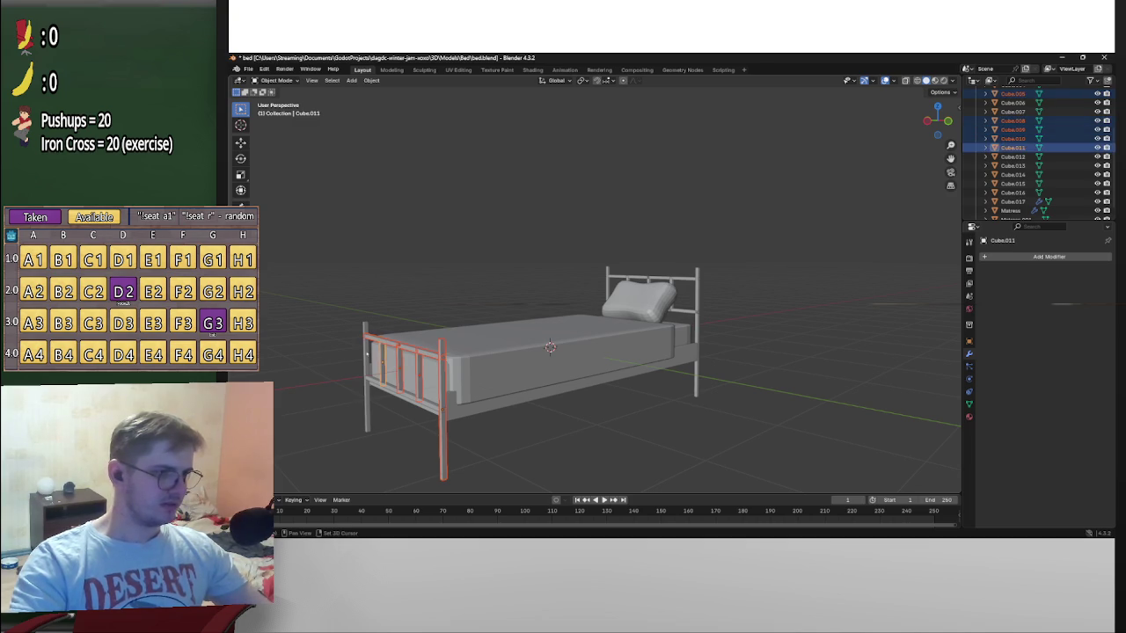
shift+click(400, 379)
shift+click(466, 391)
middle_drag(466, 391, 375, 286)
shift+click(437, 290)
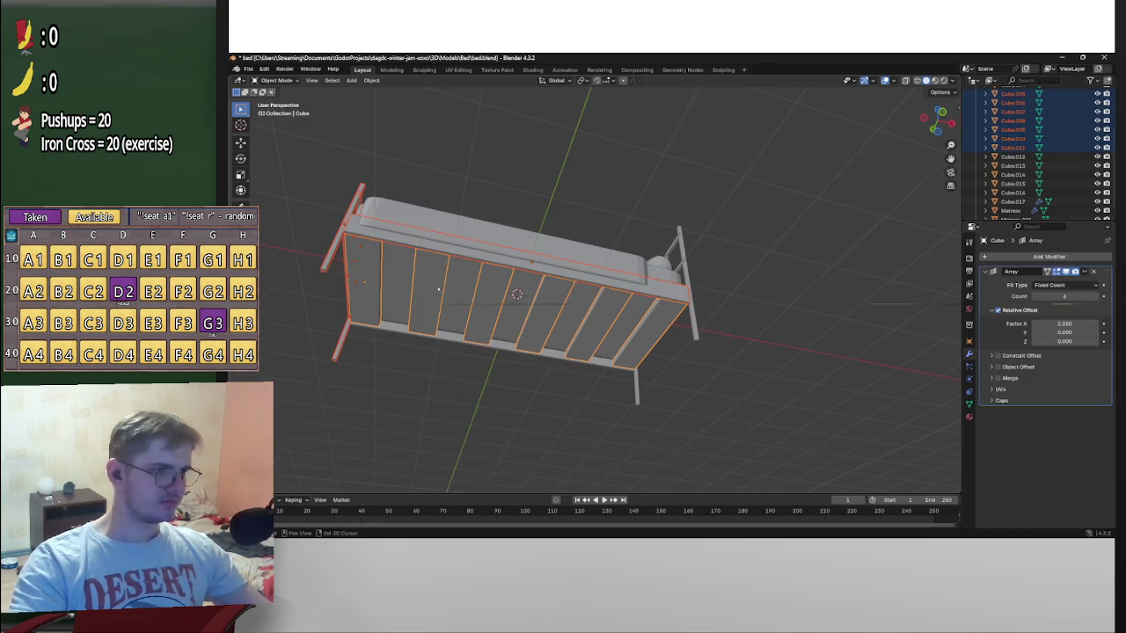
middle_drag(583, 314, 603, 306)
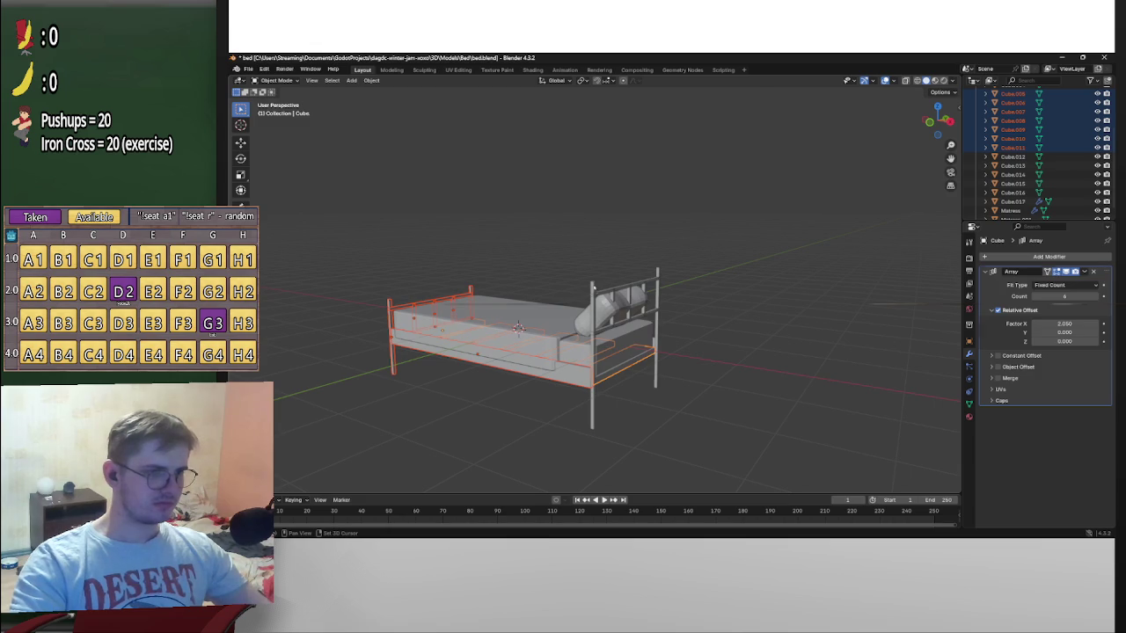
shift+click(593, 286)
middle_drag(562, 334, 616, 326)
scroll(563, 334, up, 3)
shift+click(536, 295)
shift+click(624, 299)
shift+click(698, 284)
shift+click(758, 343)
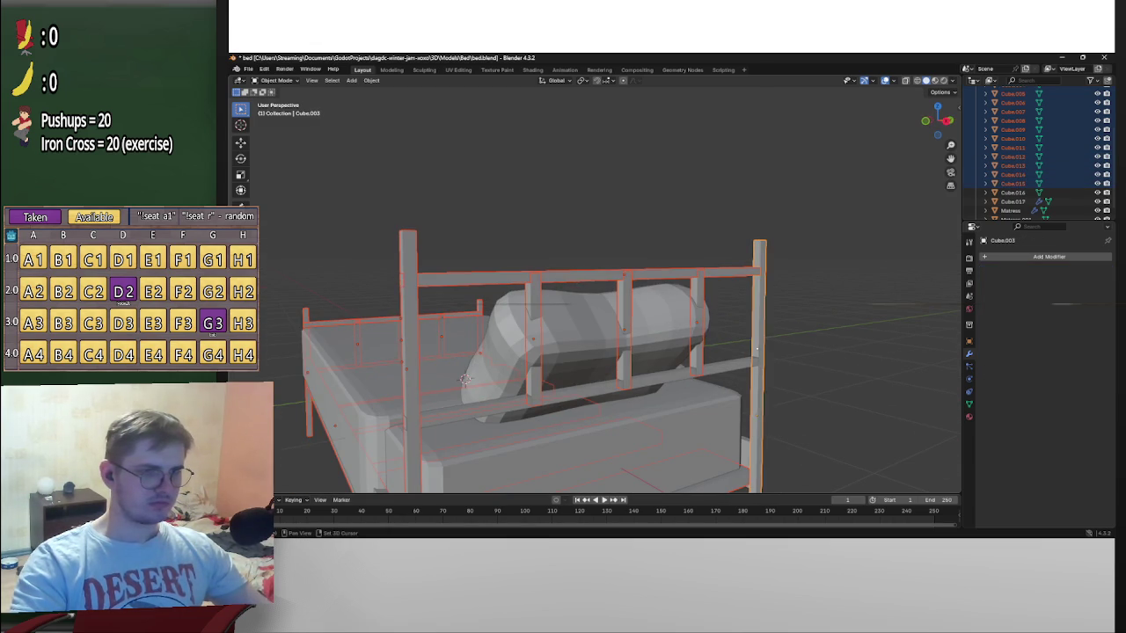
shift+click(742, 364)
mouse_move(742, 364)
middle_down()
mouse_move(602, 343)
mouse_move(645, 254)
mouse_move(691, 294)
mouse_move(703, 336)
mouse_move(739, 254)
middle_up()
Undo the first join and apply the Array modifier on the slats object Cube
key(ctrl+j)
key(ctrl+z)
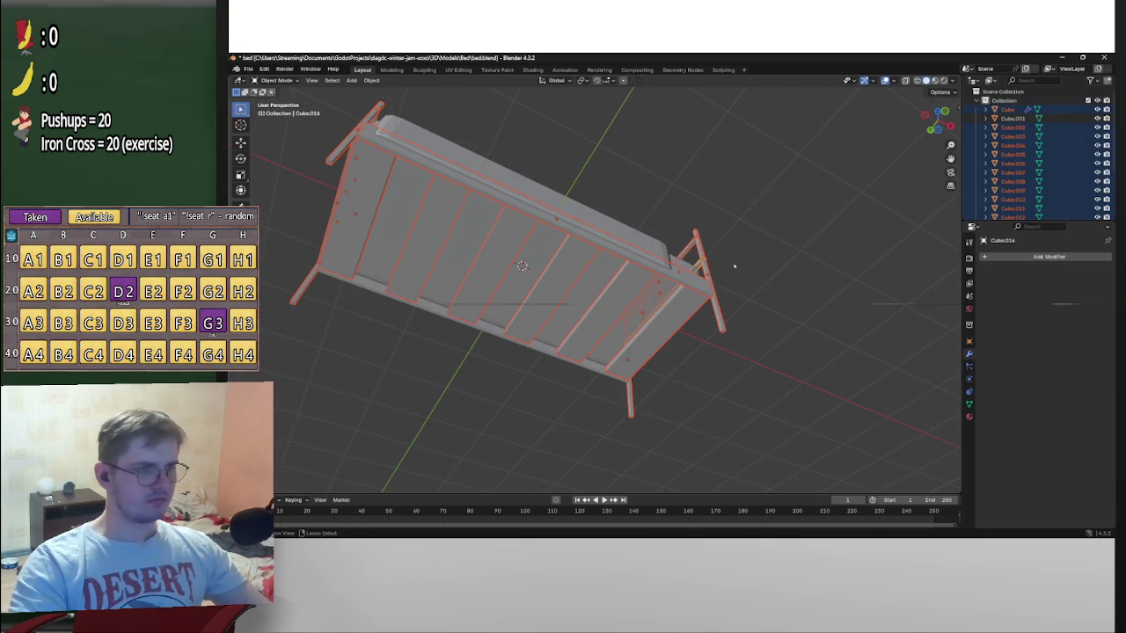
click(629, 305)
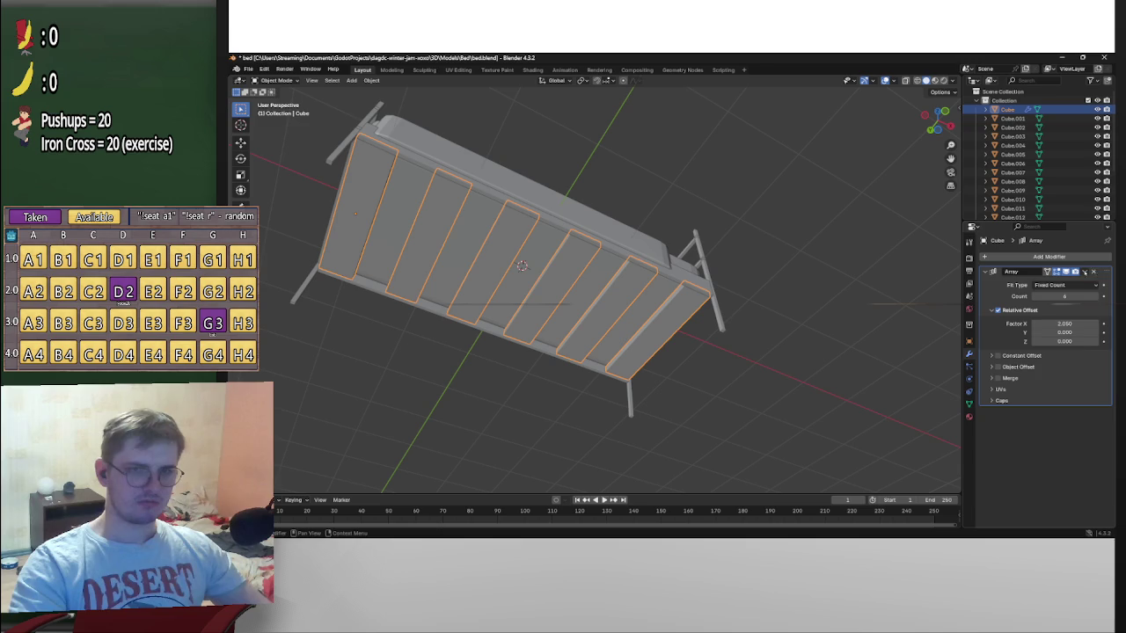
click(1085, 272)
click(1070, 284)
Reselect every frame post, rail and board and join them with Ctrl+J into Cube.010
mouse_move(791, 334)
middle_down()
mouse_move(832, 337)
mouse_move(792, 326)
mouse_move(502, 326)
middle_up()
click(503, 327)
click(762, 264)
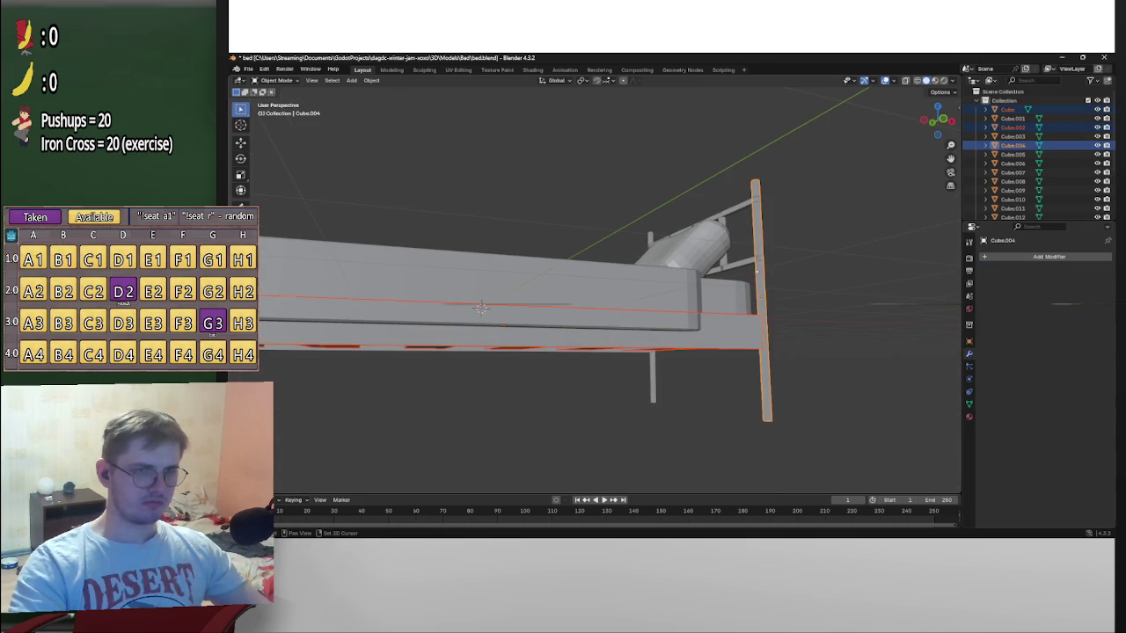
mouse_move(762, 263)
middle_down()
mouse_move(639, 293)
mouse_move(568, 264)
middle_up()
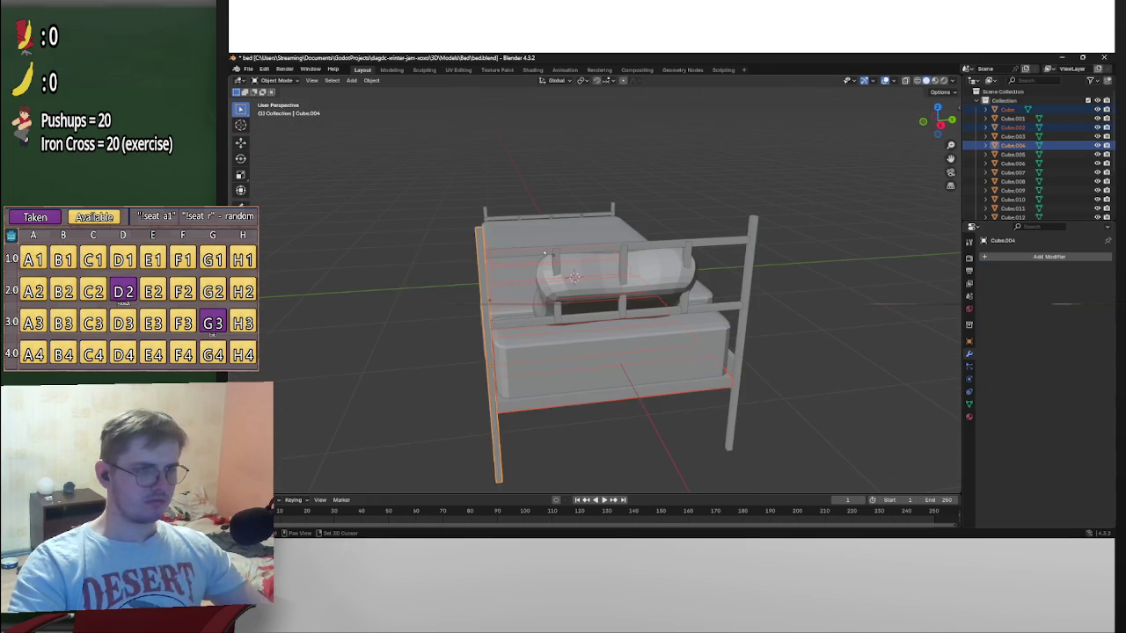
click(568, 264)
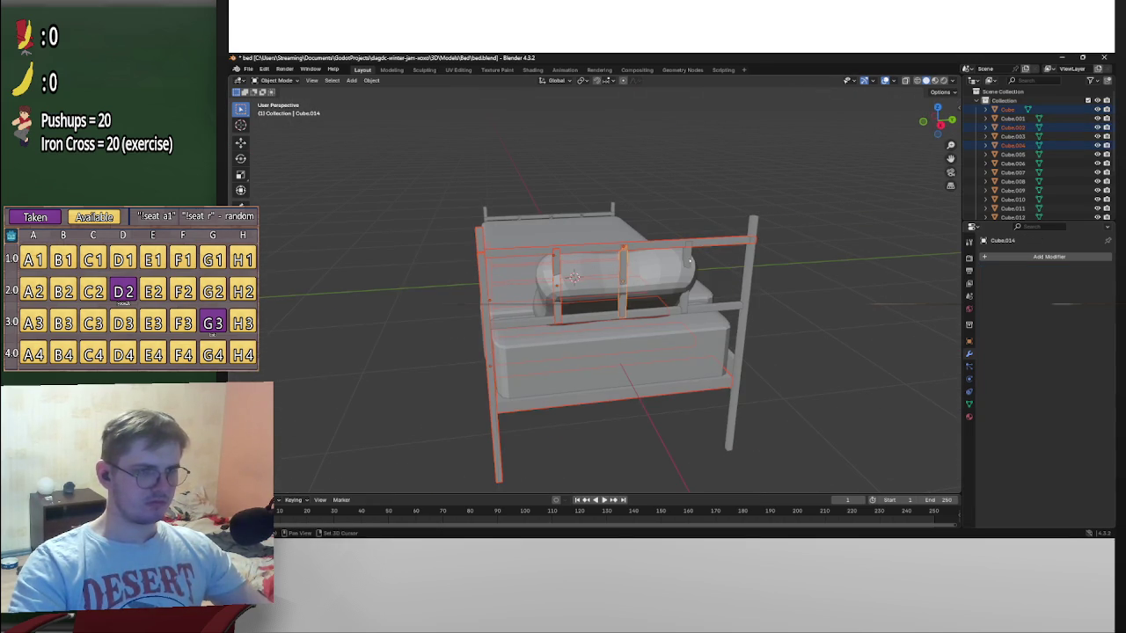
shift+click(689, 259)
shift+click(730, 307)
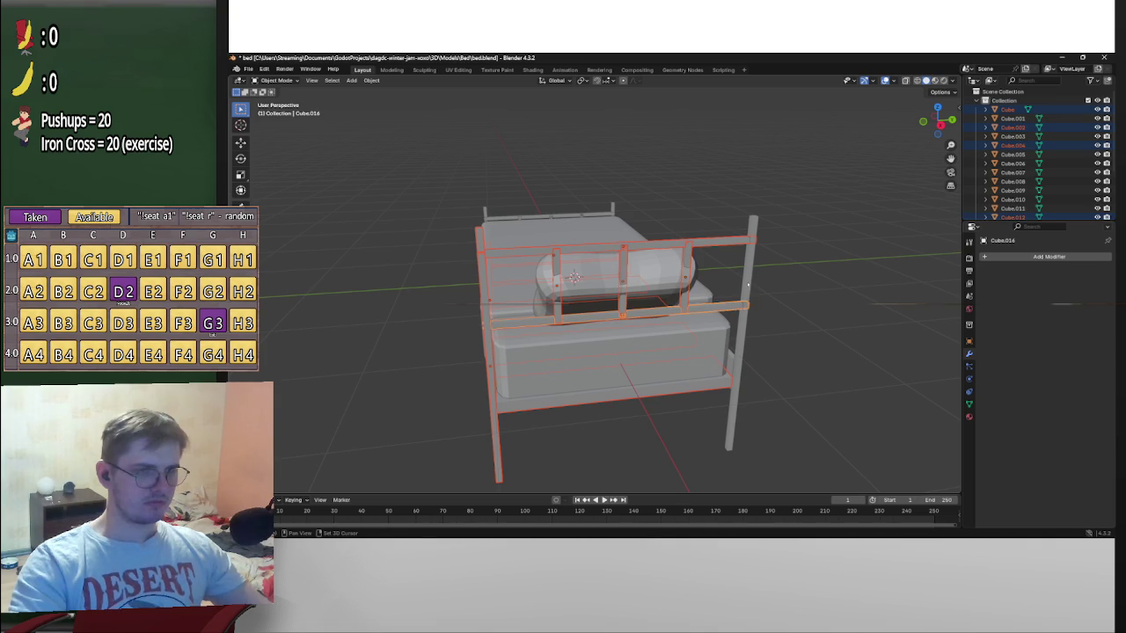
shift+click(748, 284)
mouse_move(765, 334)
middle_down()
mouse_move(674, 314)
mouse_move(765, 334)
mouse_move(656, 331)
middle_up()
shift+click(772, 359)
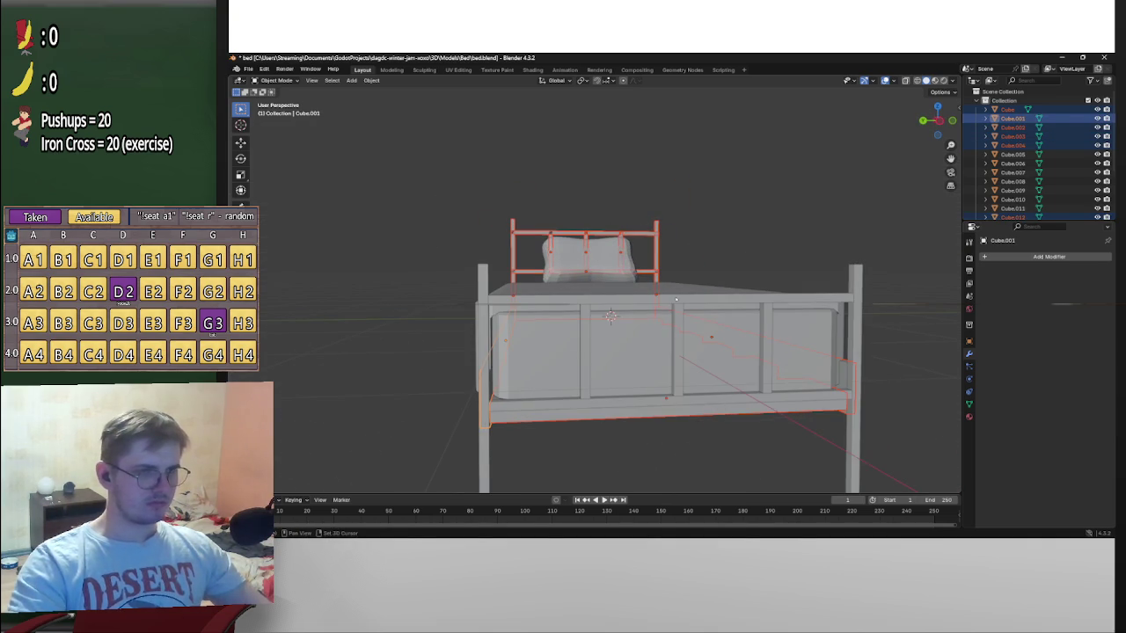
shift+click(676, 300)
shift+click(675, 300)
shift+click(589, 329)
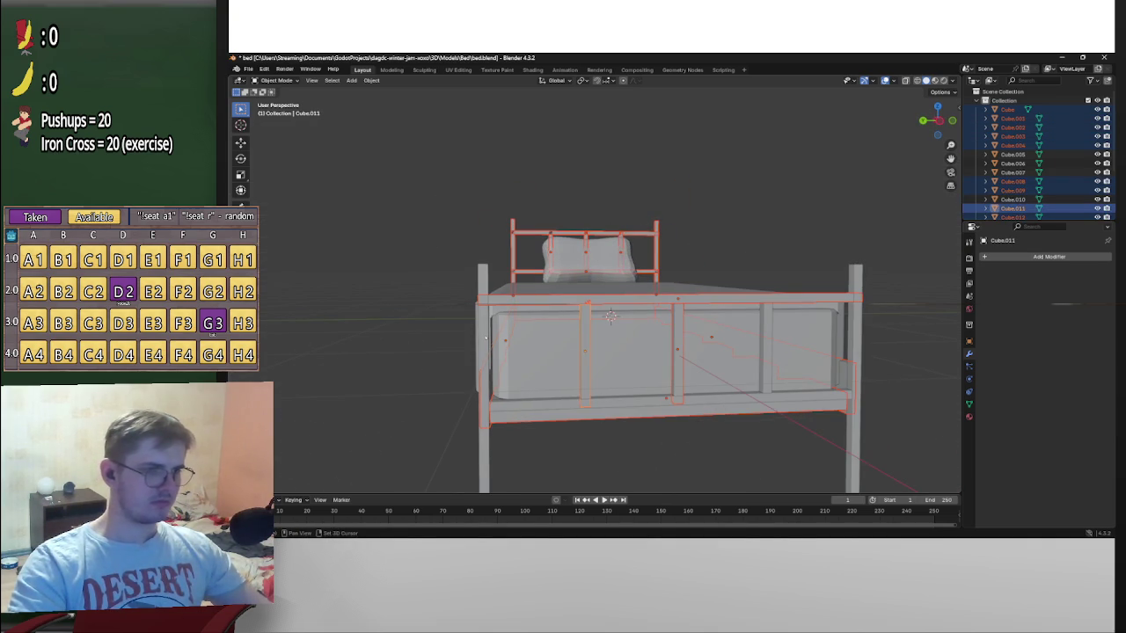
shift+click(518, 410)
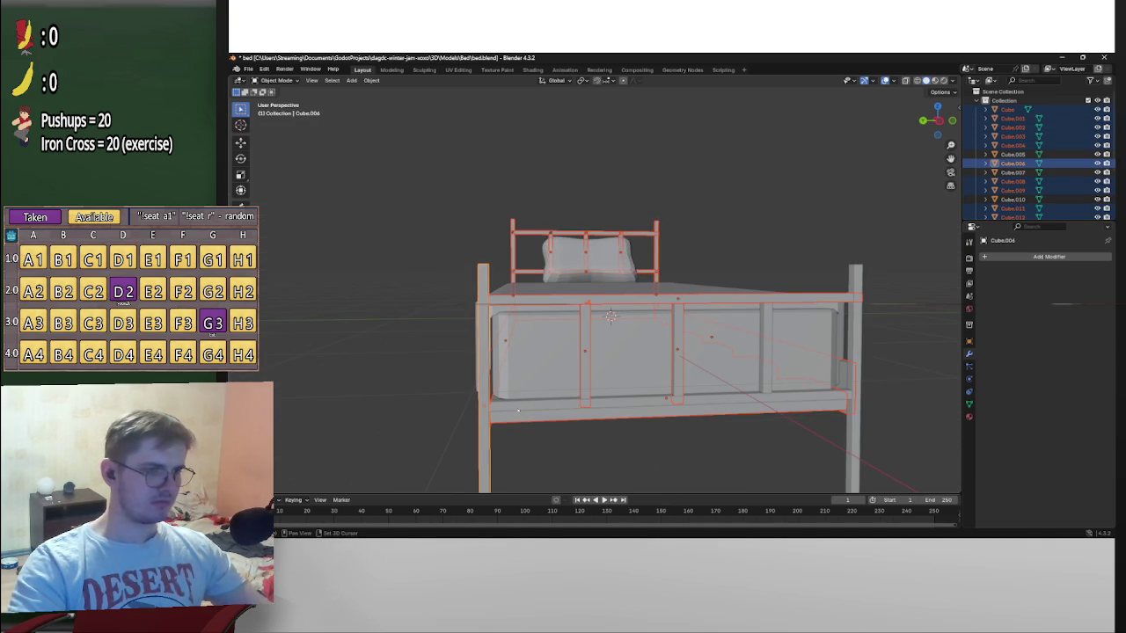
shift+click(855, 361)
shift+click(823, 394)
shift+click(768, 361)
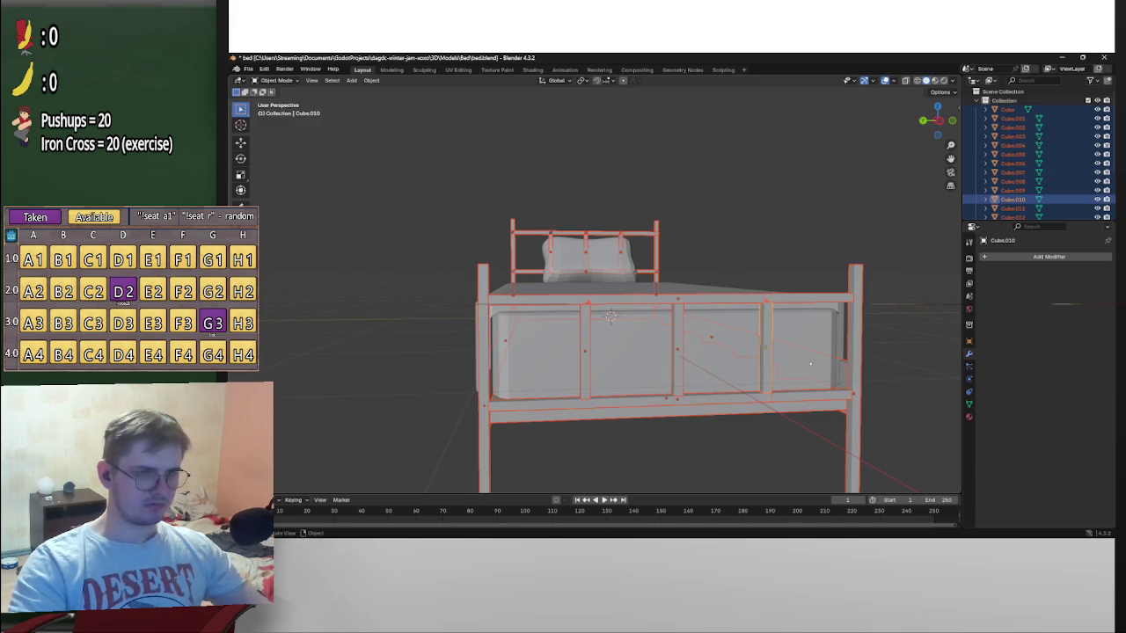
scroll(789, 370, down, 3)
middle_drag(789, 369, 794, 365)
key(ctrl+j)
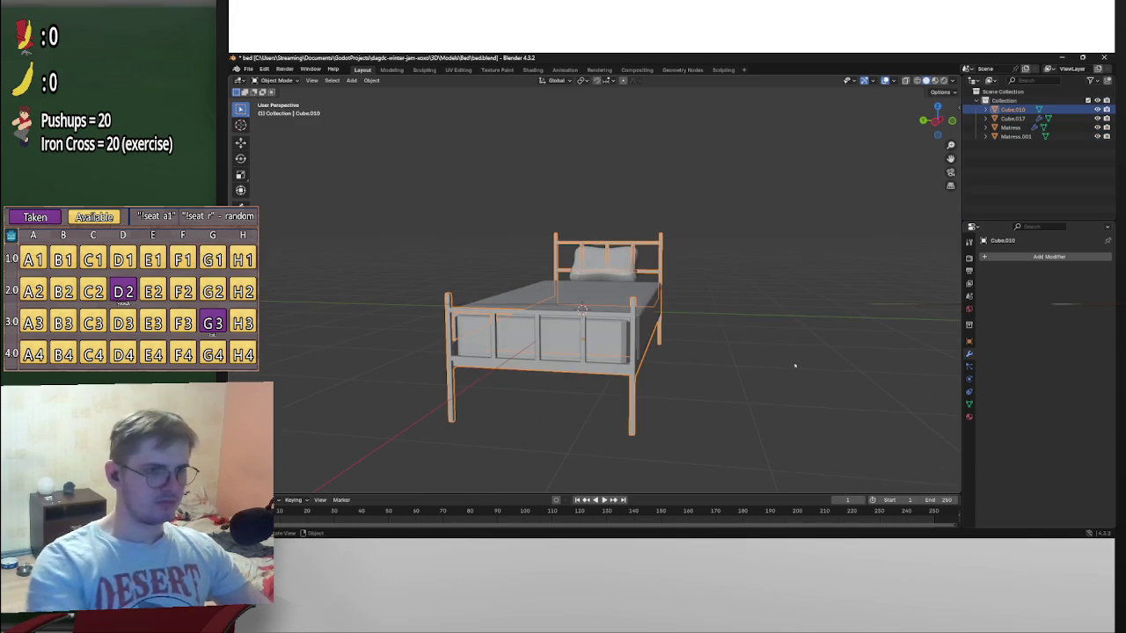
Move the joined frame off the mattress, then undo to put it back
key(g)
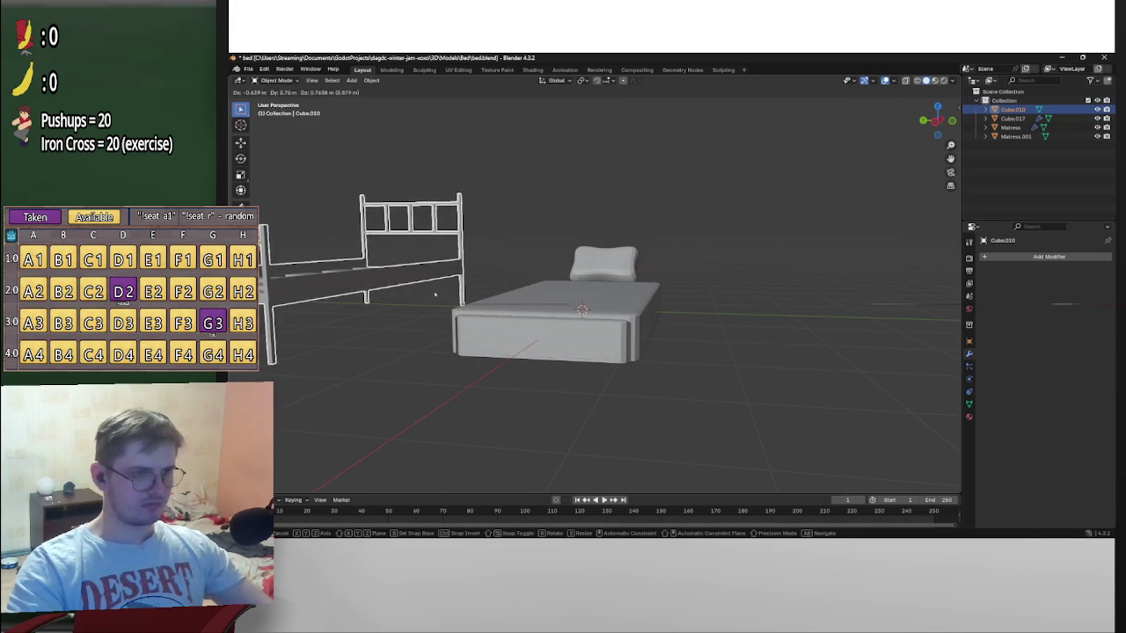
click(609, 312)
mouse_move(609, 312)
middle_down()
mouse_move(421, 282)
mouse_move(643, 332)
middle_up()
key(ctrl+z)
Rename Matress.001 to Blanket, Cube.010 to Frame and Cube.017 to Pillow
click(643, 332)
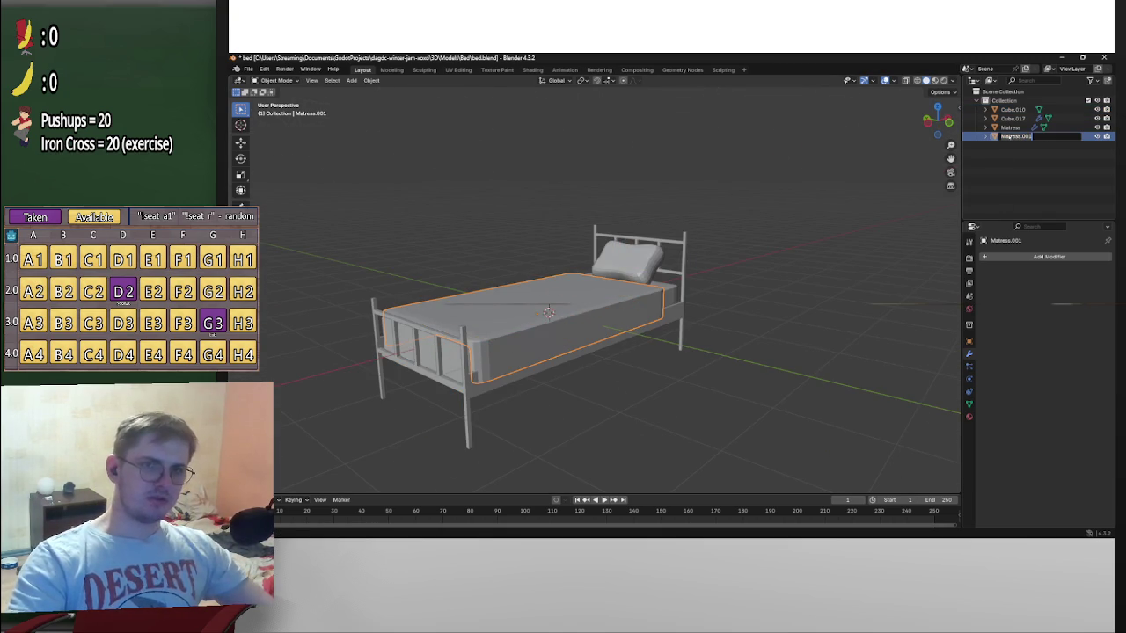
key(BackSpace)
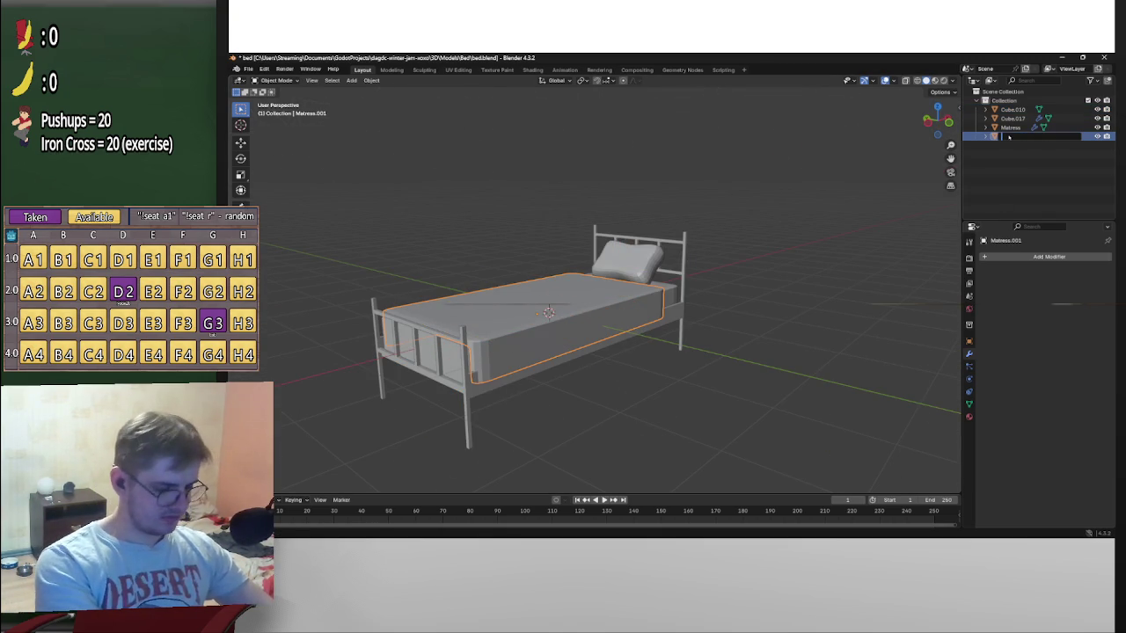
text(Blanket)
key(Return)
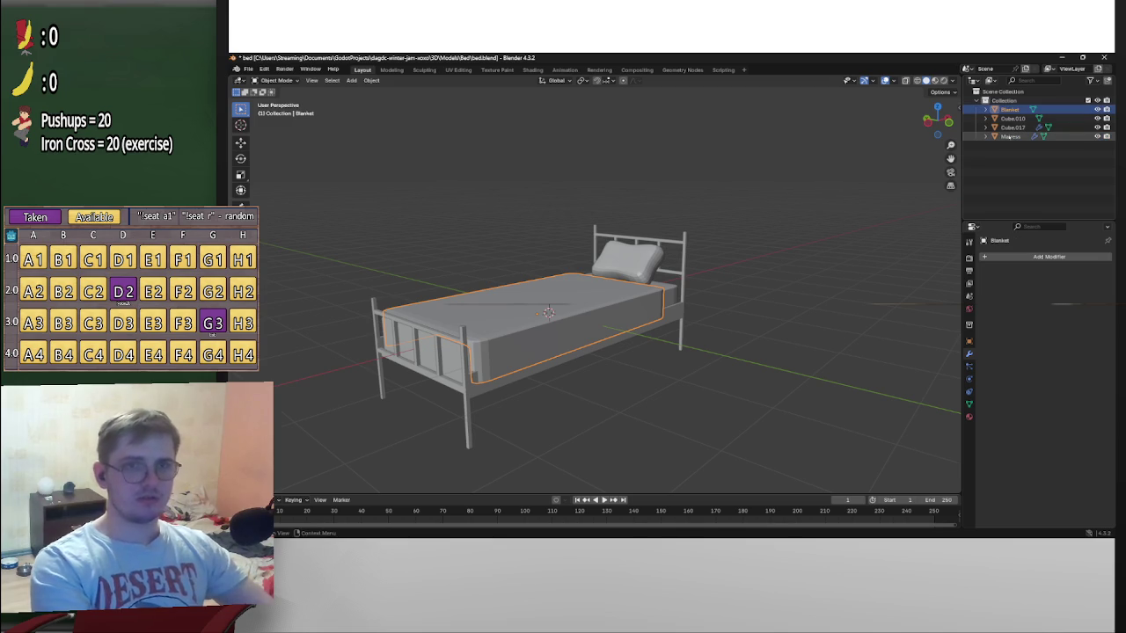
click(1013, 117)
click(1016, 127)
double_click(1013, 118)
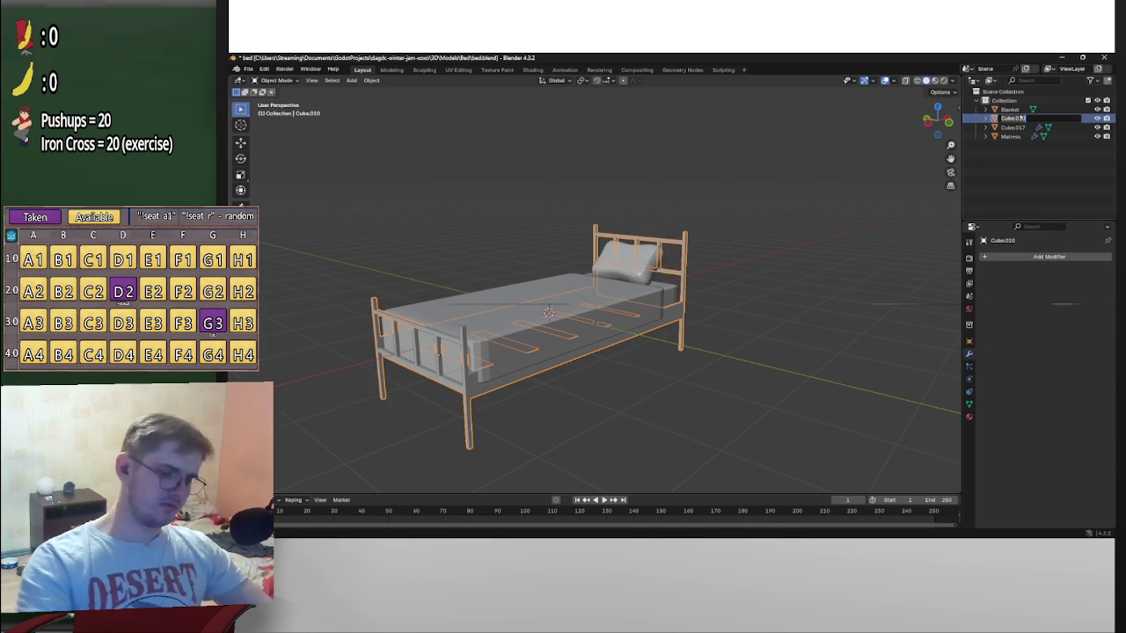
text(Frame)
key(Return)
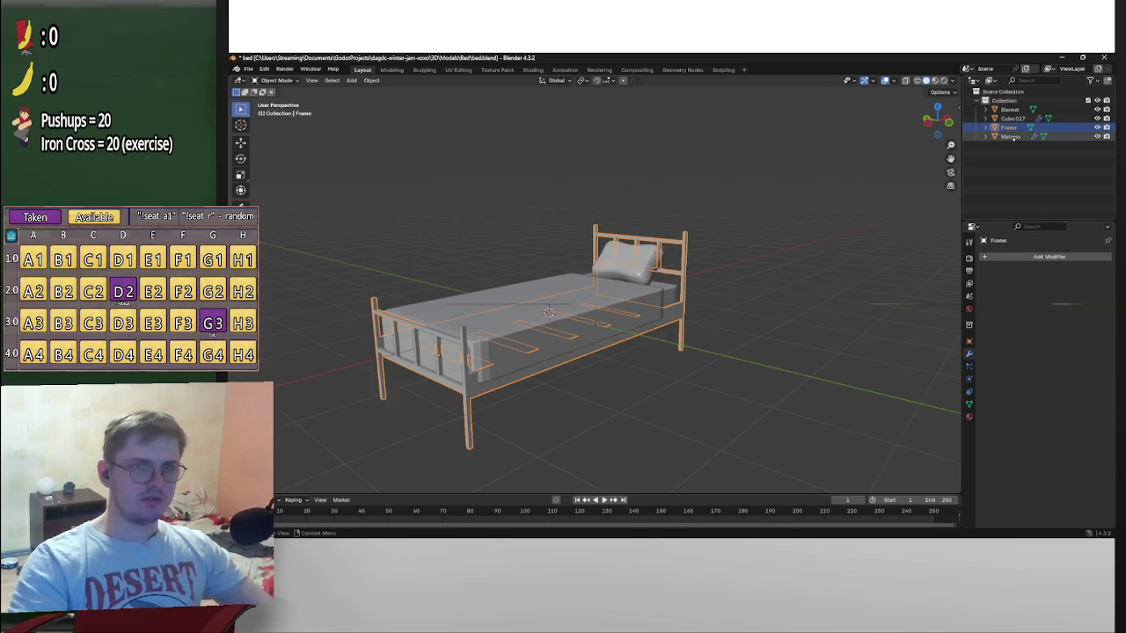
double_click(1013, 118)
text(Pillow)
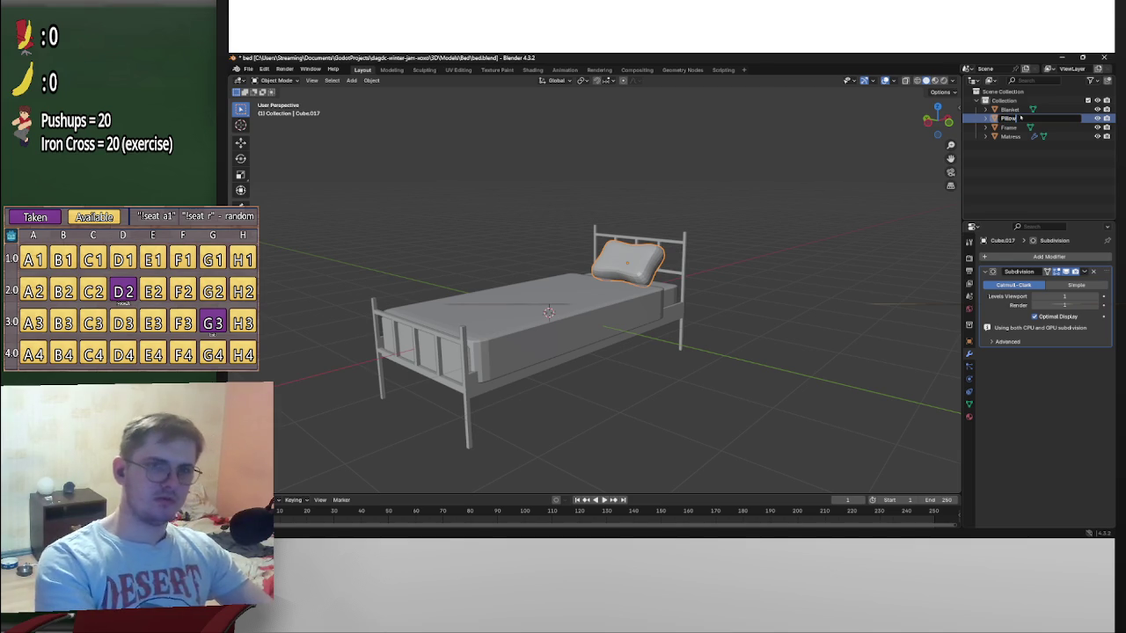
key(Return)
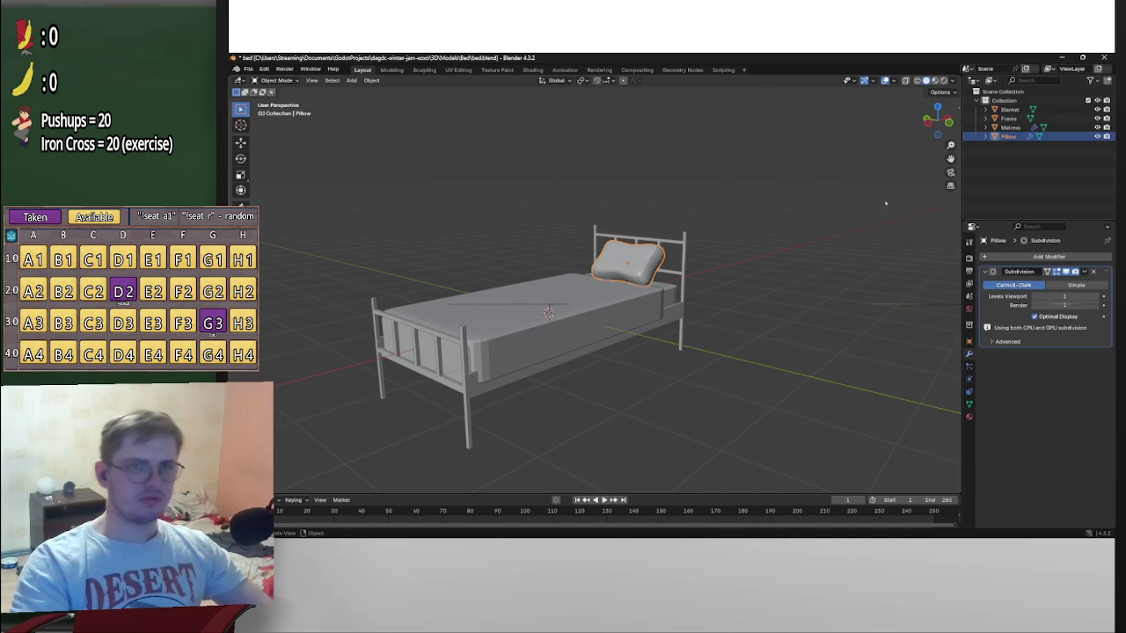
Re-export the bed as glTF 2.0 to the glb file and minimize Blender
click(249, 69)
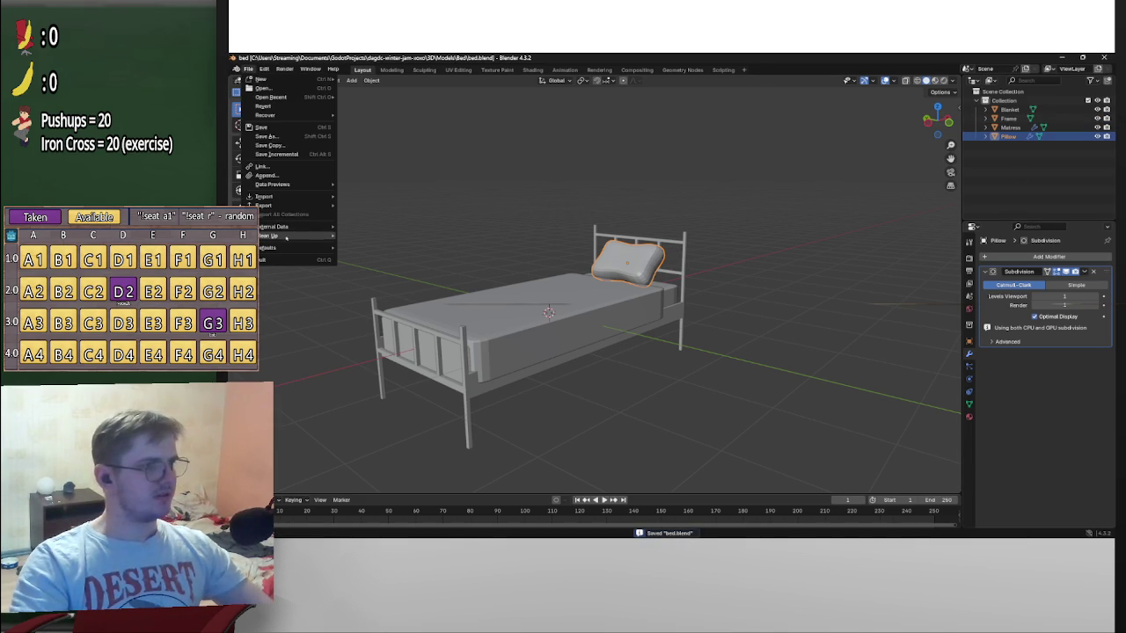
mouse_move(264, 205)
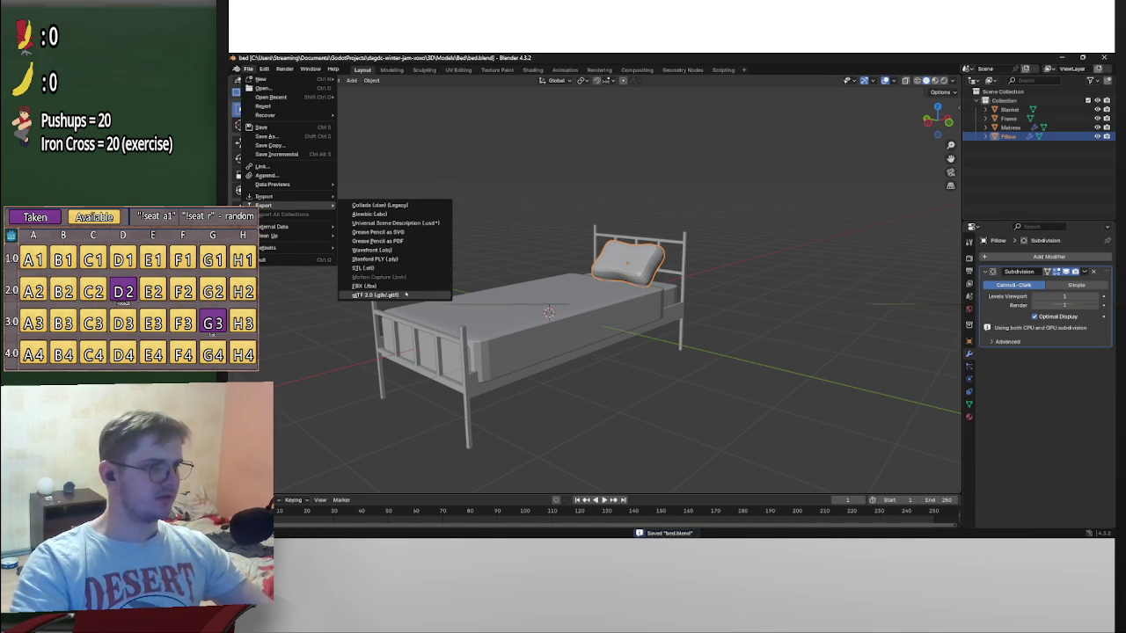
click(386, 294)
click(842, 427)
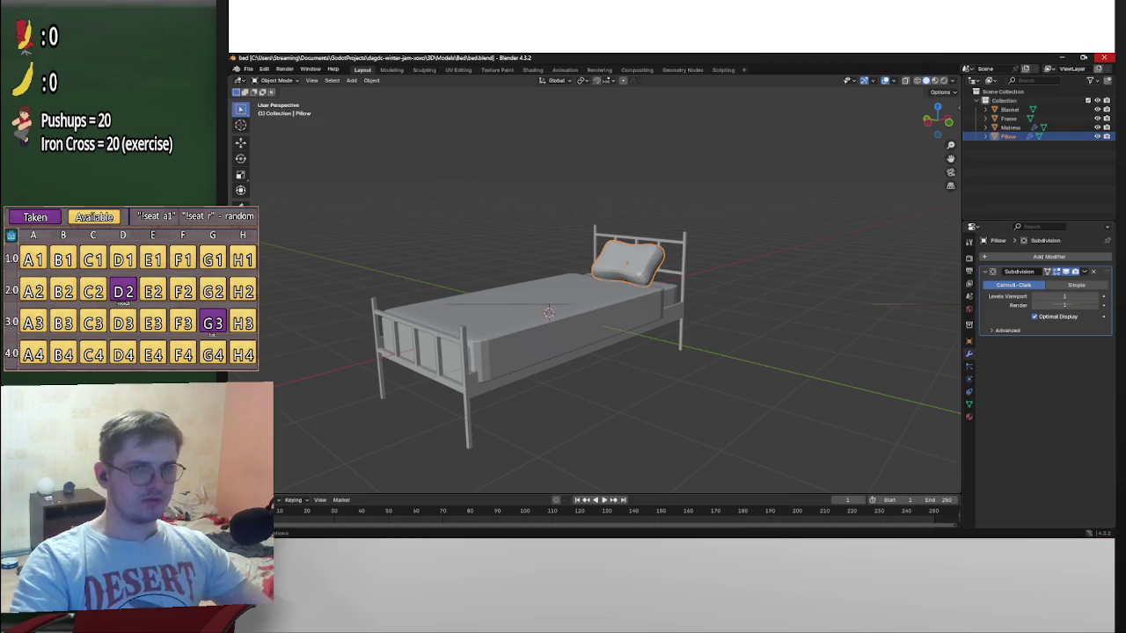
click(1062, 56)
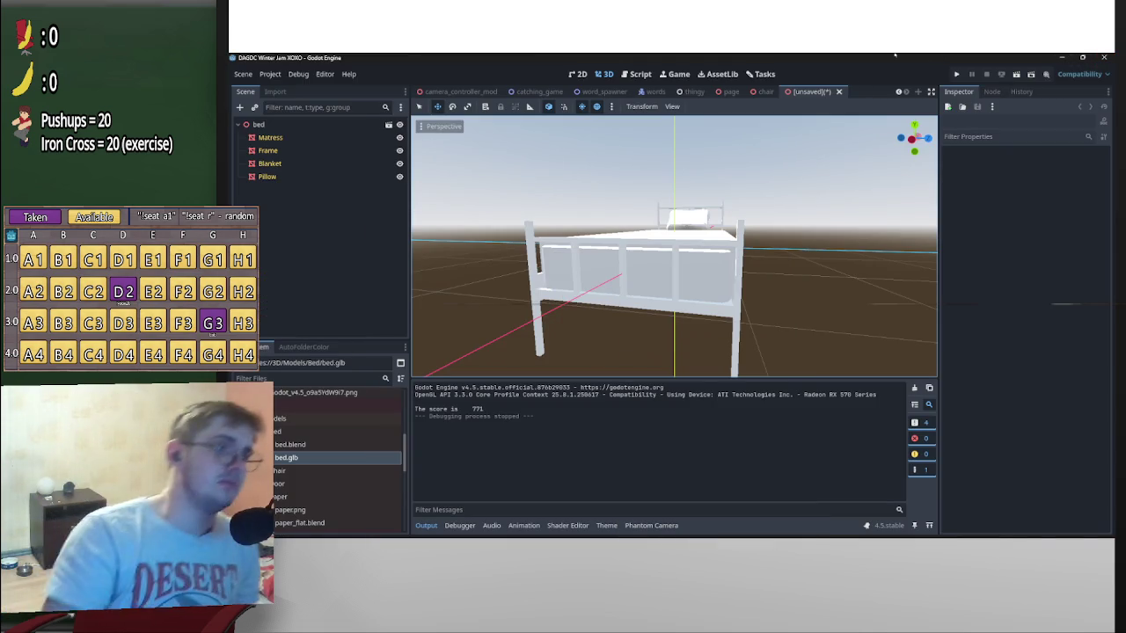
Select the Pillow node and zoom in on it from the front
mouse_move(669, 255)
middle_down()
mouse_move(523, 252)
mouse_move(798, 232)
mouse_move(845, 211)
middle_up()
click(797, 231)
scroll(880, 198, up, 5)
key(KP_1)
scroll(878, 200, up, 3)
key(alt+Tab)
key(alt+Tab)
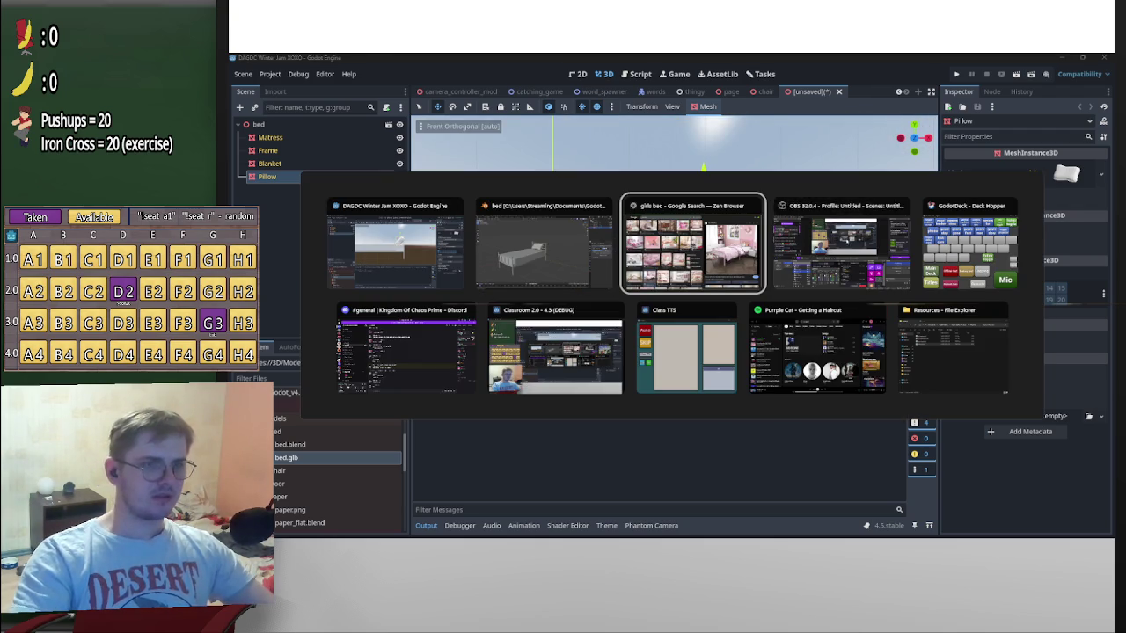
key(Escape)
middle_drag(791, 247, 827, 260)
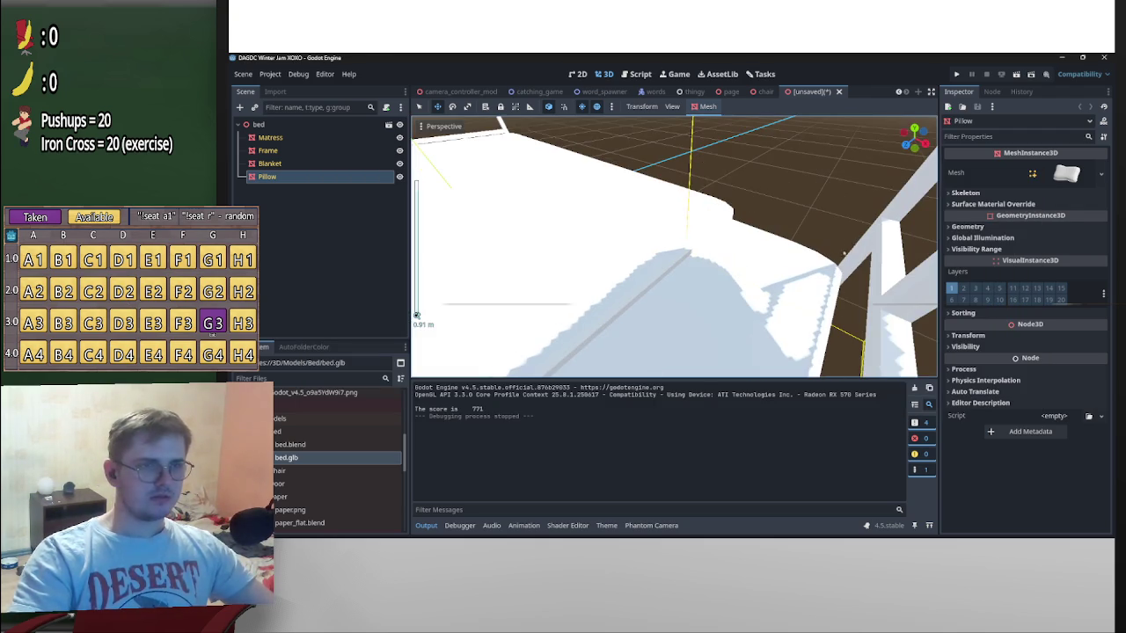
right_drag(827, 260, 791, 246)
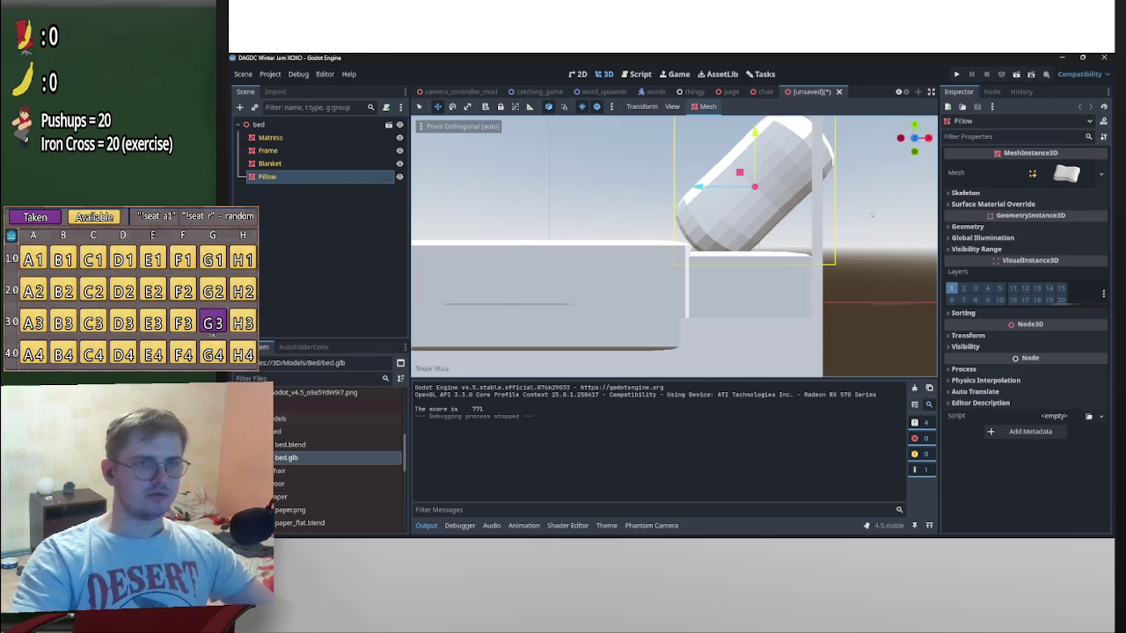
scroll(791, 246, up, 5)
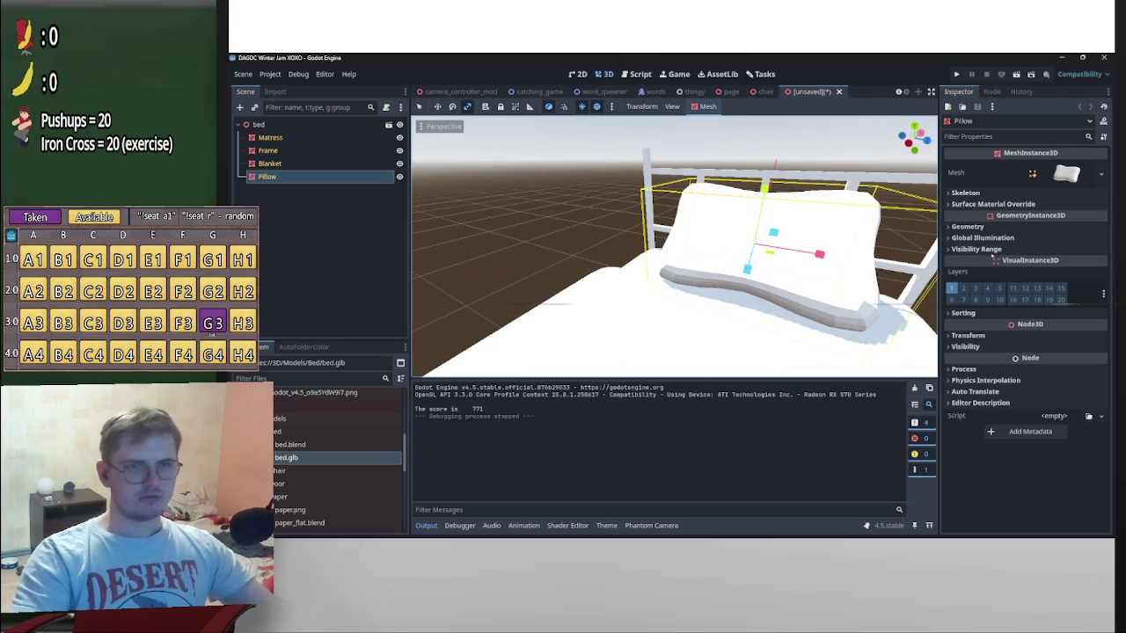
Try an X scale of 1.44 on the Pillow, then undo it and reselect Pillow
click(999, 335)
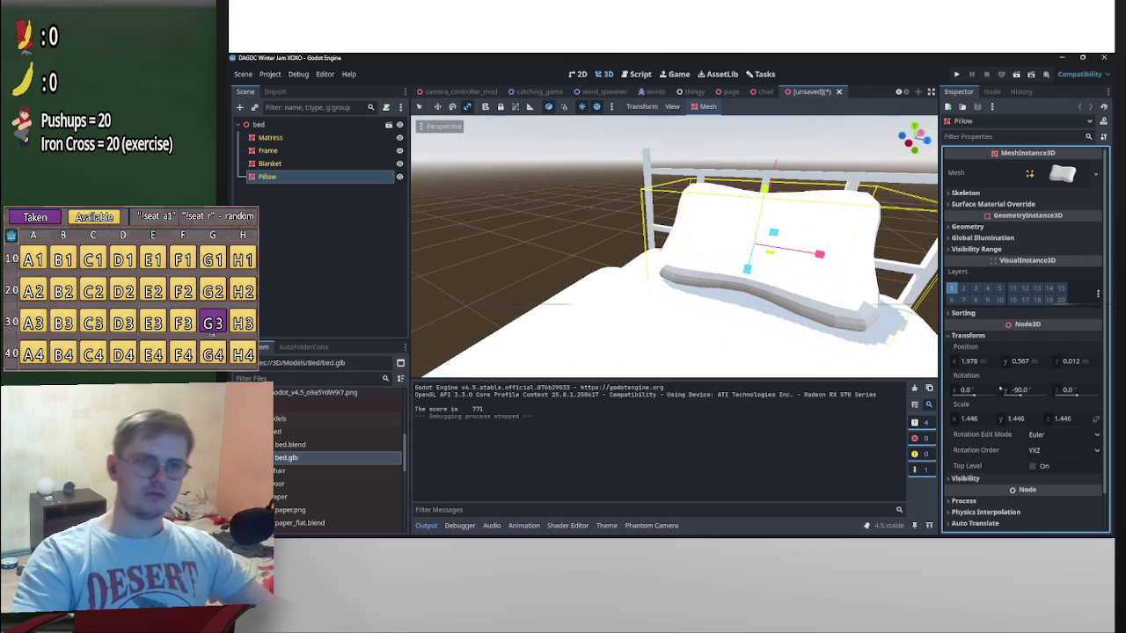
click(980, 423)
text(1.44)
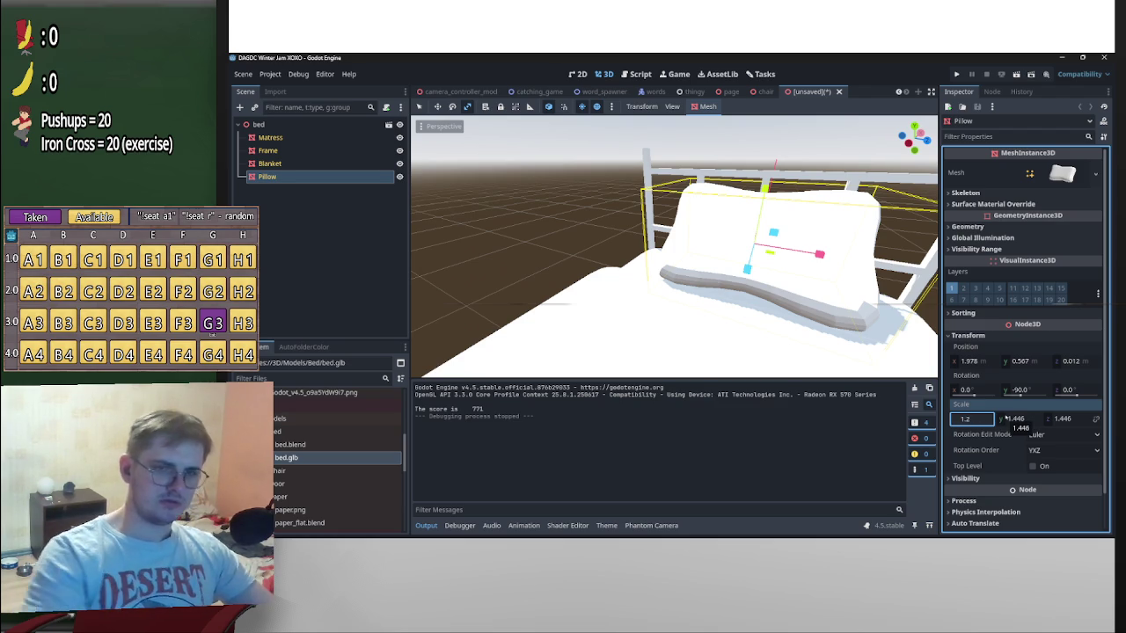
key(Return)
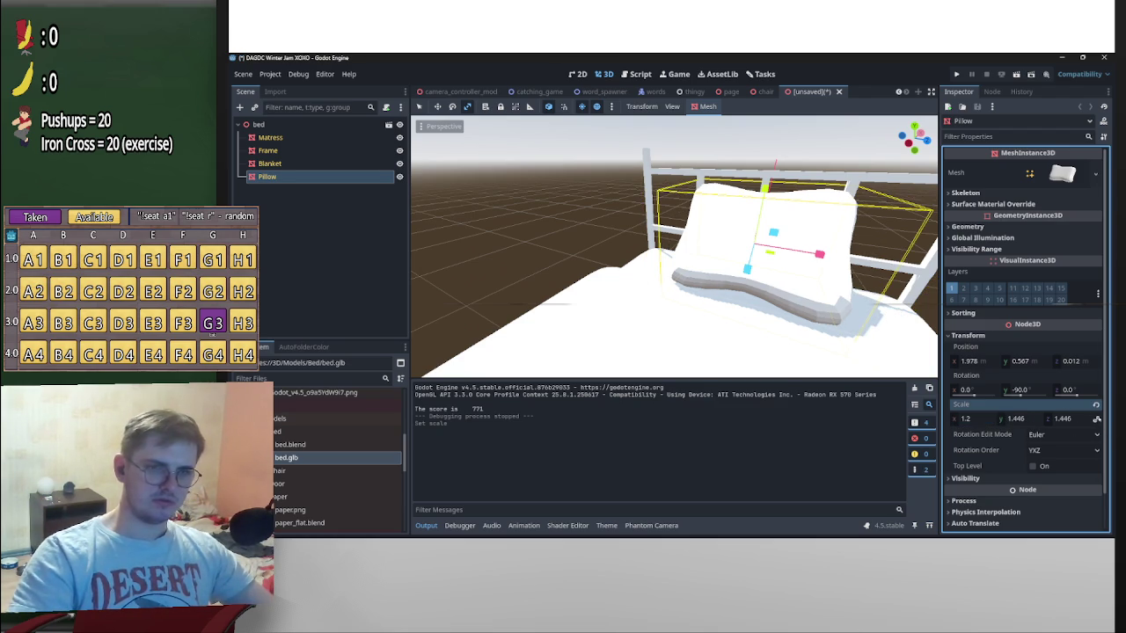
key(ctrl+z)
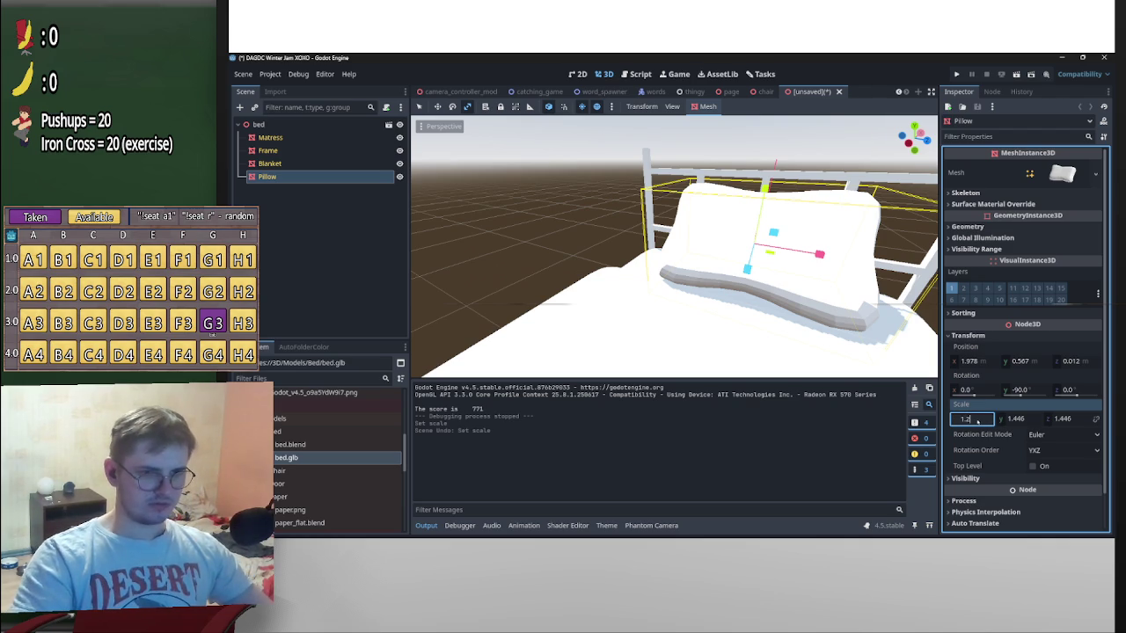
key(Return)
click(322, 163)
key(ctrl+z)
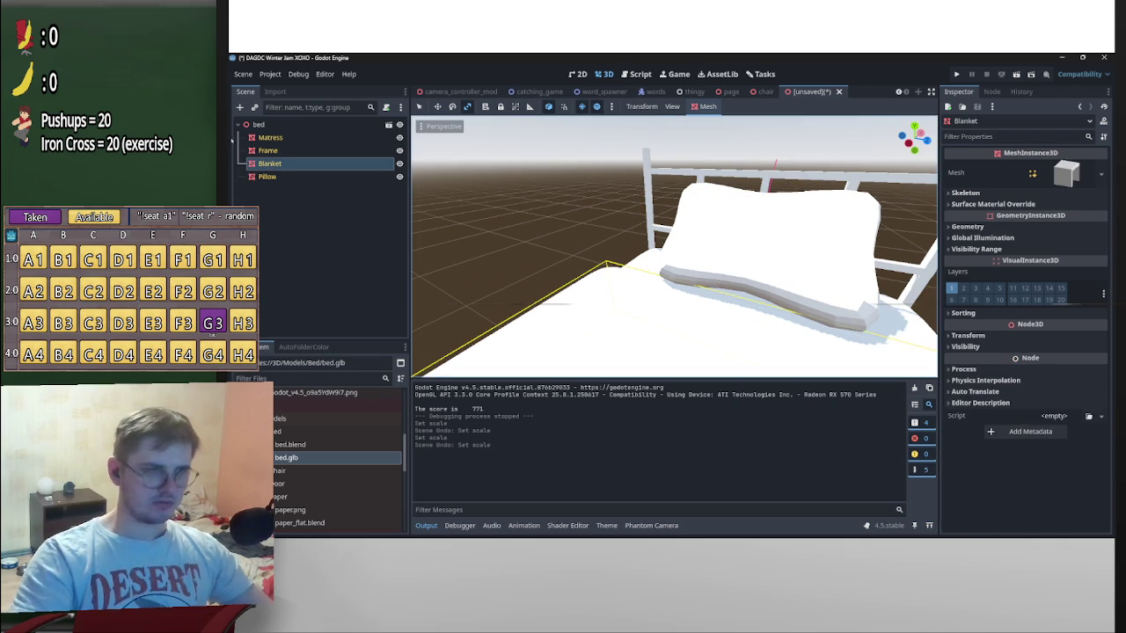
click(322, 175)
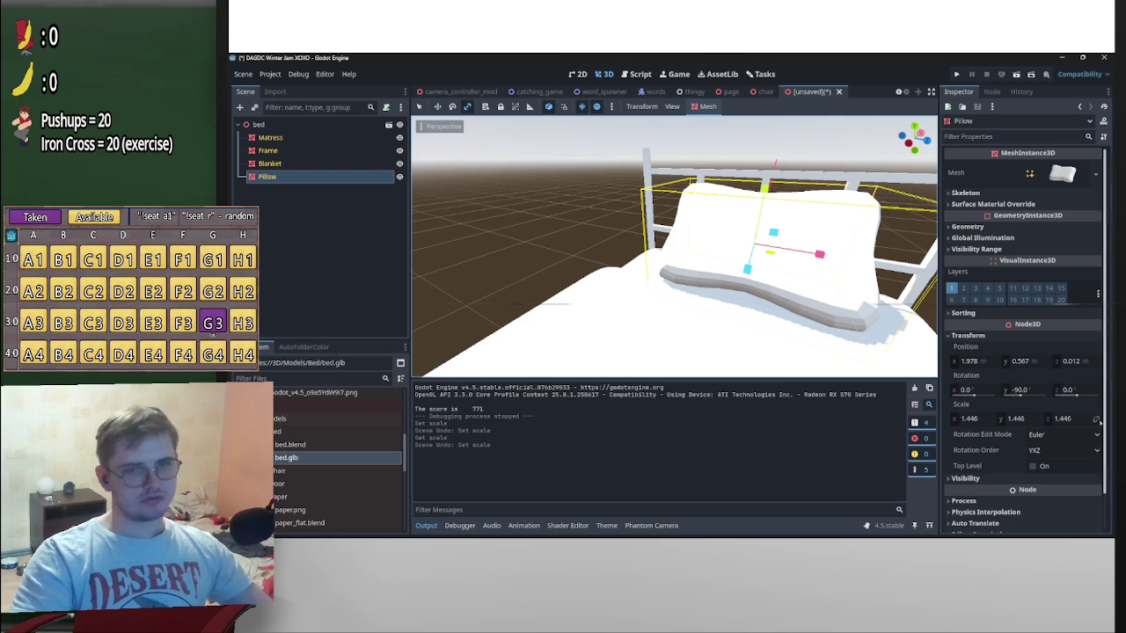
Set the Pillow's linked scale to 1.2 on all axes, then start saving the scene
click(1019, 419)
text(1.2)
key(Return)
mouse_move(668, 290)
middle_down()
mouse_move(417, 314)
mouse_move(462, 204)
mouse_move(679, 227)
mouse_move(809, 259)
middle_up()
key(ctrl+s)
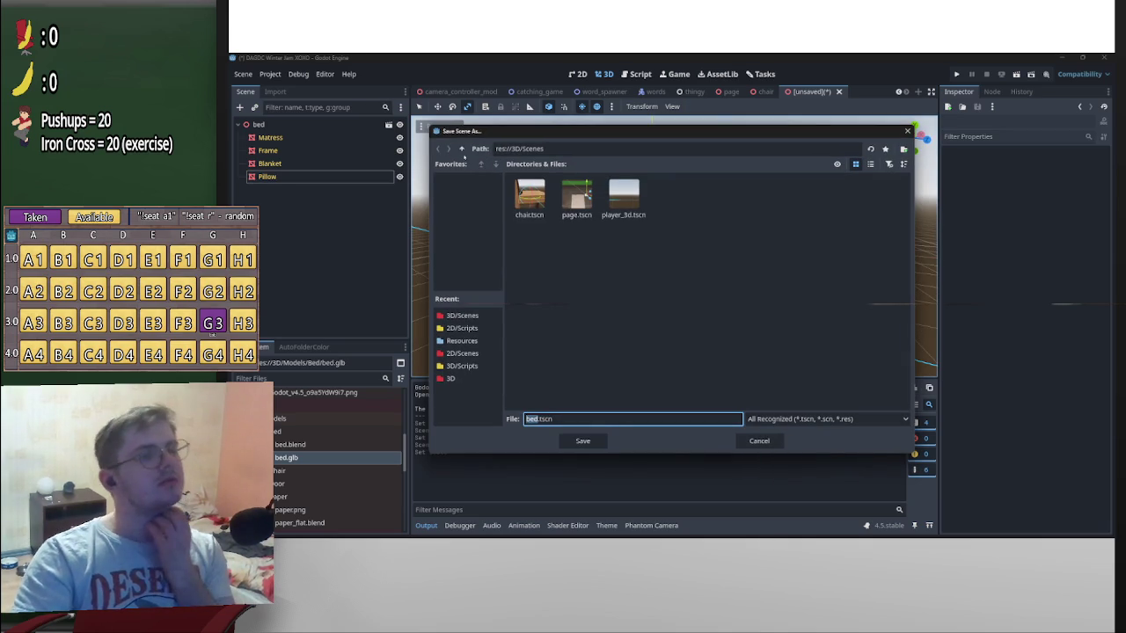
Save the scene as bed and give the Frame a new standard material coloured dark red
click(581, 441)
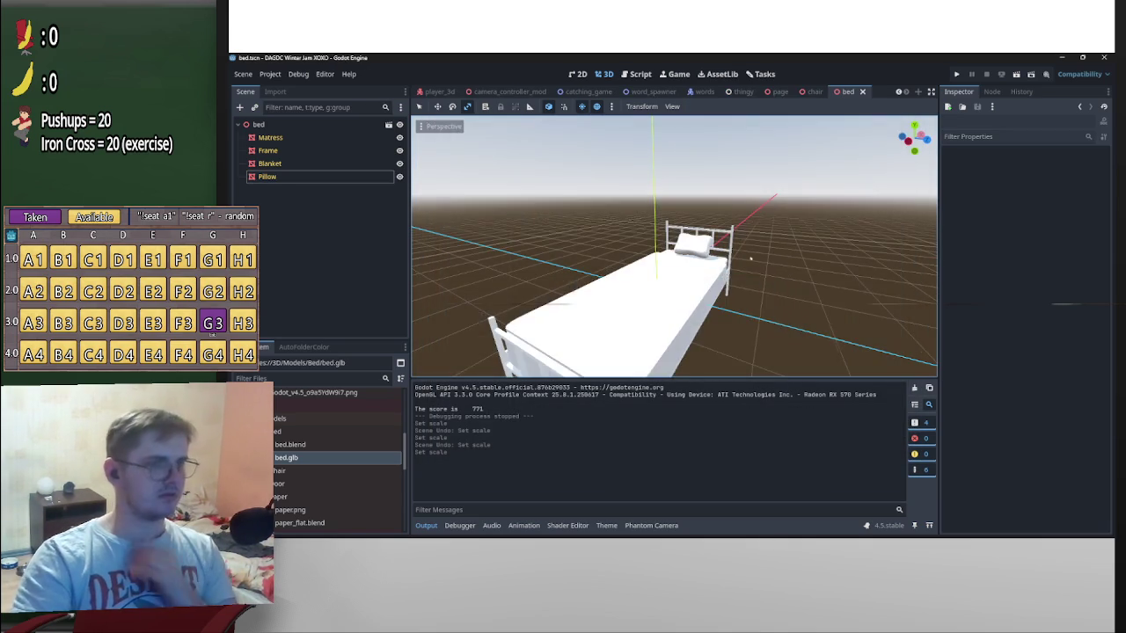
click(267, 150)
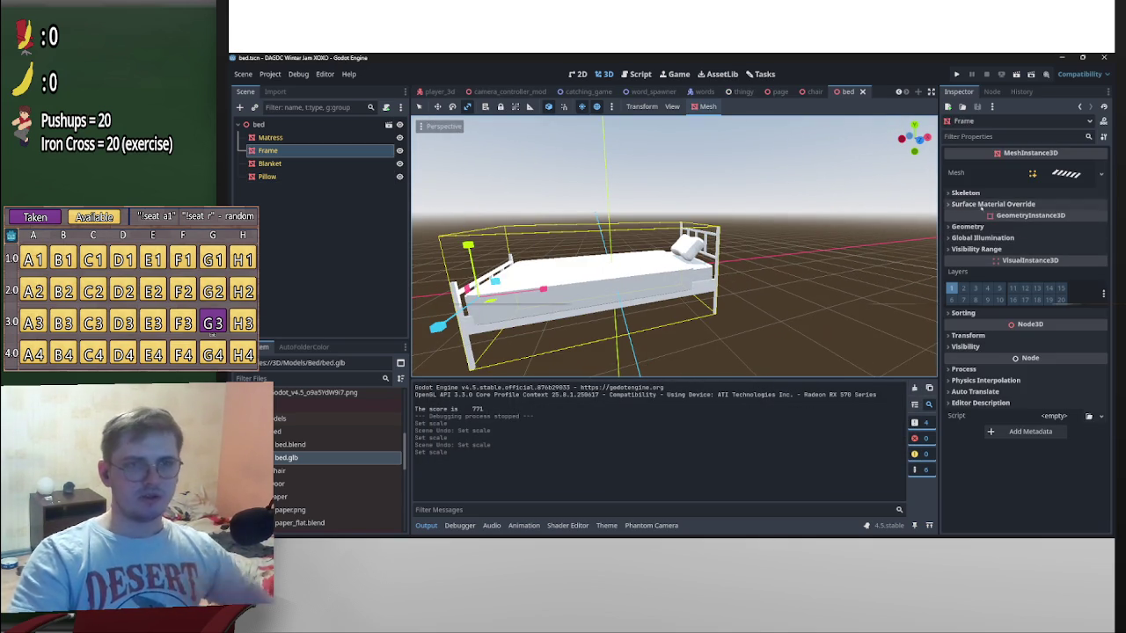
click(1055, 217)
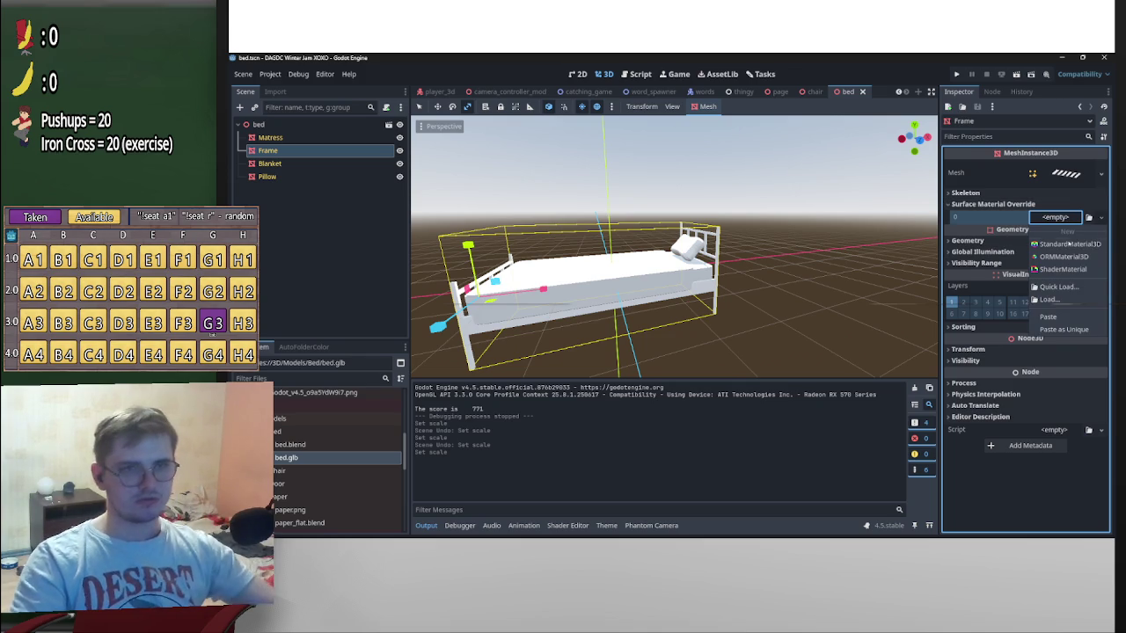
click(1064, 245)
click(1067, 225)
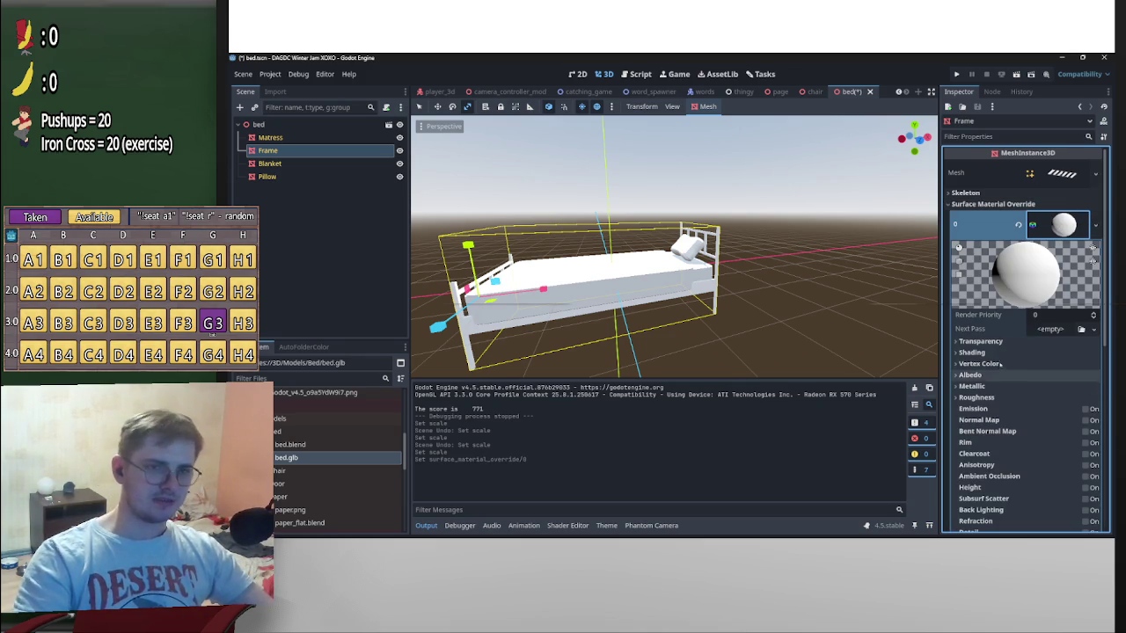
click(1001, 377)
click(1064, 387)
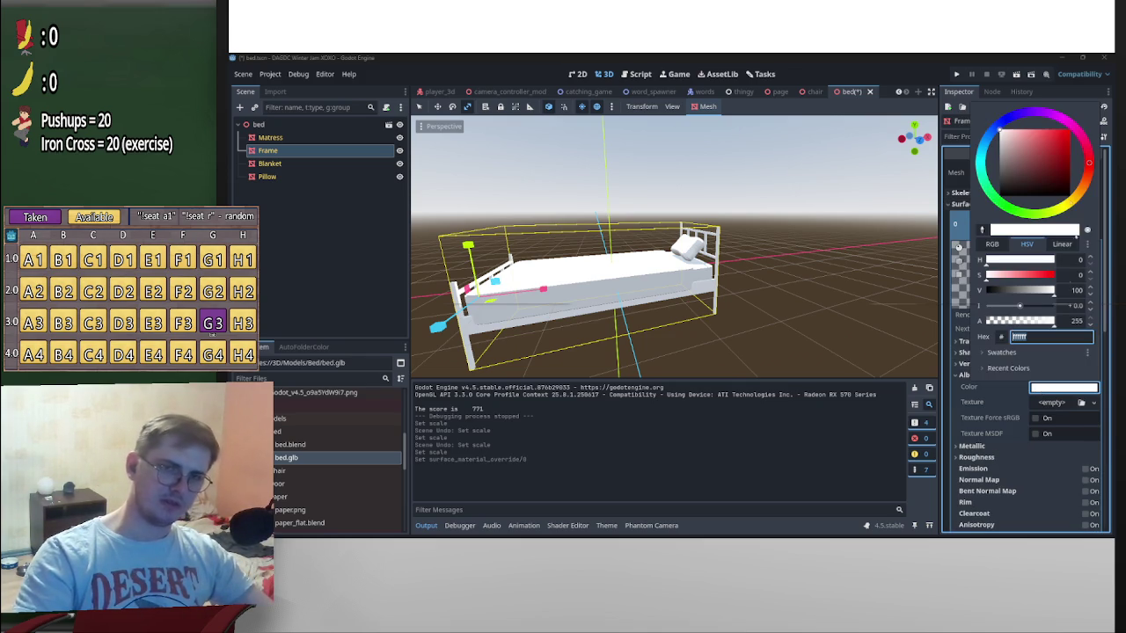
click(1061, 156)
click(897, 272)
Adjust the roughness of the frame's material
scroll(910, 312, up, 5)
mouse_move(915, 268)
middle_down()
mouse_move(902, 339)
mouse_move(721, 283)
mouse_move(879, 295)
middle_up()
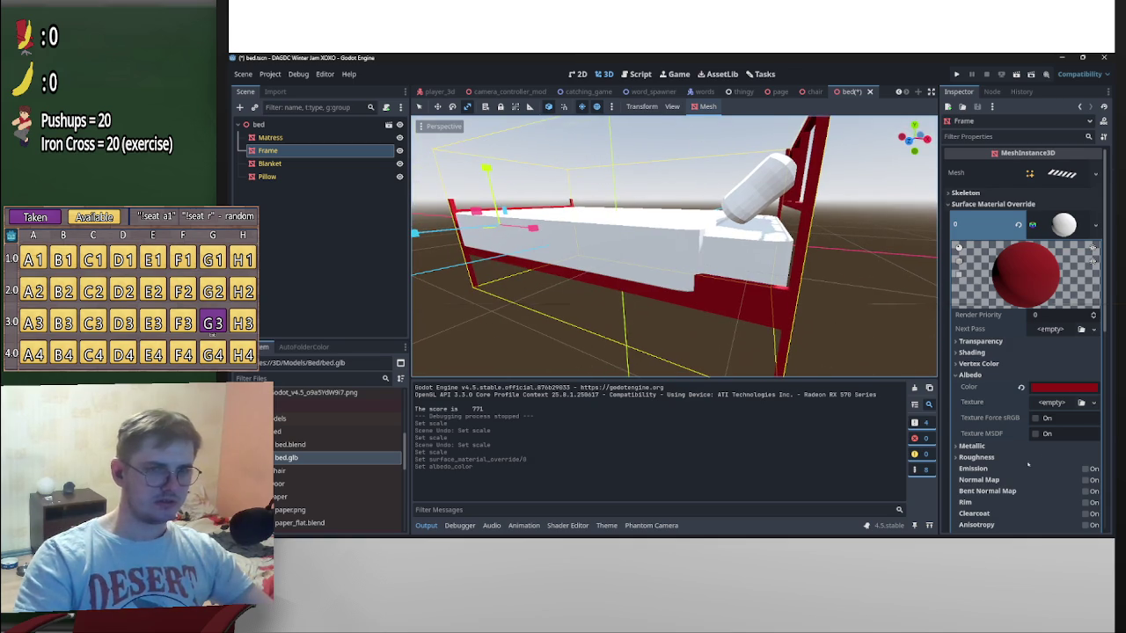
scroll(992, 407, down, 1)
click(976, 410)
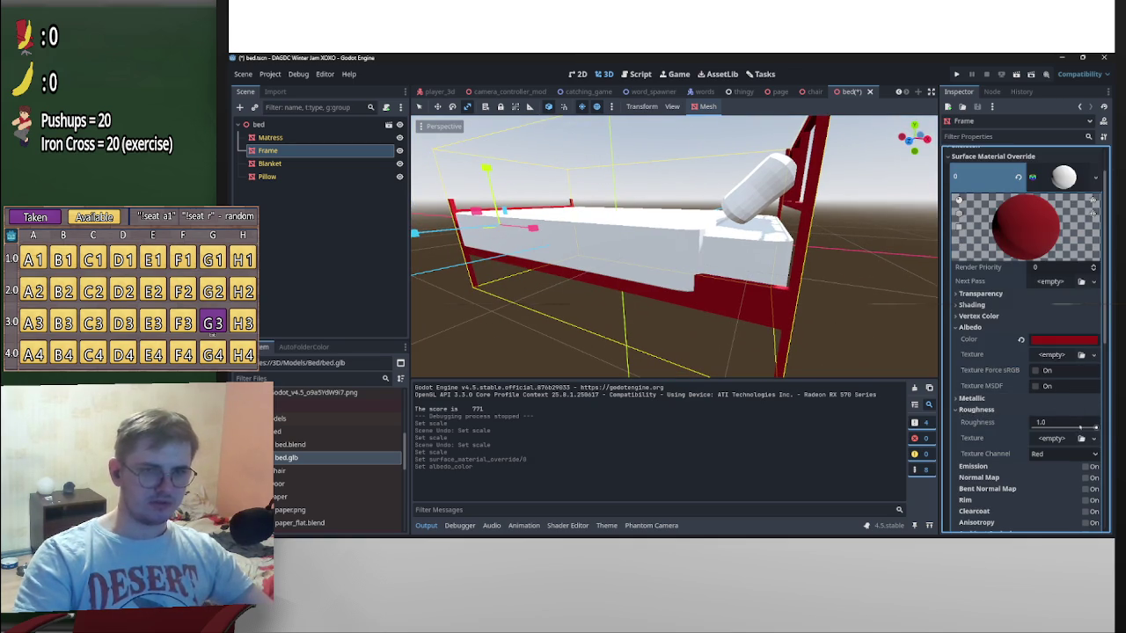
click(1060, 422)
click(976, 410)
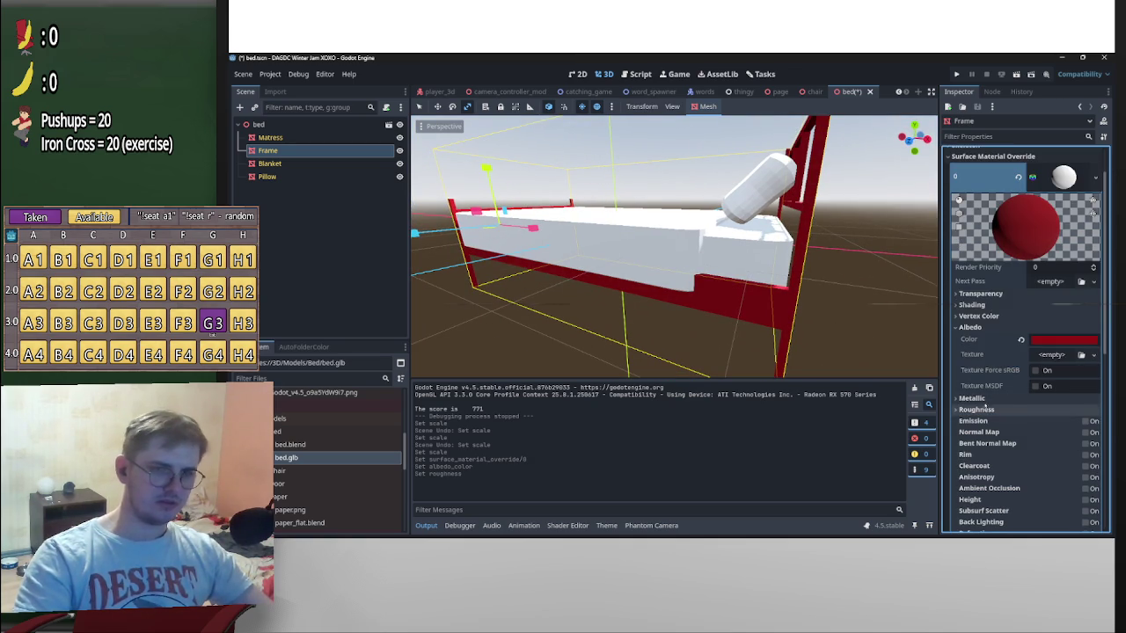
Recolour the frame from dark red to a pale magenta pink
mouse_move(669, 290)
middle_down()
mouse_move(634, 325)
mouse_move(607, 299)
middle_up()
scroll(633, 326, down, 2)
scroll(1001, 407, down, 3)
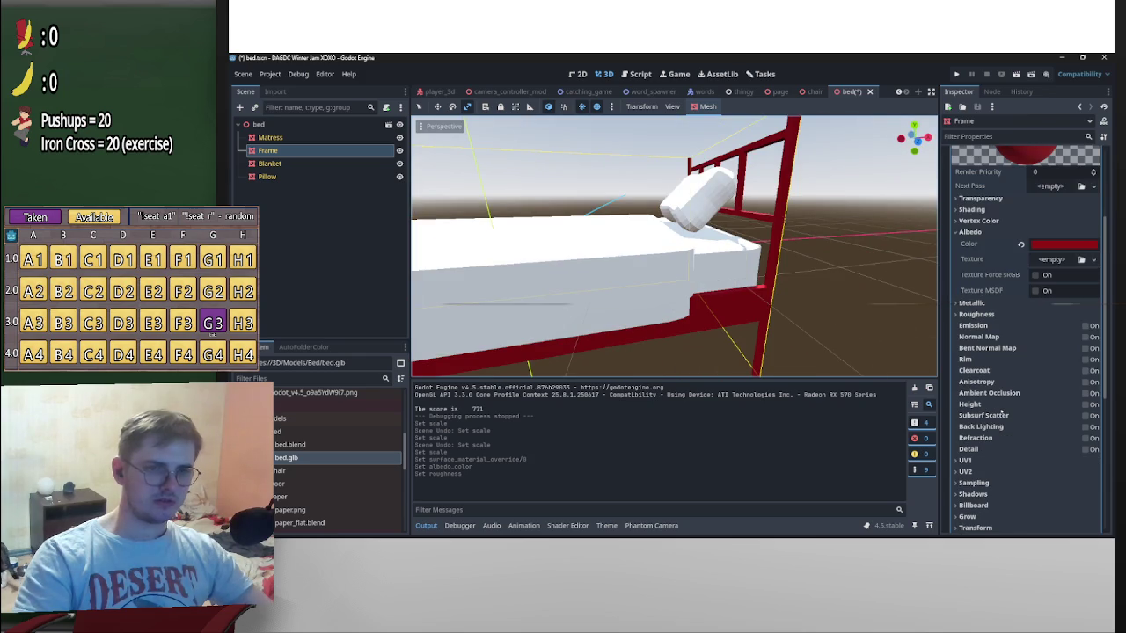
scroll(692, 338, down, 2)
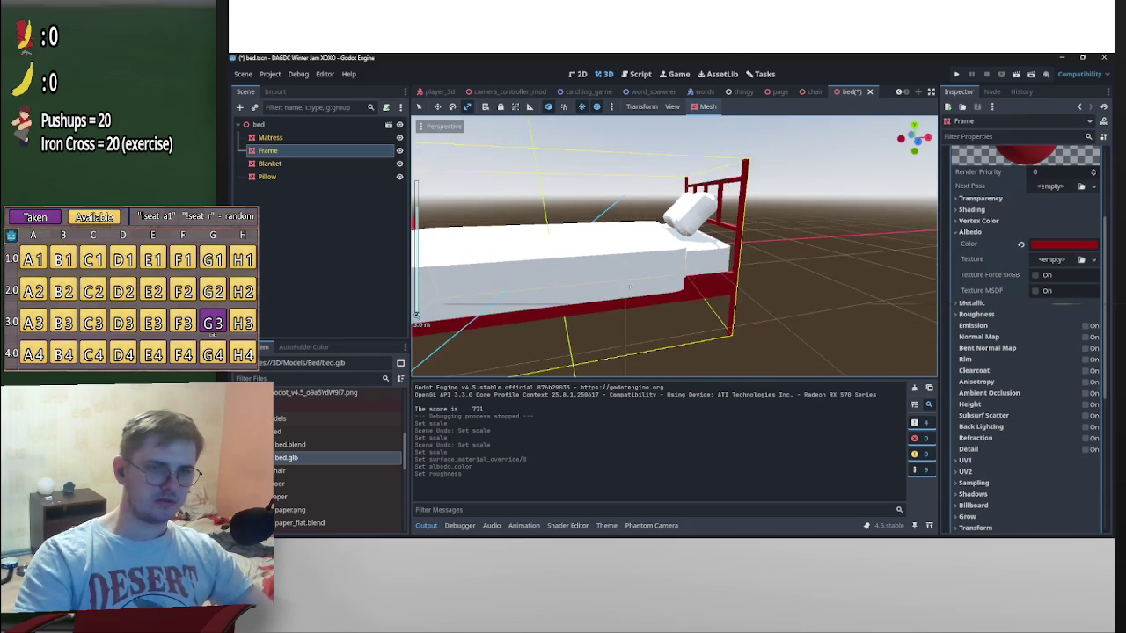
middle_drag(692, 338, 417, 315)
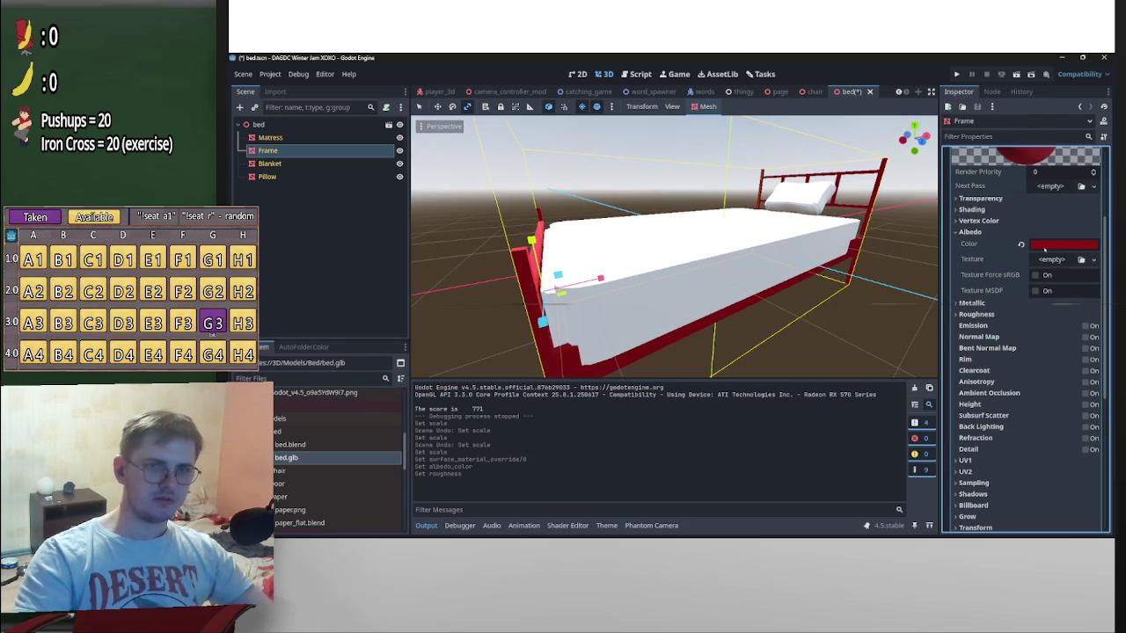
click(1060, 245)
drag(1045, 318, 1035, 300)
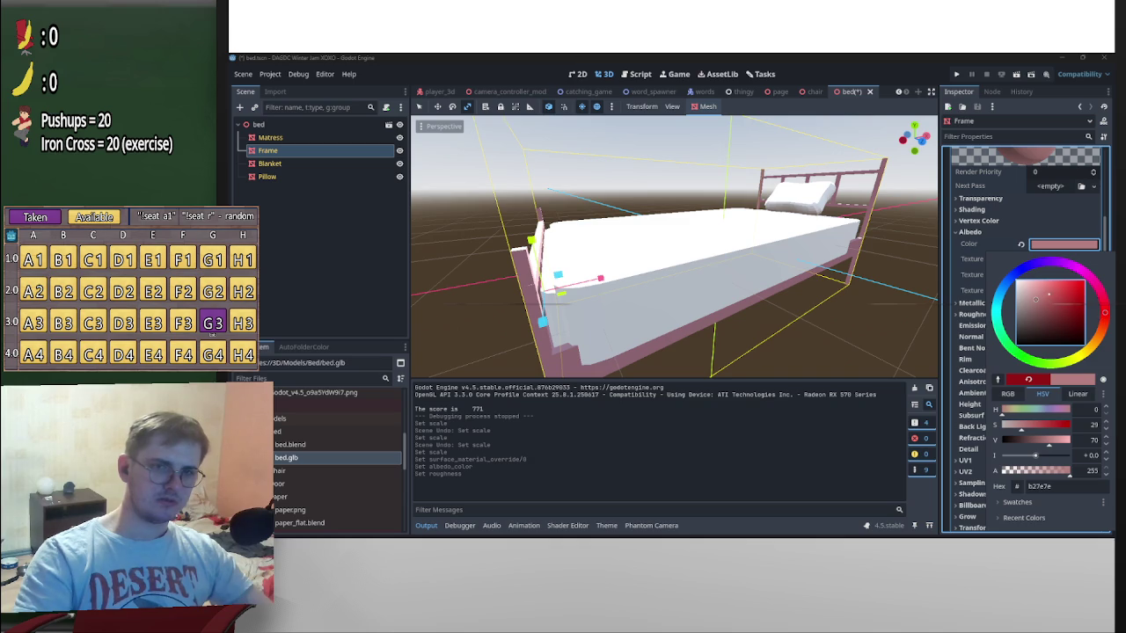
mouse_move(1104, 312)
mouse_down()
mouse_move(1102, 293)
mouse_move(1031, 298)
mouse_move(1046, 279)
mouse_up()
click(791, 282)
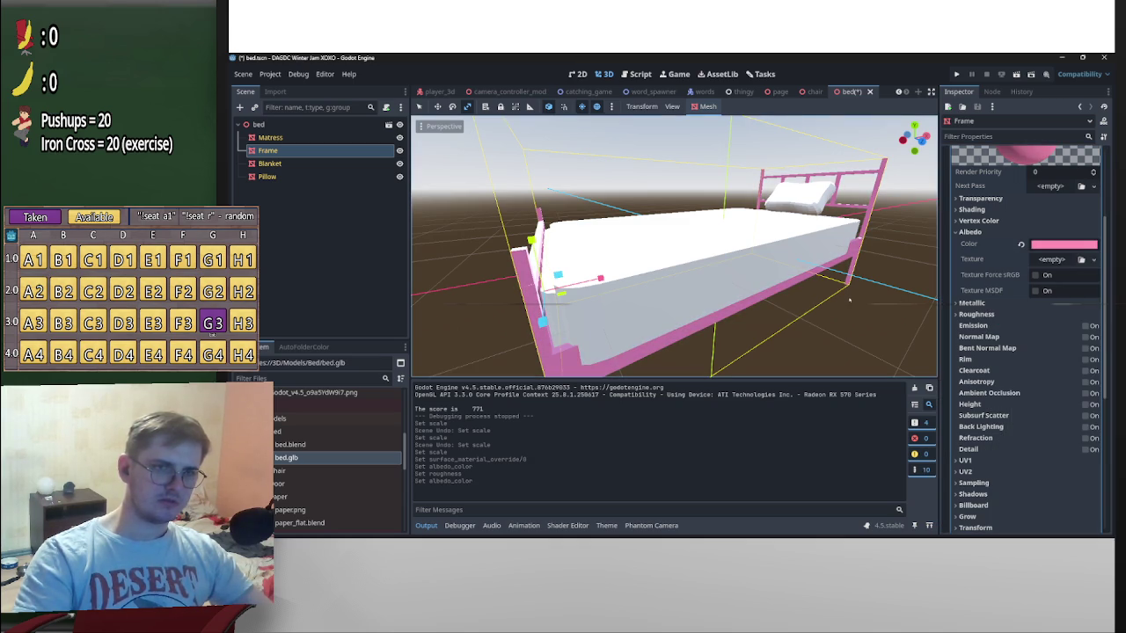
Give the Matress a new standard material with a grey albedo
middle_drag(791, 281, 855, 280)
click(855, 278)
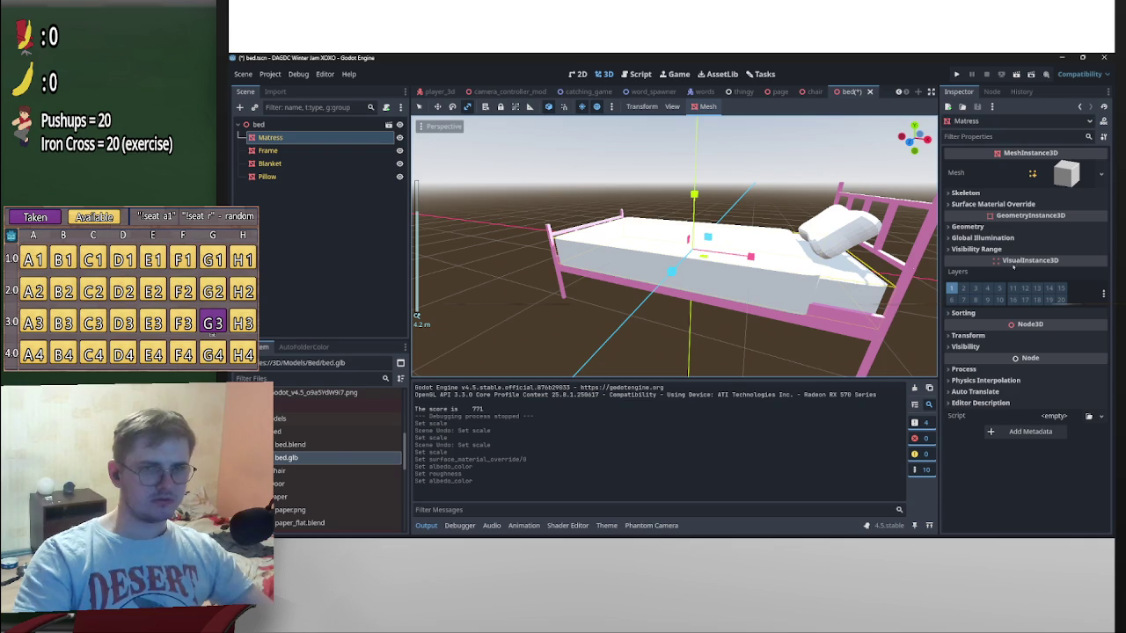
click(992, 203)
click(1055, 217)
click(1070, 246)
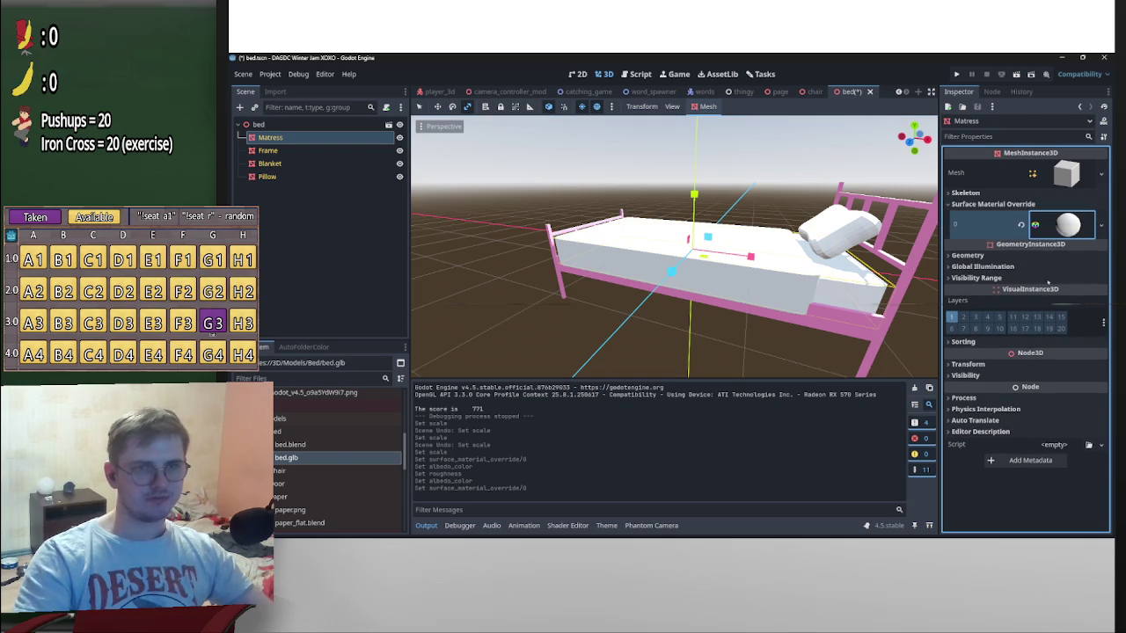
click(1064, 224)
click(970, 375)
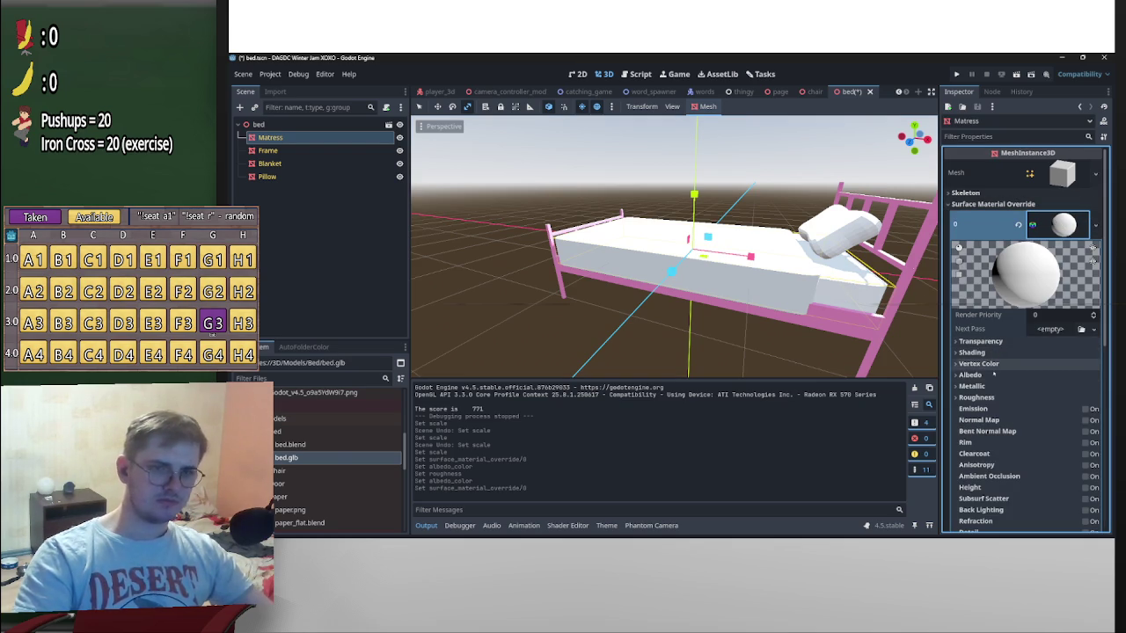
click(1064, 387)
drag(990, 132, 991, 157)
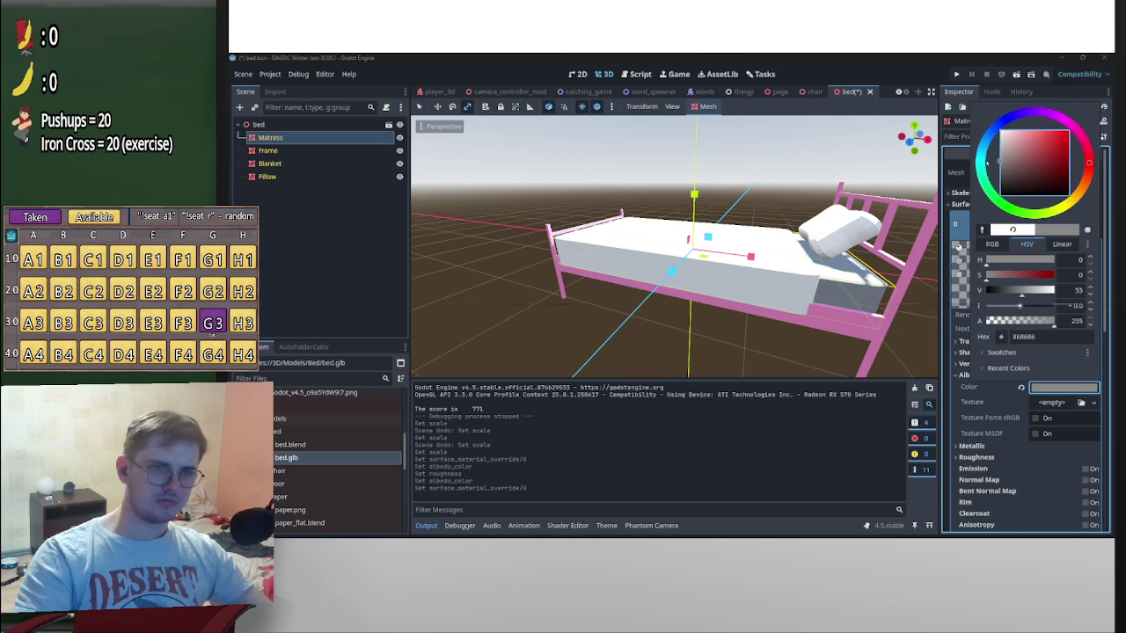
Give the Blanket a new standard material as its override
middle_drag(792, 263, 879, 299)
click(703, 255)
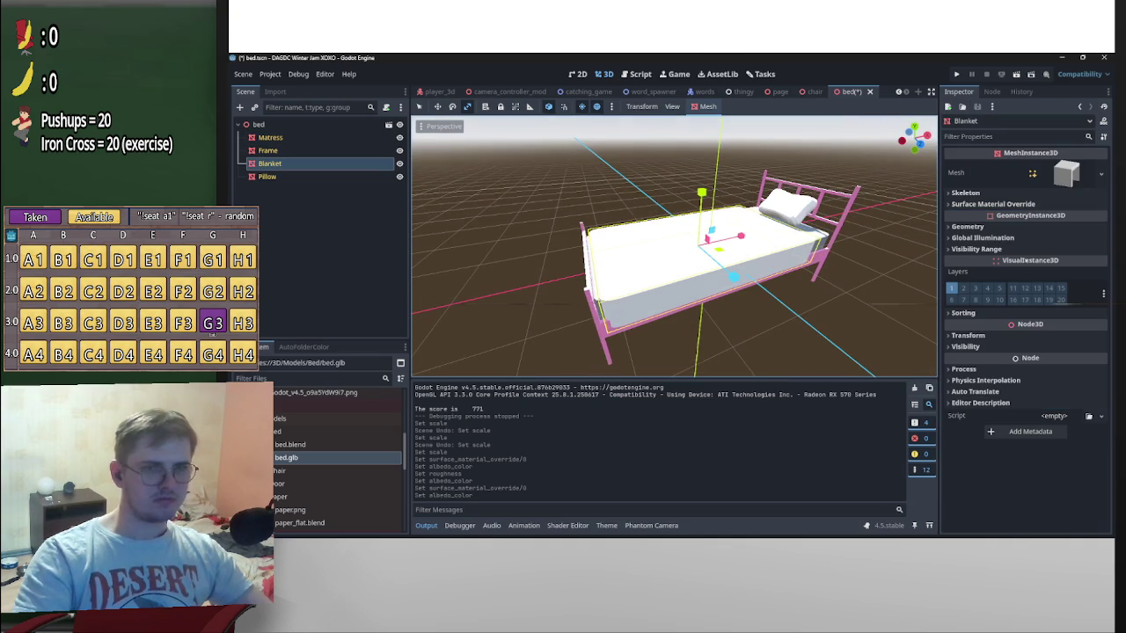
click(993, 203)
click(1055, 216)
click(1065, 244)
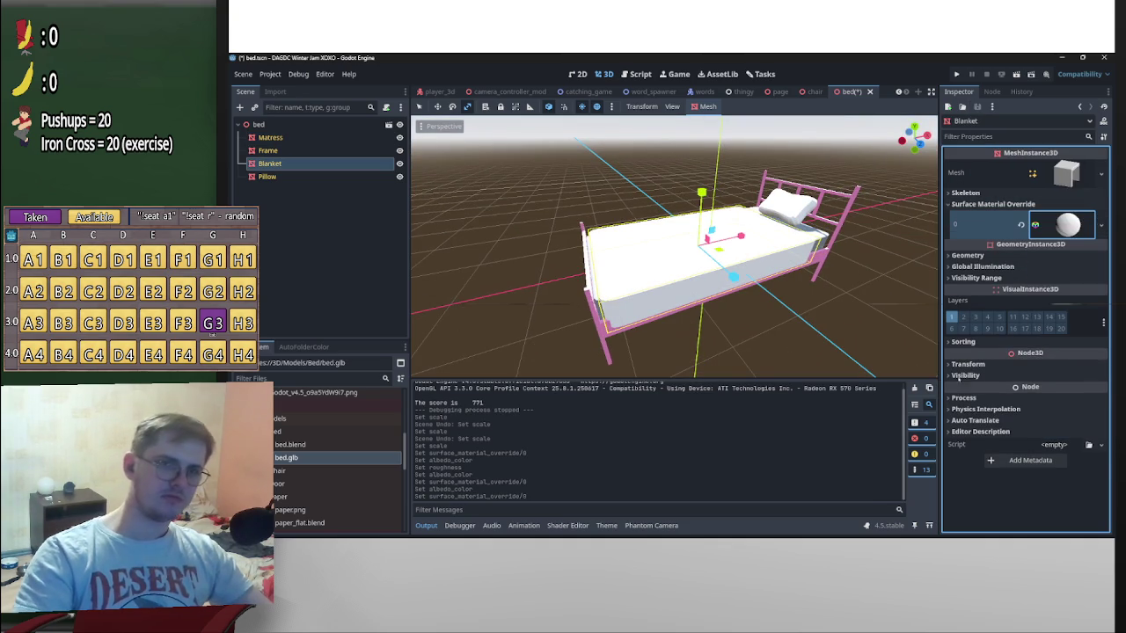
mouse_move(668, 263)
middle_down()
mouse_move(668, 220)
mouse_move(704, 290)
mouse_move(722, 281)
middle_up()
click(1065, 225)
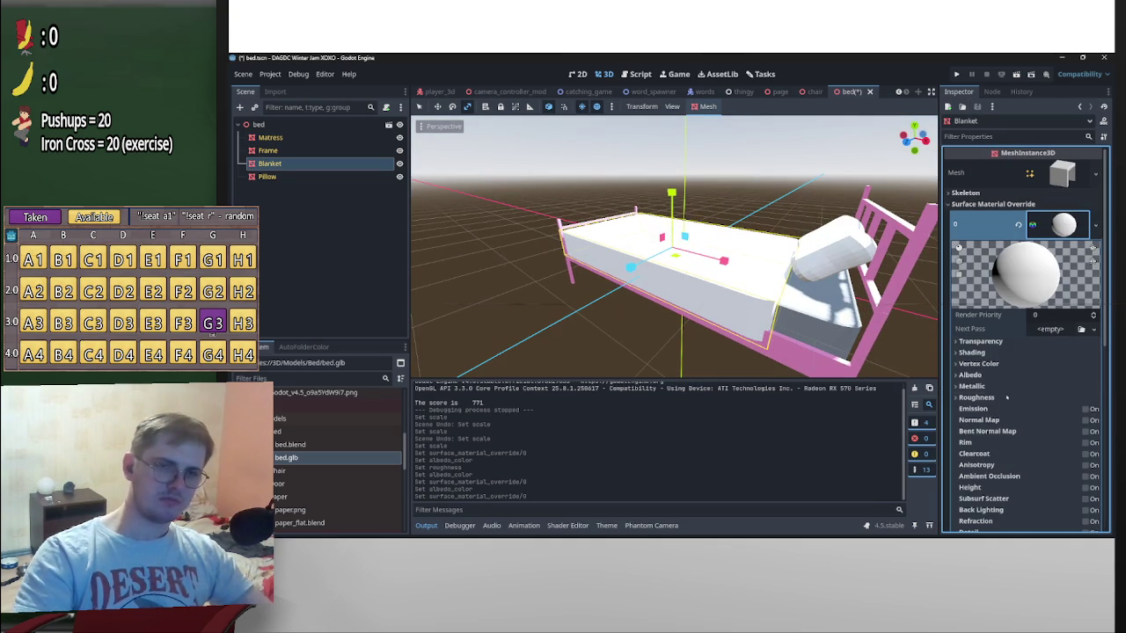
Colour the blanket magenta, then darken it to a dull purple
click(970, 375)
click(1064, 387)
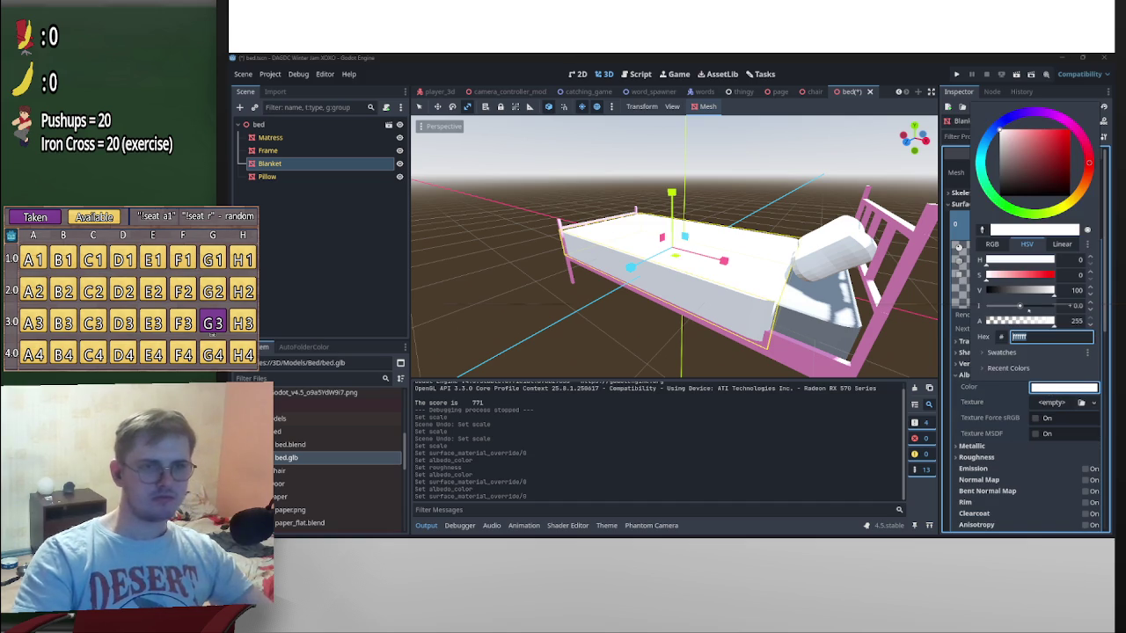
key(Return)
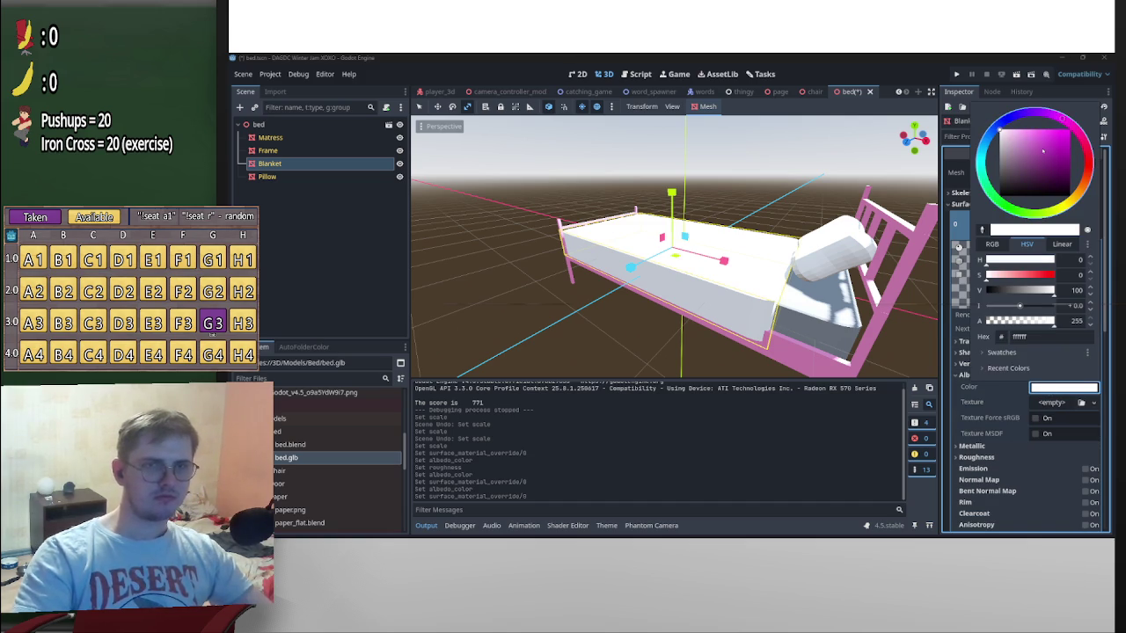
click(1044, 138)
mouse_move(1049, 130)
mouse_down()
mouse_move(1019, 175)
mouse_move(1027, 170)
mouse_up()
mouse_move(703, 334)
middle_down()
mouse_move(861, 364)
mouse_move(789, 253)
middle_up()
Shift the blanket colour toward a less saturated violet
scroll(862, 364, up, 3)
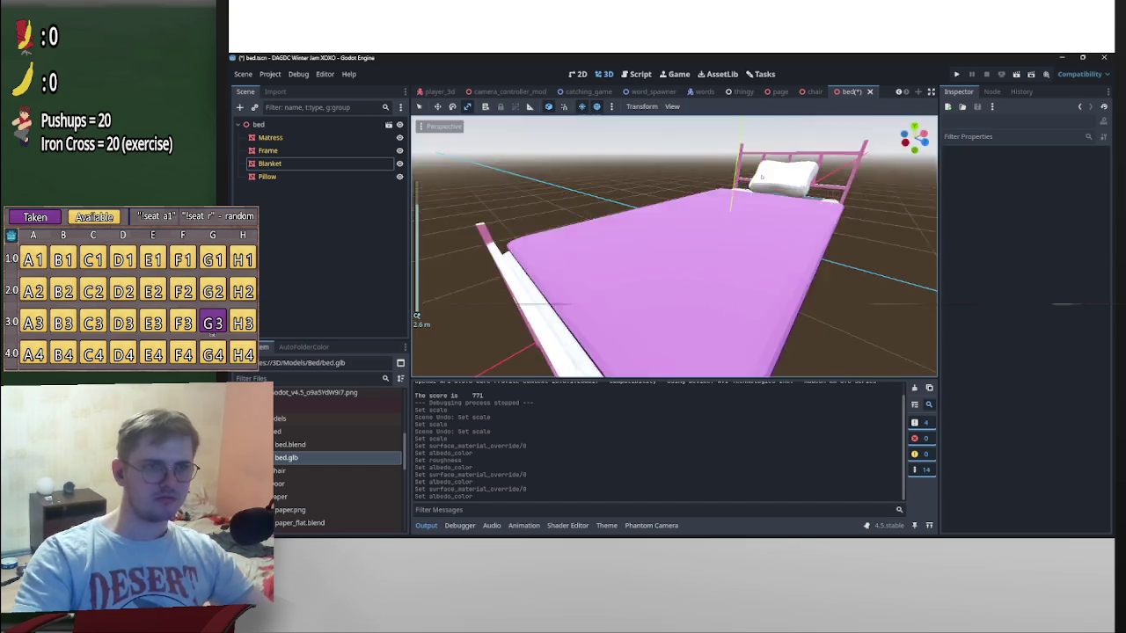
scroll(789, 252, up, 3)
click(831, 264)
scroll(831, 264, down, 5)
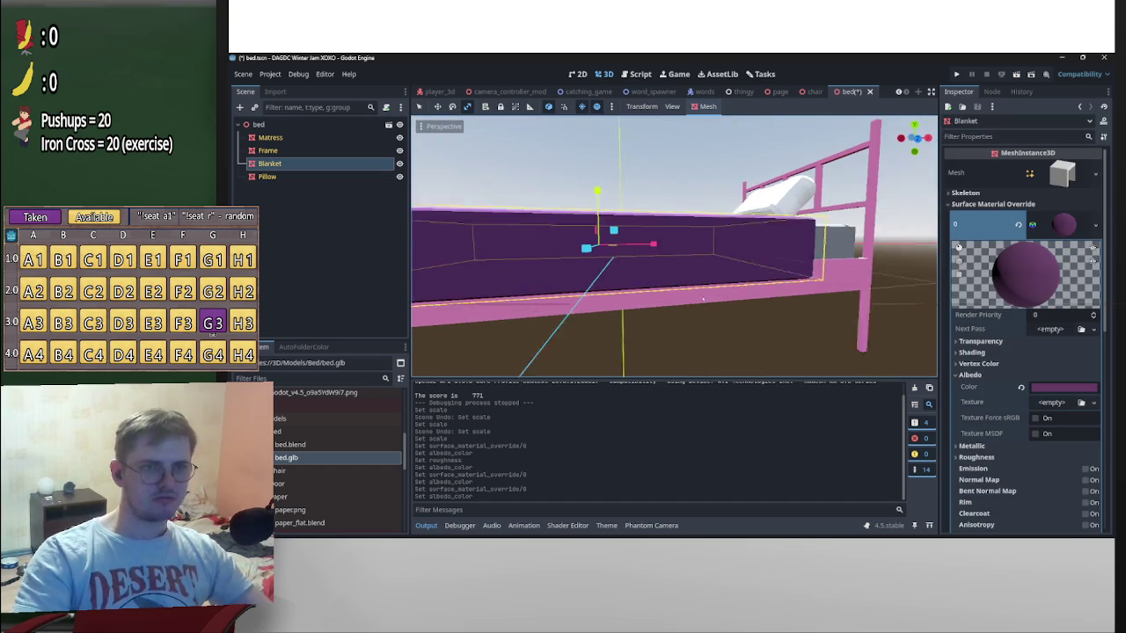
click(1064, 387)
drag(1060, 115, 1046, 113)
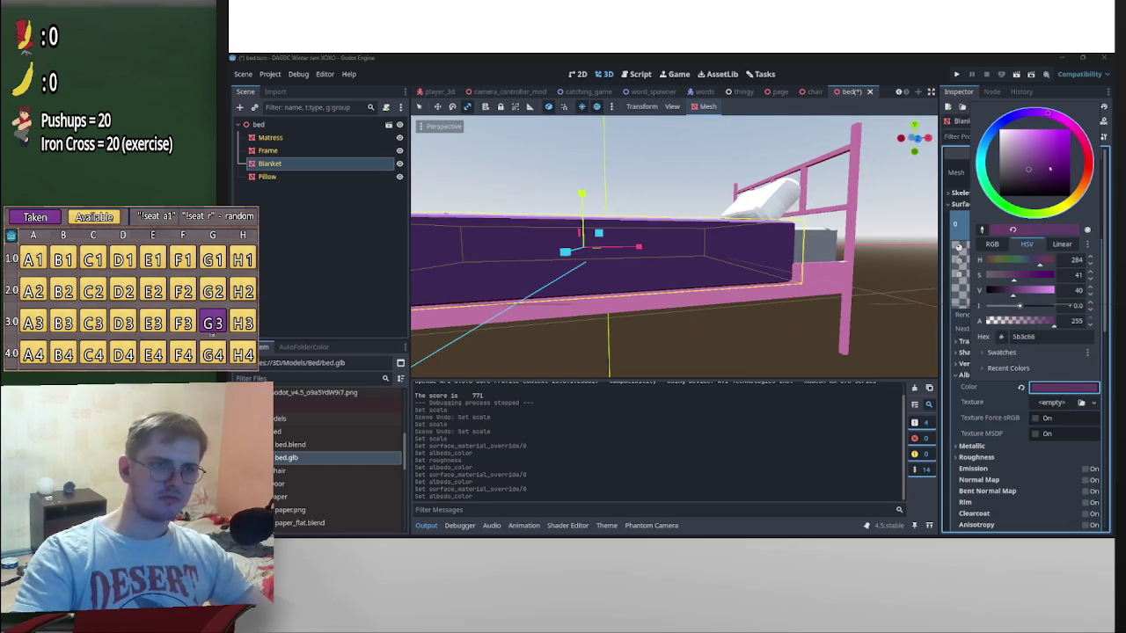
drag(1028, 169, 1018, 171)
mouse_move(668, 264)
middle_down()
mouse_move(417, 315)
mouse_move(527, 290)
middle_up()
scroll(417, 315, down, 3)
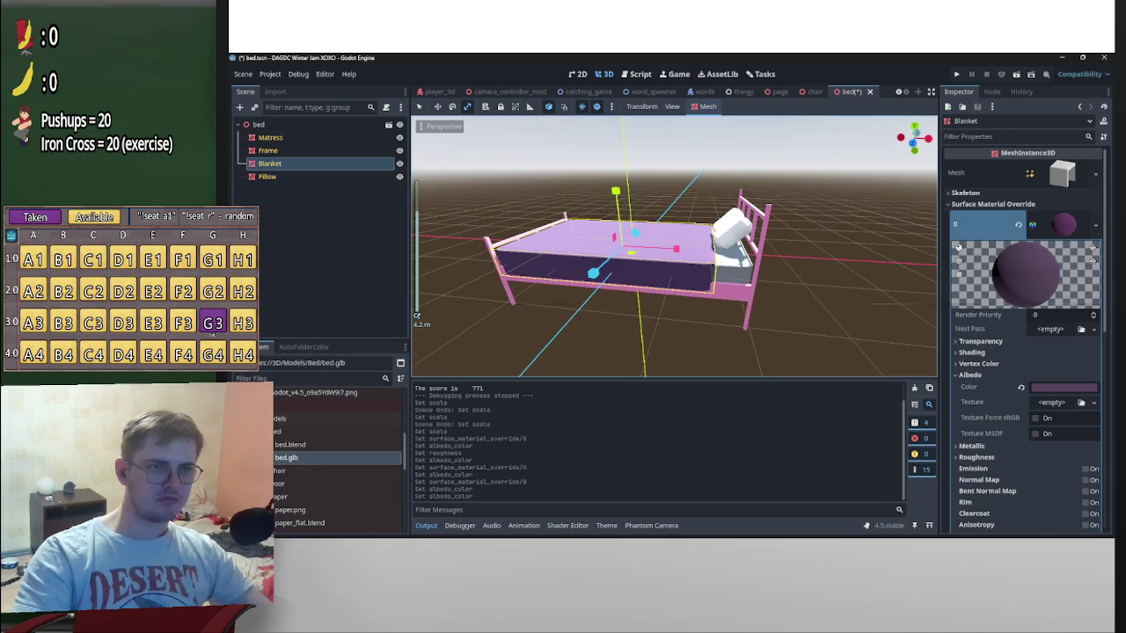
Tint the mattress a muted lavender
click(615, 255)
middle_drag(616, 256, 669, 264)
click(1064, 387)
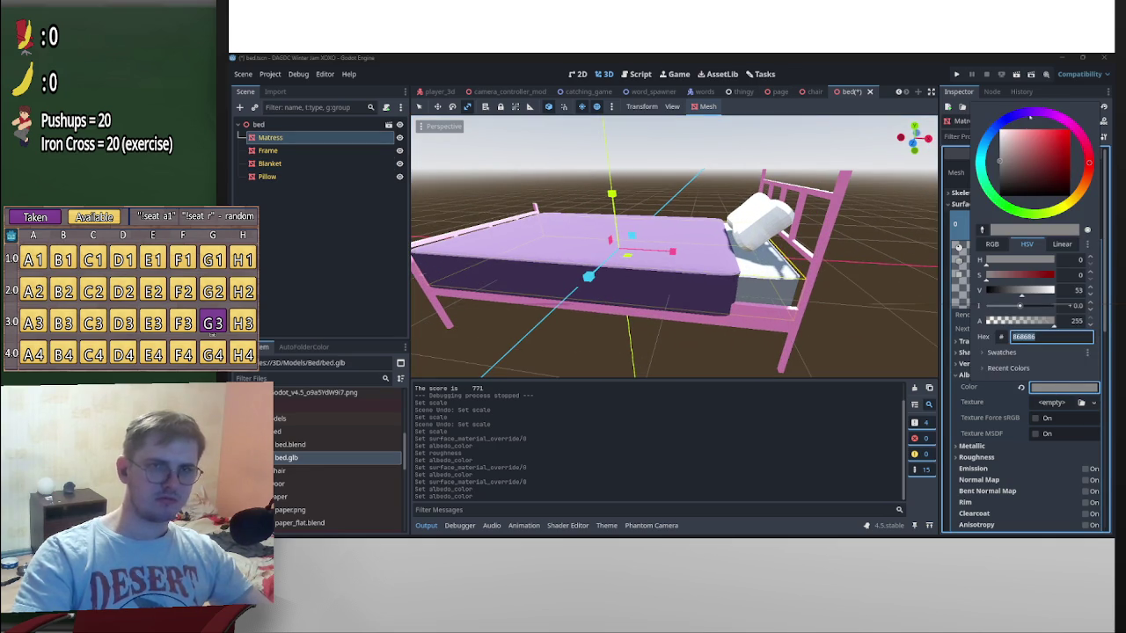
mouse_move(999, 161)
mouse_down()
mouse_move(998, 174)
mouse_move(1022, 140)
mouse_move(1014, 154)
mouse_up()
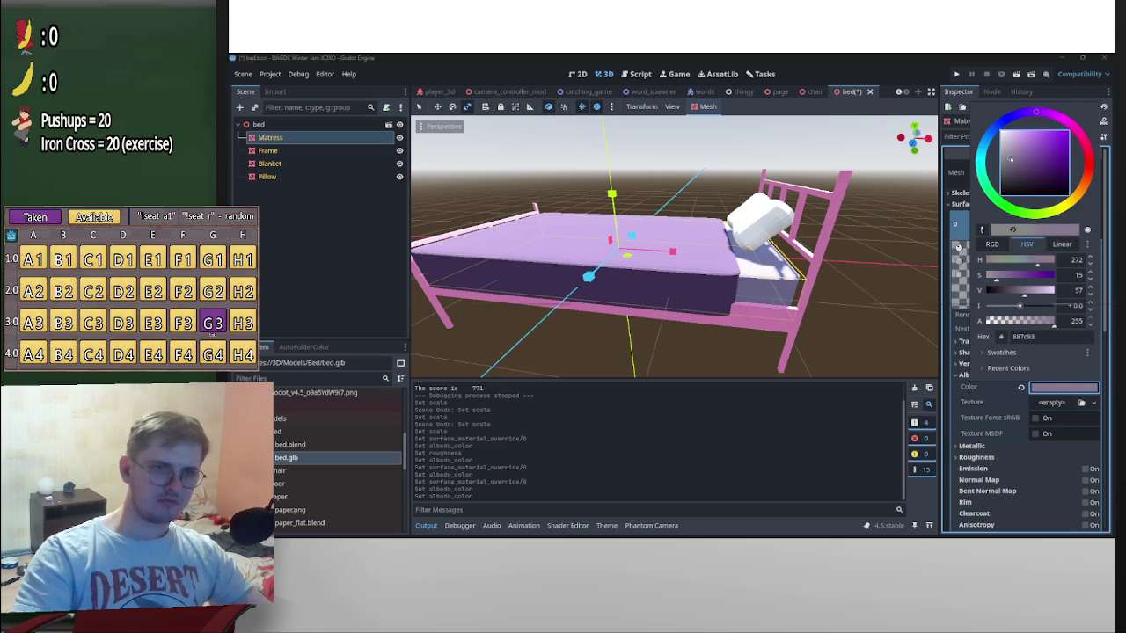
mouse_move(871, 303)
middle_down()
mouse_move(898, 307)
mouse_move(739, 264)
middle_up()
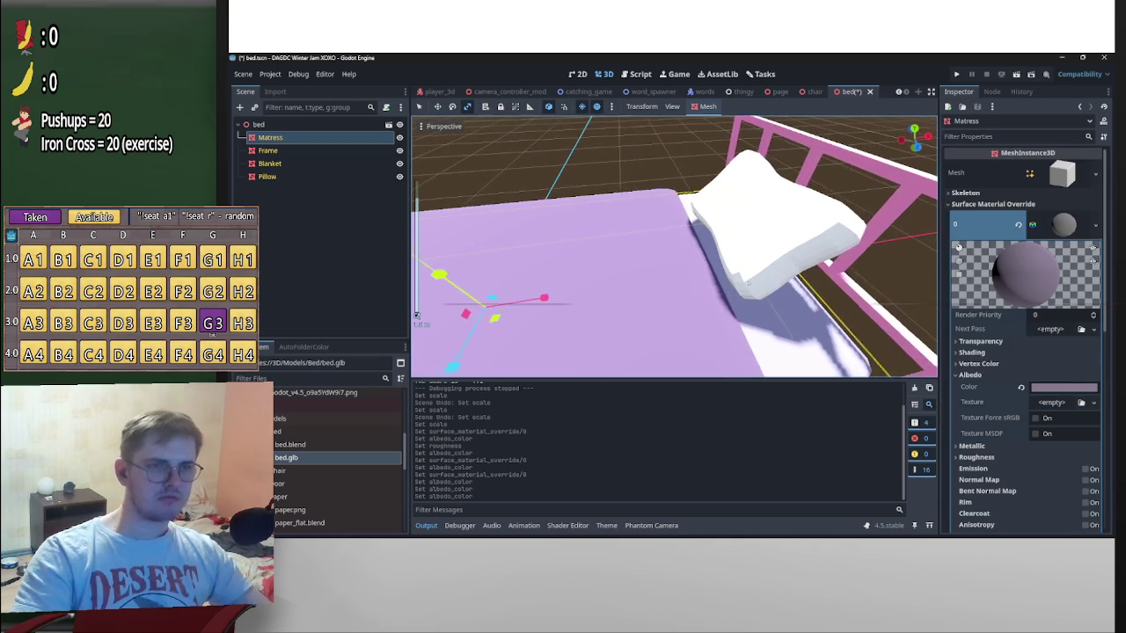
Orbit around the whole bed to review the new colours
click(739, 224)
middle_drag(739, 224, 417, 315)
mouse_move(594, 264)
middle_down()
mouse_move(594, 299)
mouse_move(737, 314)
middle_up()
scroll(595, 299, down, 3)
click(595, 299)
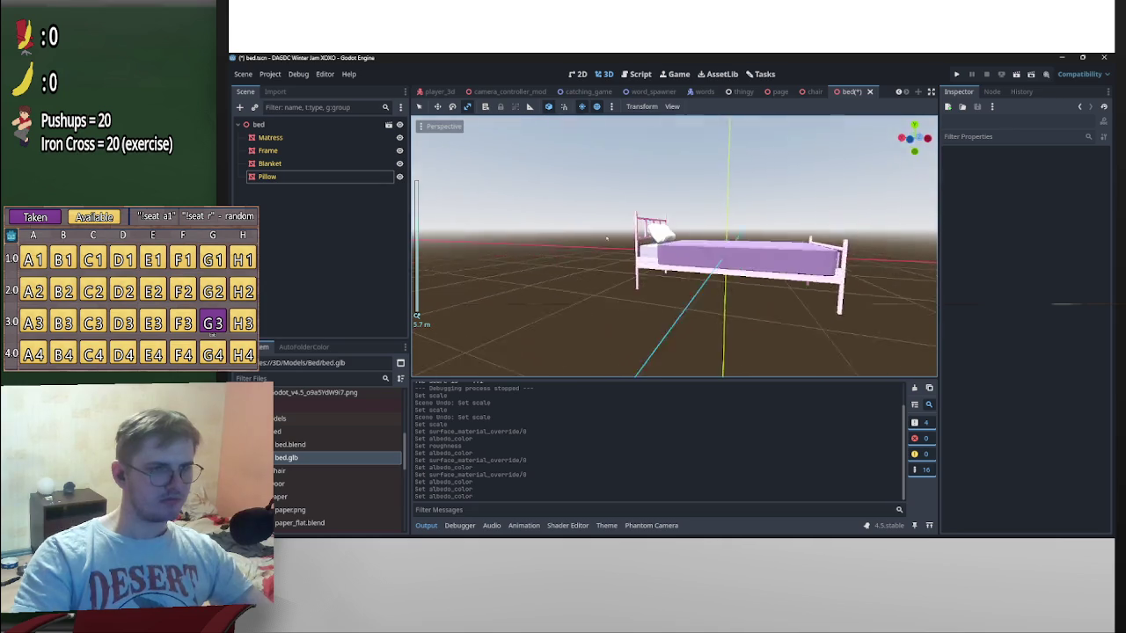
scroll(737, 315, up, 5)
scroll(737, 315, down, 3)
Change the Frame to a muted mauve and save bed.tscn with Ctrl+S
click(268, 150)
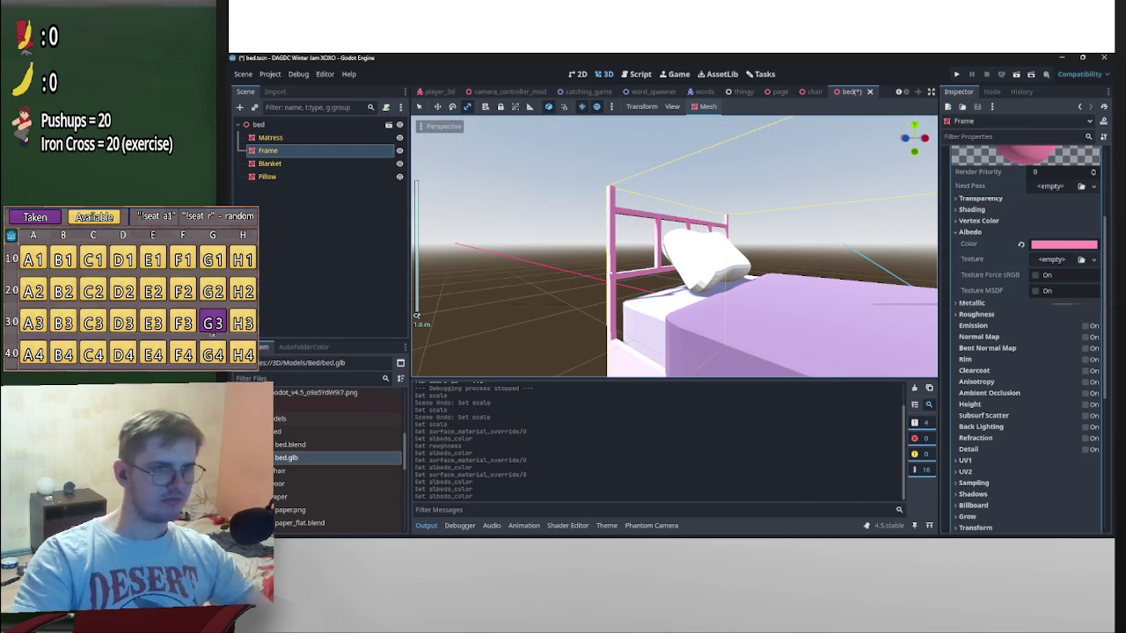
click(1052, 244)
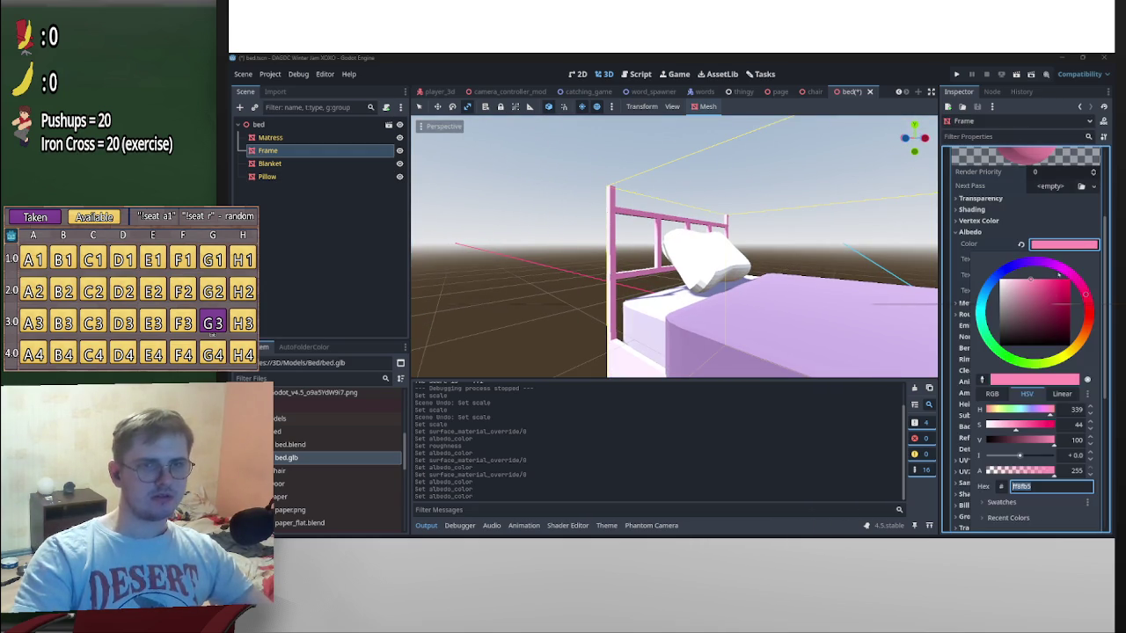
drag(1043, 292, 1026, 305)
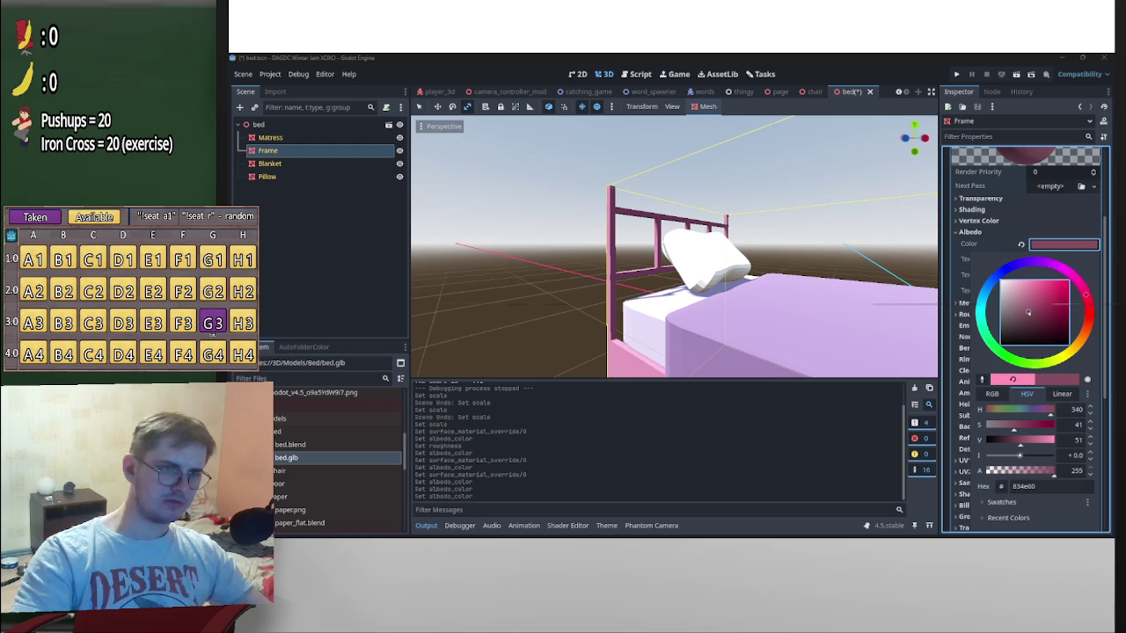
scroll(836, 241, down, 5)
key(ctrl+s)
scroll(835, 243, down, 6)
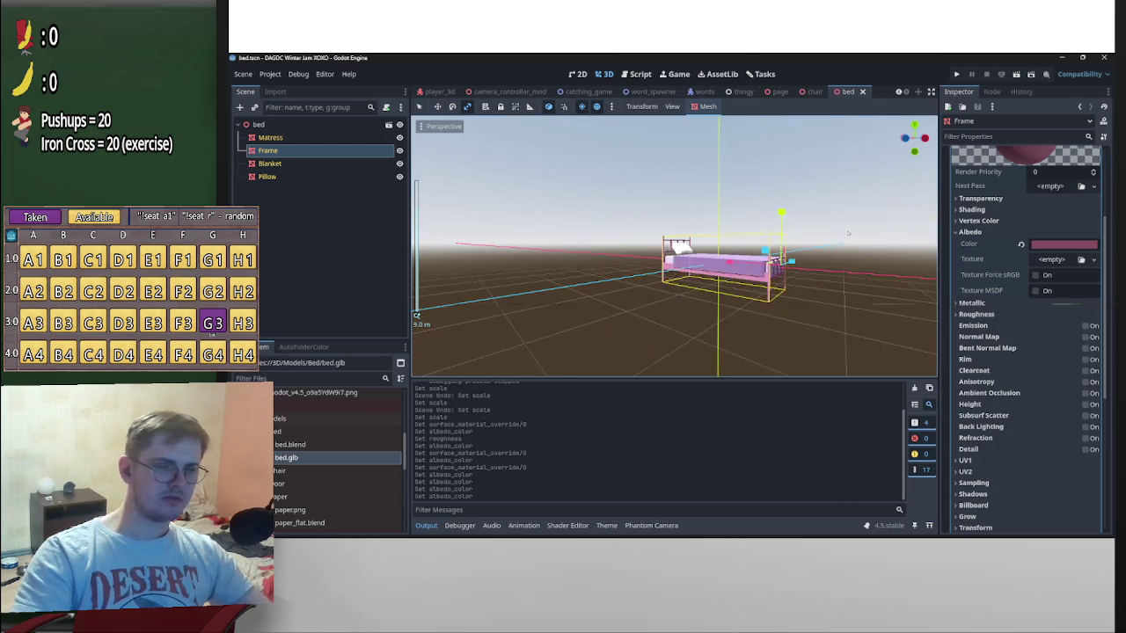
middle_drag(835, 243, 472, 134)
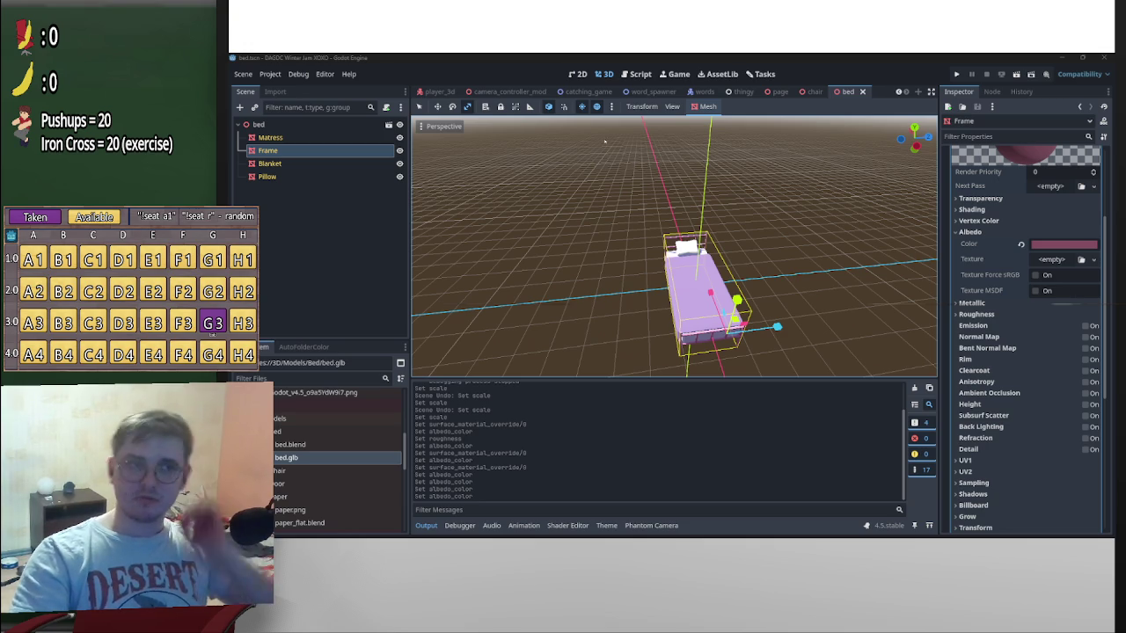
Close the chair, bed, page and other leftover scene tabs, keeping main open
middle_click(811, 91)
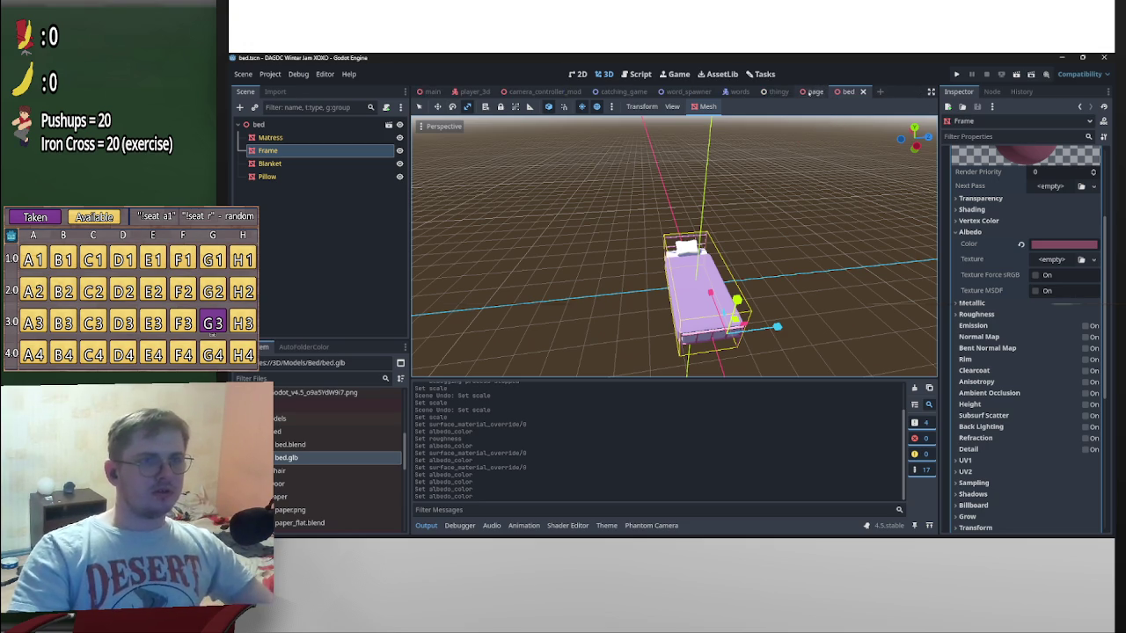
middle_click(846, 91)
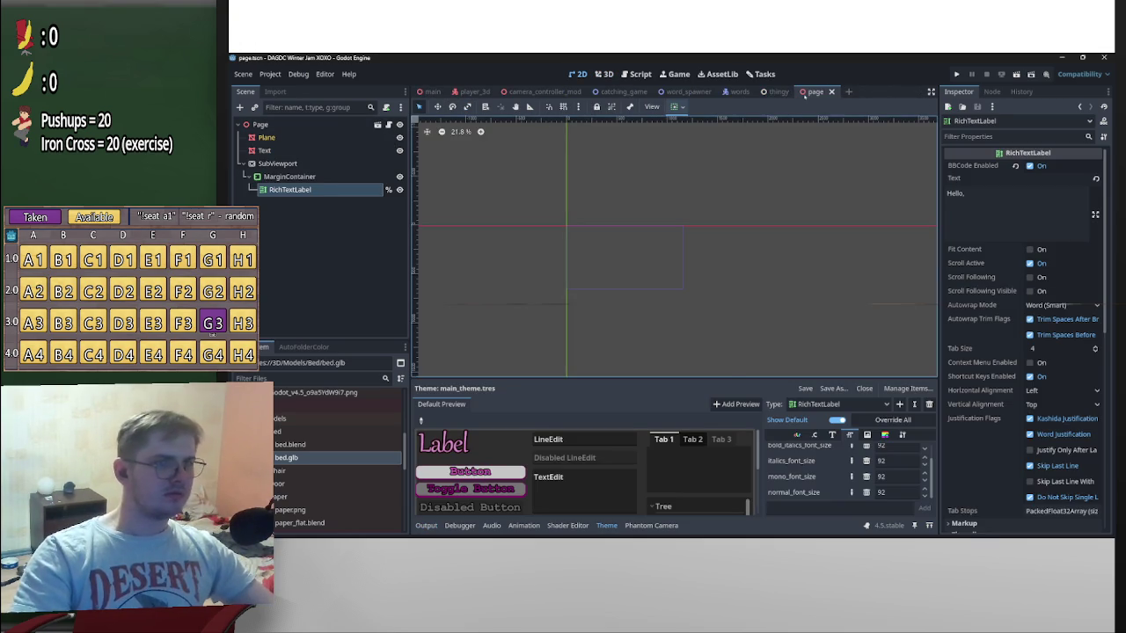
middle_click(806, 93)
click(429, 91)
click(797, 92)
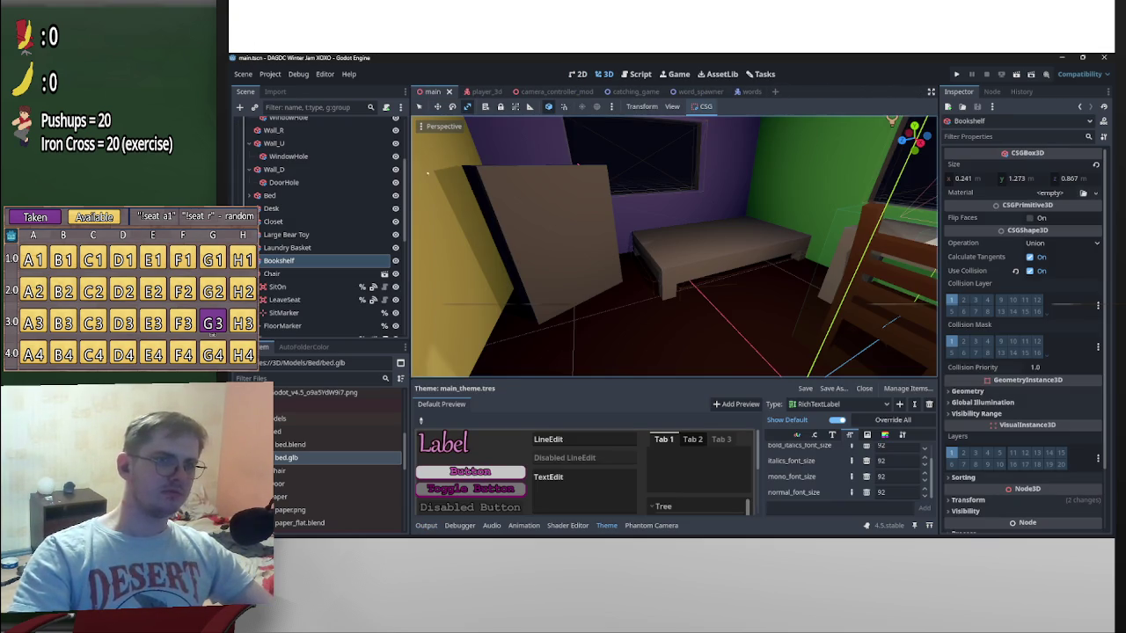
Delete the old Bed node from the main room scene
click(291, 195)
key(Delete)
key(Return)
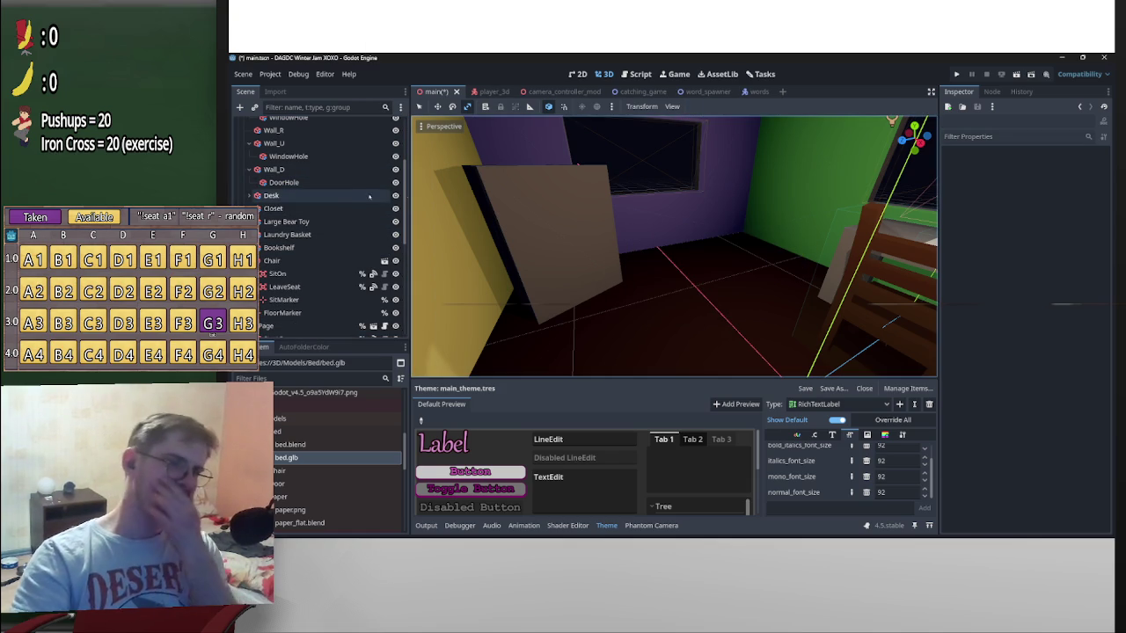
key(ctrl+z)
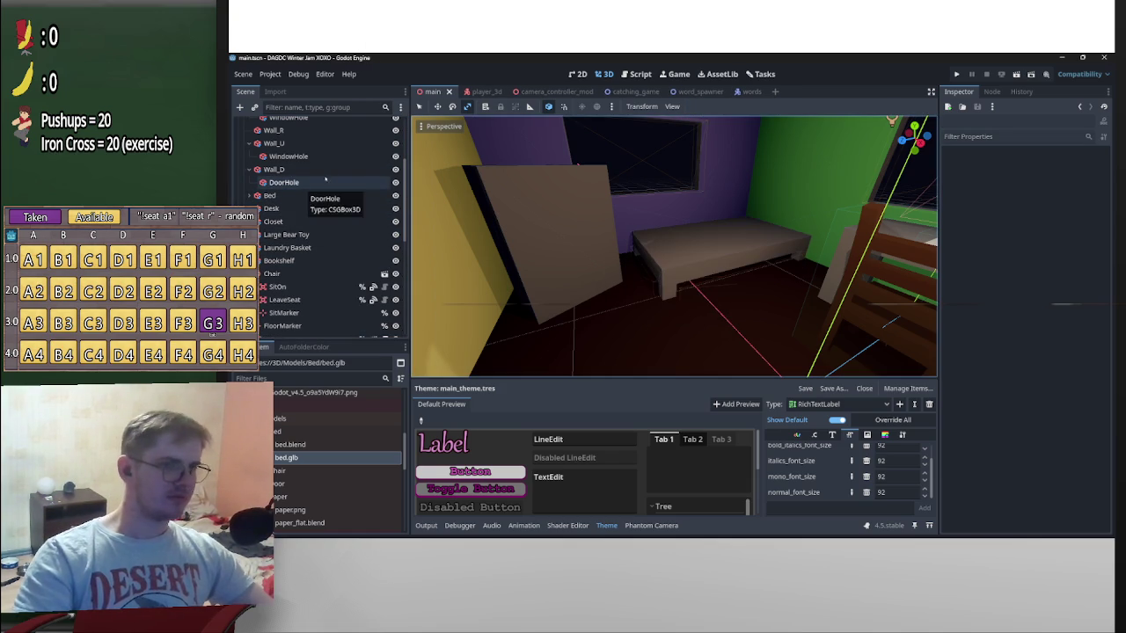
key(ctrl+shift+z)
scroll(282, 178, up, 3)
right_click(281, 177)
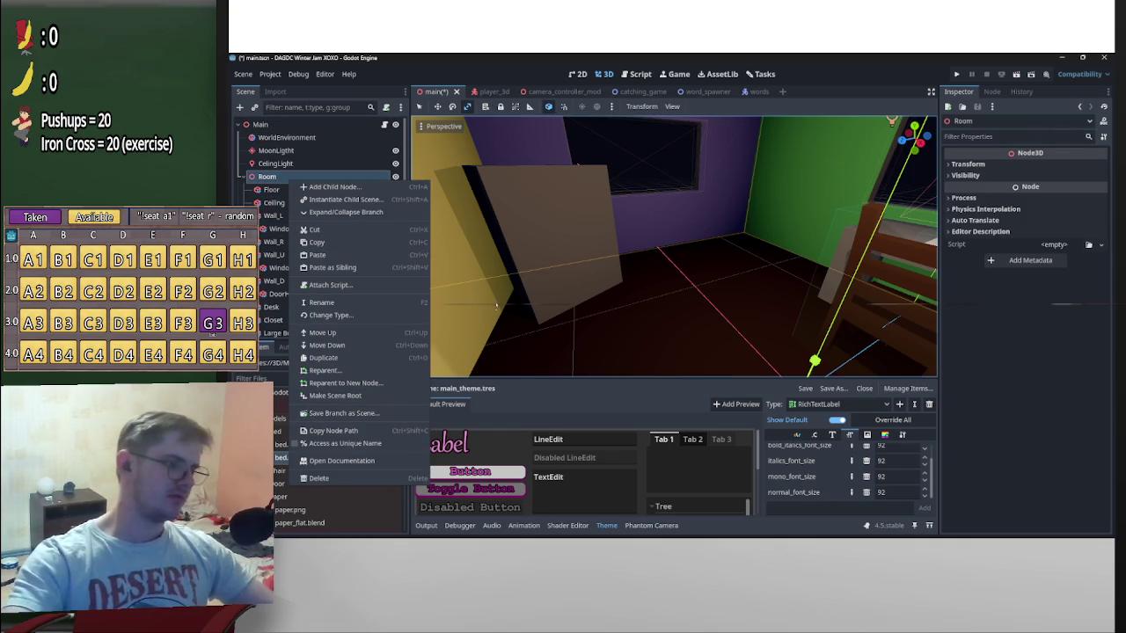
Open bed.tscn from the FileSystem dock
click(287, 440)
double_click(287, 440)
click(796, 478)
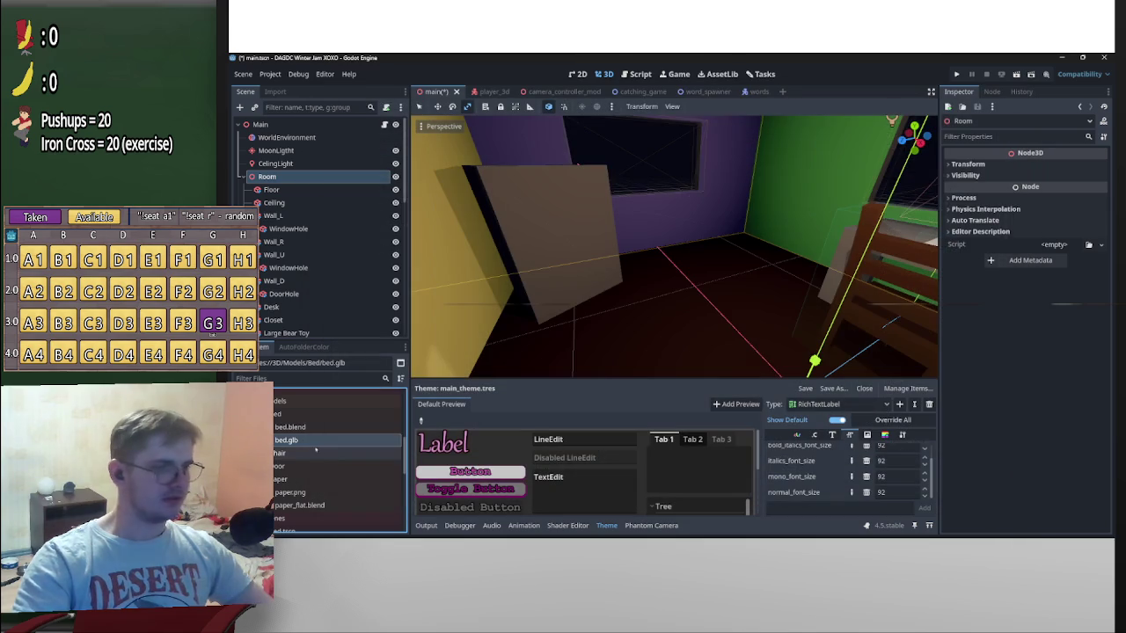
scroll(312, 466, down, 2)
scroll(312, 475, down, 2)
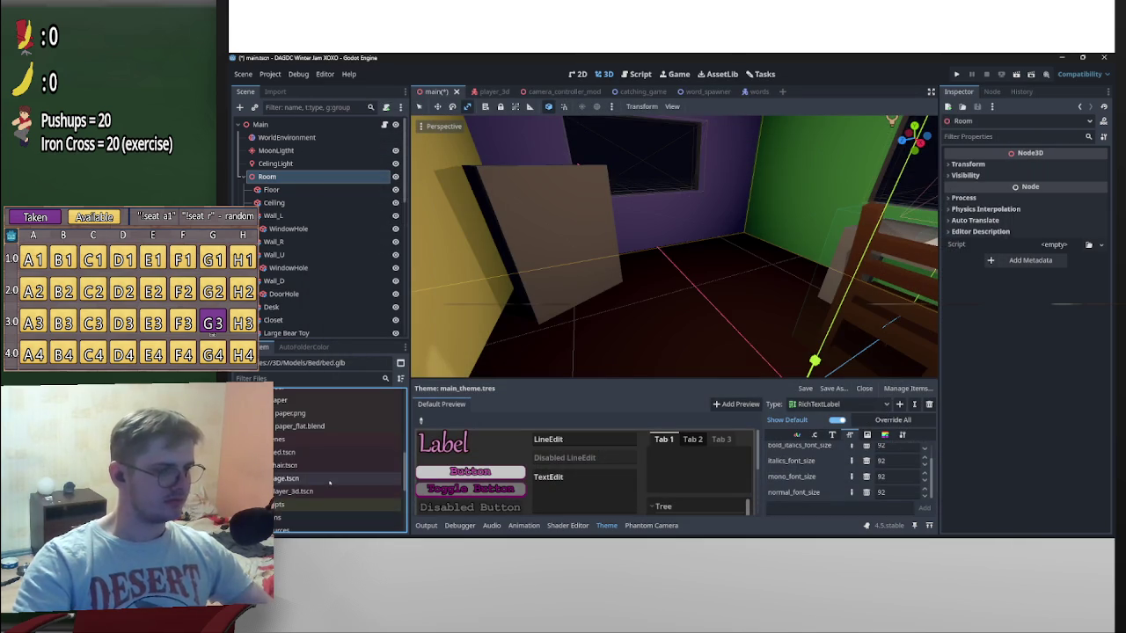
scroll(312, 478, down, 1)
double_click(283, 452)
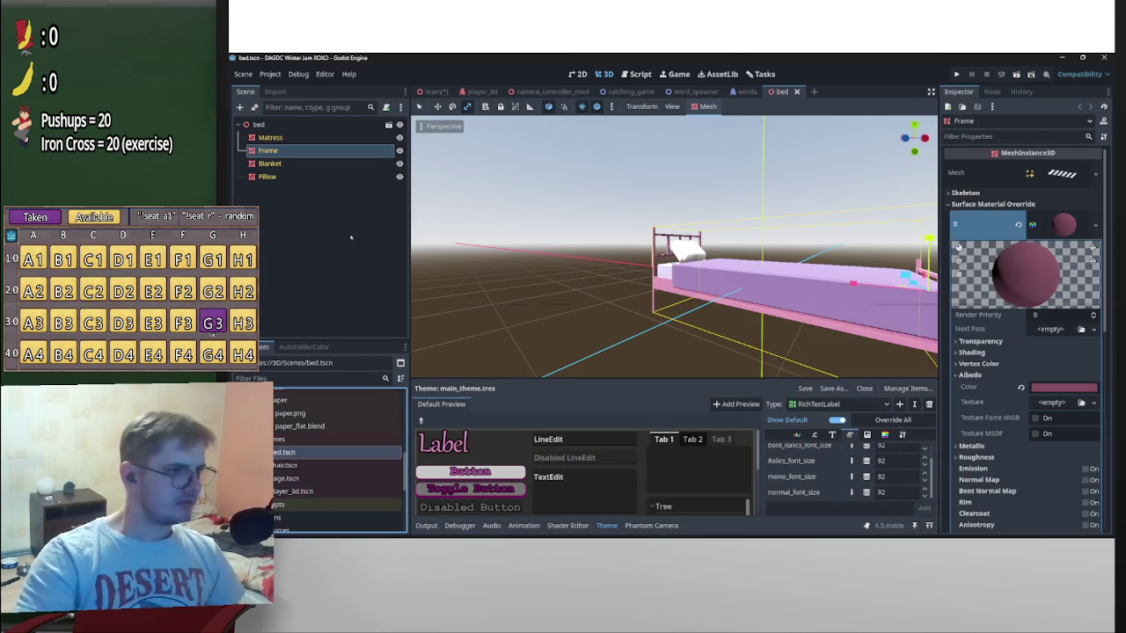
Add a StaticBody3D under bed, a CollisionShape3D under it, and set its shape to BoxShape3D
right_click(274, 124)
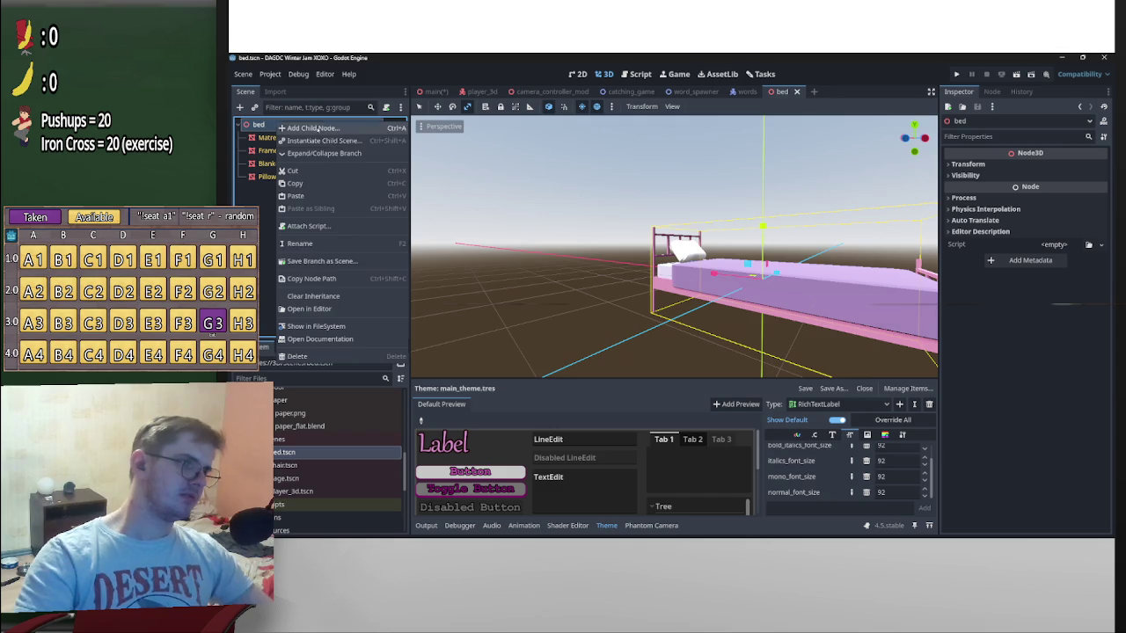
click(317, 128)
text(sta)
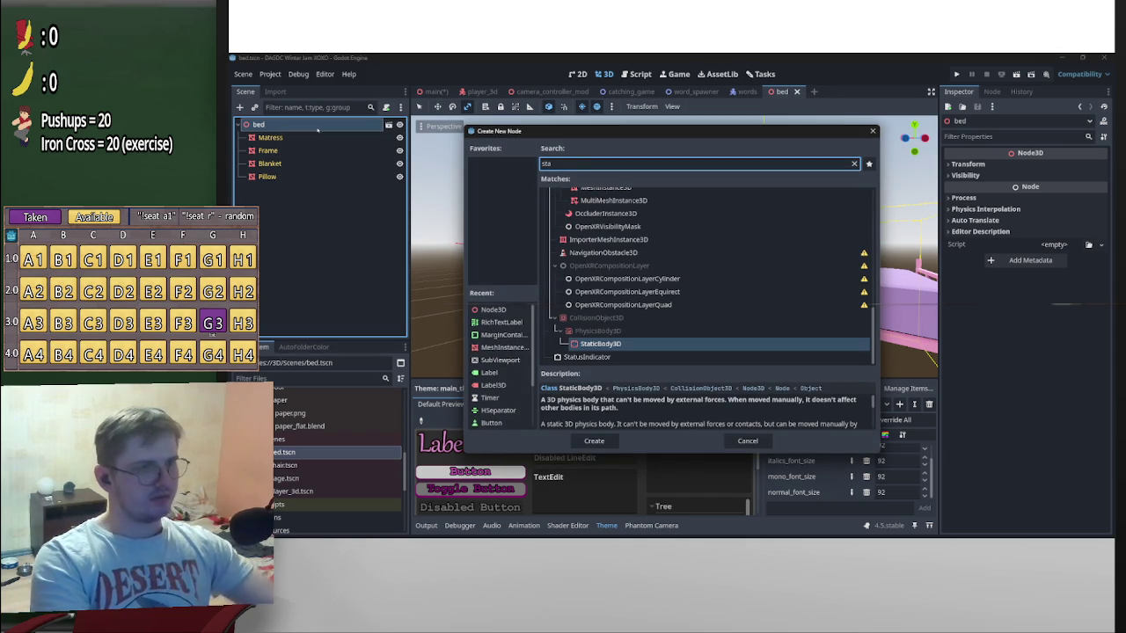
key(Return)
key(Return)
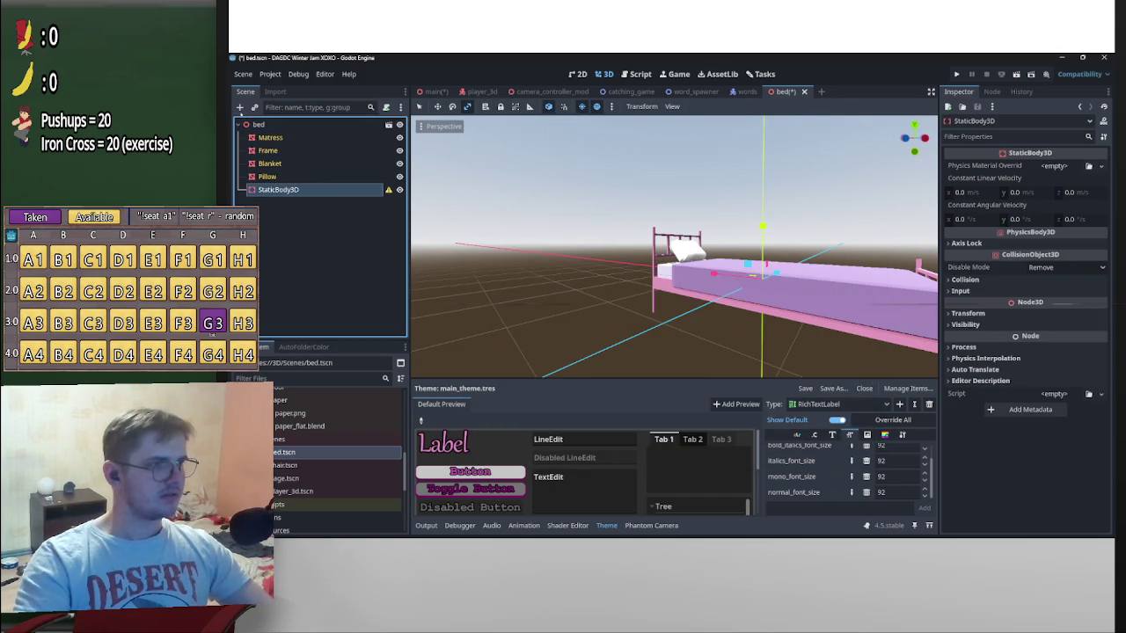
key(ctrl+a)
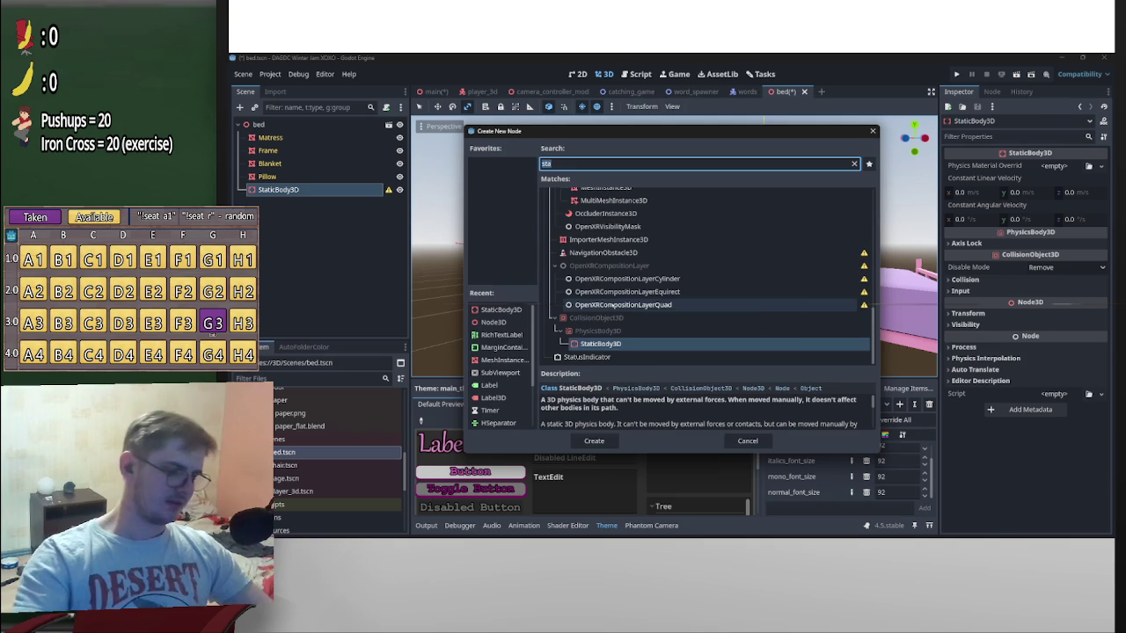
text(col)
key(Return)
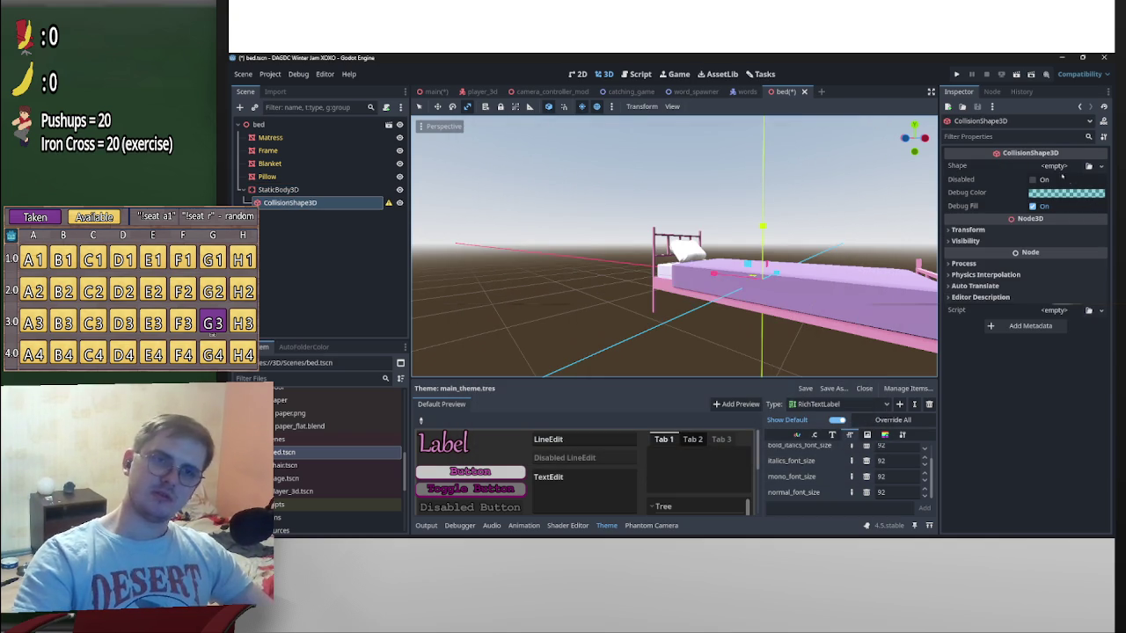
click(1059, 166)
click(1059, 183)
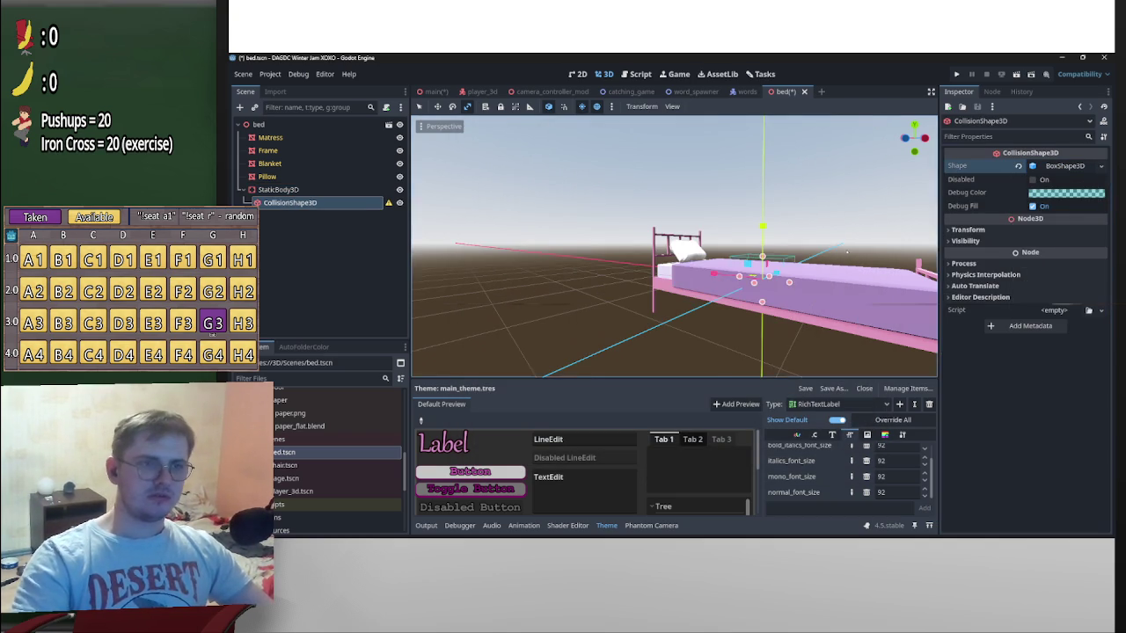
In Rear view, drag the box handles to about 4.6 × 1.44 × 1.0, floor to mattress
click(903, 140)
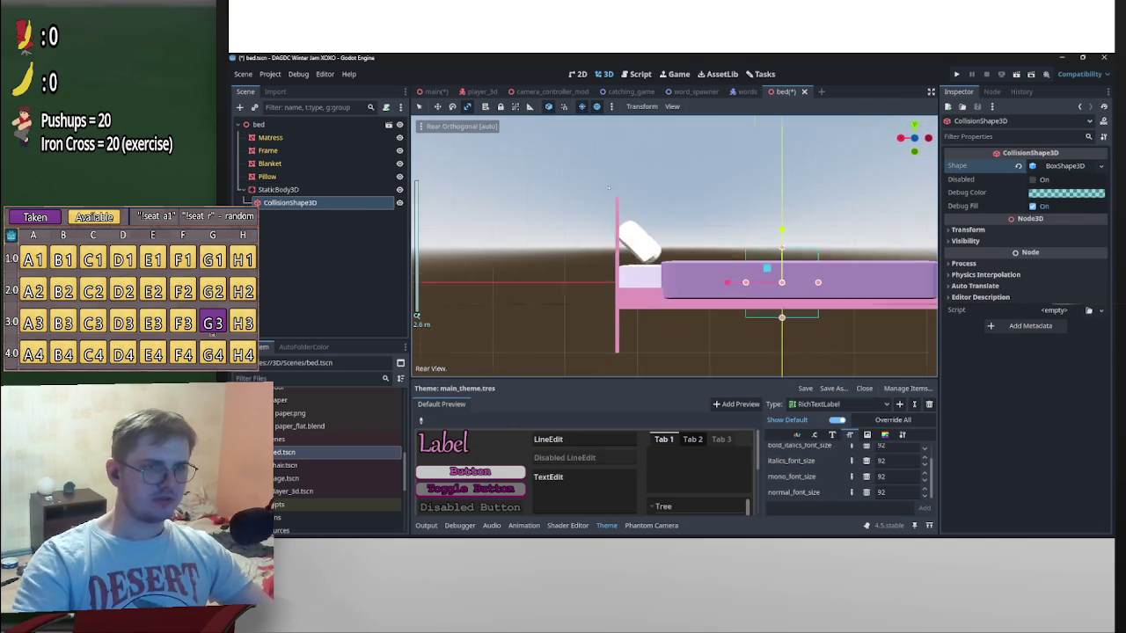
shift+middle_drag(632, 195, 487, 151)
drag(636, 183, 648, 208)
middle_drag(656, 205, 717, 205)
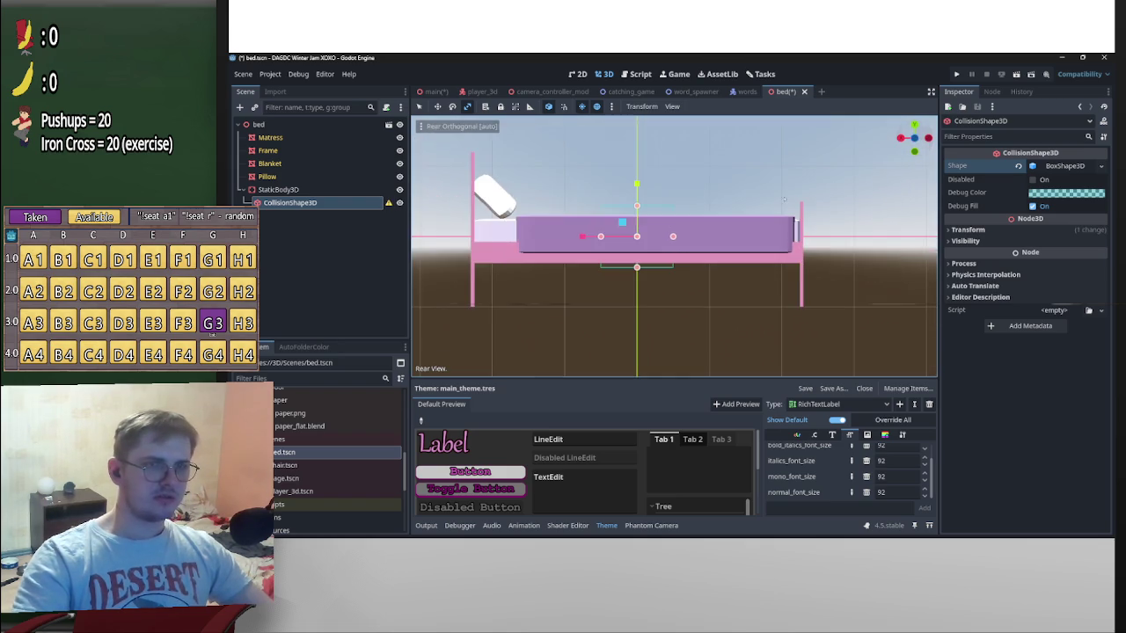
drag(911, 139, 898, 146)
click(913, 138)
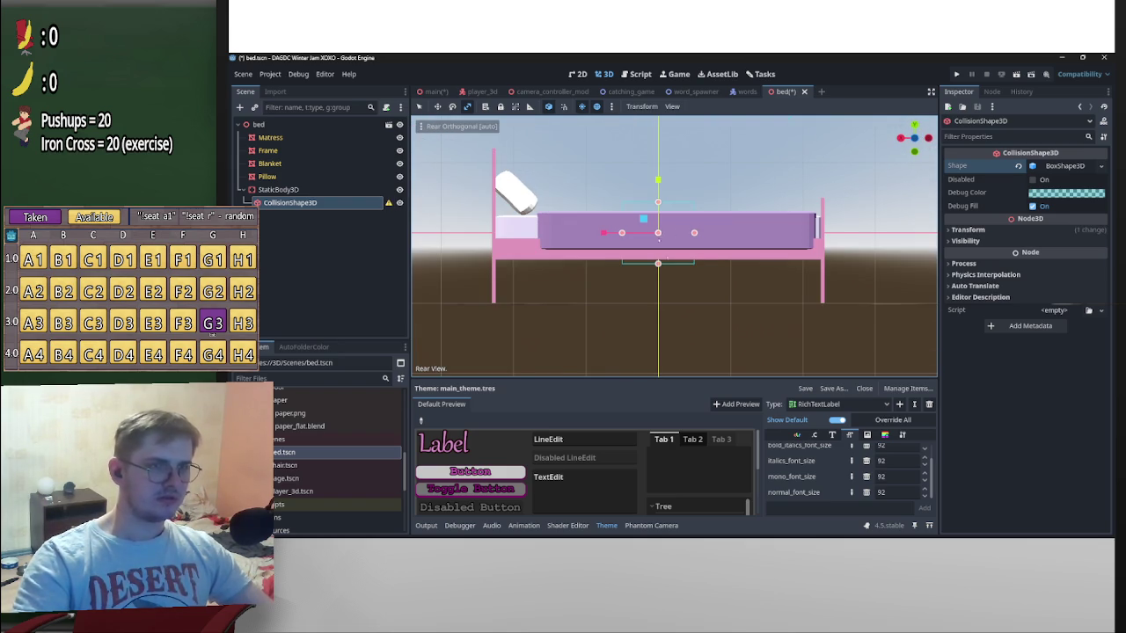
drag(658, 263, 658, 304)
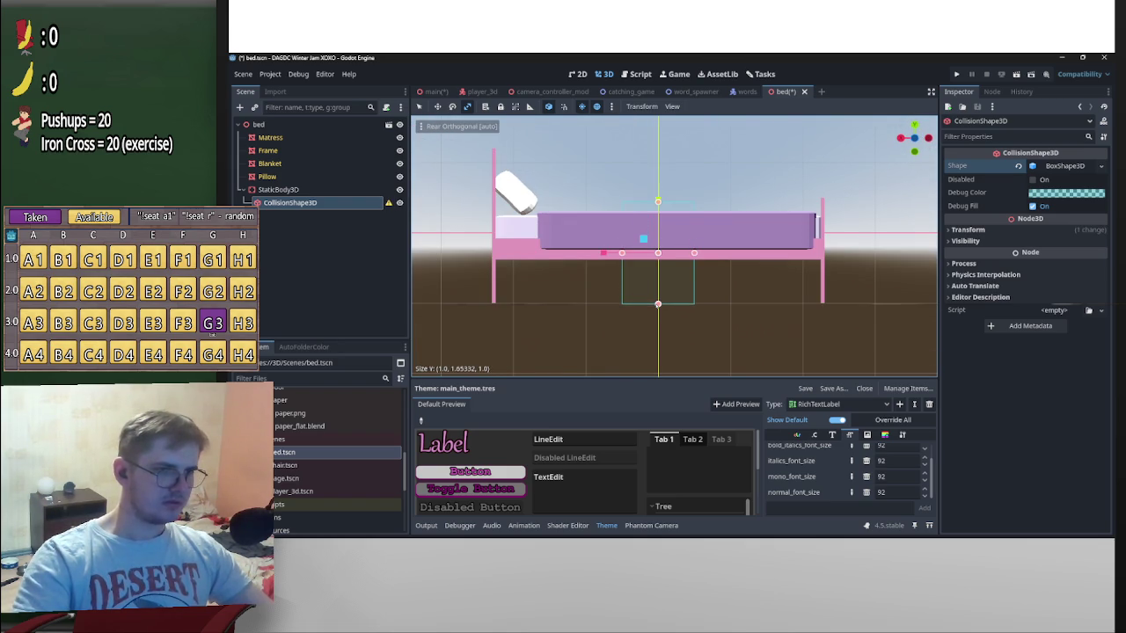
drag(622, 254, 495, 254)
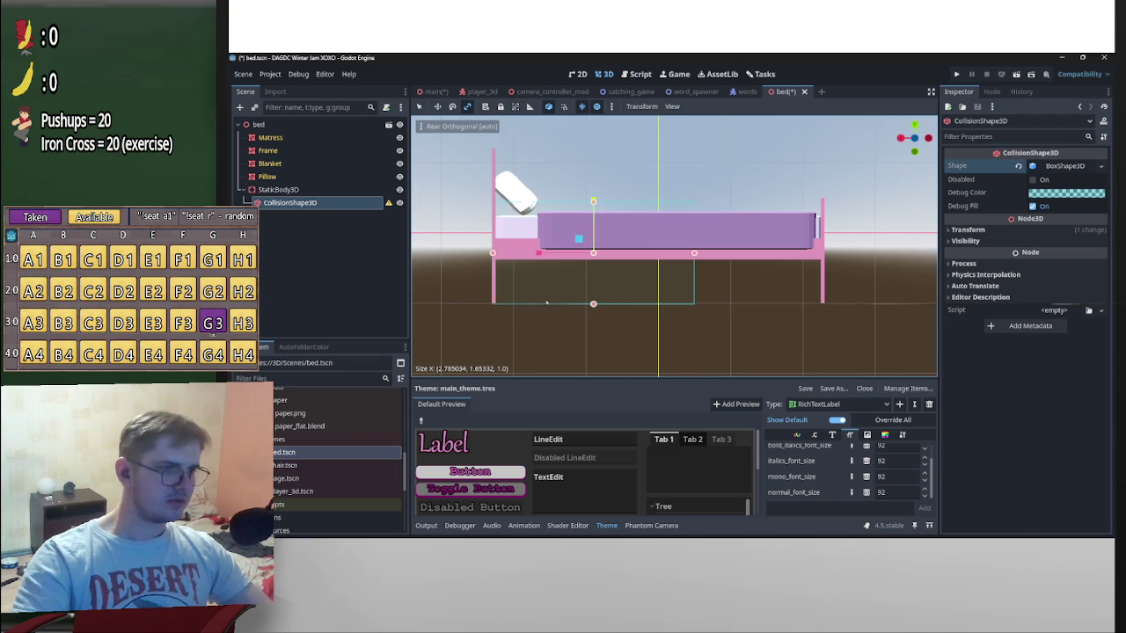
drag(593, 303, 593, 303)
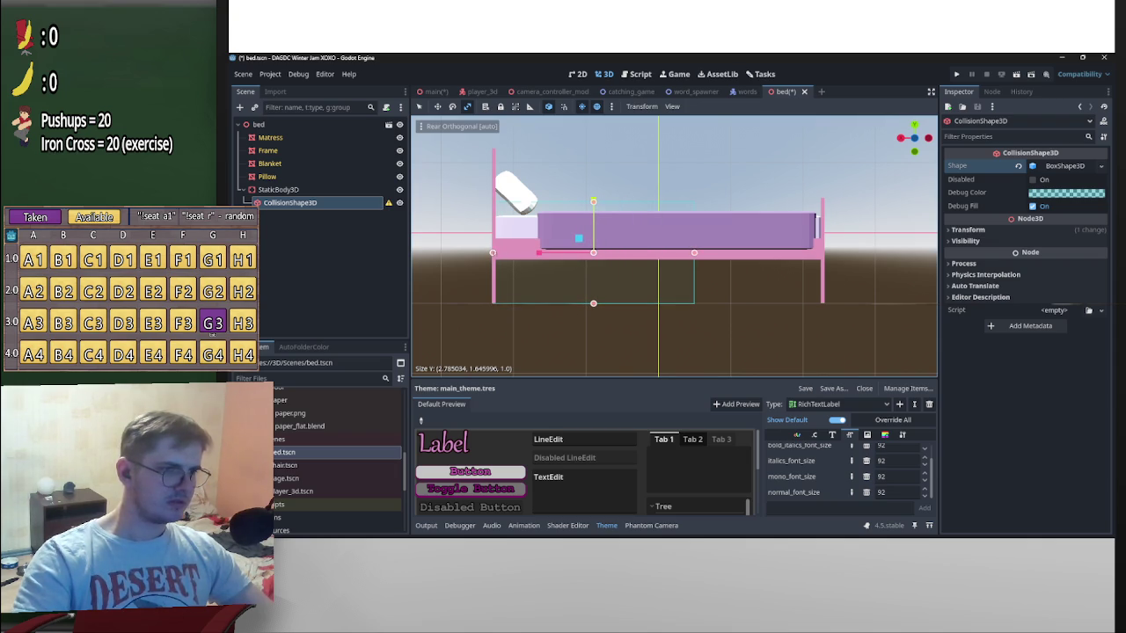
mouse_move(695, 254)
mouse_down()
mouse_move(818, 263)
mouse_move(824, 276)
mouse_up()
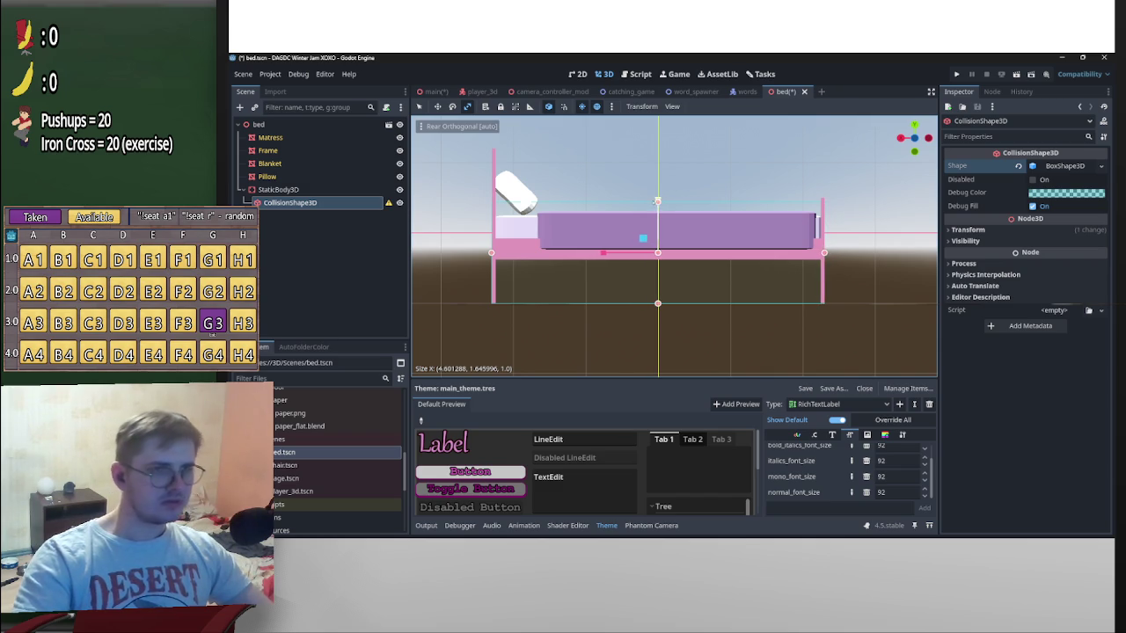
drag(657, 201, 658, 207)
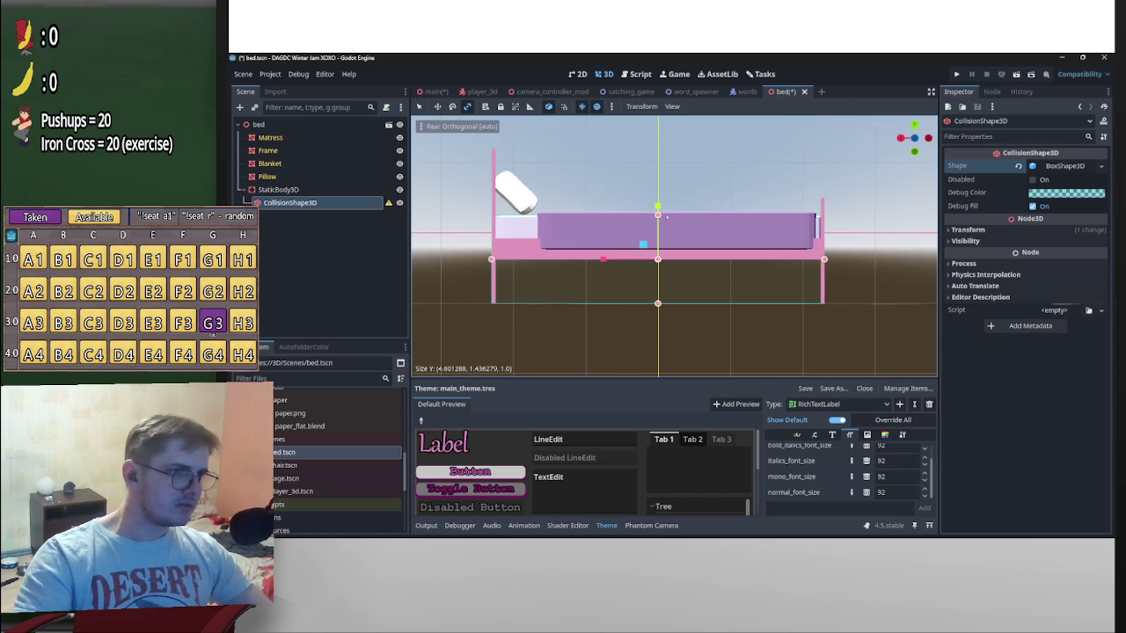
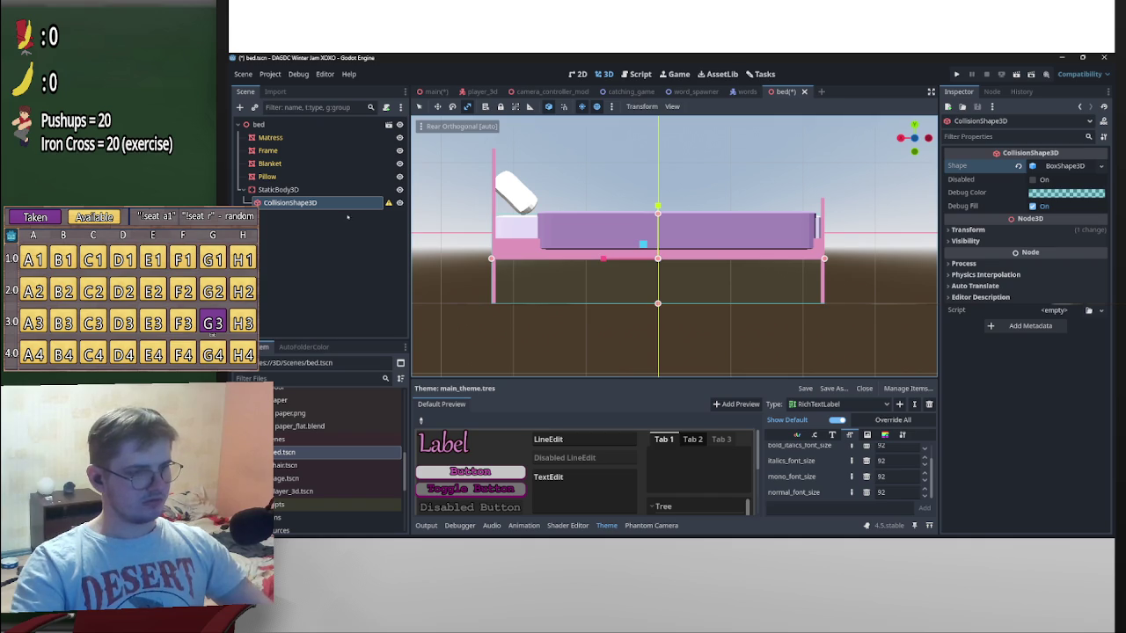
Duplicate the bed's collision shape and shrink the copy to a thin slab at the headboard
key(ctrl+d)
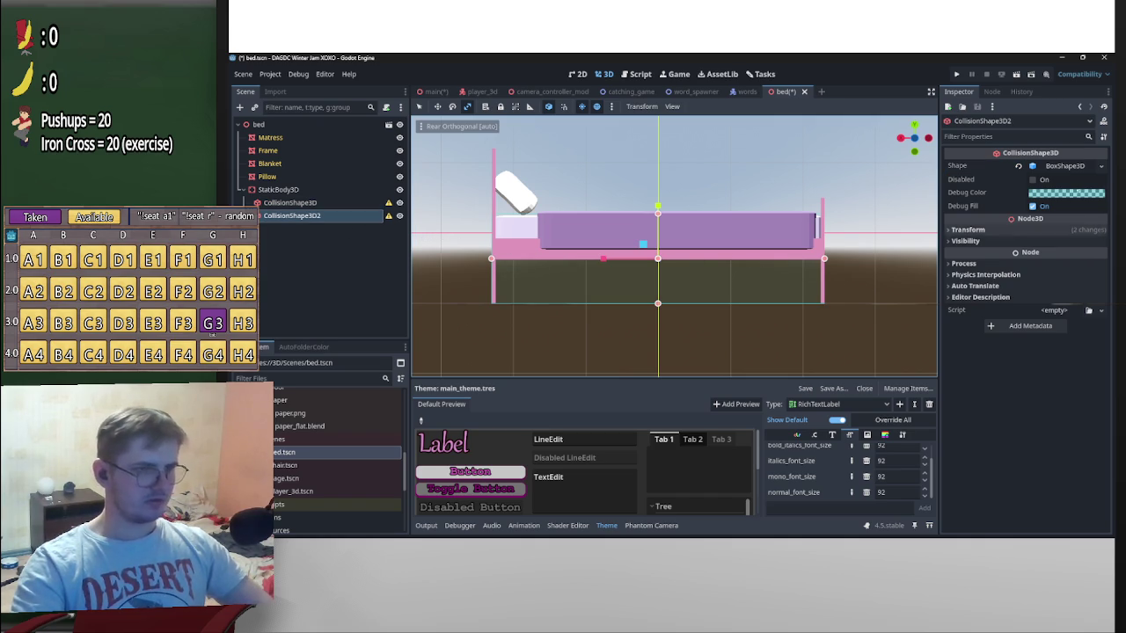
click(1100, 165)
click(1064, 357)
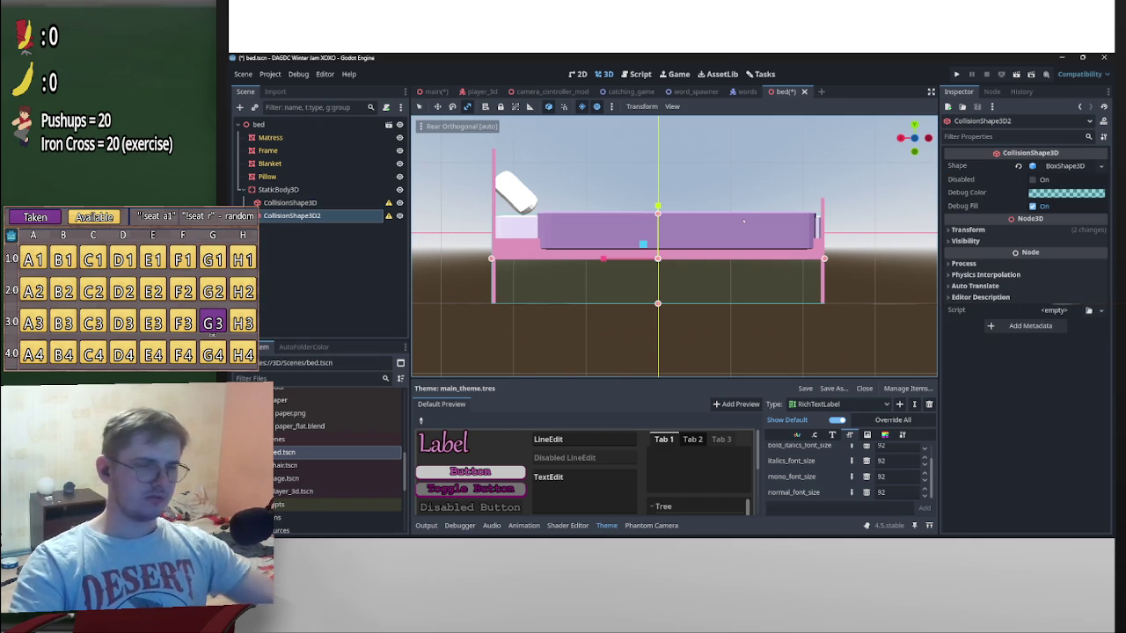
drag(823, 258, 508, 264)
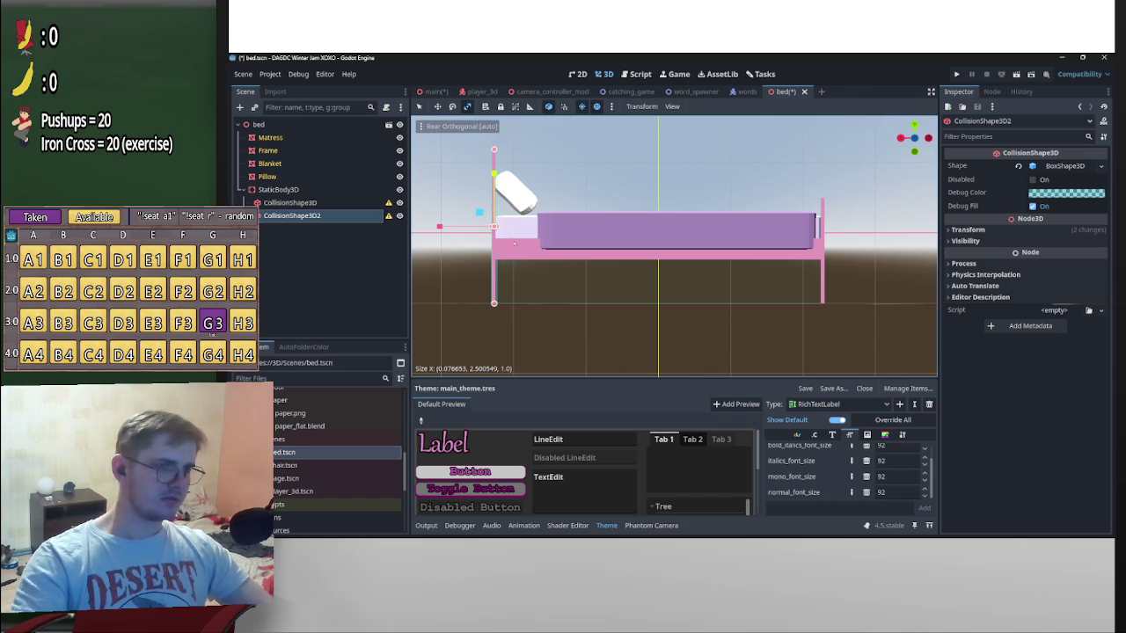
Make another copy into a thin footboard slab, then duplicate it for a fourth shape
key(ctrl+d)
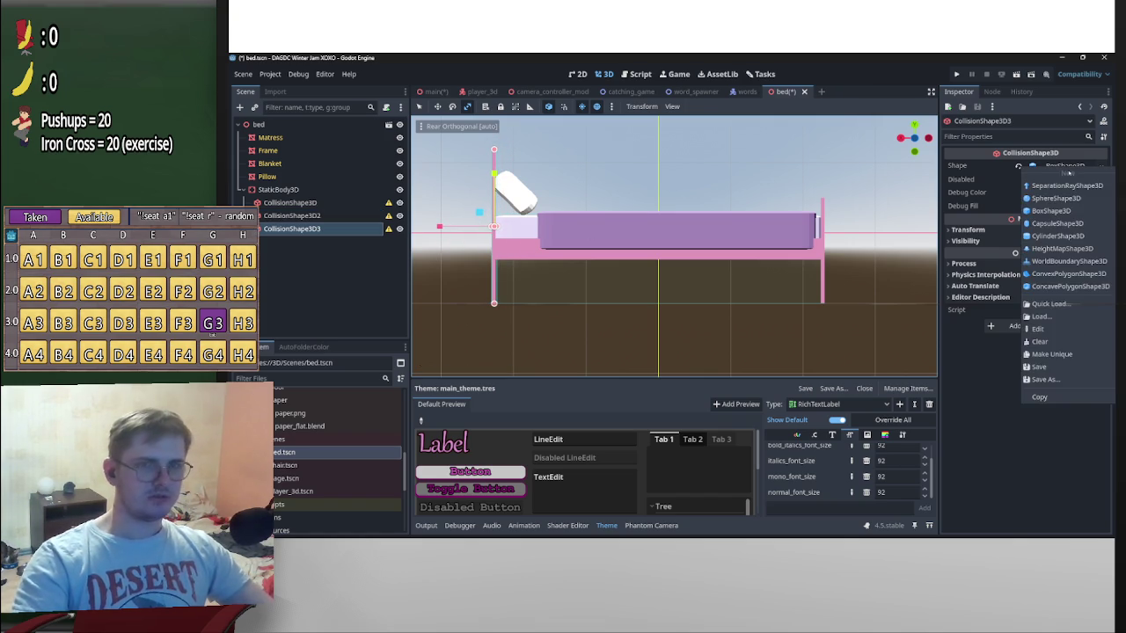
drag(498, 227, 828, 256)
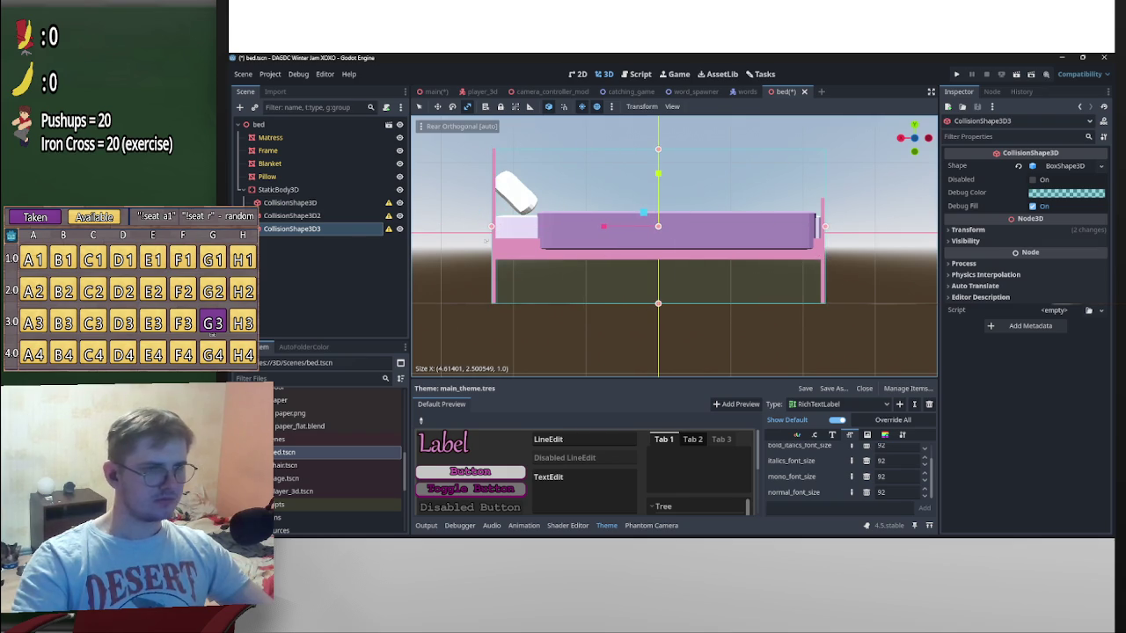
drag(492, 227, 817, 227)
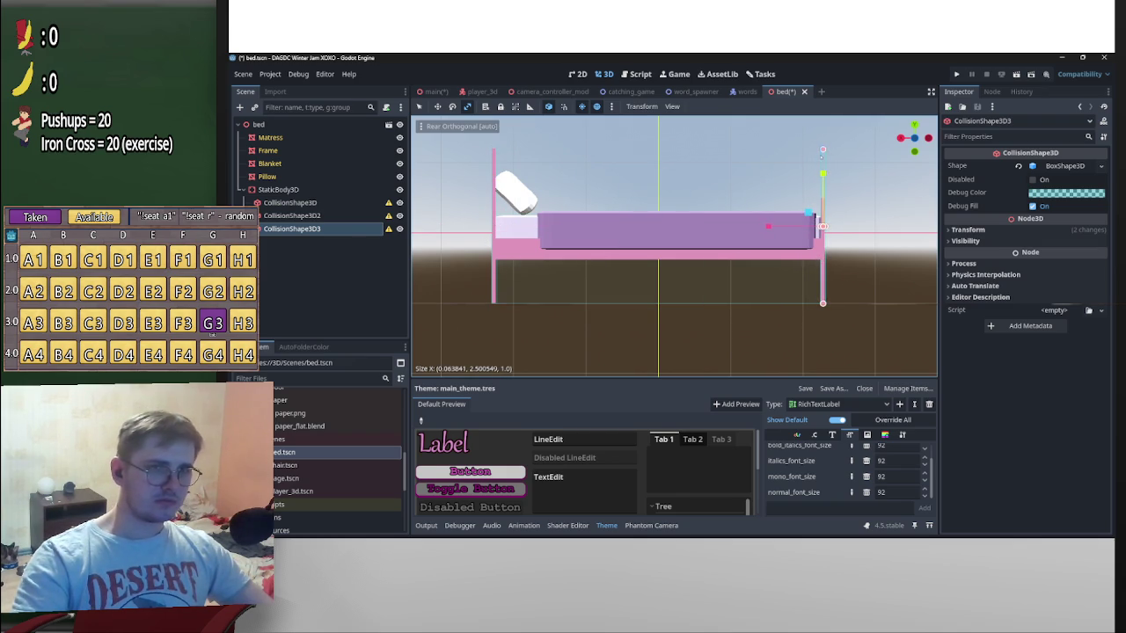
key(Escape)
click(822, 174)
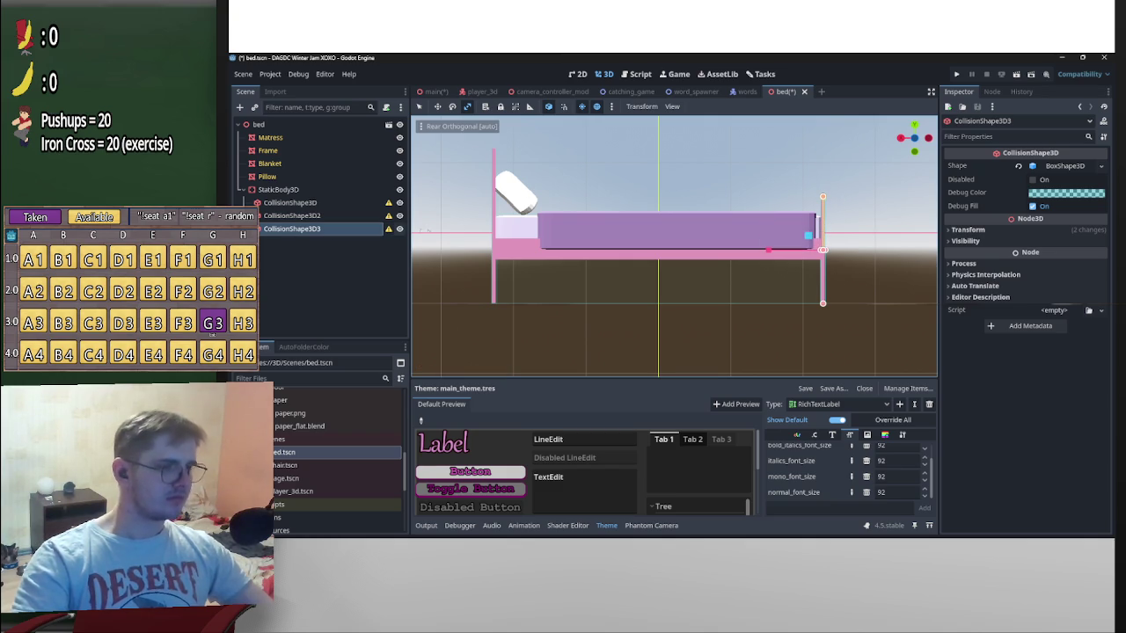
key(ctrl+d)
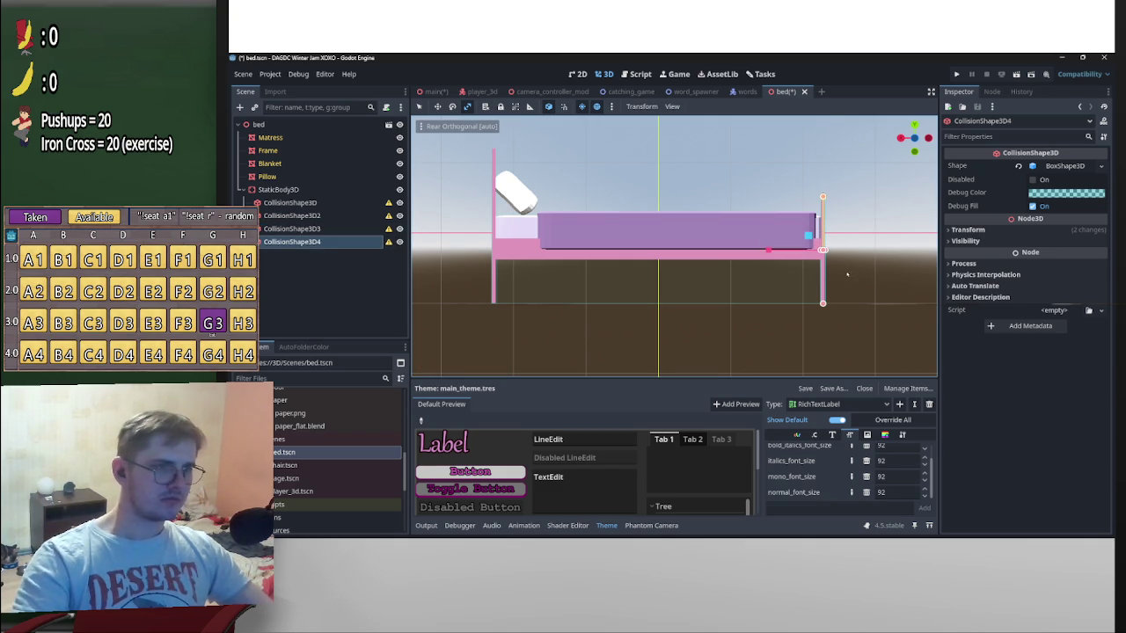
Widen the fourth box across the bed, tilt it 30 degrees and move it to the pillow
click(1101, 165)
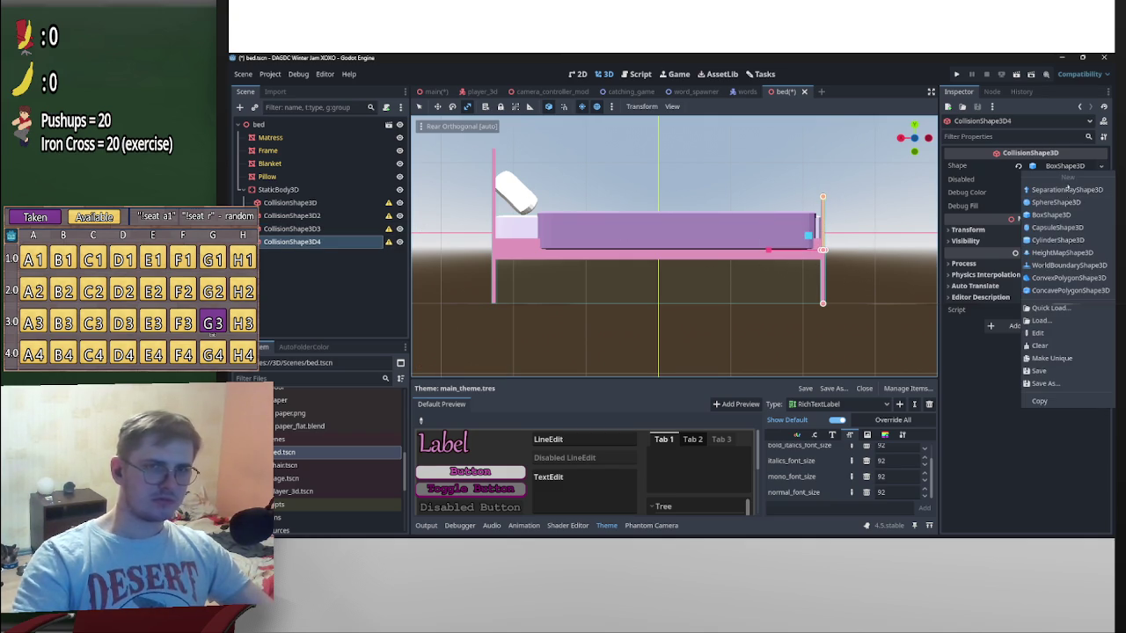
click(1064, 358)
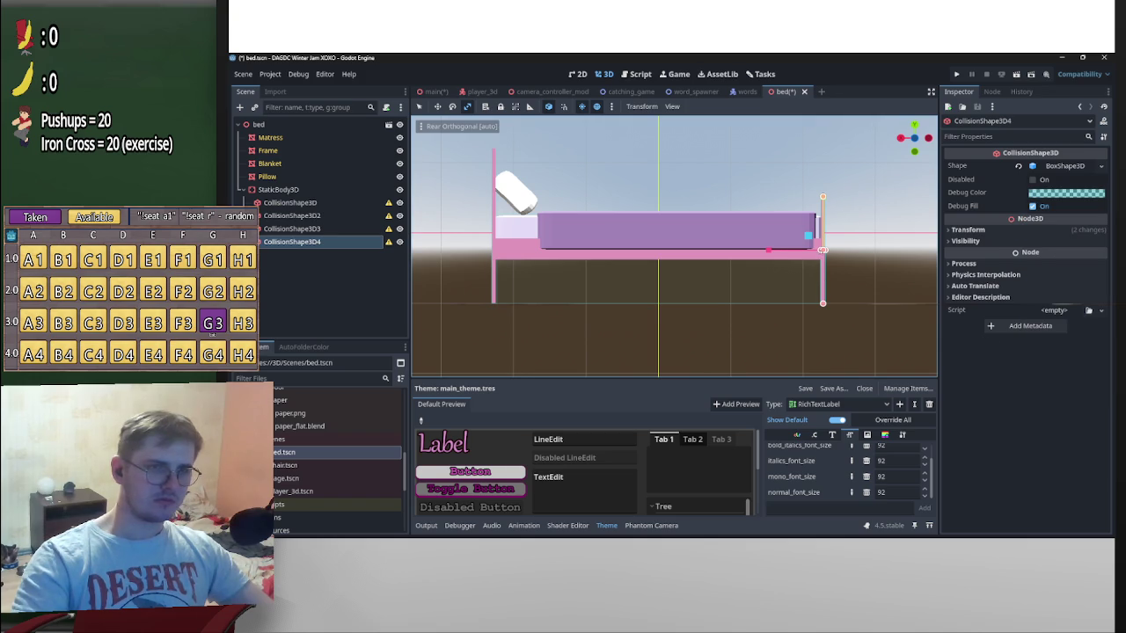
drag(822, 249, 499, 250)
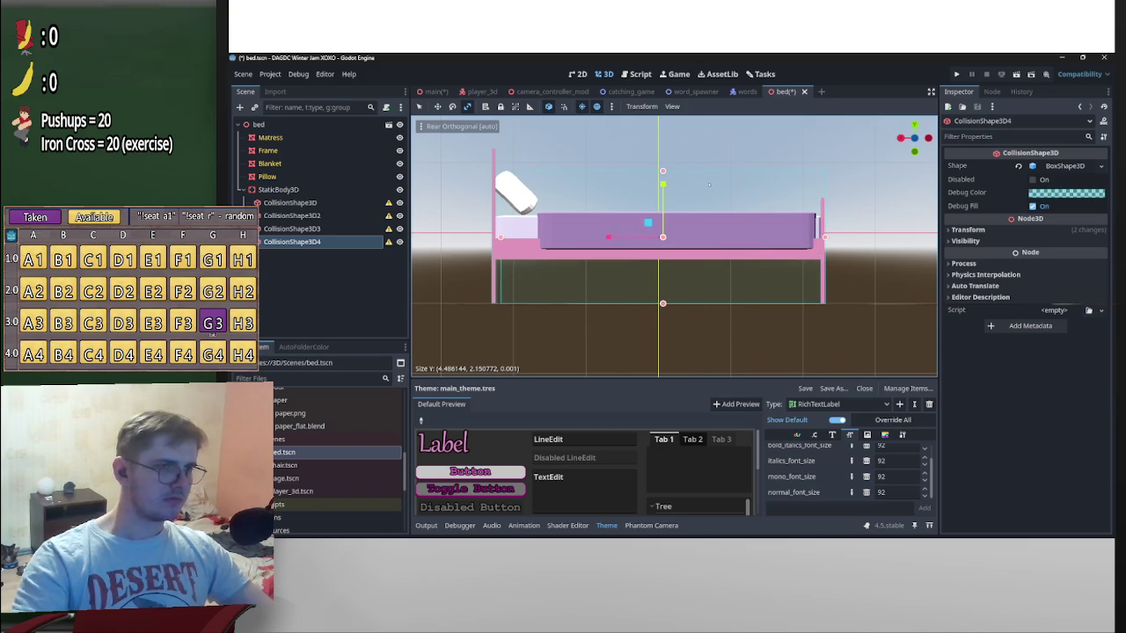
key(e)
drag(707, 211, 723, 248)
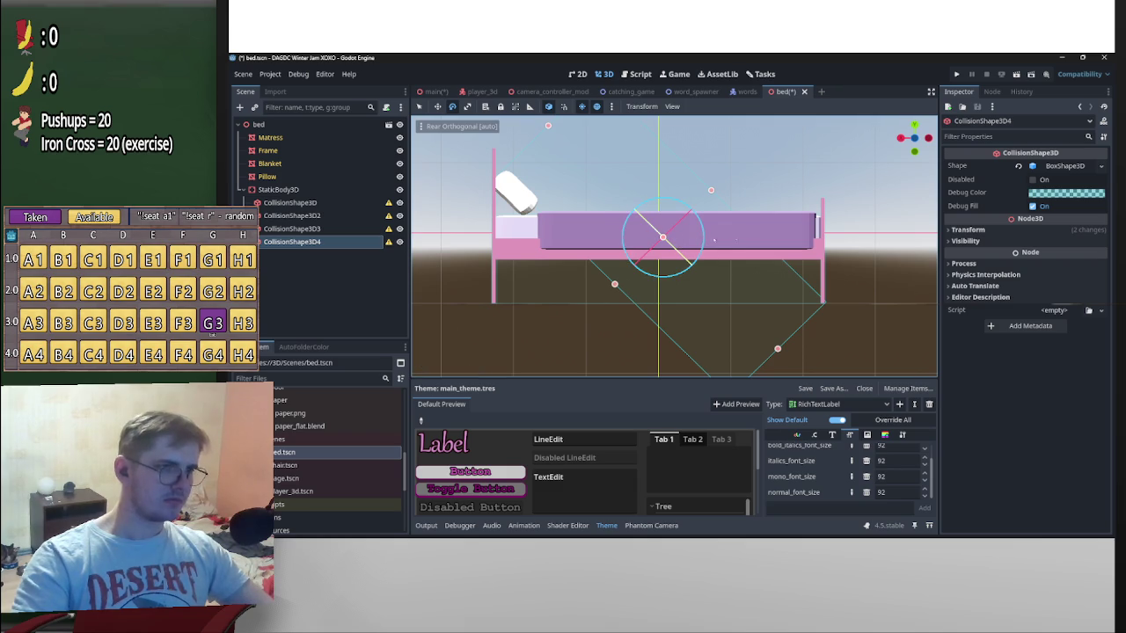
scroll(763, 227, up, 2)
shift+middle_drag(763, 226, 810, 256)
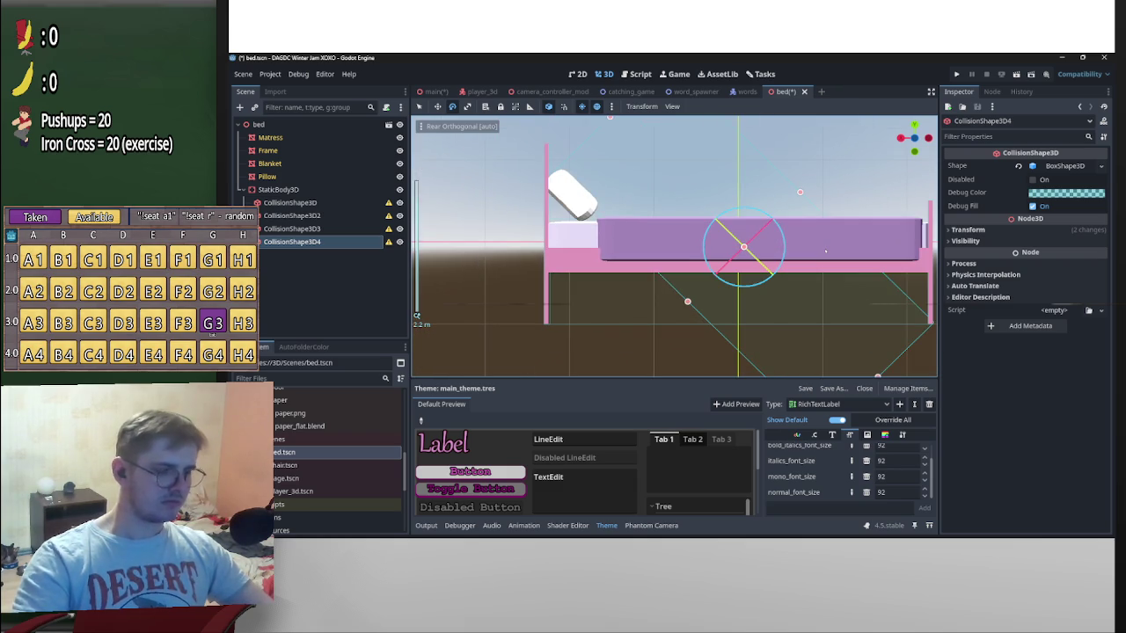
key(w)
drag(744, 227, 595, 189)
Resize the tilted box's width and height so it wraps the leaning pillow
drag(729, 318, 616, 264)
scroll(690, 288, down, 2)
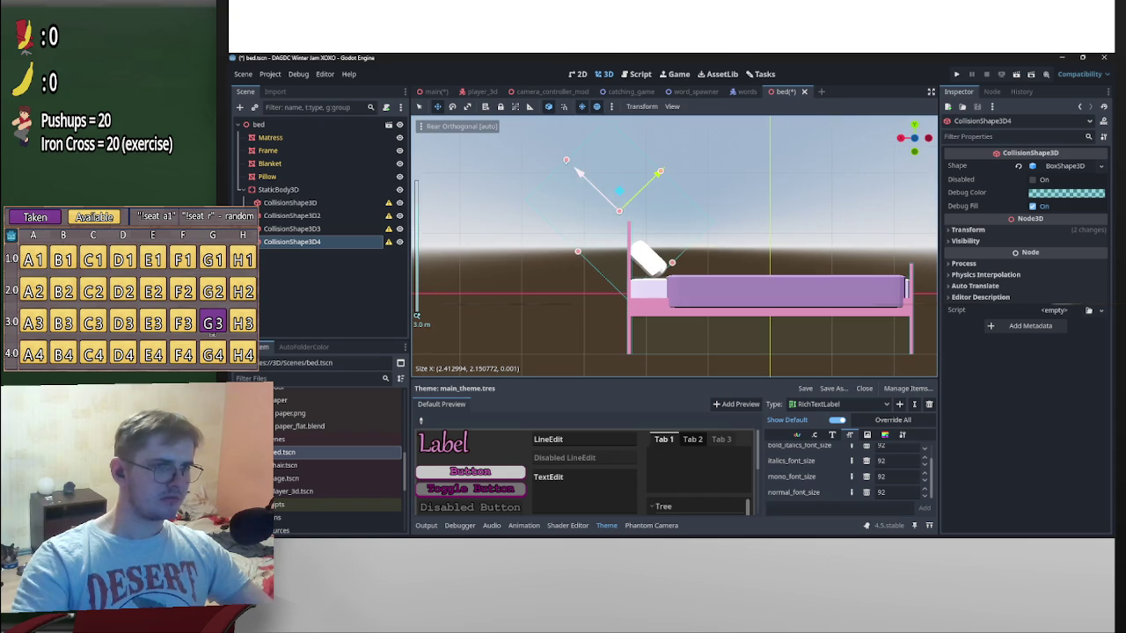
drag(633, 218, 649, 230)
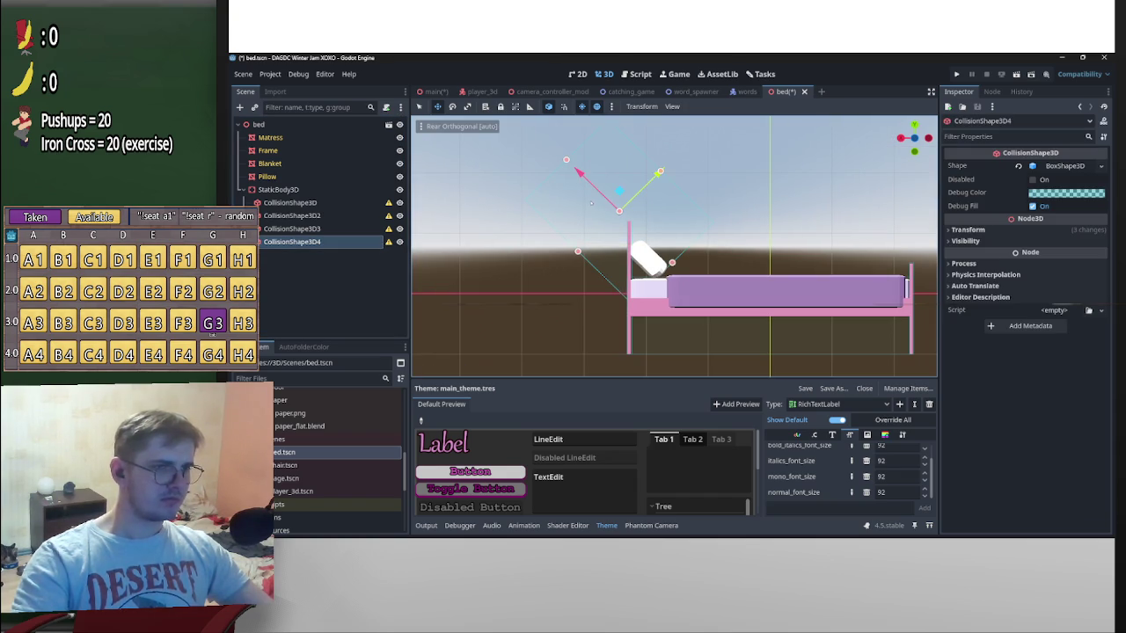
drag(619, 211, 633, 241)
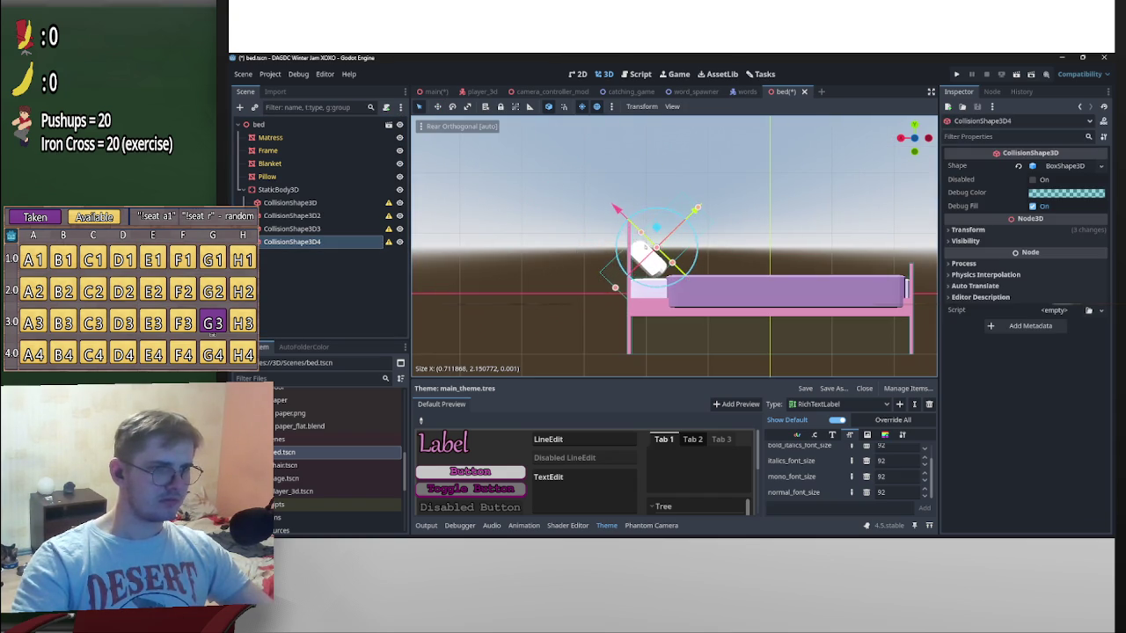
scroll(634, 241, up, 3)
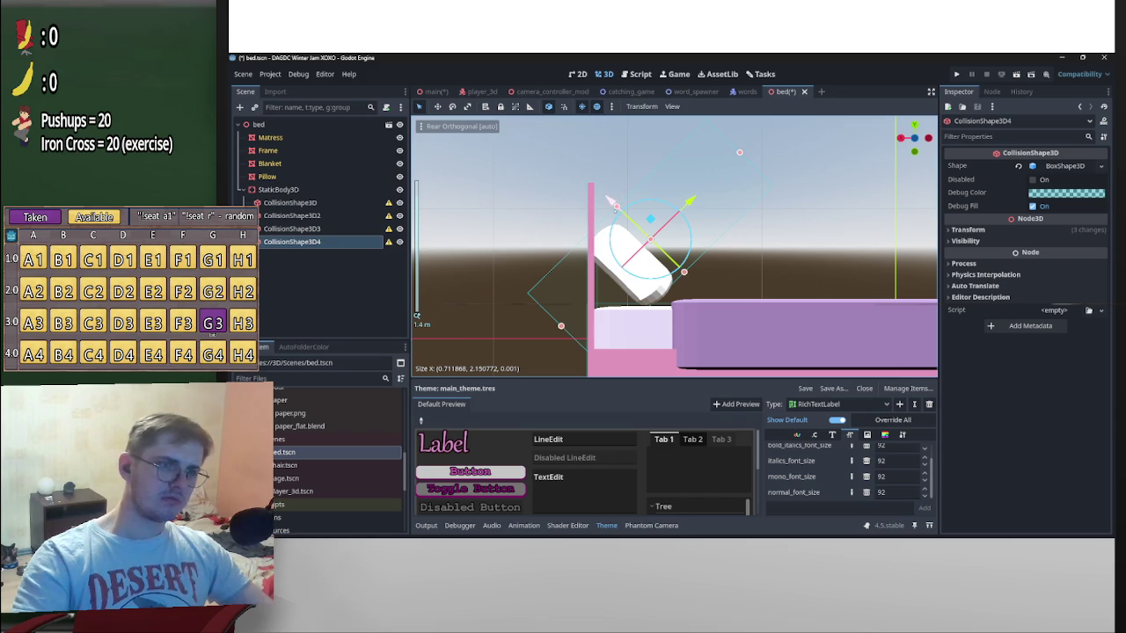
drag(616, 207, 620, 210)
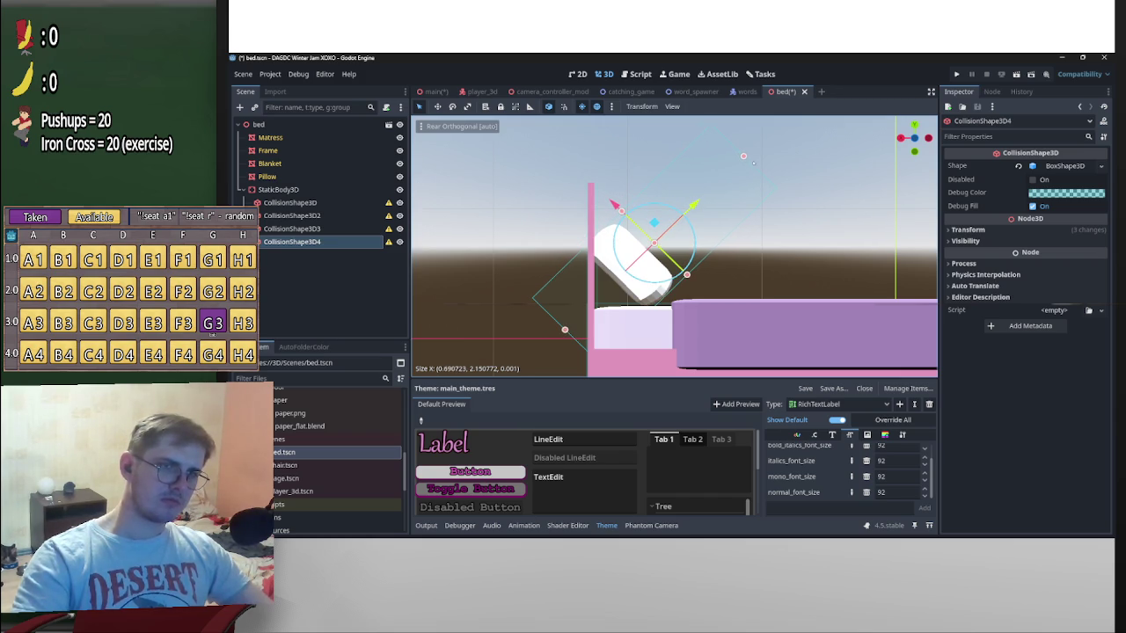
drag(734, 175, 645, 253)
drag(568, 327, 648, 311)
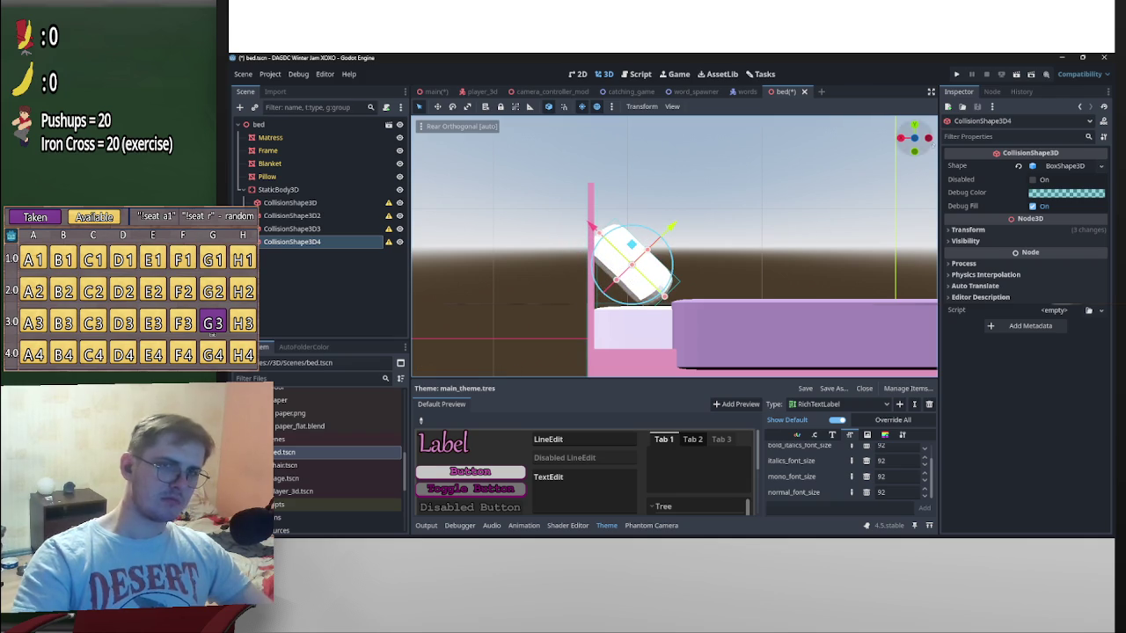
mouse_move(710, 280)
middle_down()
mouse_move(669, 264)
mouse_move(651, 290)
middle_up()
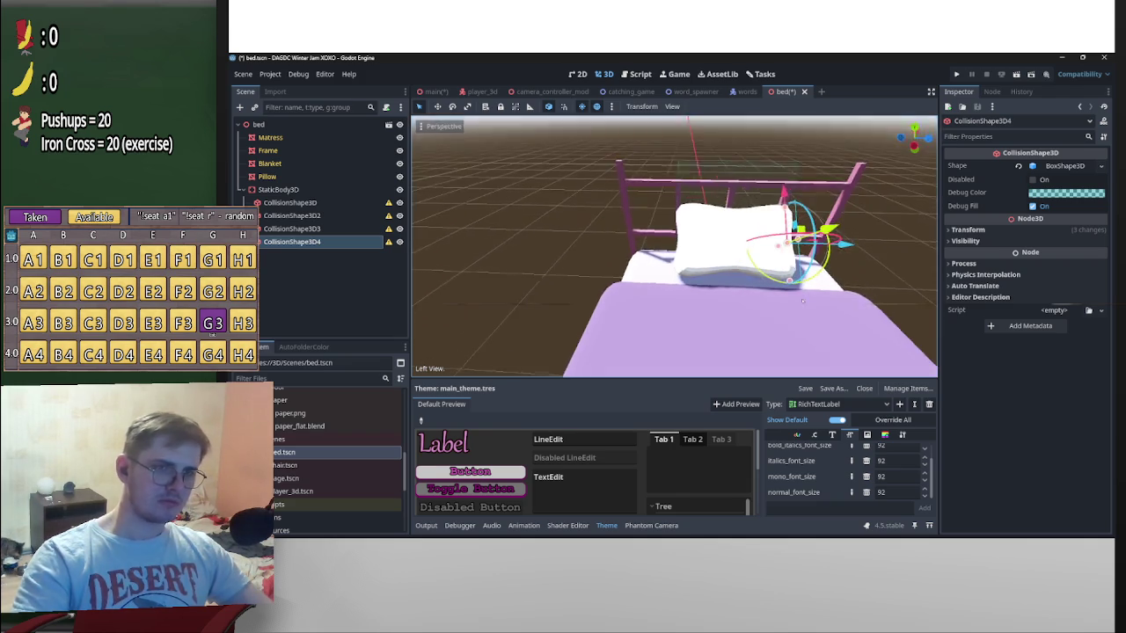
Widen the pillow collision box and adjust its depth, checking the fit from several angles
scroll(669, 246, up, 3)
middle_drag(732, 199, 686, 203)
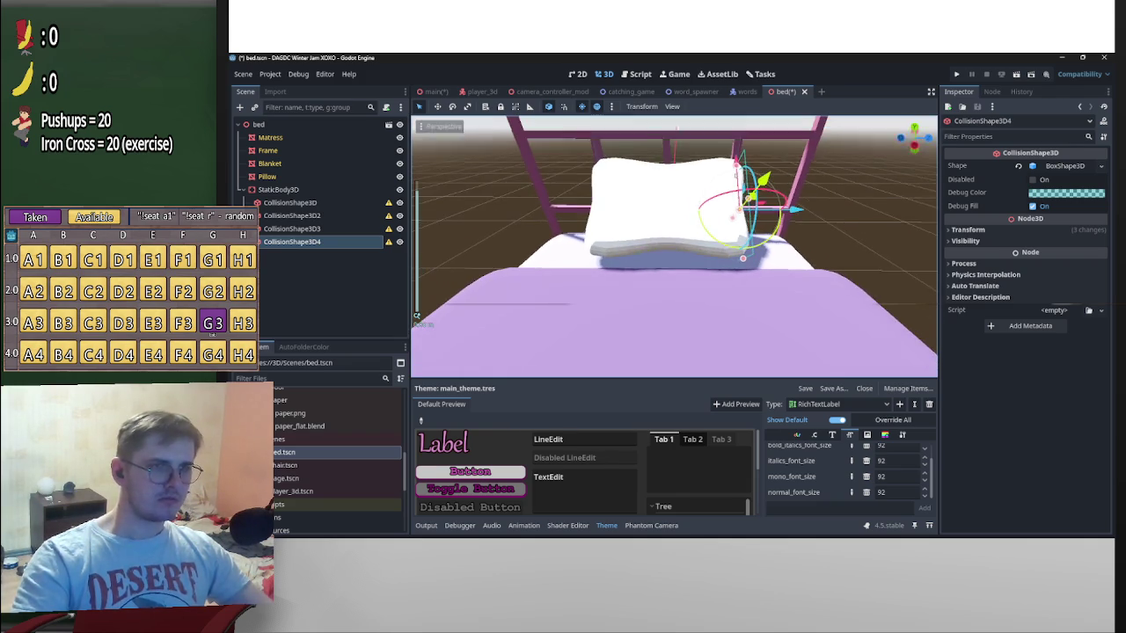
scroll(615, 198, up, 2)
mouse_move(616, 198)
middle_down()
mouse_move(577, 197)
mouse_move(563, 215)
middle_up()
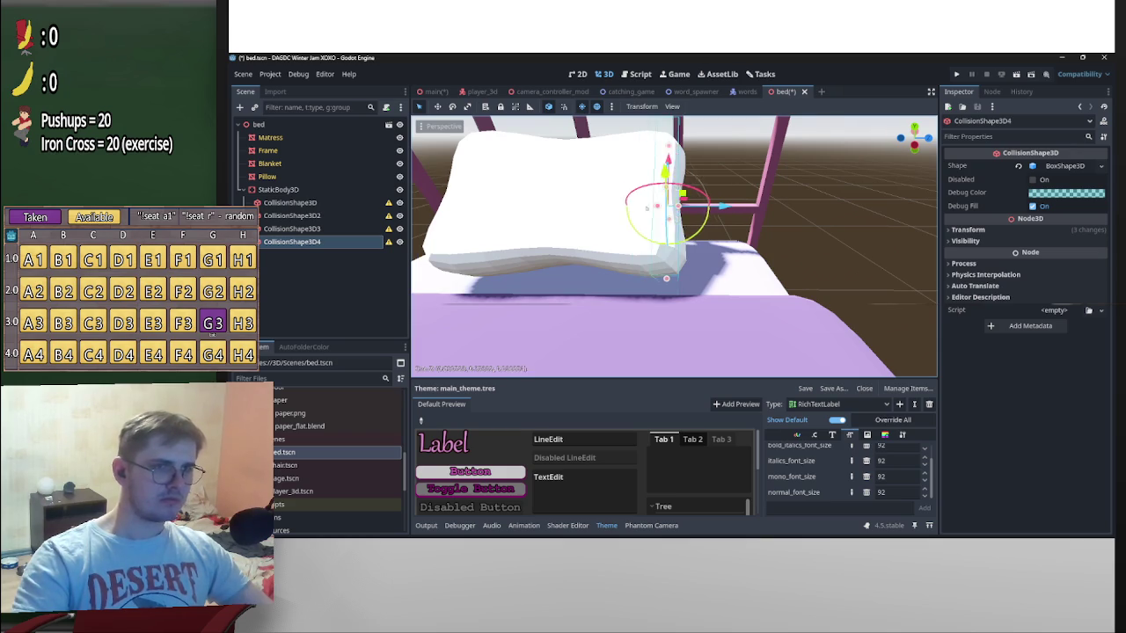
middle_drag(651, 211, 712, 261)
drag(652, 247, 578, 245)
mouse_move(577, 246)
middle_down()
mouse_move(417, 315)
mouse_move(420, 299)
middle_up()
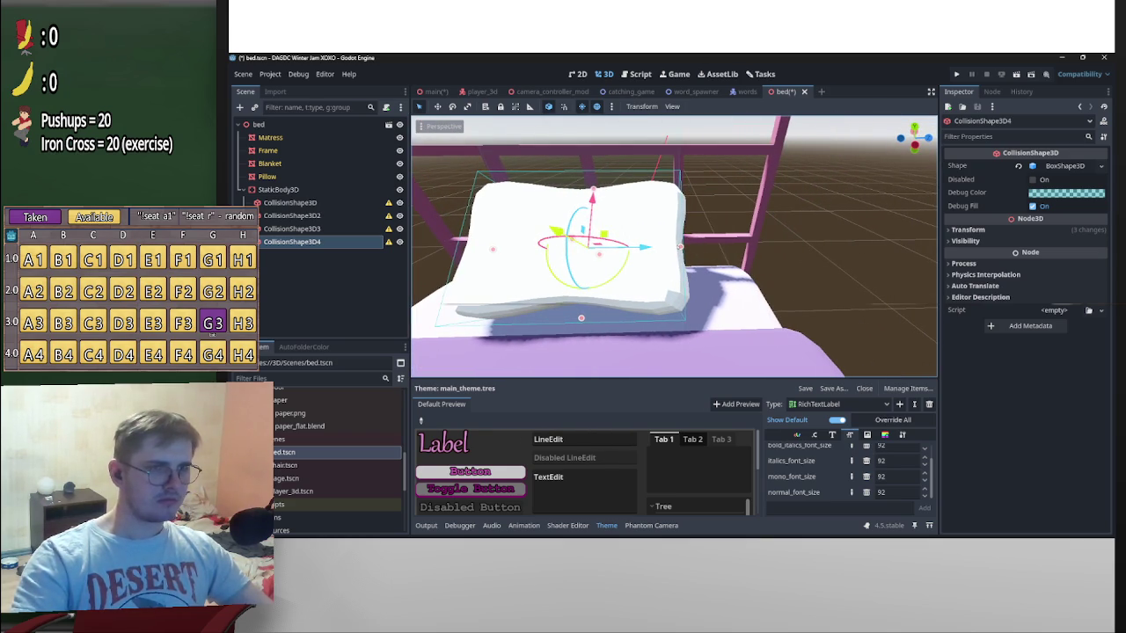
middle_drag(685, 246, 684, 258)
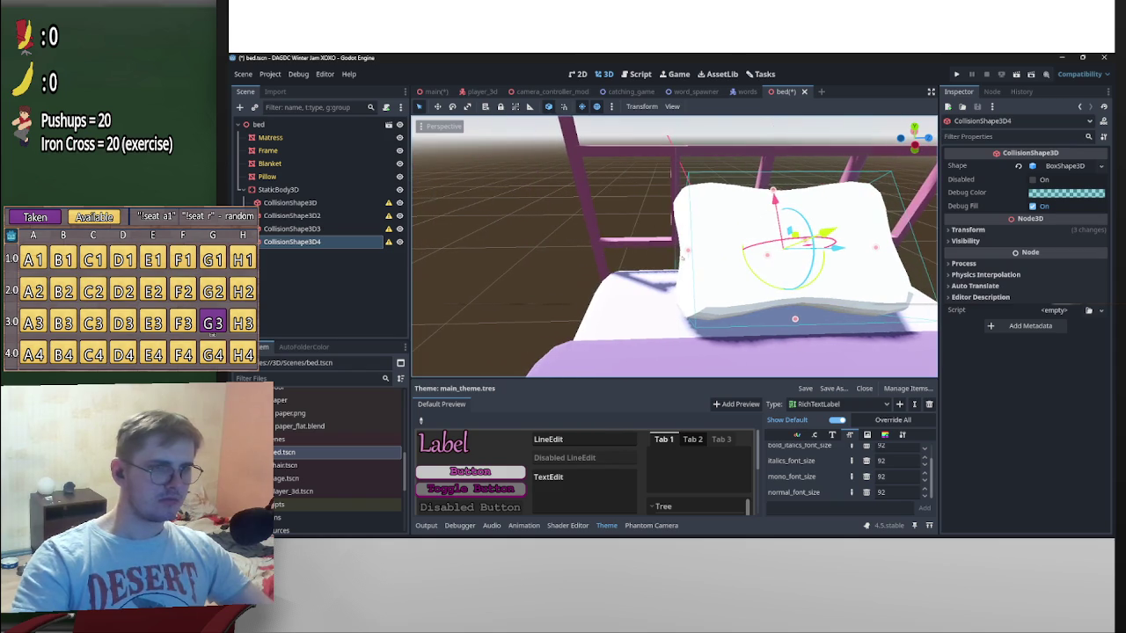
drag(794, 318, 794, 322)
middle_drag(794, 322, 747, 167)
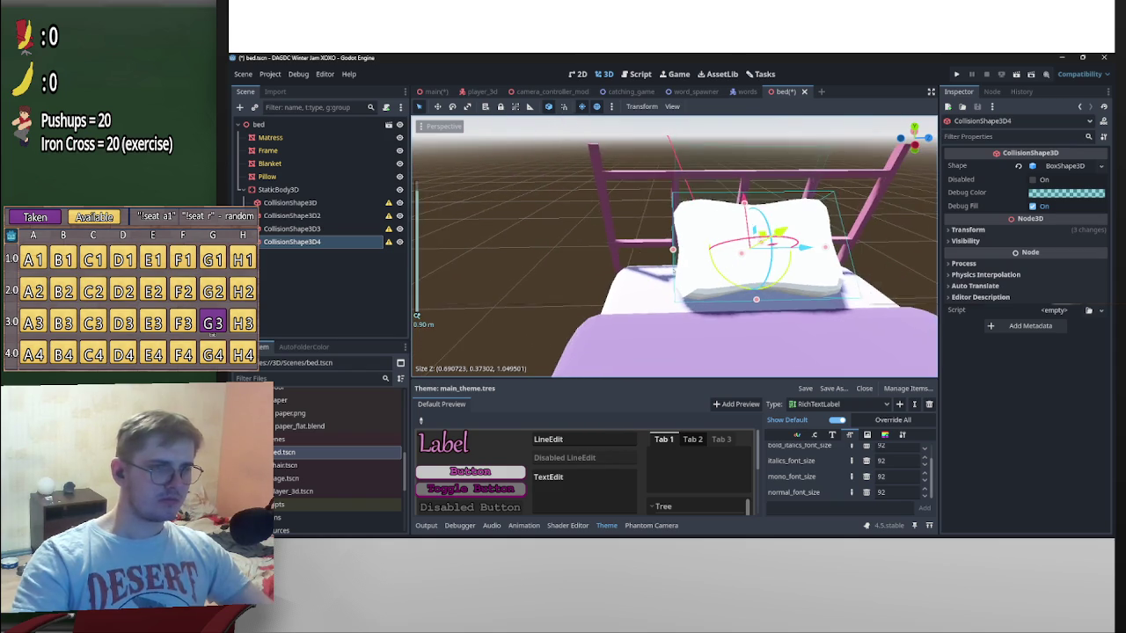
click(746, 167)
Select the main mattress collision shape and lengthen its depth to about 1.5
scroll(748, 170, down, 2)
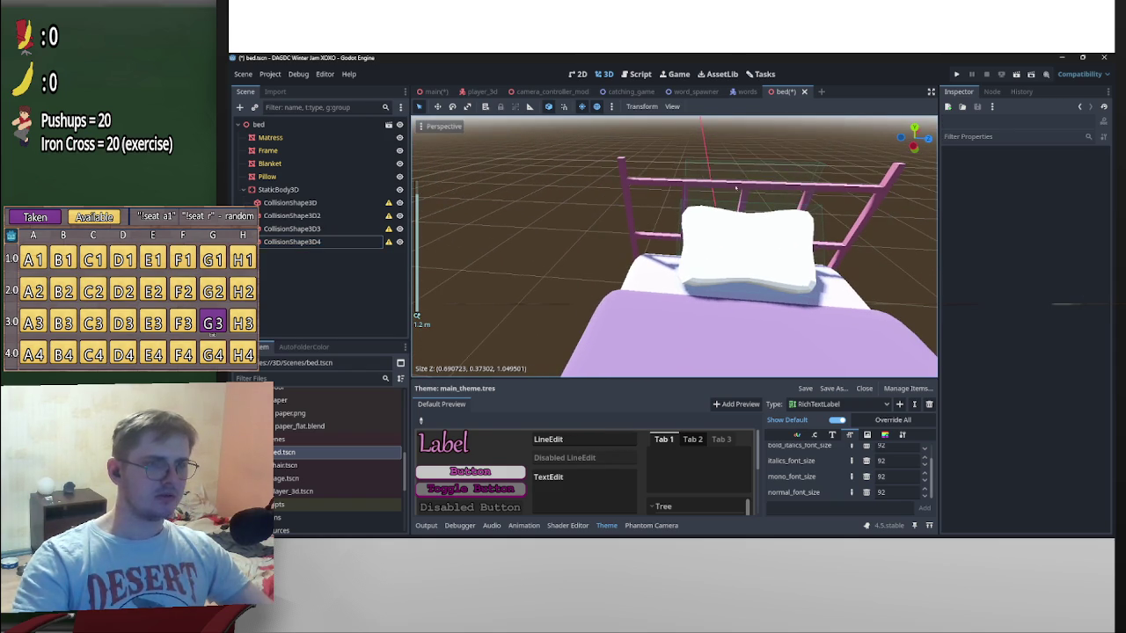
click(735, 186)
mouse_move(735, 186)
middle_down()
mouse_move(469, 255)
mouse_move(623, 262)
mouse_move(417, 315)
mouse_move(417, 290)
middle_up()
click(623, 261)
drag(687, 259, 695, 264)
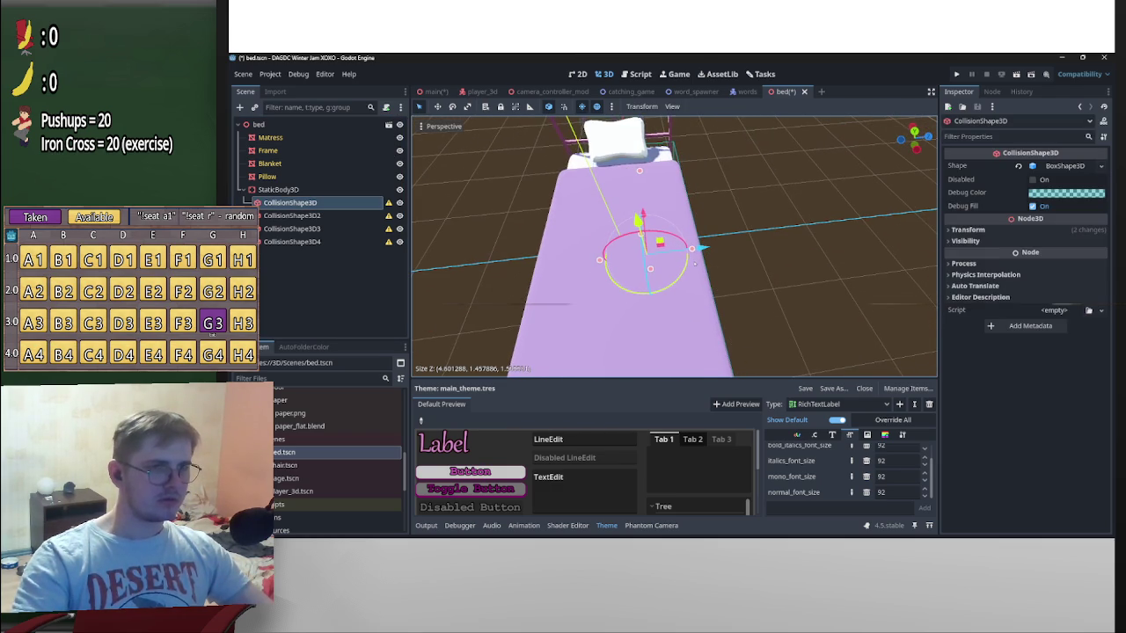
In the left orthographic view, extend the main collision box along the bed and raise its top
click(915, 141)
scroll(915, 141, up, 2)
scroll(915, 140, up, 2)
scroll(914, 141, up, 2)
drag(723, 287, 724, 287)
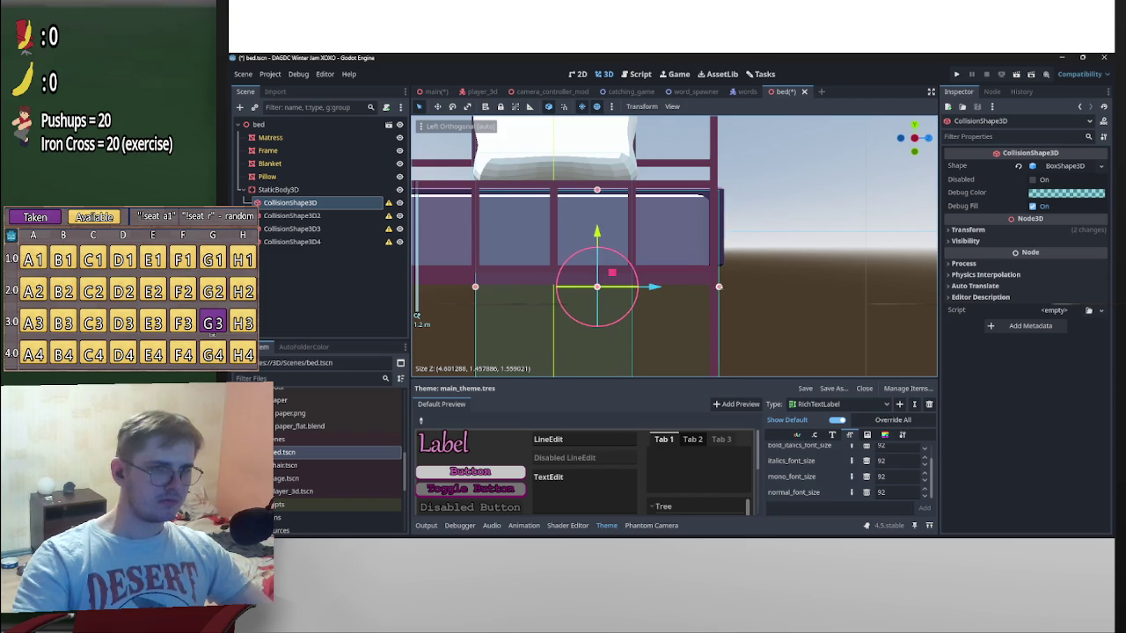
drag(599, 188, 603, 190)
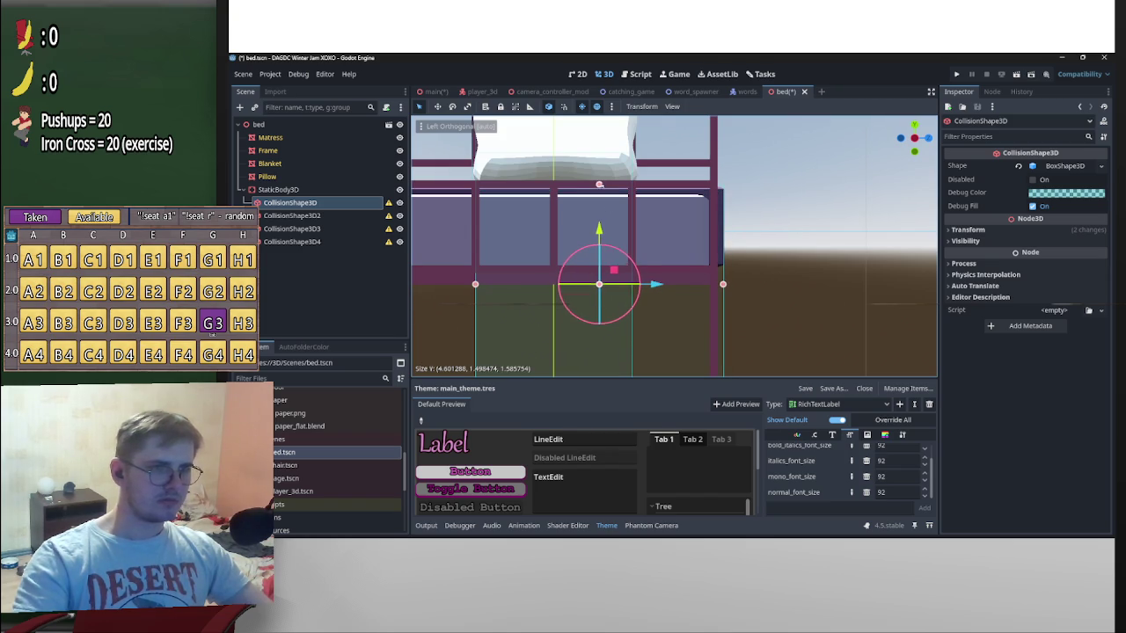
shift+middle_drag(594, 236, 699, 221)
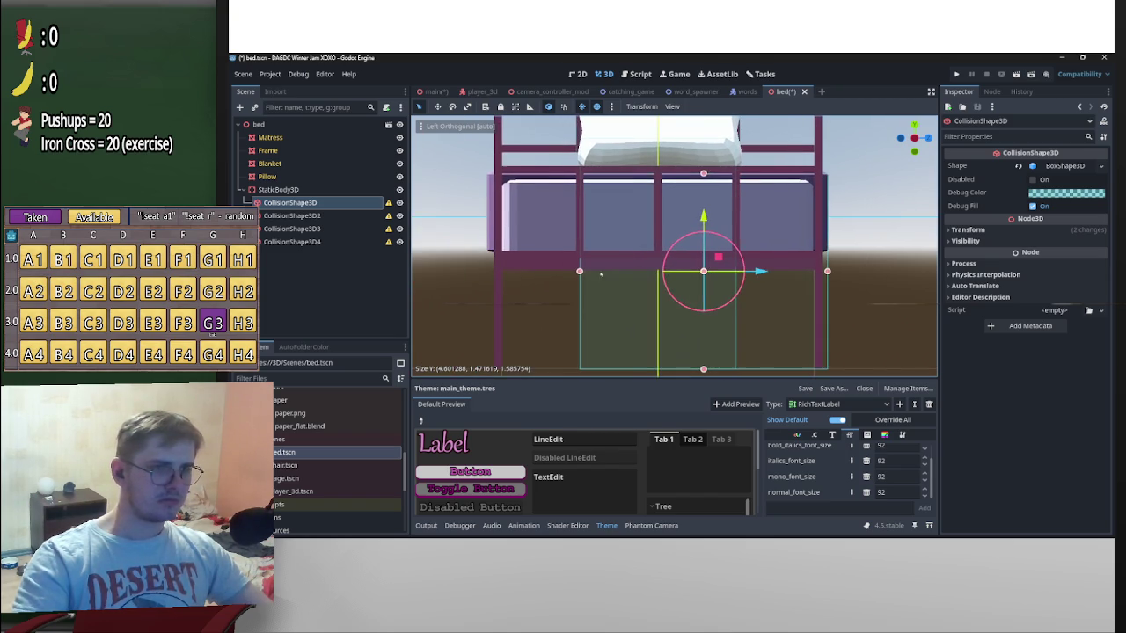
drag(579, 271, 486, 271)
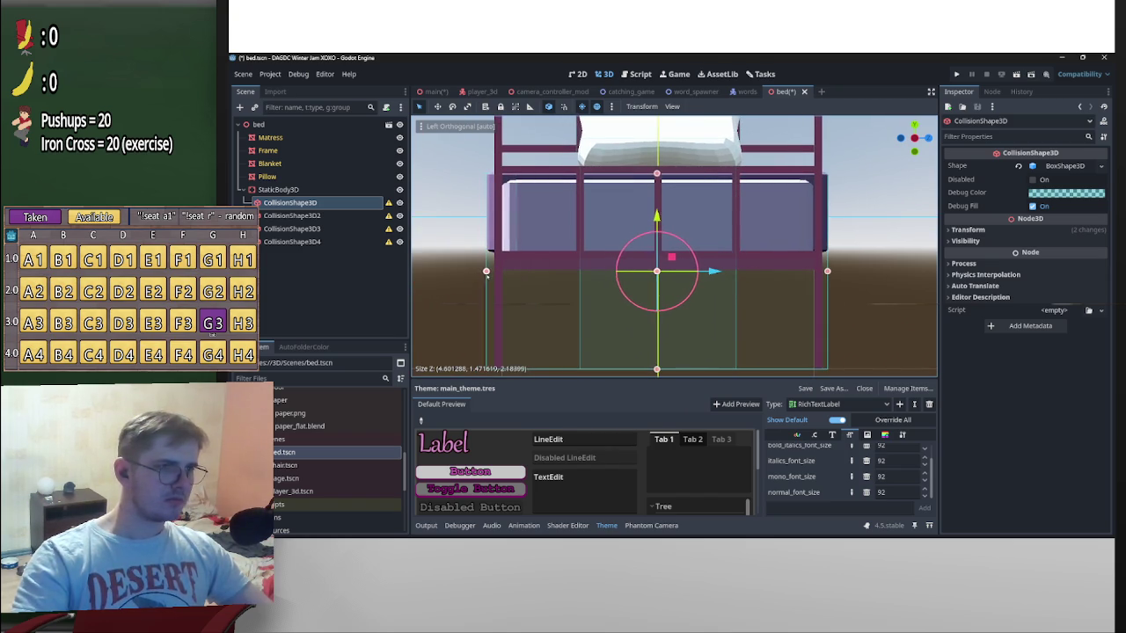
drag(657, 174, 657, 173)
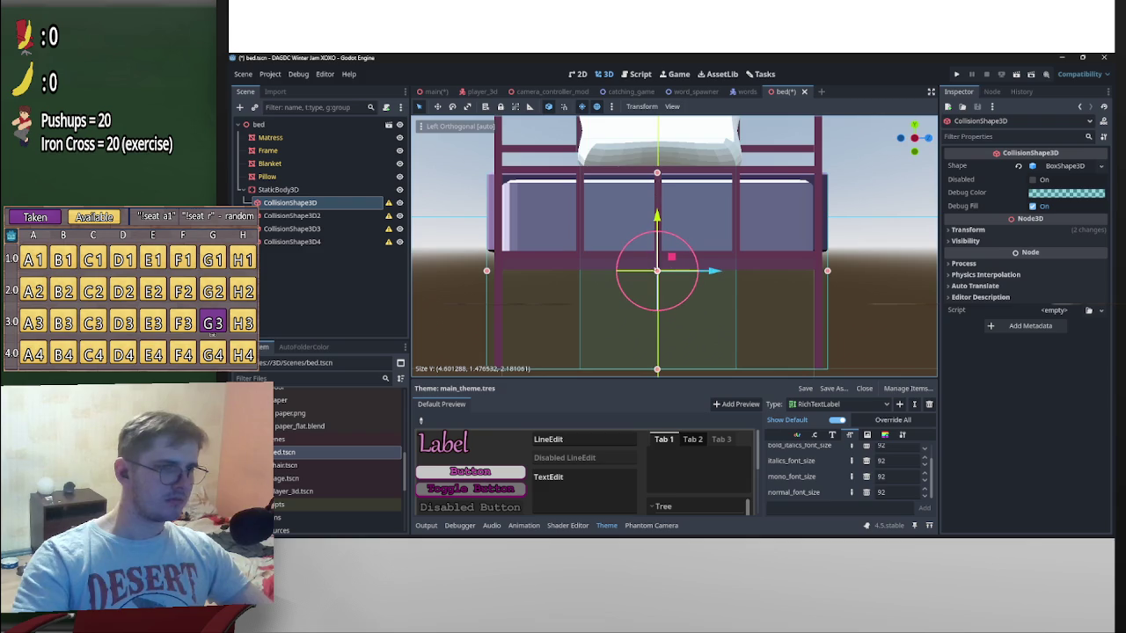
click(655, 297)
Stretch the second and third collision boxes outward on both sides to Z size 2.095
click(668, 232)
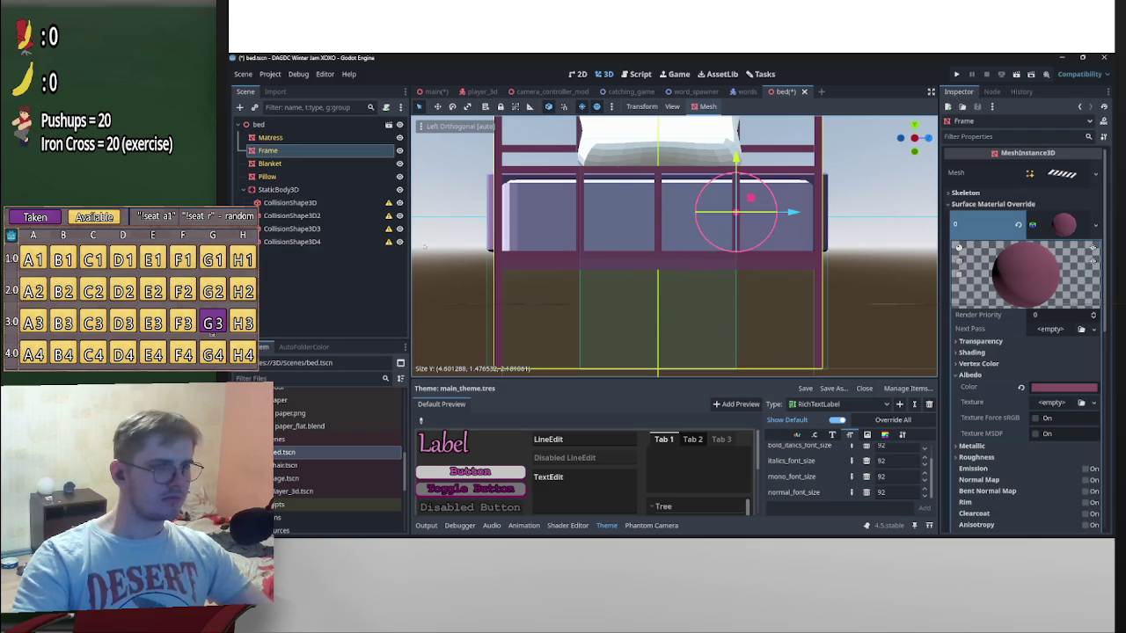
click(290, 215)
scroll(721, 219, down, 4)
drag(720, 220, 765, 231)
drag(614, 219, 560, 219)
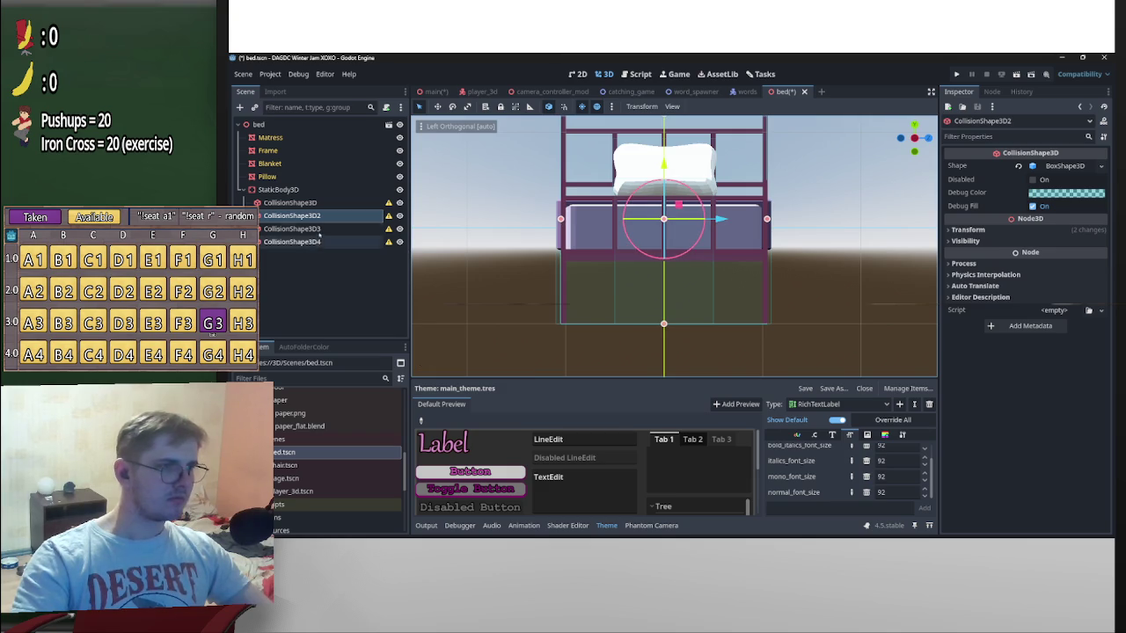
click(292, 229)
drag(757, 255, 768, 256)
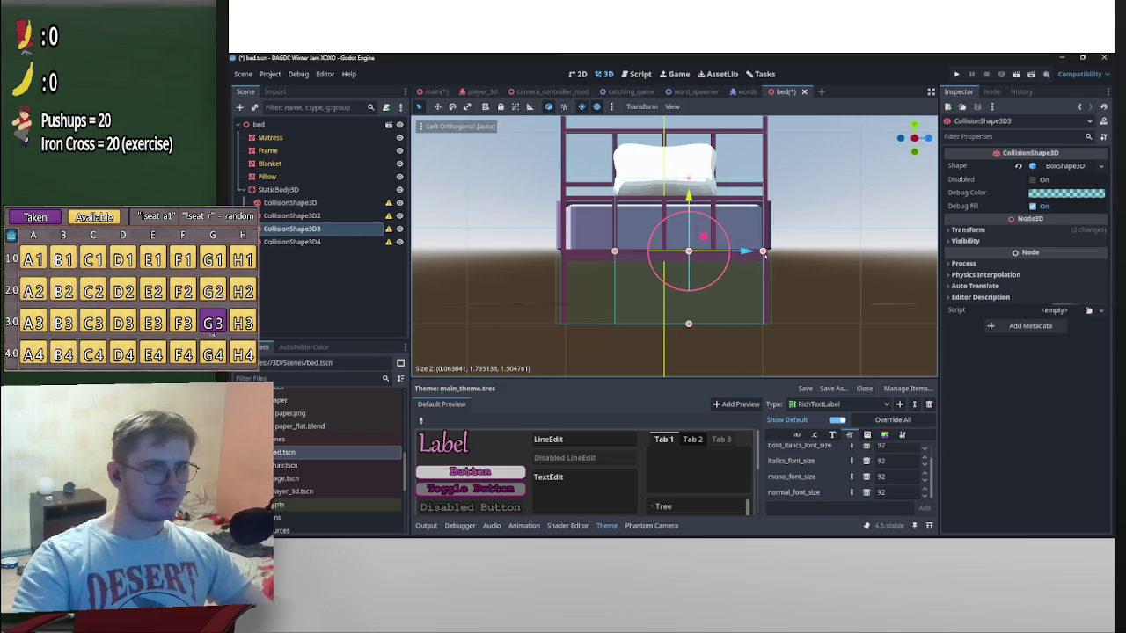
drag(614, 251, 561, 251)
Save the bed scene and open chair.tscn
key(ctrl+s)
double_click(321, 466)
click(784, 93)
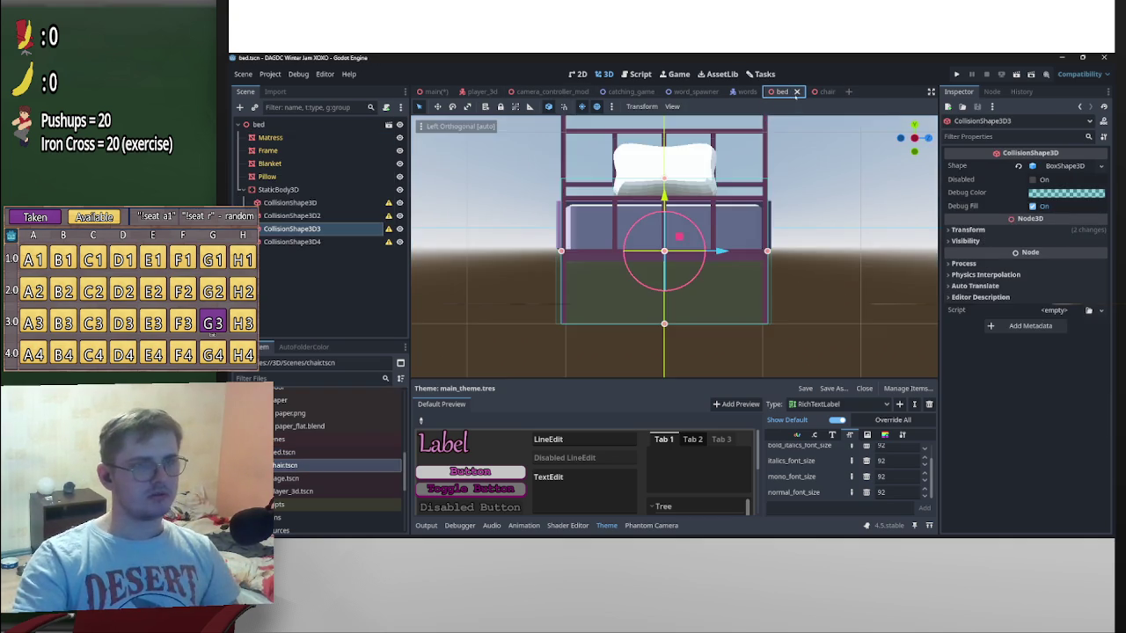
Close the bed scene and bring the chair scene into view
click(796, 92)
click(782, 92)
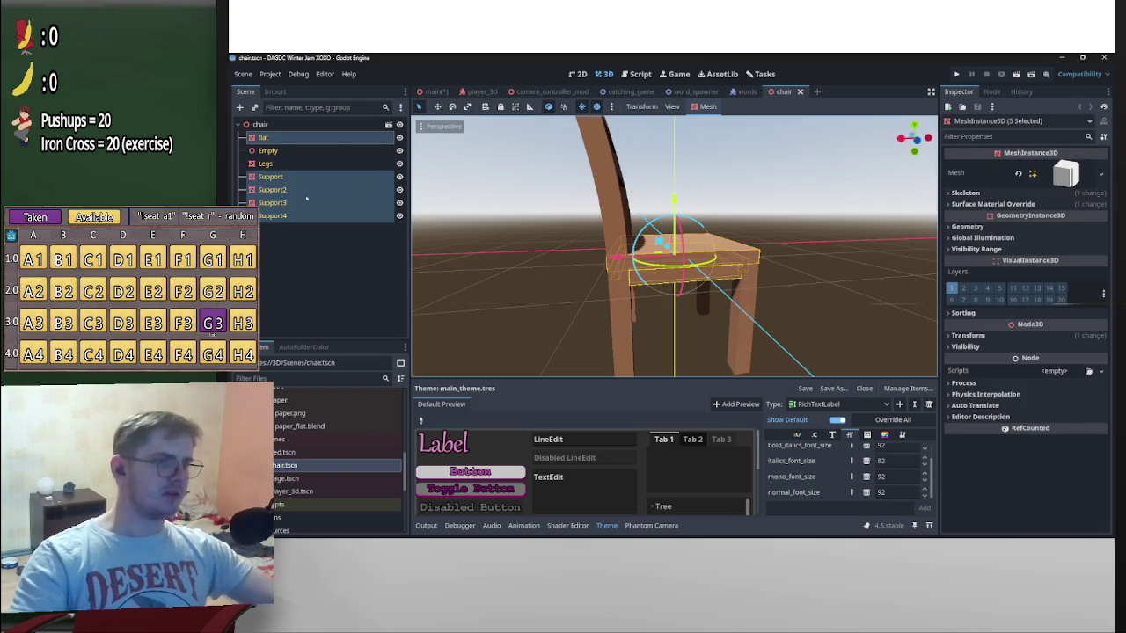
middle_drag(651, 237, 724, 231)
scroll(724, 231, down, 2)
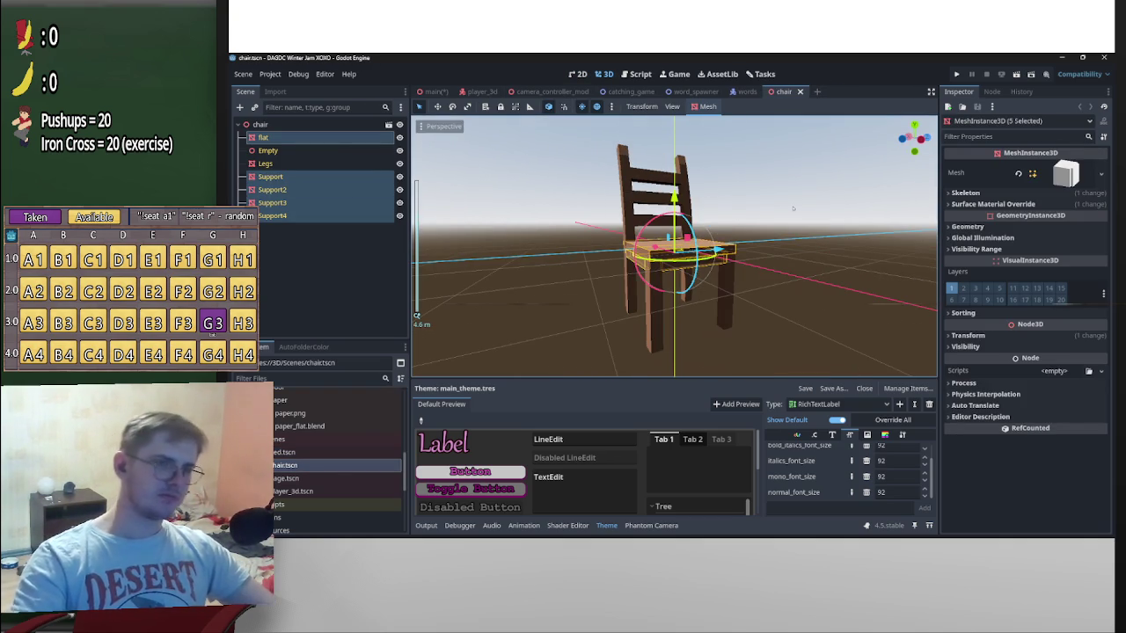
Add a StaticBody3D child under the chair root node
click(262, 124)
right_click(268, 124)
click(266, 151)
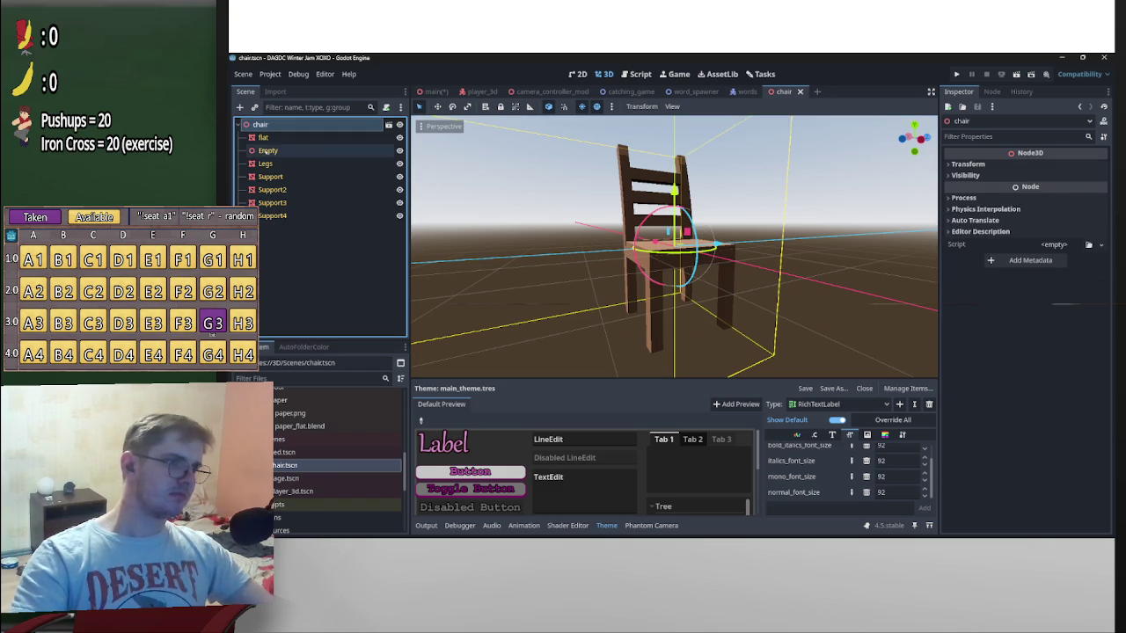
right_click(268, 151)
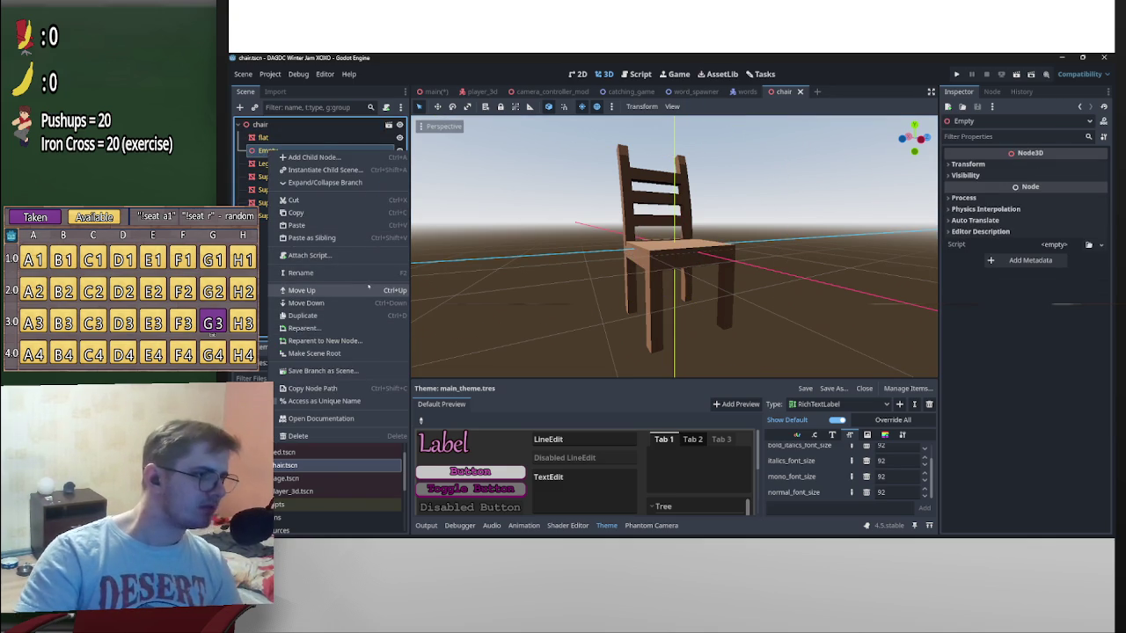
click(325, 106)
right_click(295, 126)
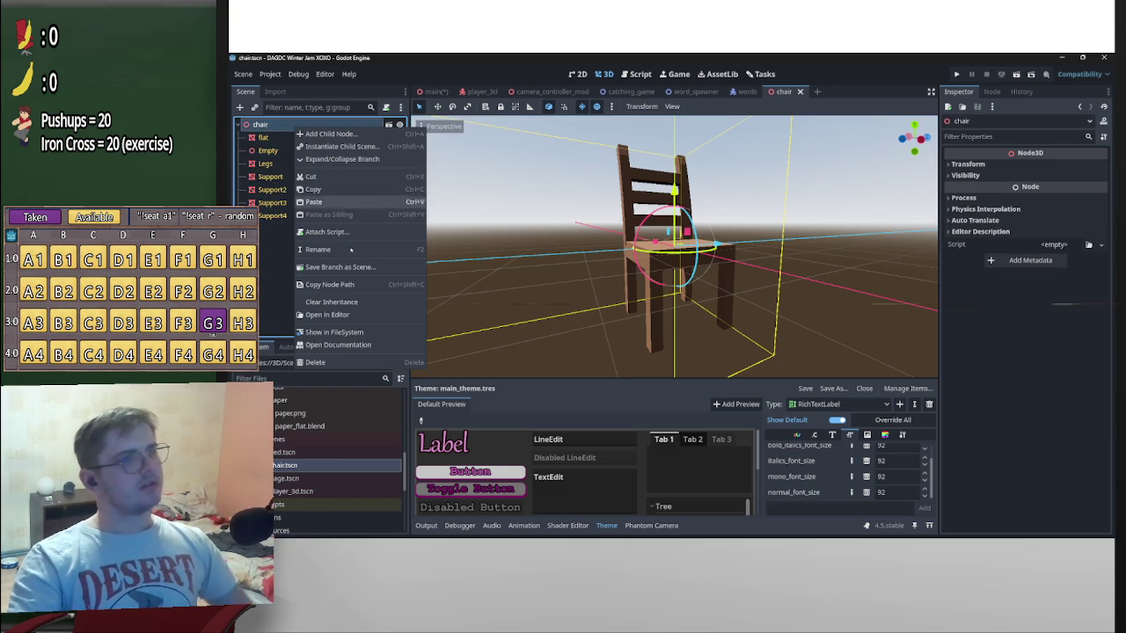
click(330, 134)
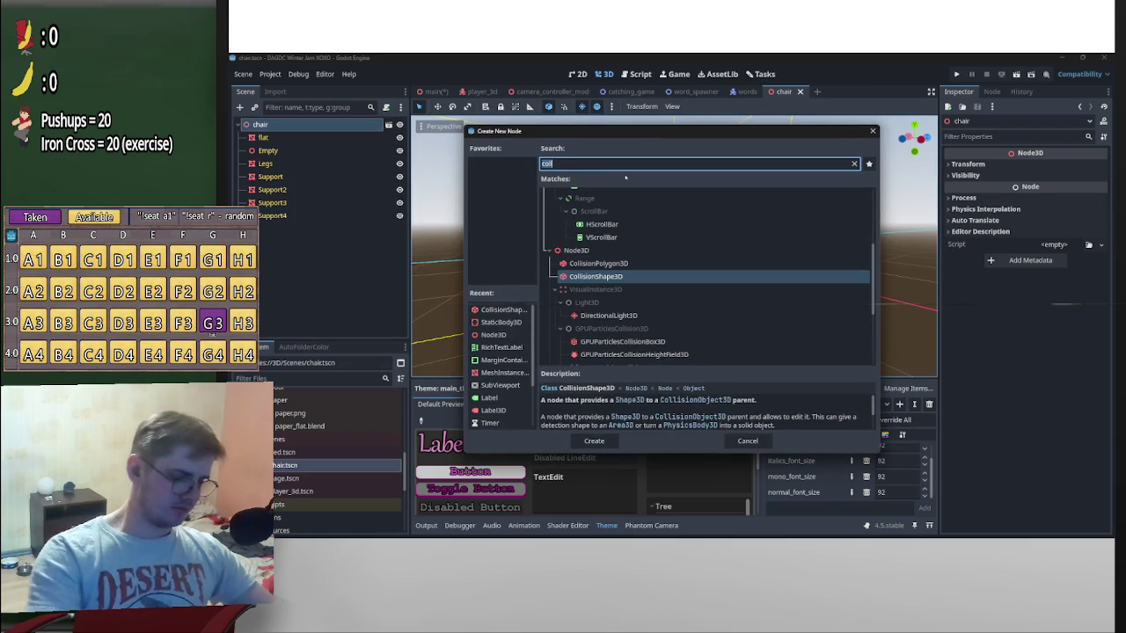
text(stat)
key(Return)
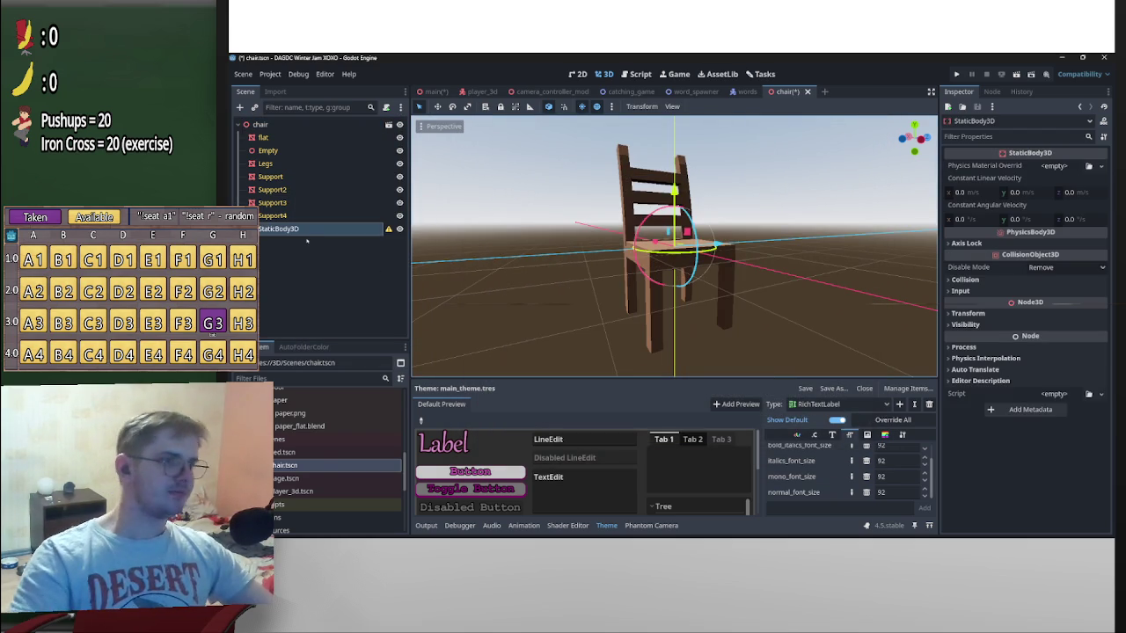
Add a CollisionShape3D under the StaticBody3D and give it a new BoxShape3D
right_click(310, 230)
click(352, 240)
text(col)
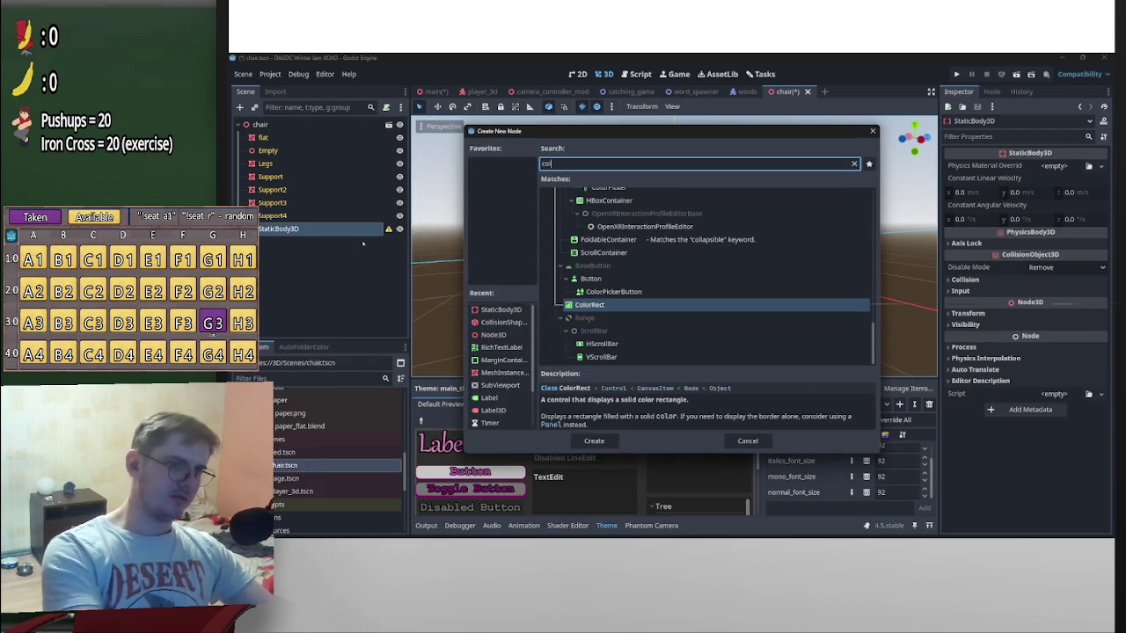
text(l)
key(Return)
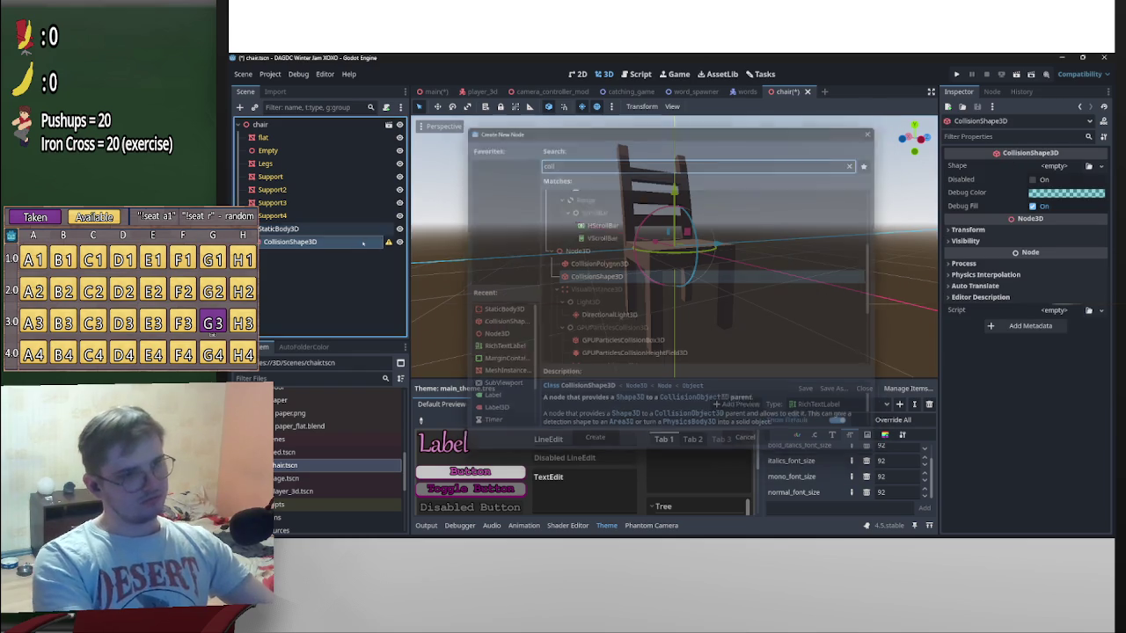
click(1054, 165)
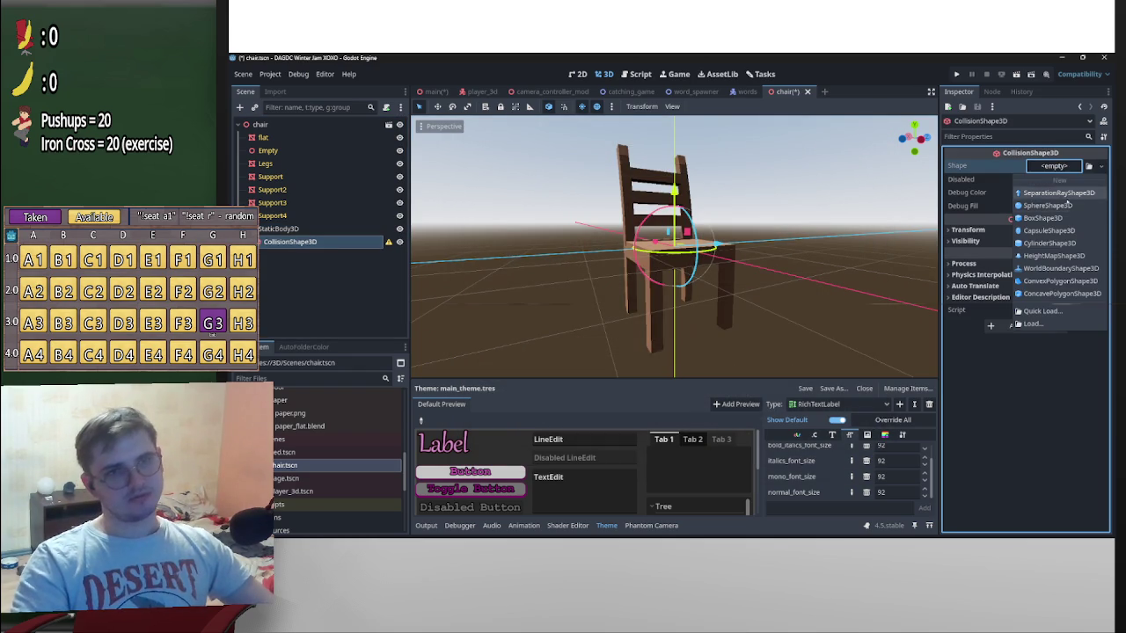
click(1042, 217)
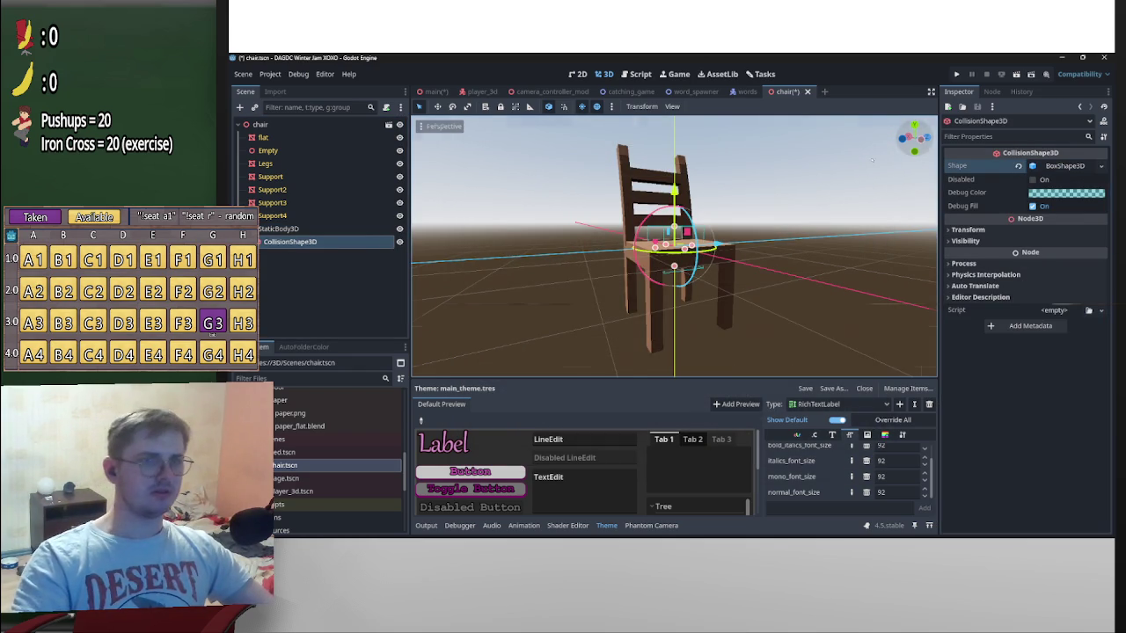
From the left view, move the collision box down onto the seat and widen it both ways
click(912, 138)
scroll(725, 258, up, 2)
drag(674, 197, 674, 215)
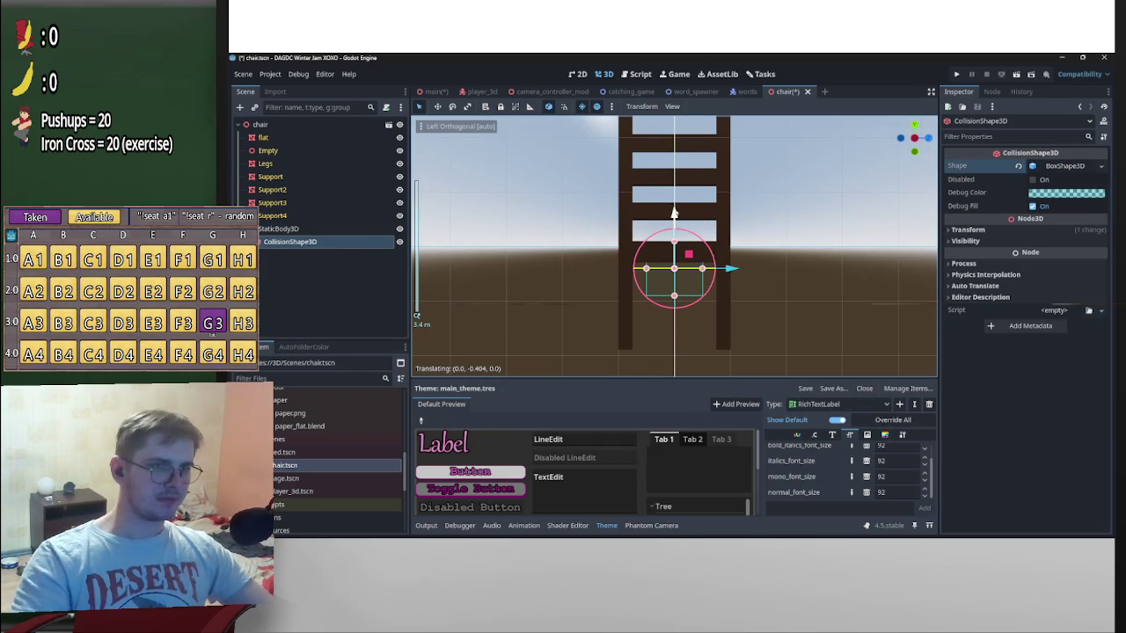
scroll(730, 281, up, 2)
drag(719, 282, 763, 283)
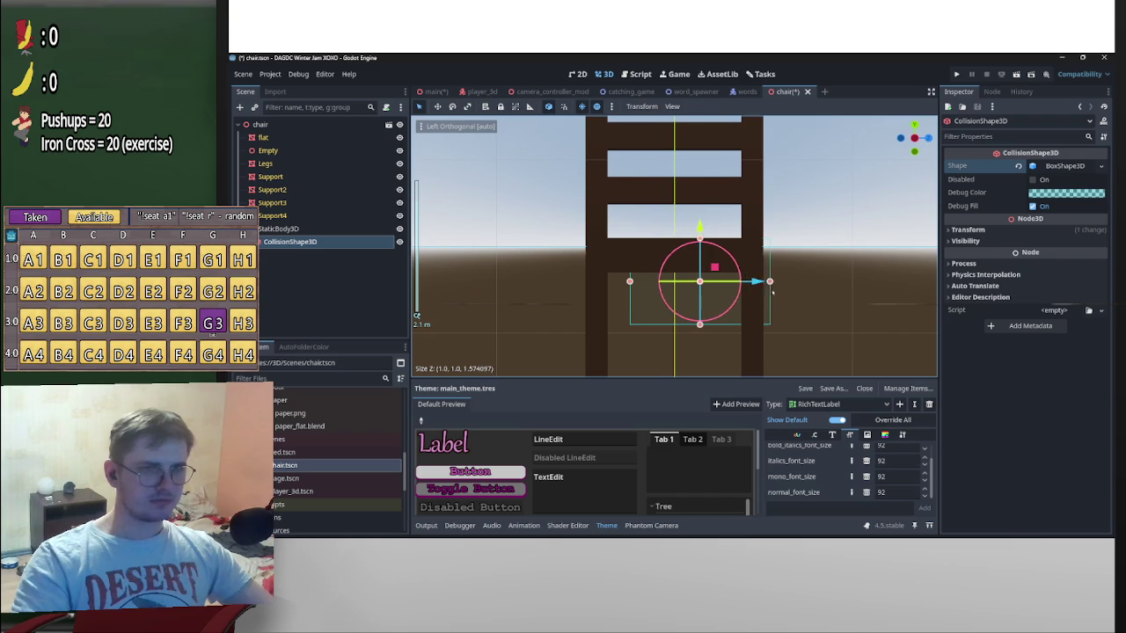
drag(628, 282, 585, 281)
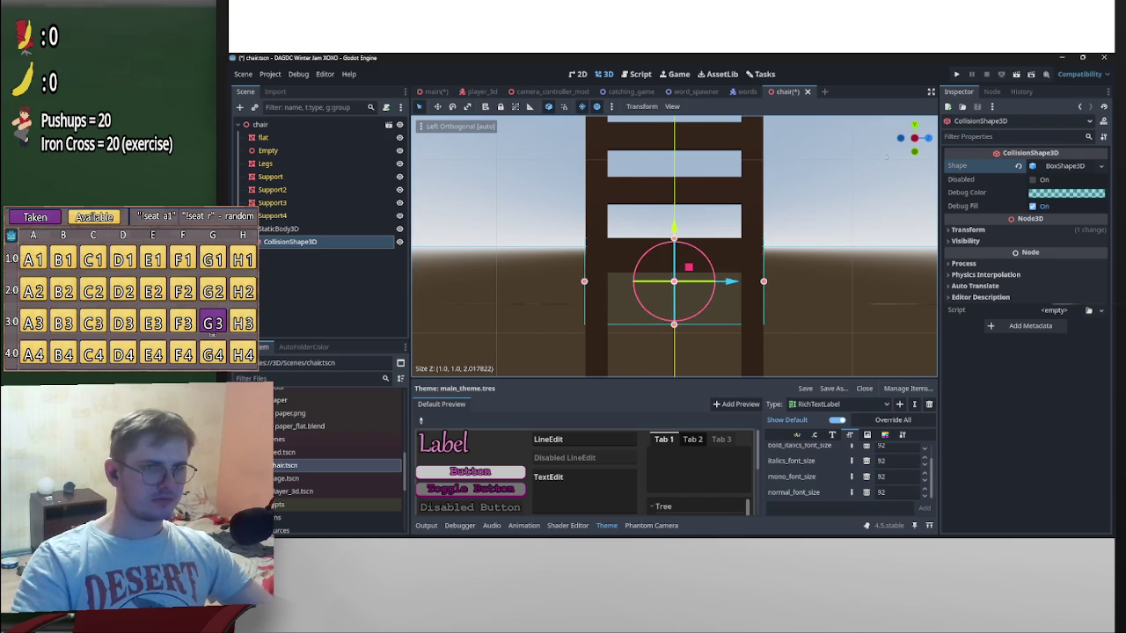
From the rear, widen the box and extend it down to the floor, then duplicate it
click(900, 138)
drag(746, 301, 815, 302)
drag(603, 302, 534, 303)
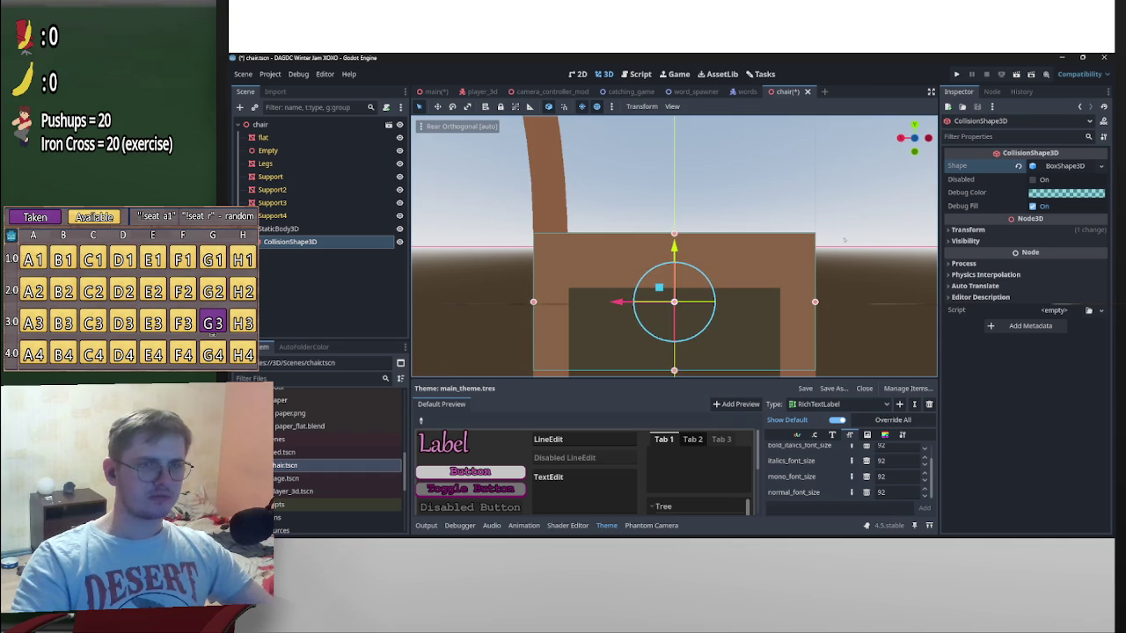
scroll(844, 238, down, 5)
shift+middle_drag(669, 335, 675, 268)
drag(679, 248, 690, 324)
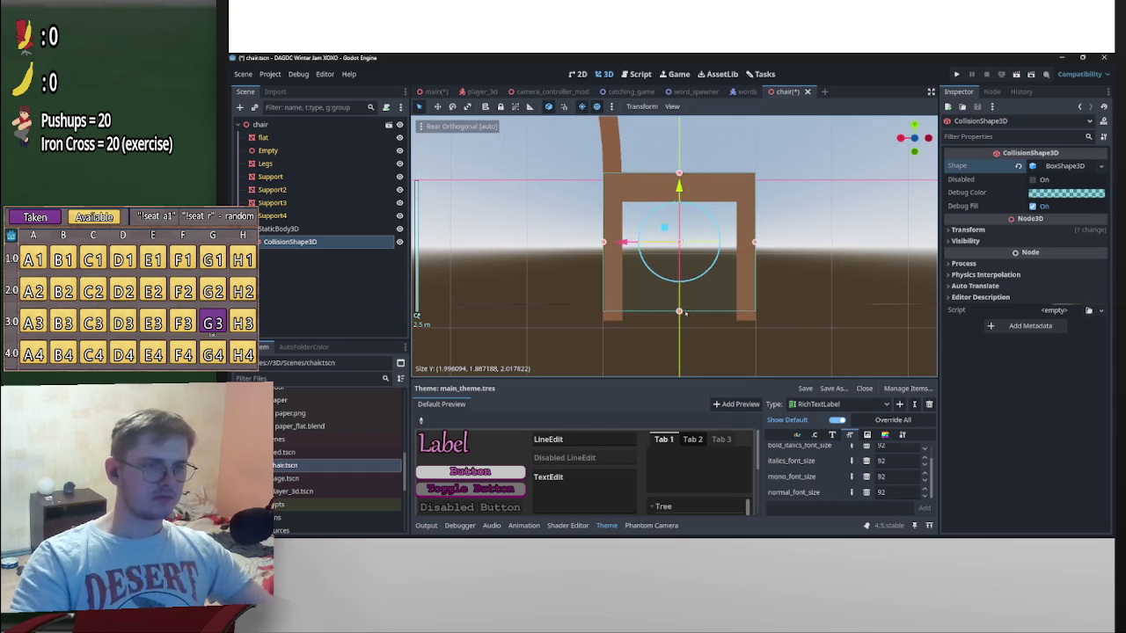
mouse_move(690, 322)
middle_down()
mouse_move(417, 315)
mouse_move(343, 261)
middle_up()
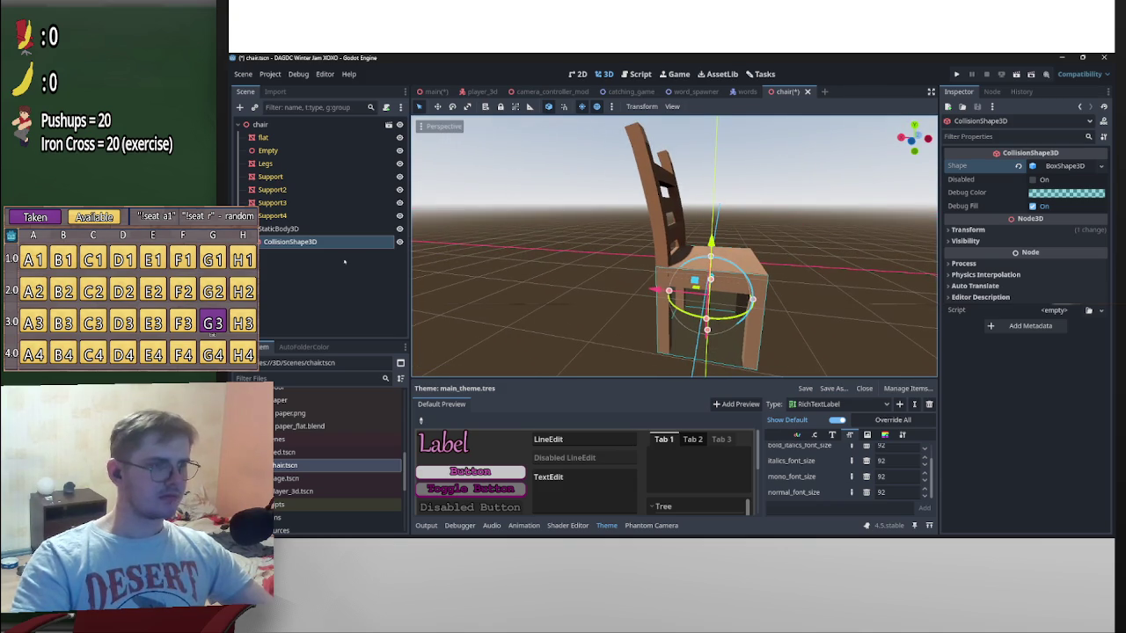
key(ctrl+d)
In the rear orthographic view, raise the copied collision box CollisionShape3D2 up onto the chair's backrest
middle_drag(502, 258, 563, 259)
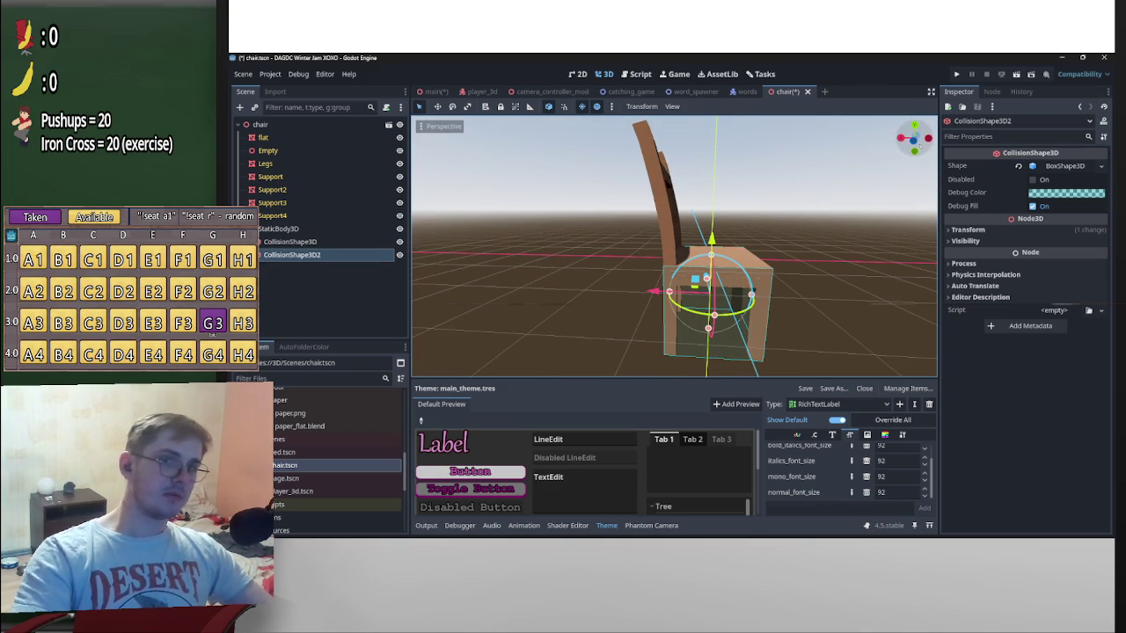
click(913, 138)
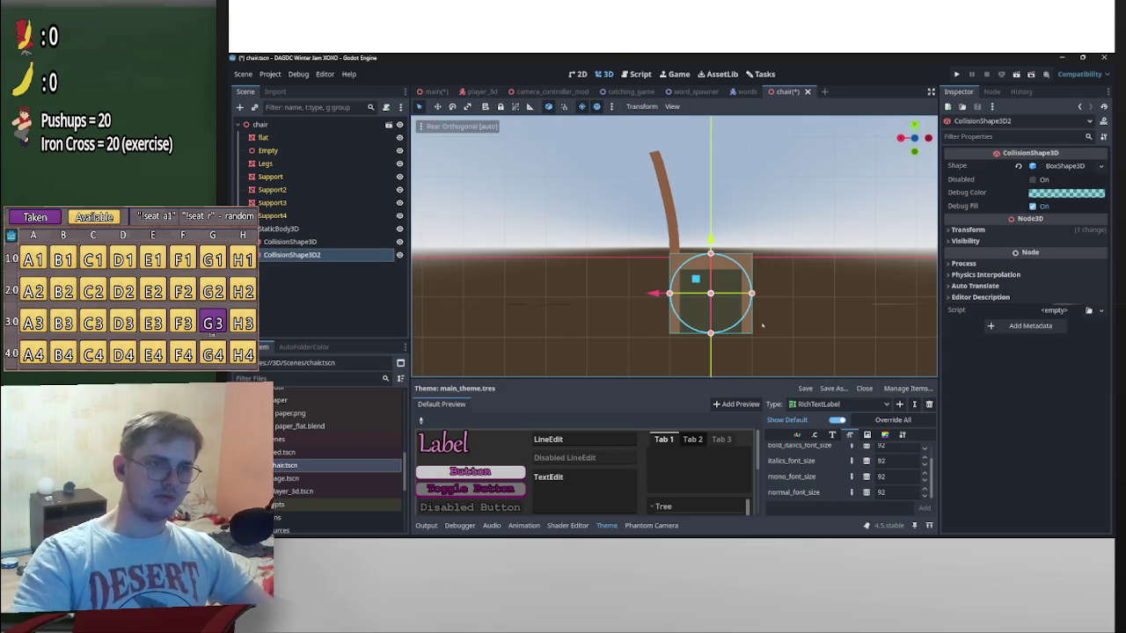
shift+middle_drag(760, 335, 779, 355)
drag(714, 299, 674, 218)
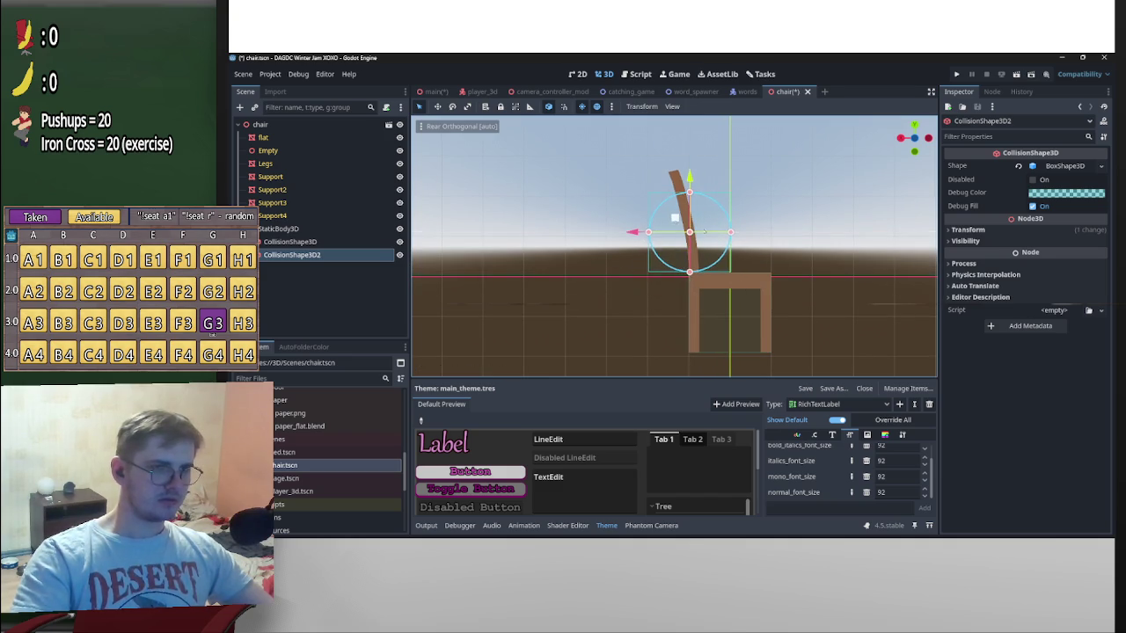
scroll(675, 218, up, 5)
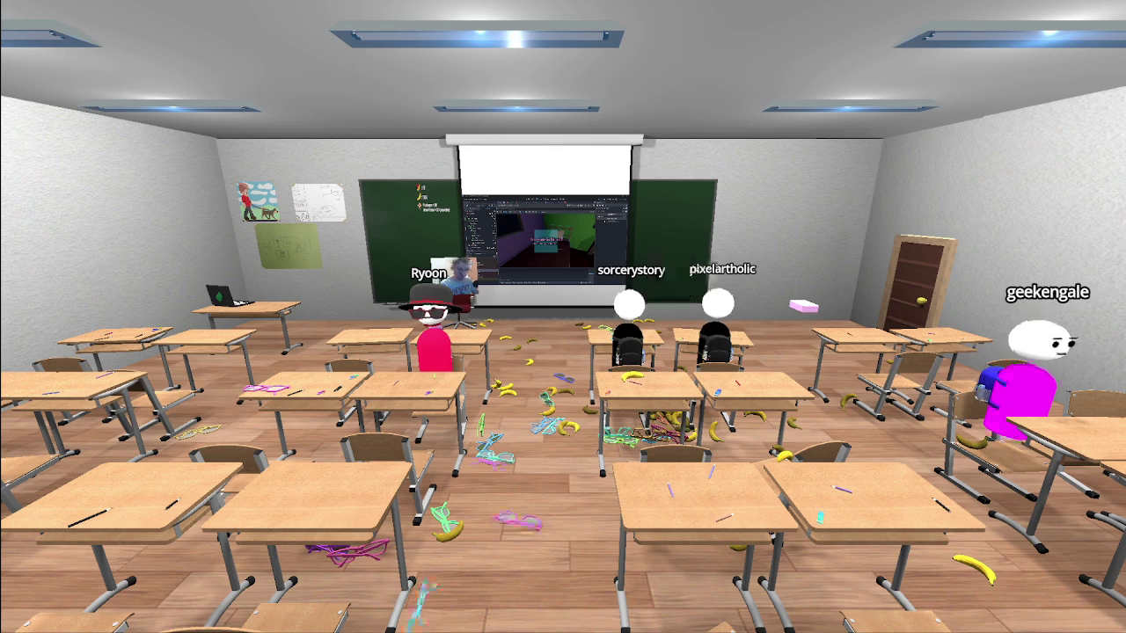
Switch to the phone camera and fly up to the projector screen showing the game
key(Tab)
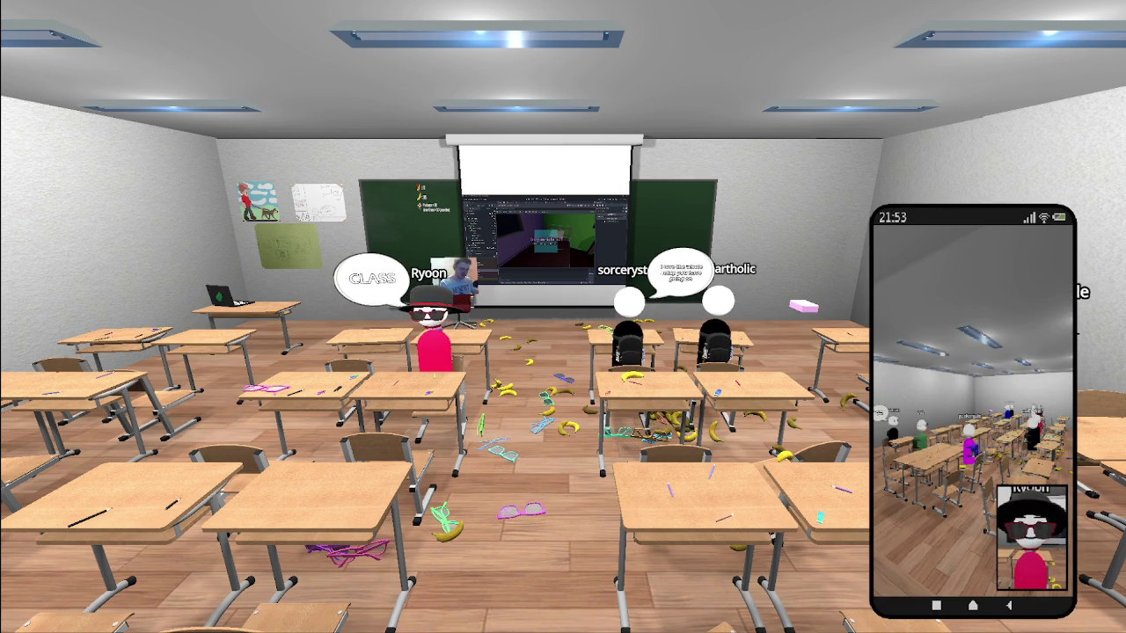
key(e)
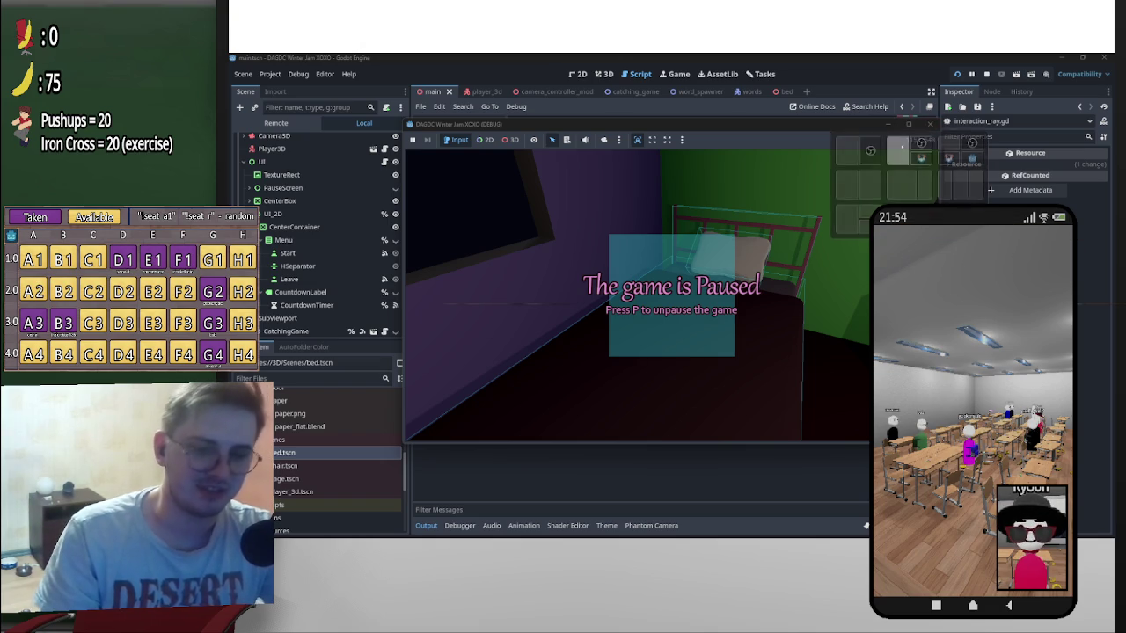
mouse_move(1090, 73)
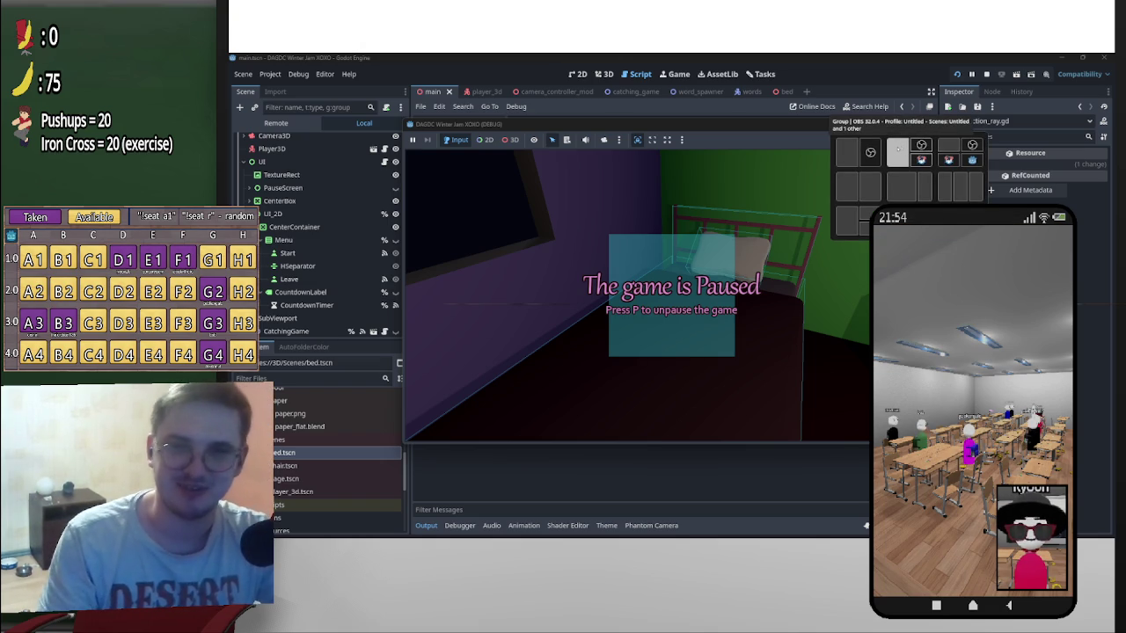
Snap the game window into a wider layout and unpause to walk around the bed
click(897, 151)
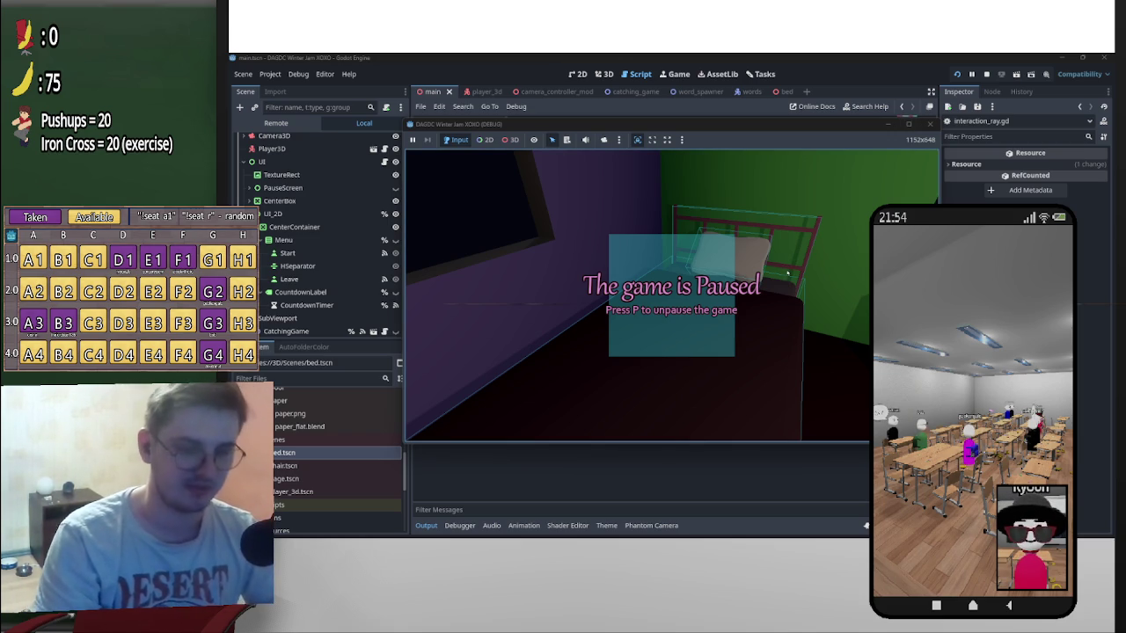
key(p)
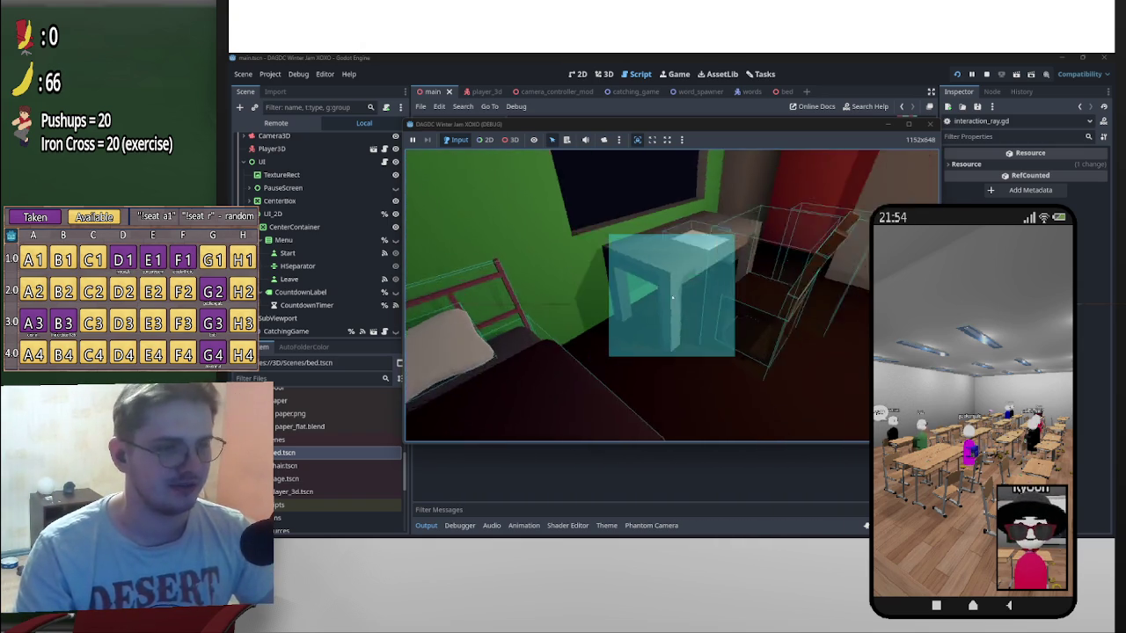
Resume the game, sit on the desk chair, and start the word-catching minigame
key(f)
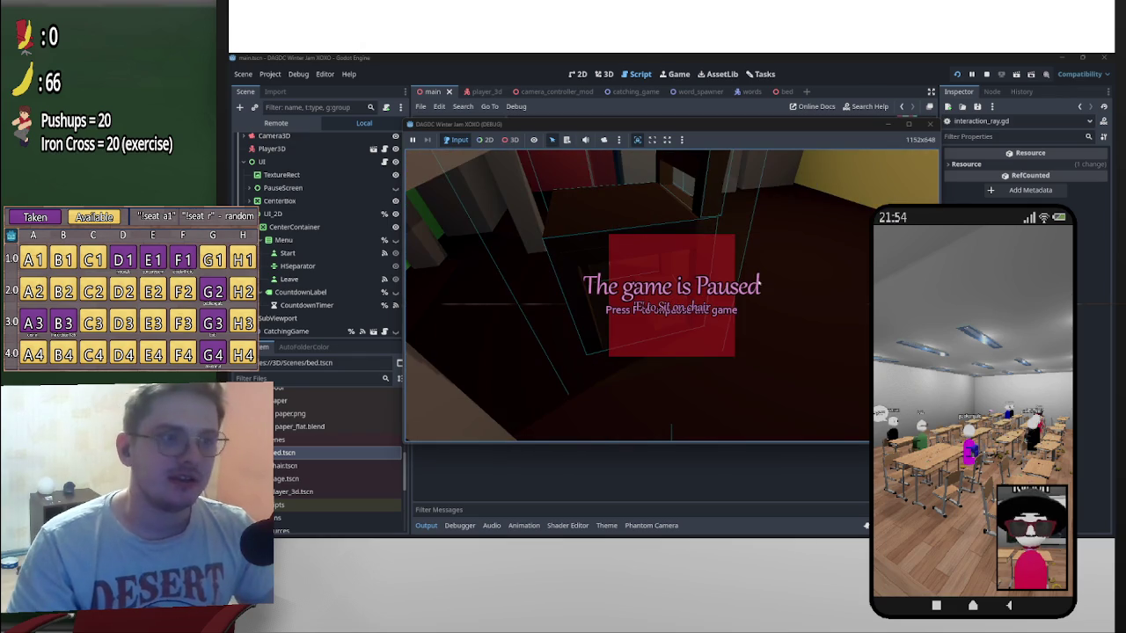
key(f)
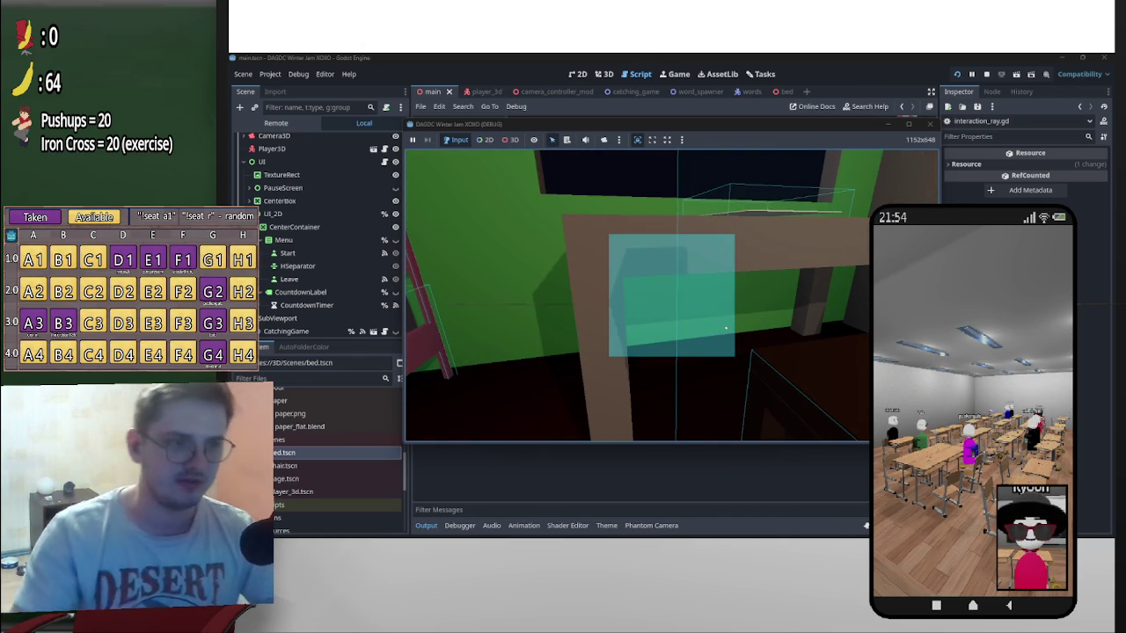
key(e)
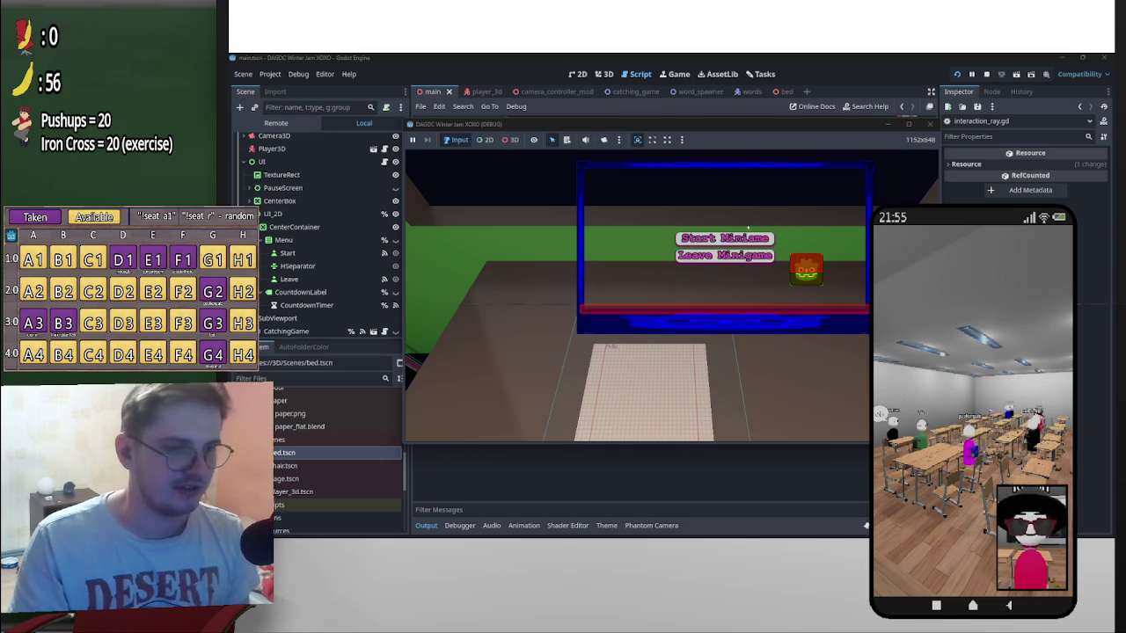
click(751, 238)
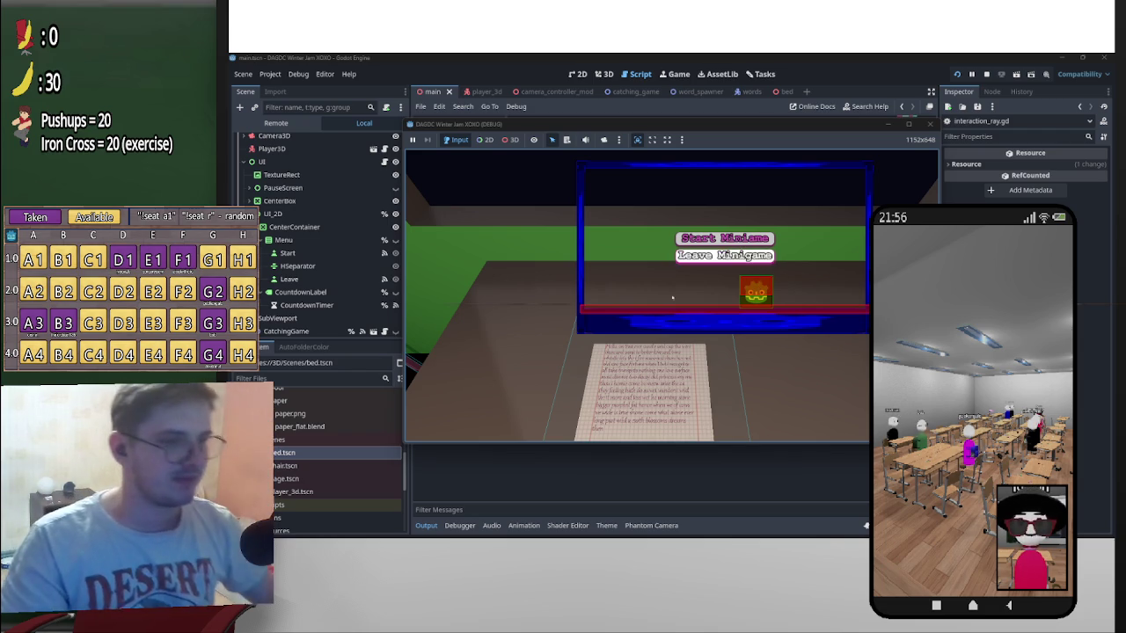
Leave the minigame after scoring 473 and pause the game beside the desk
click(723, 255)
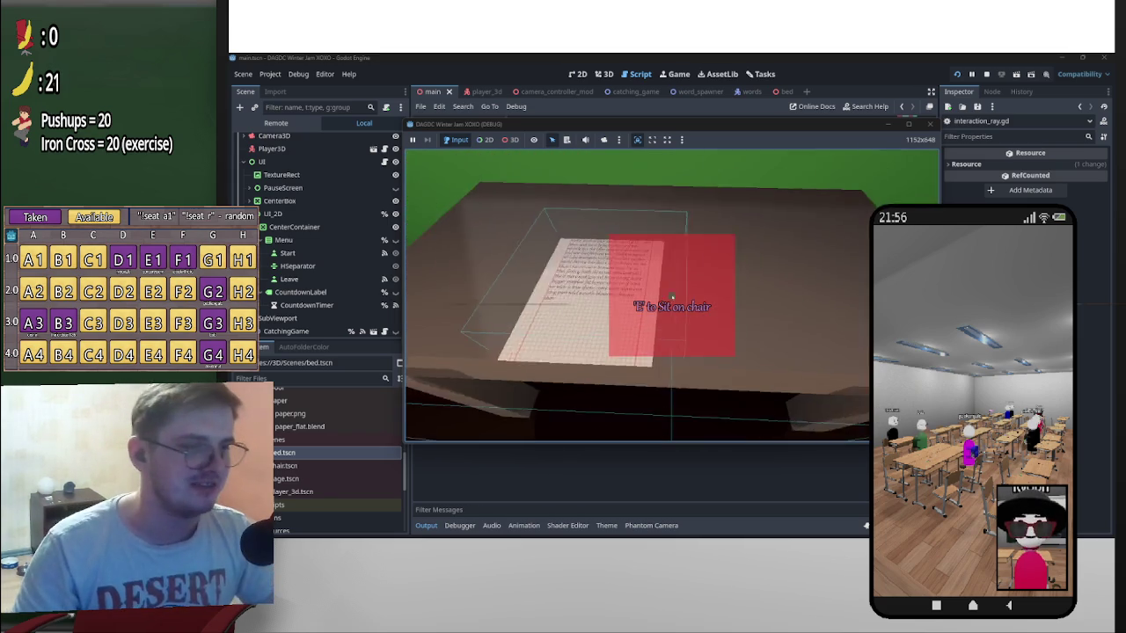
key(Escape)
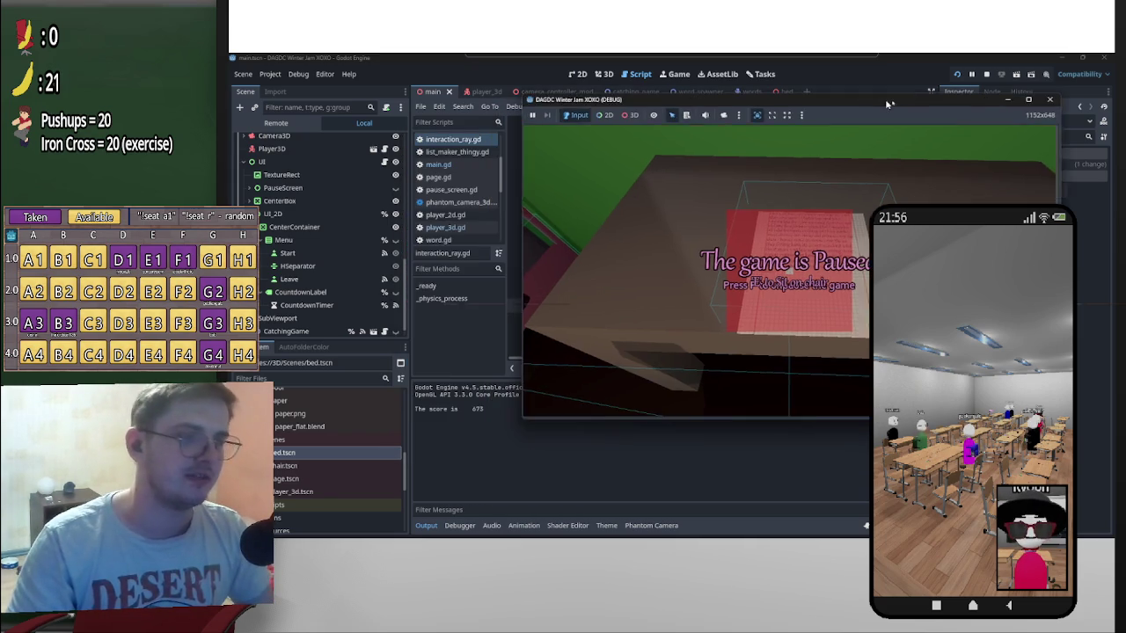
Drag the game window to the right side of the editor, then briefly resume and re-pause the game
drag(766, 126, 929, 112)
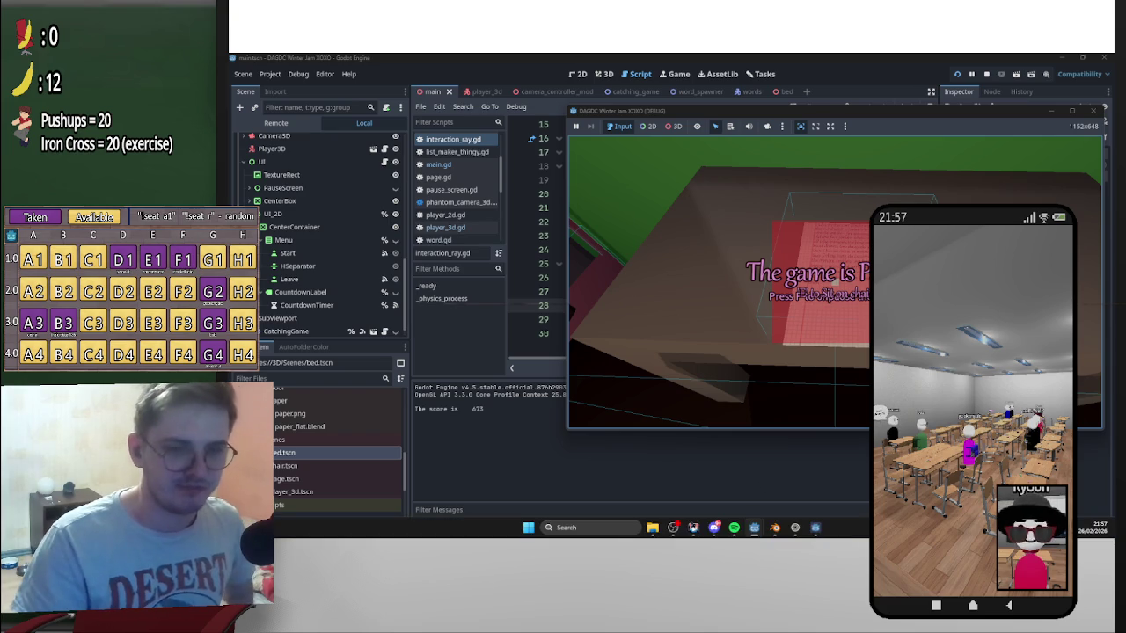
click(1094, 533)
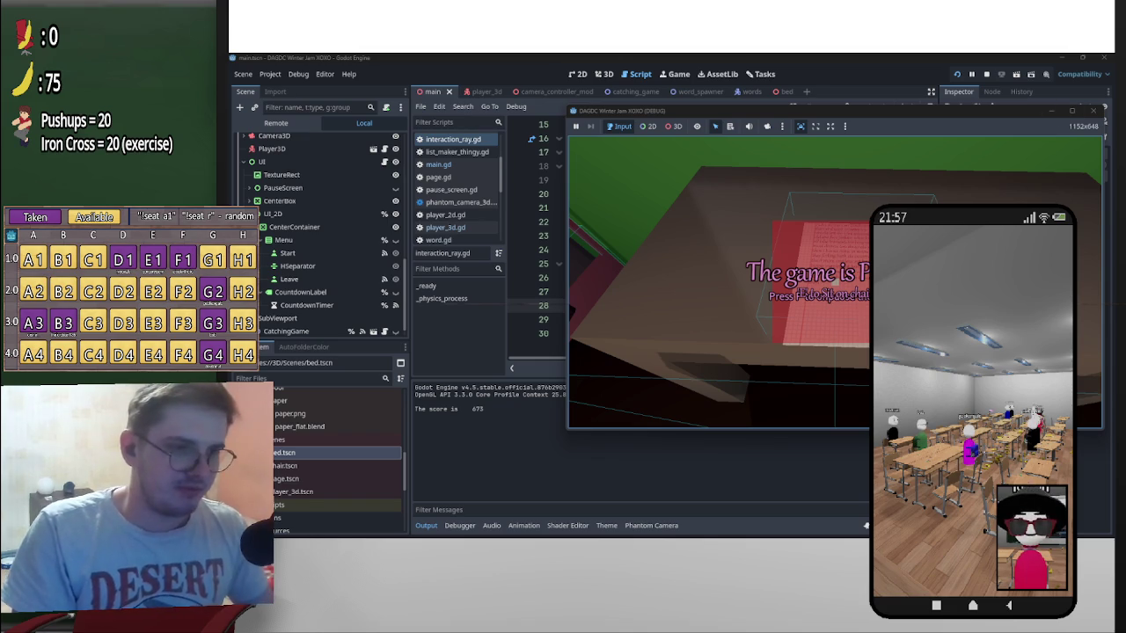
key(Escape)
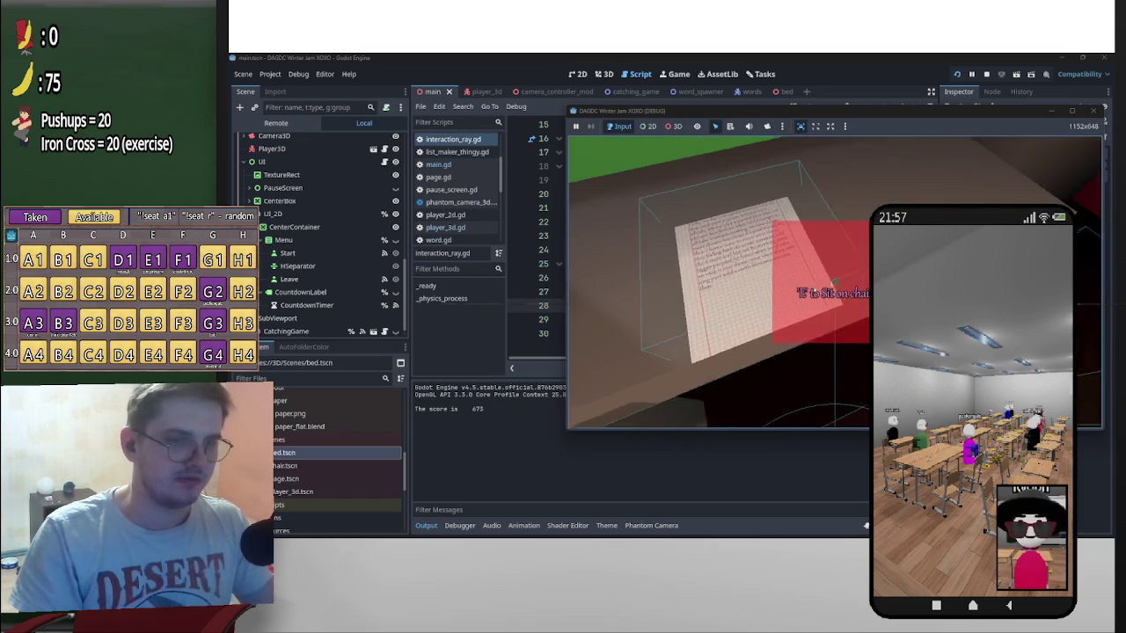
key(Escape)
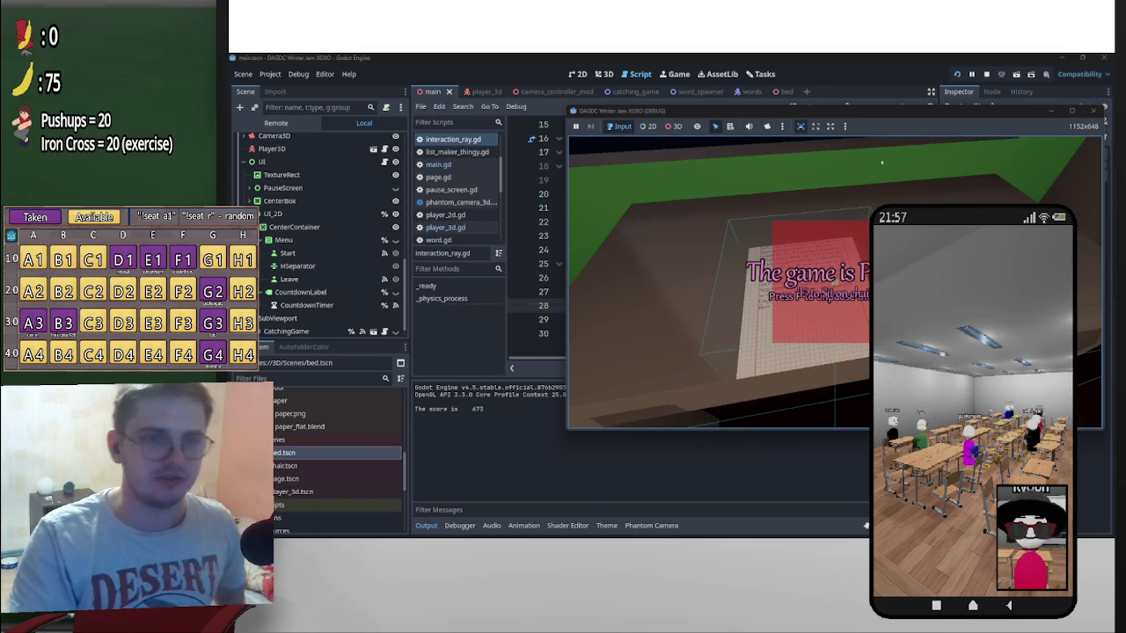
Move the game window lower left, resume, and walk past the chair up to the desk's paper
drag(881, 111, 682, 175)
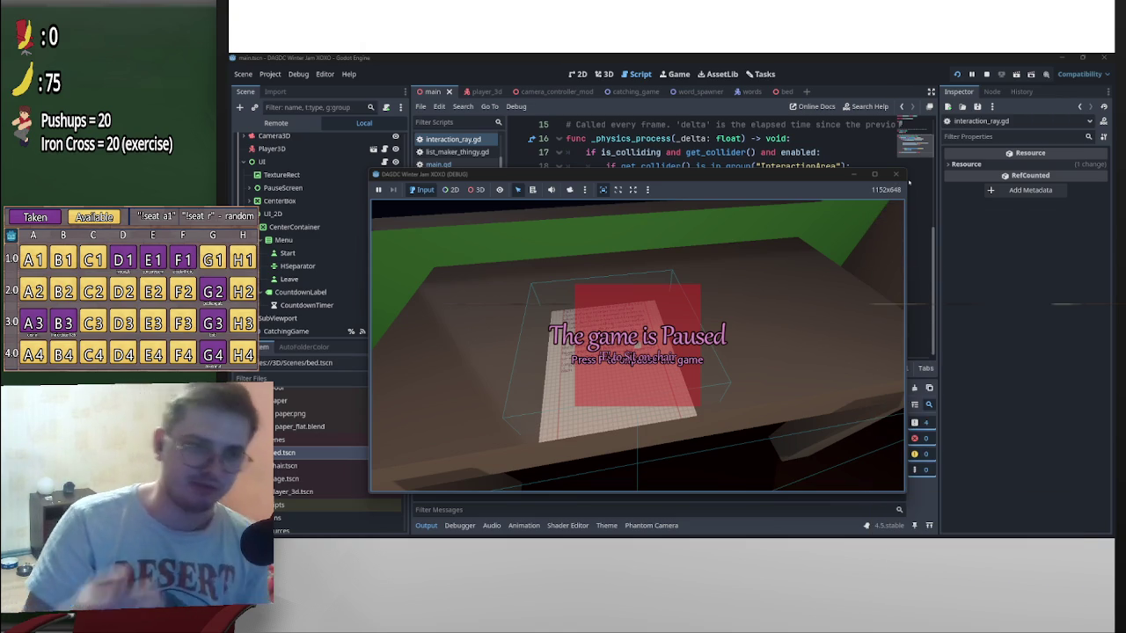
click(638, 347)
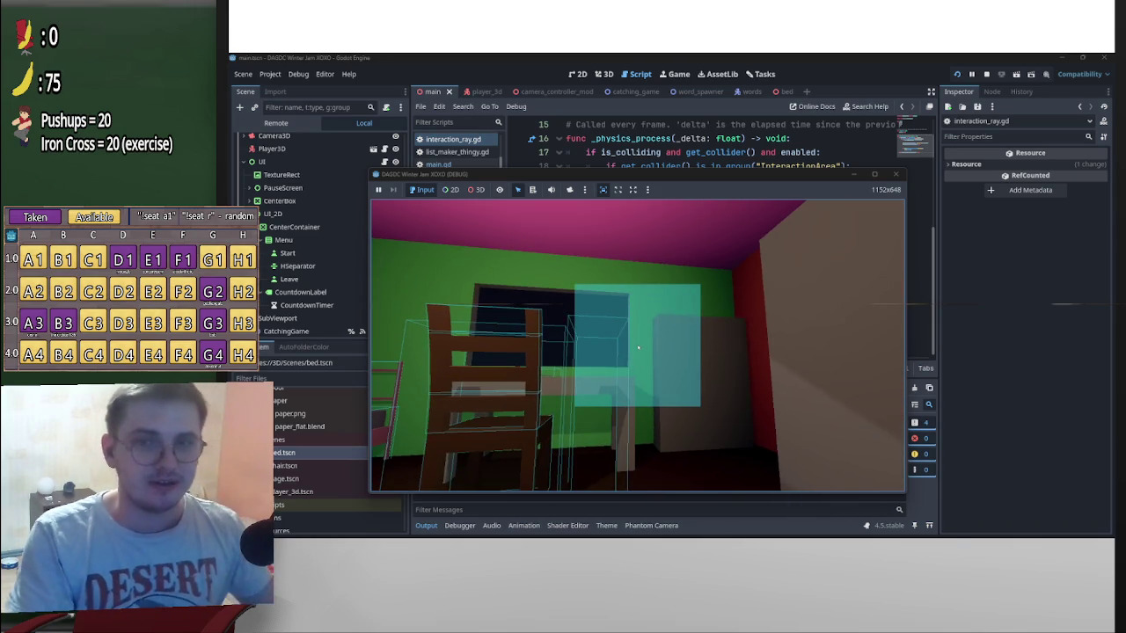
key(w)
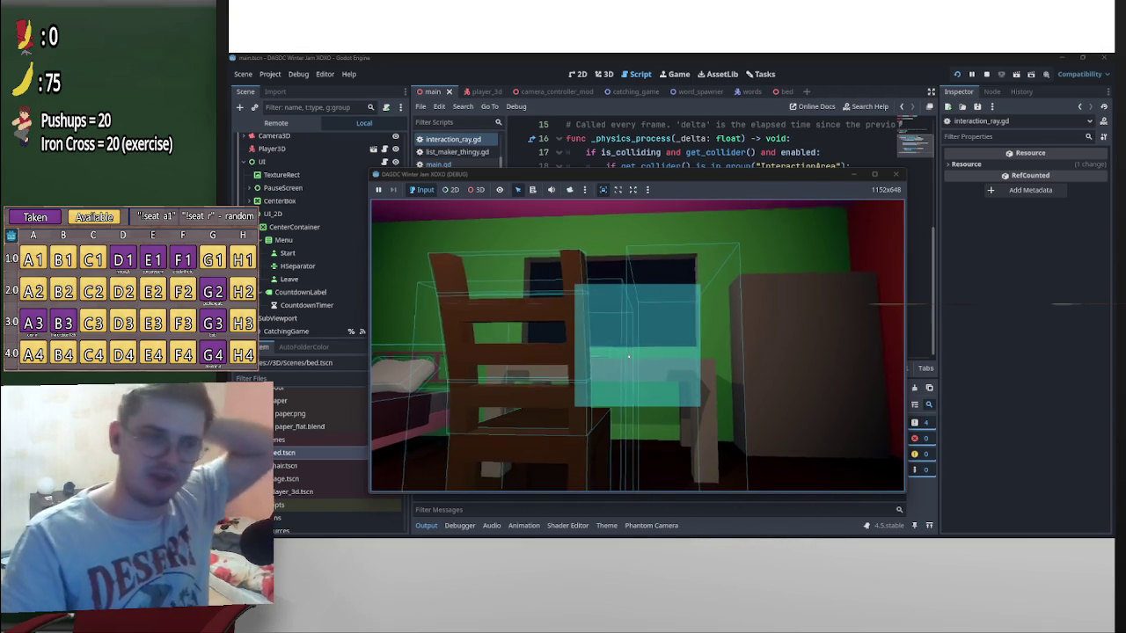
key(w)
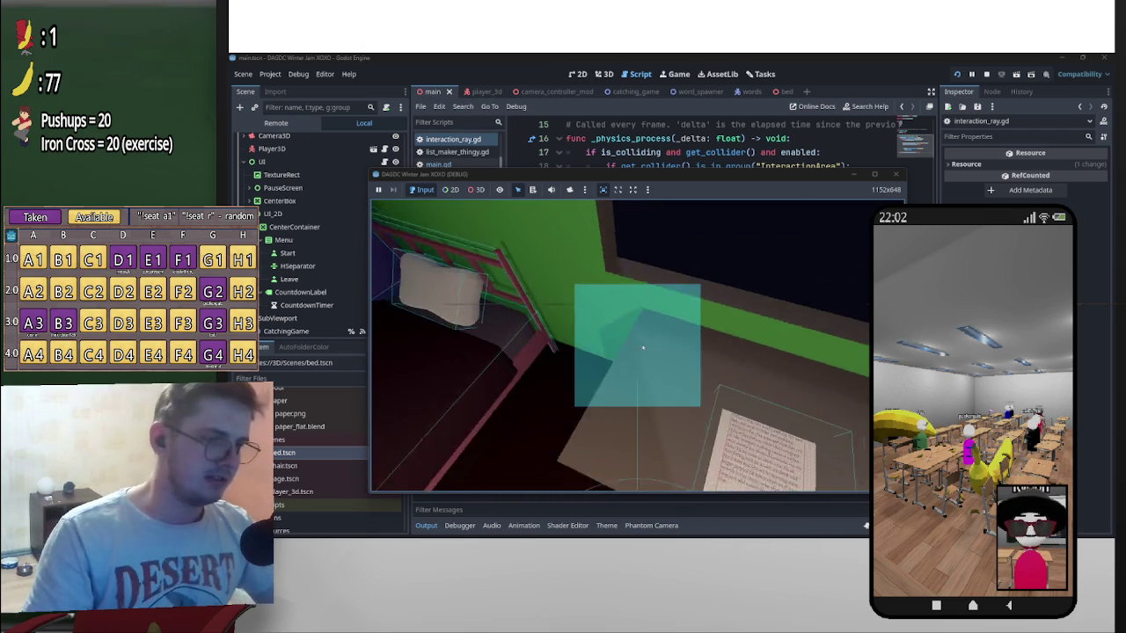
Pause and close the game test, then return to the Blender bed model and select the blanket
key(Escape)
key(F8)
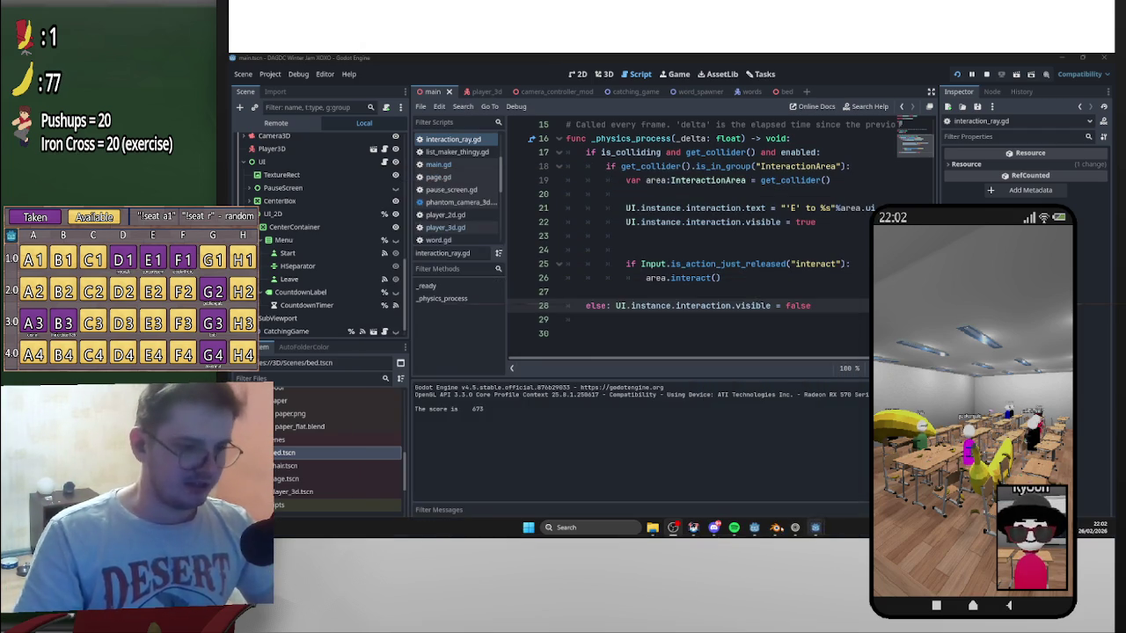
click(774, 527)
mouse_move(668, 370)
middle_down()
mouse_move(790, 227)
mouse_move(668, 343)
mouse_move(647, 344)
middle_up()
click(627, 337)
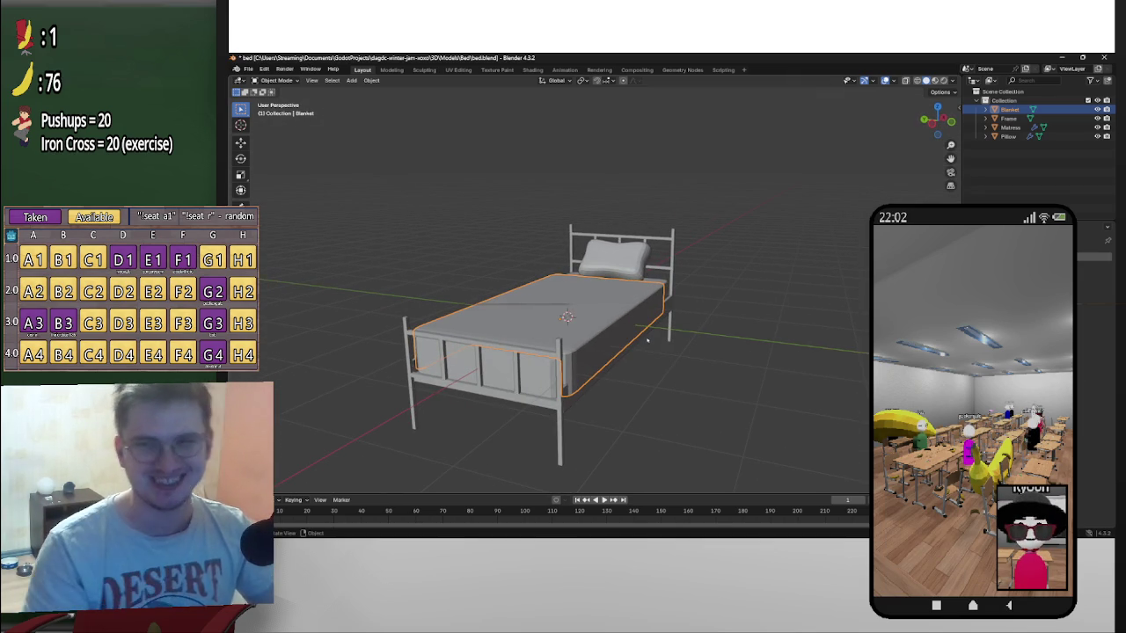
Start moving the blanket, then cancel so it stays in place
mouse_move(746, 296)
middle_down()
mouse_move(752, 308)
mouse_move(717, 264)
mouse_move(730, 268)
mouse_move(744, 276)
mouse_move(699, 272)
mouse_move(759, 316)
middle_up()
key(g)
right_click(717, 259)
Pull back to view the whole bed and bring up the File > New templates
scroll(730, 273, up, 4)
middle_drag(501, 253, 478, 218)
scroll(493, 241, down, 5)
scroll(488, 233, down, 2)
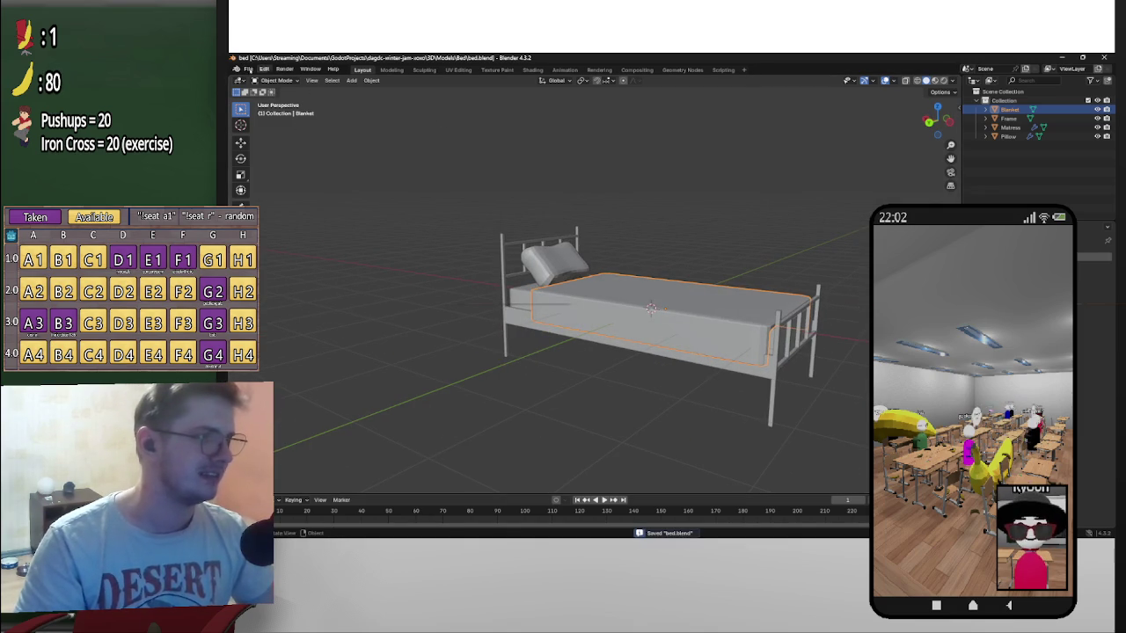
click(249, 68)
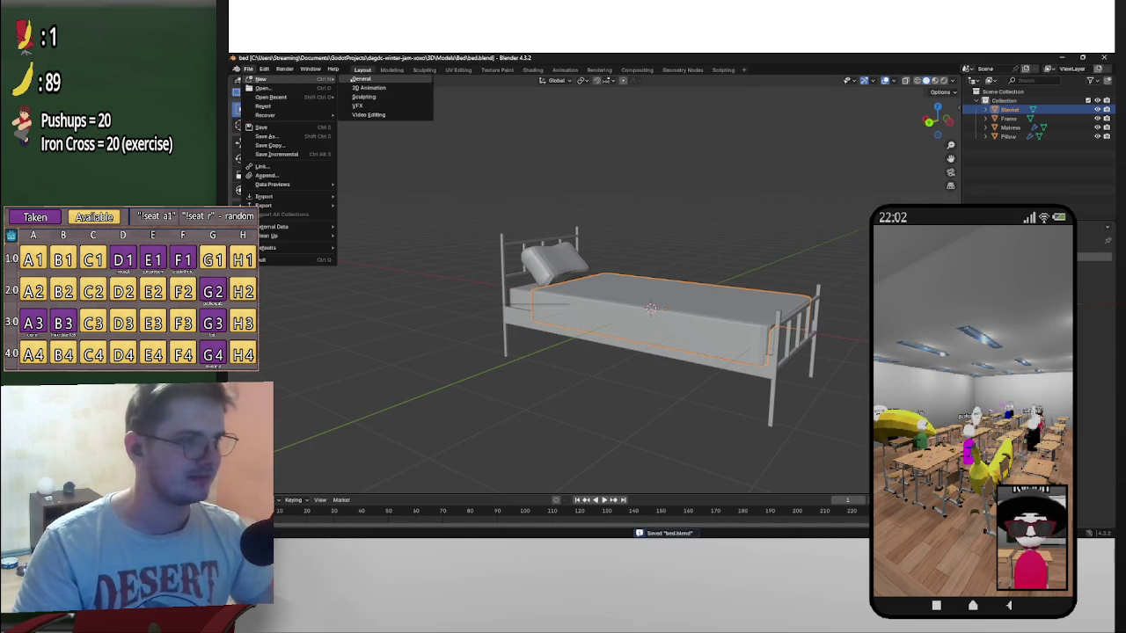
Start a new General file, delete its light and camera, and switch to the bed reference images in the browser
click(357, 79)
click(699, 132)
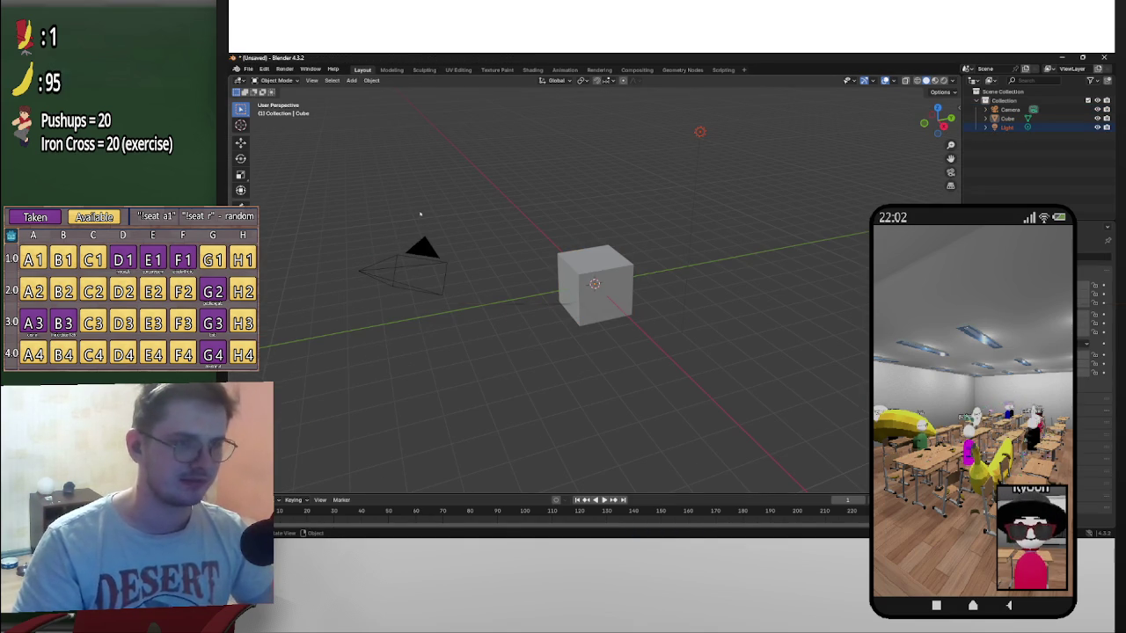
shift+click(467, 310)
key(Delete)
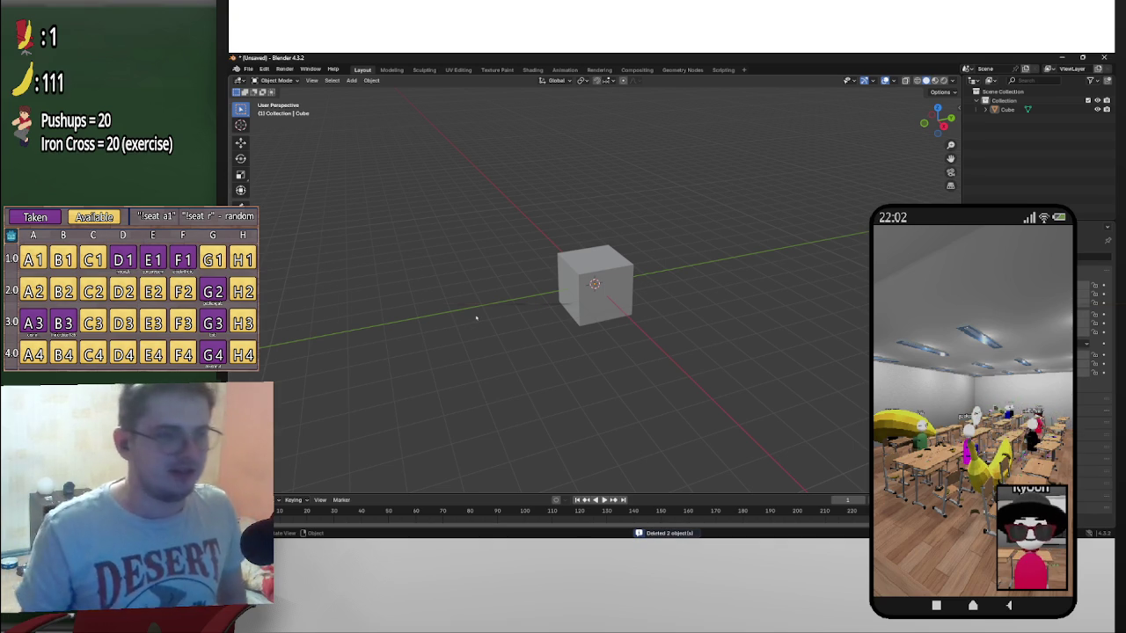
key(alt+Tab)
key(alt+Tab)
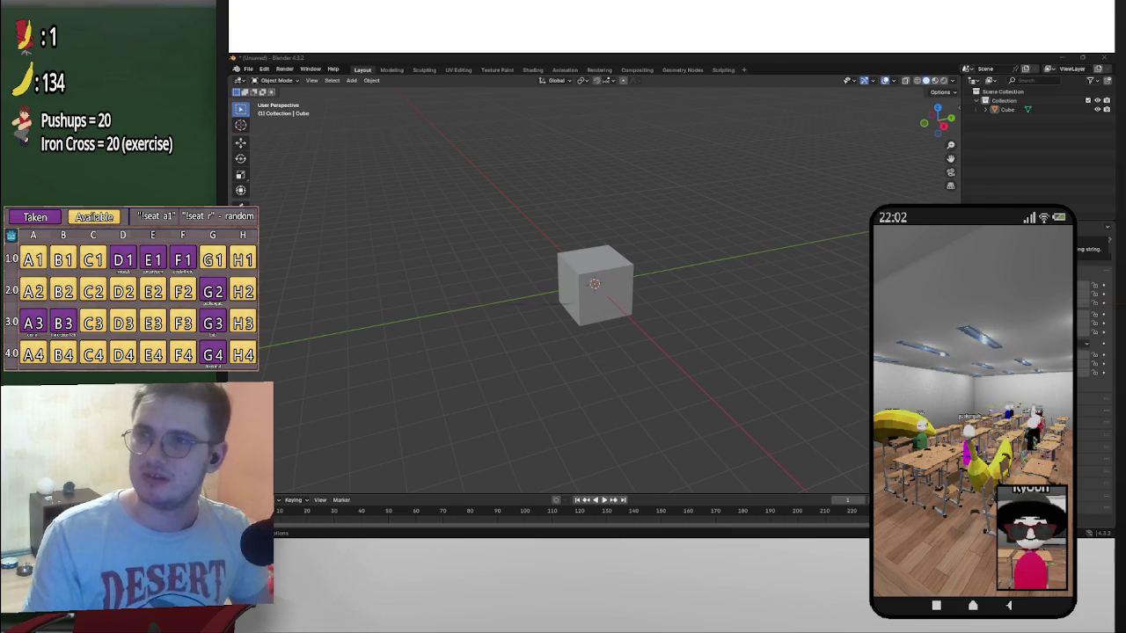
key(alt+Tab)
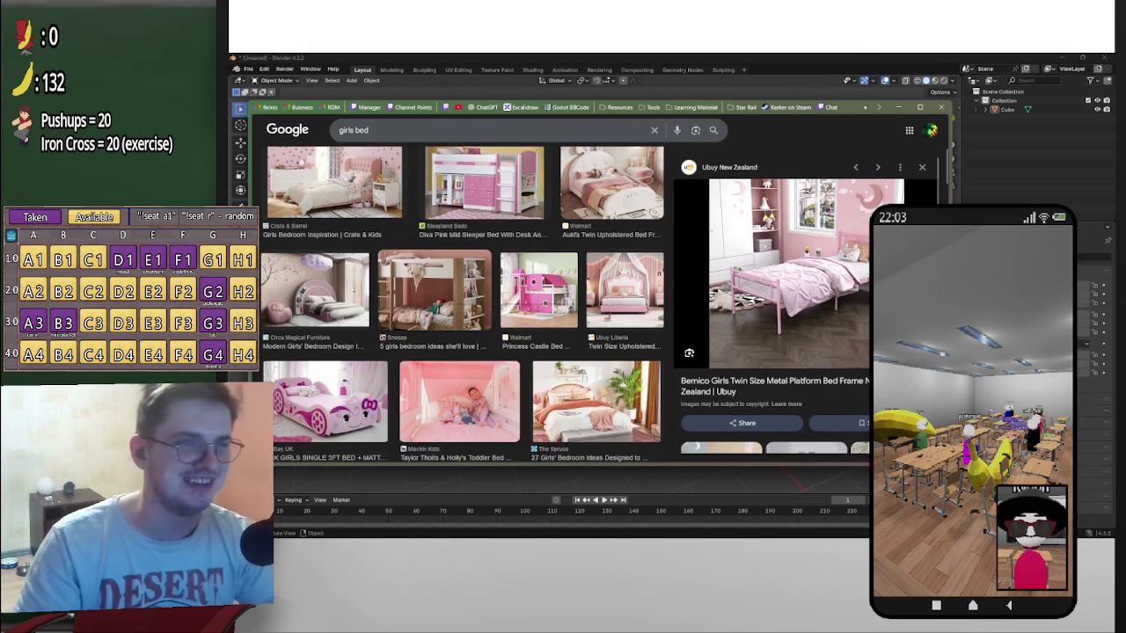
key(super+Down)
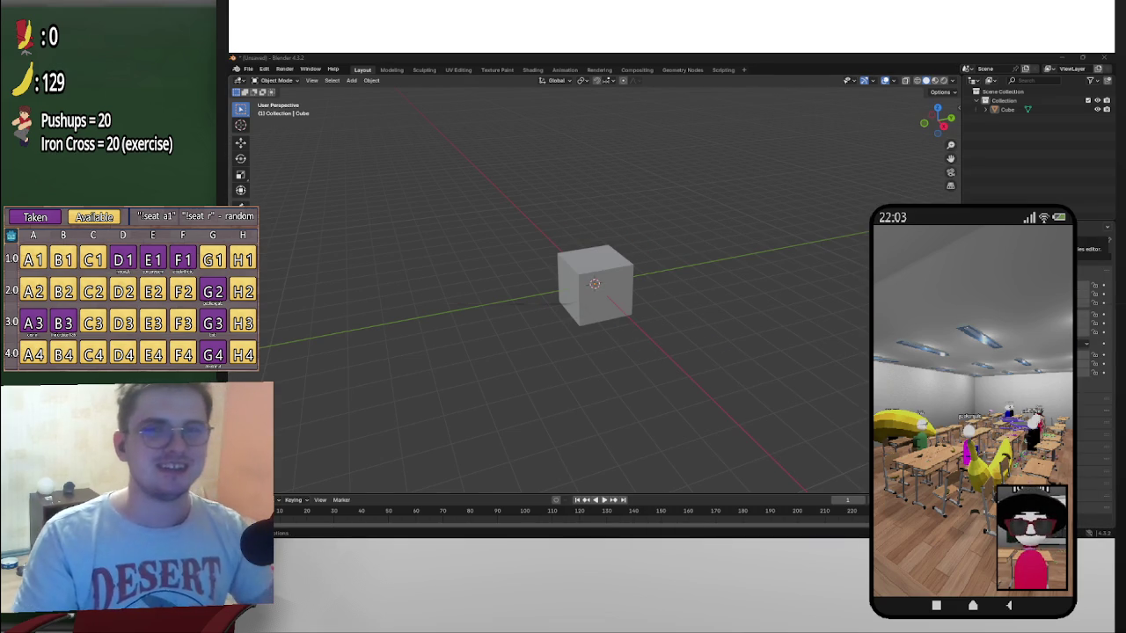
Select the default cube, snap to front view with Numpad 1, and tilt slightly above it
click(615, 308)
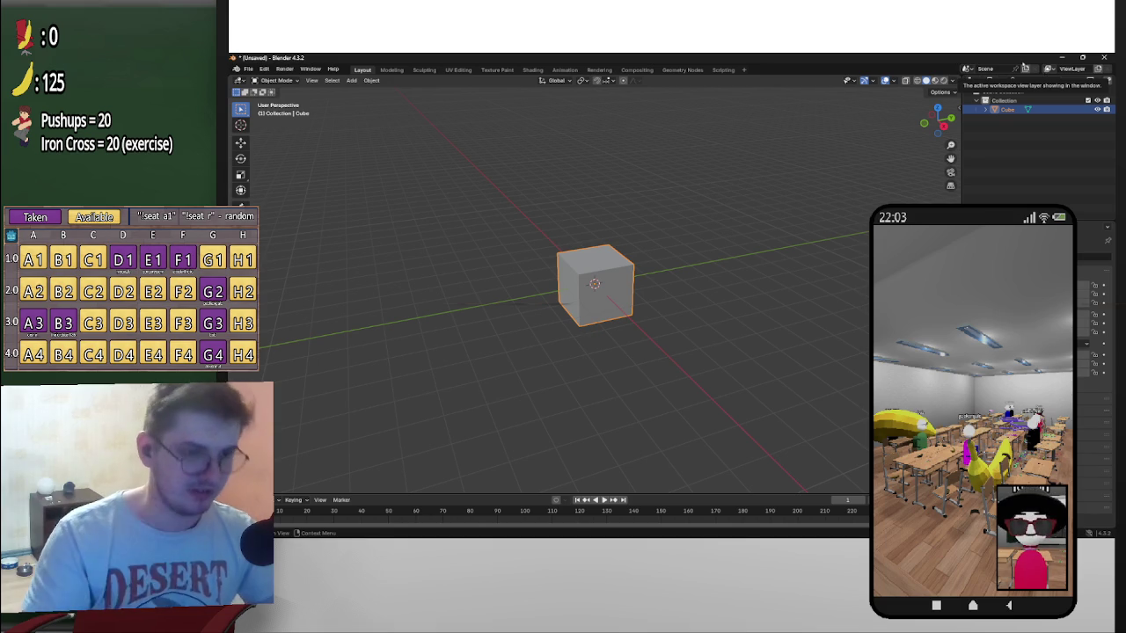
key(KP_1)
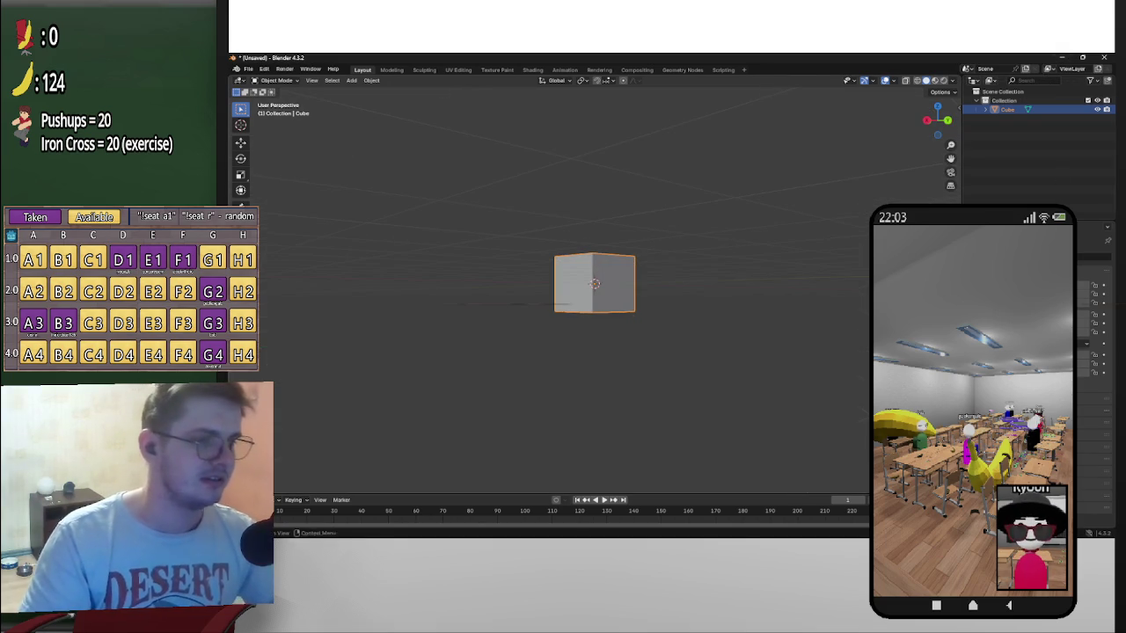
middle_drag(729, 266, 675, 301)
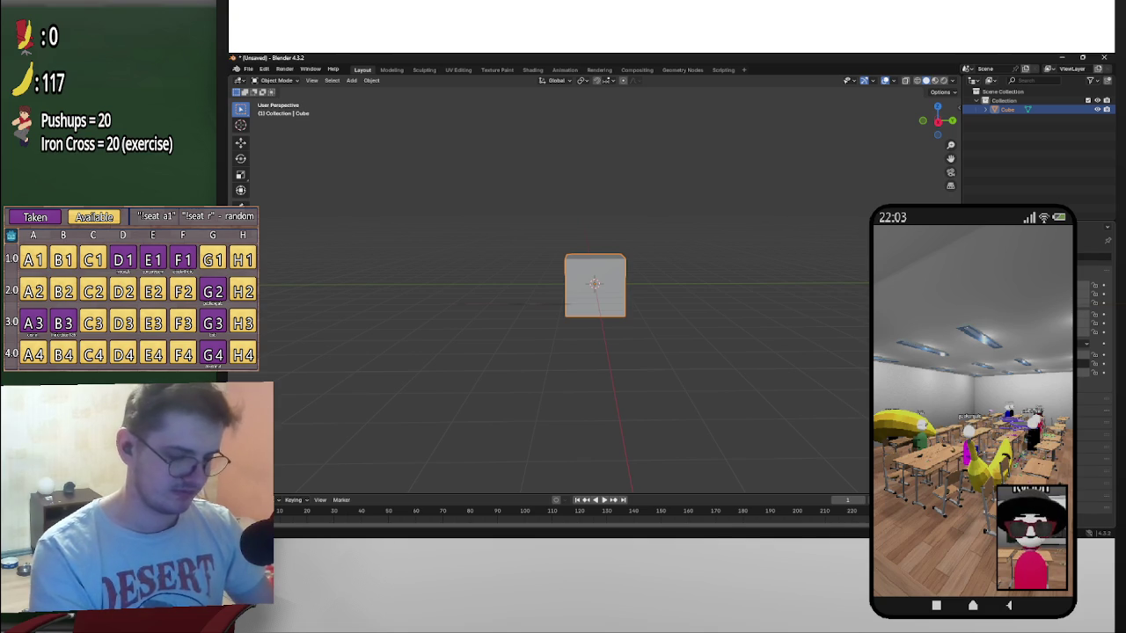
Stretch the cube along X and rescale it into a lower, deeper block
key(s)
key(x)
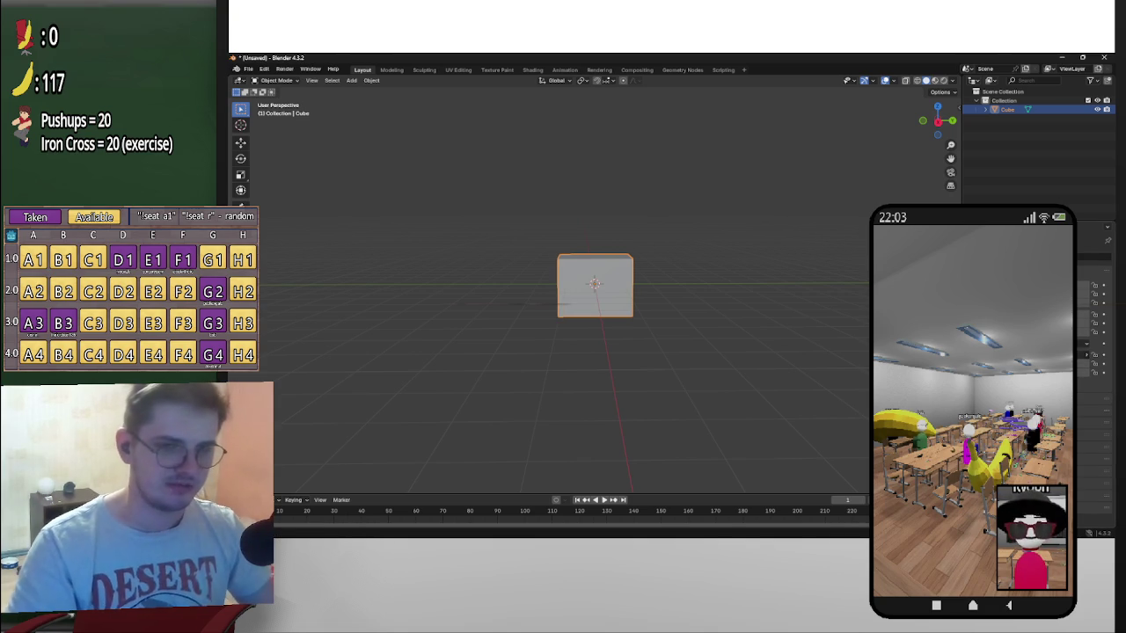
mouse_move(669, 290)
middle_down()
mouse_move(702, 265)
mouse_move(677, 268)
middle_up()
scroll(702, 265, up, 4)
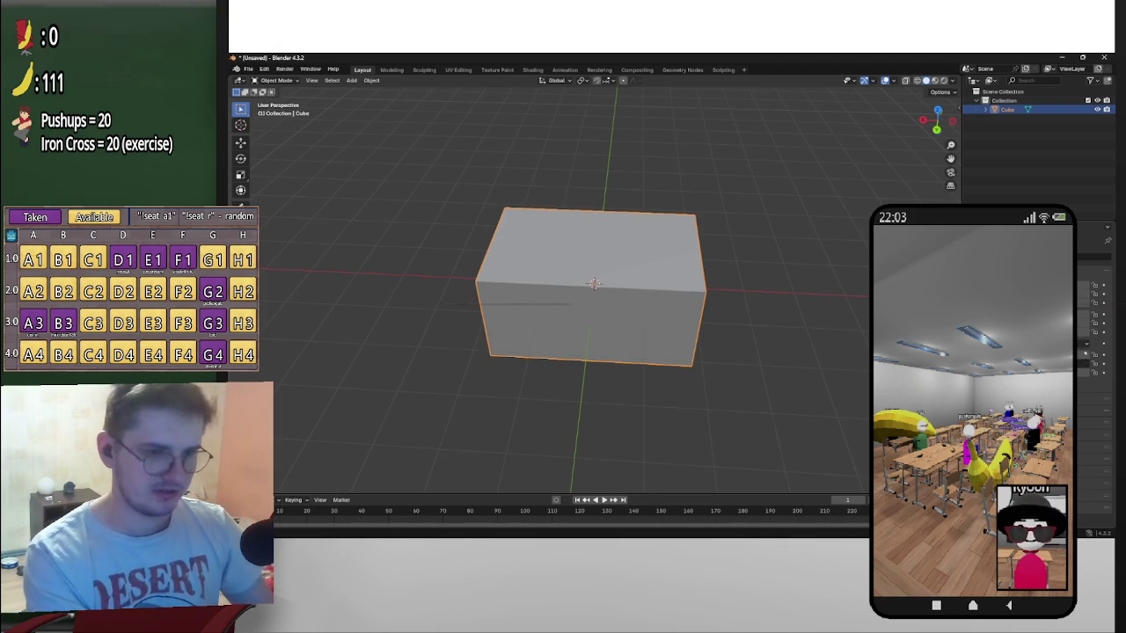
key(ctrl+z)
key(s)
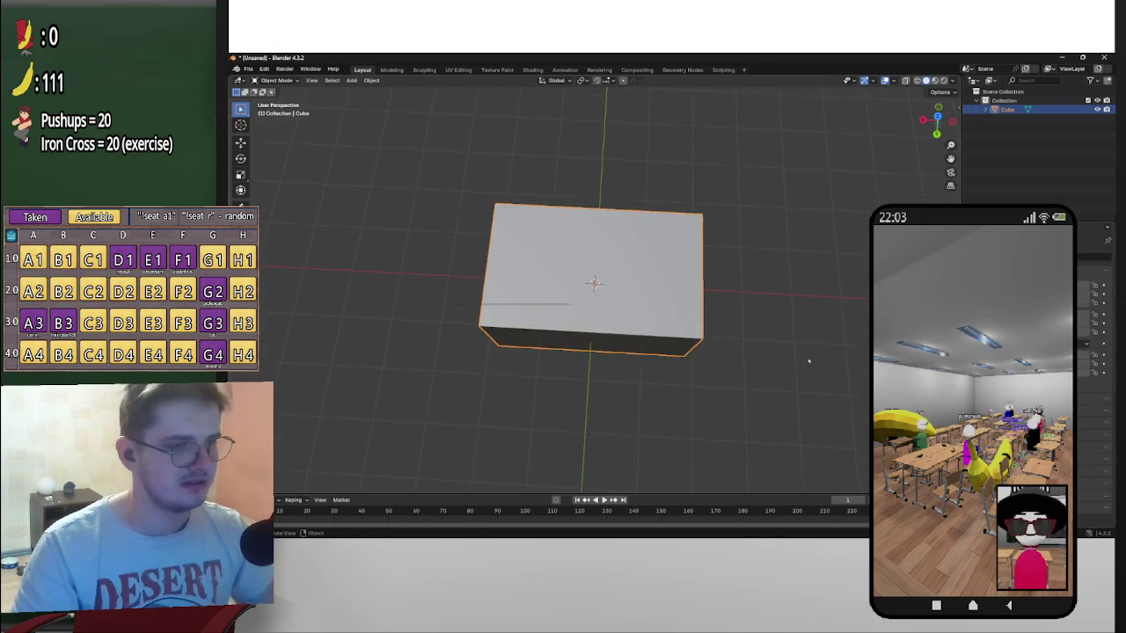
click(799, 346)
mouse_move(798, 346)
middle_down()
mouse_move(830, 289)
mouse_move(695, 322)
middle_up()
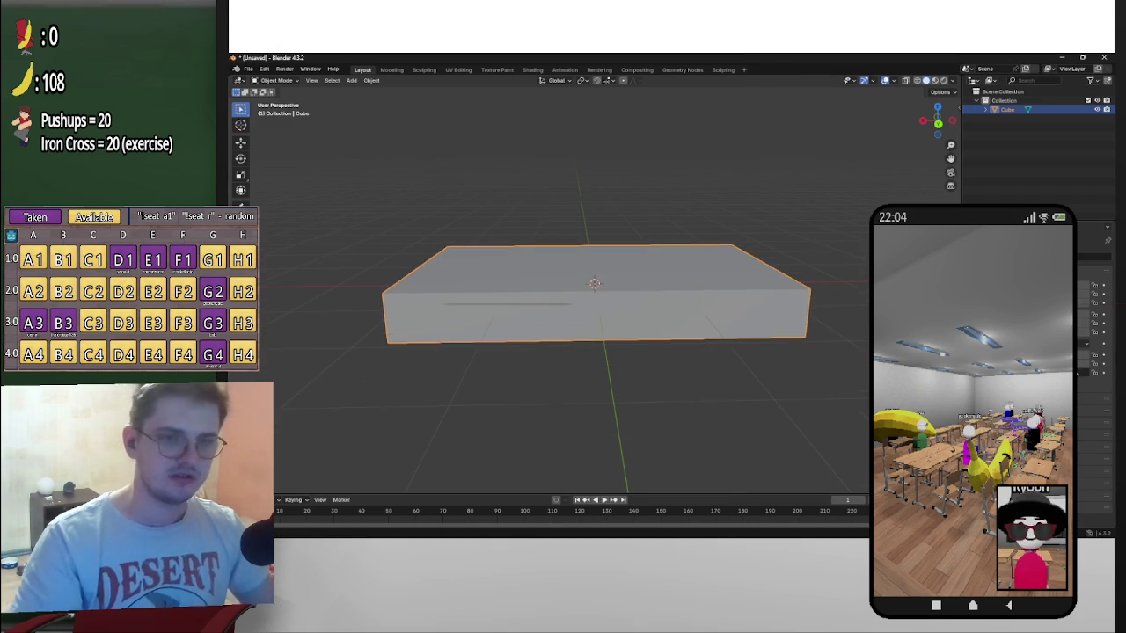
mouse_move(791, 264)
middle_down()
mouse_move(836, 224)
mouse_move(731, 249)
mouse_move(799, 259)
middle_up()
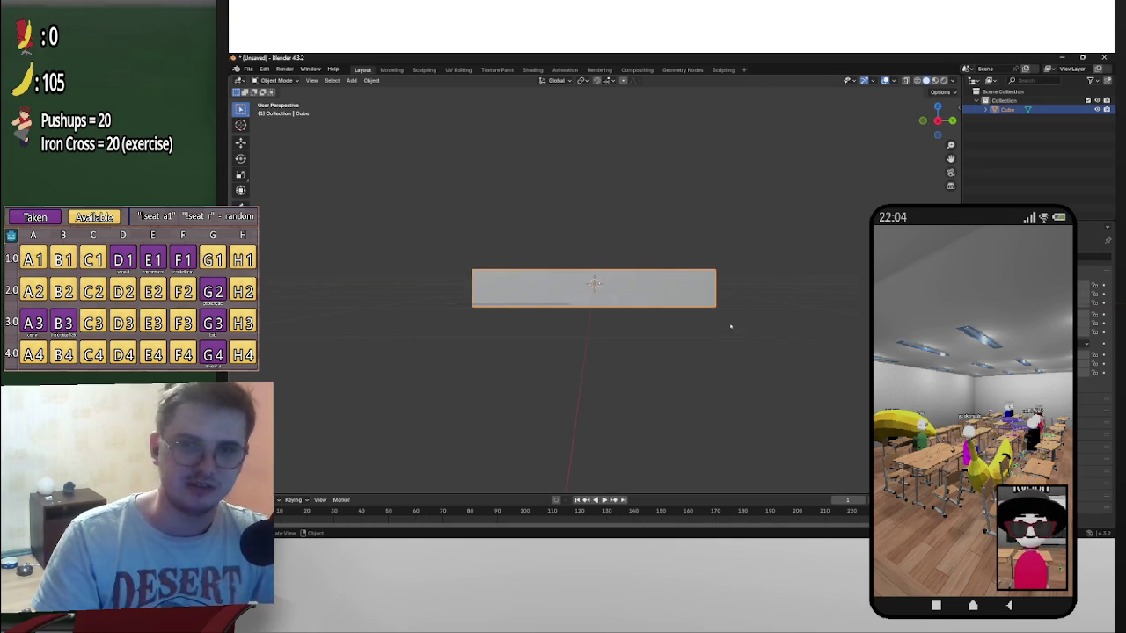
middle_drag(583, 283, 583, 282)
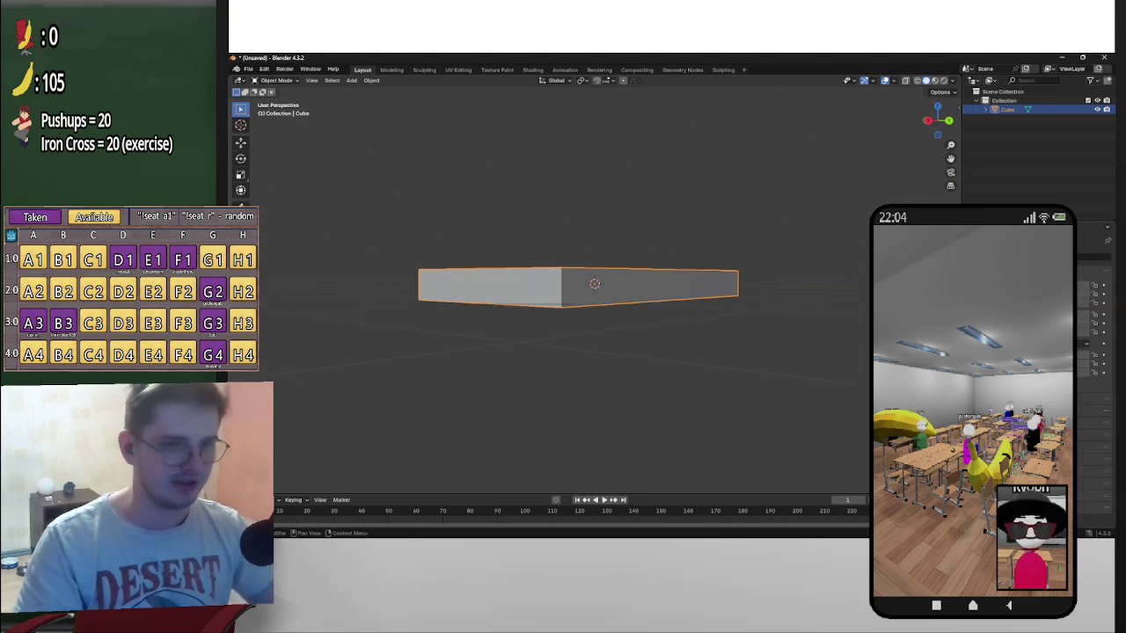
middle_drag(583, 282, 611, 290)
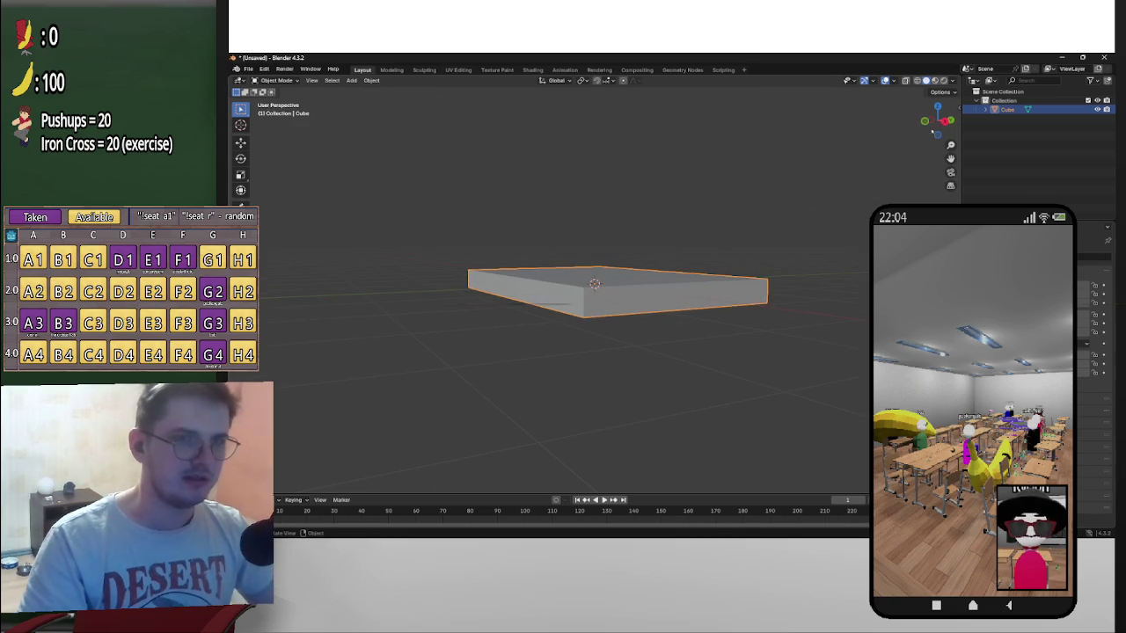
In Back Orthographic view, scale the slab thinner vertically and deselect it
click(939, 118)
scroll(688, 306, up, 4)
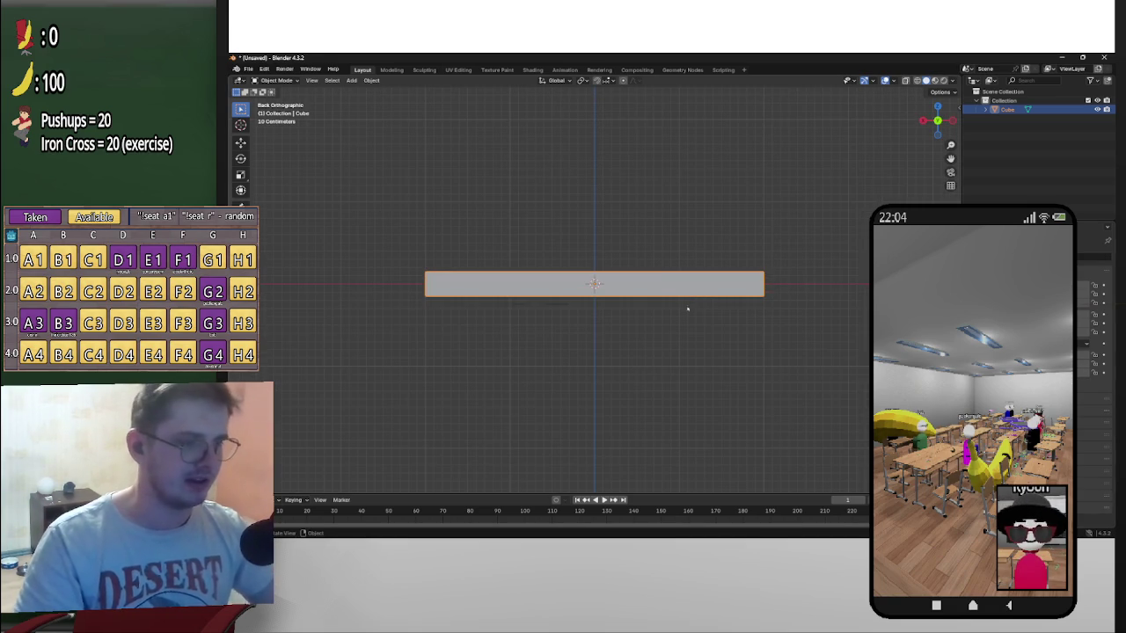
drag(1088, 381, 1084, 373)
scroll(747, 300, down, 1)
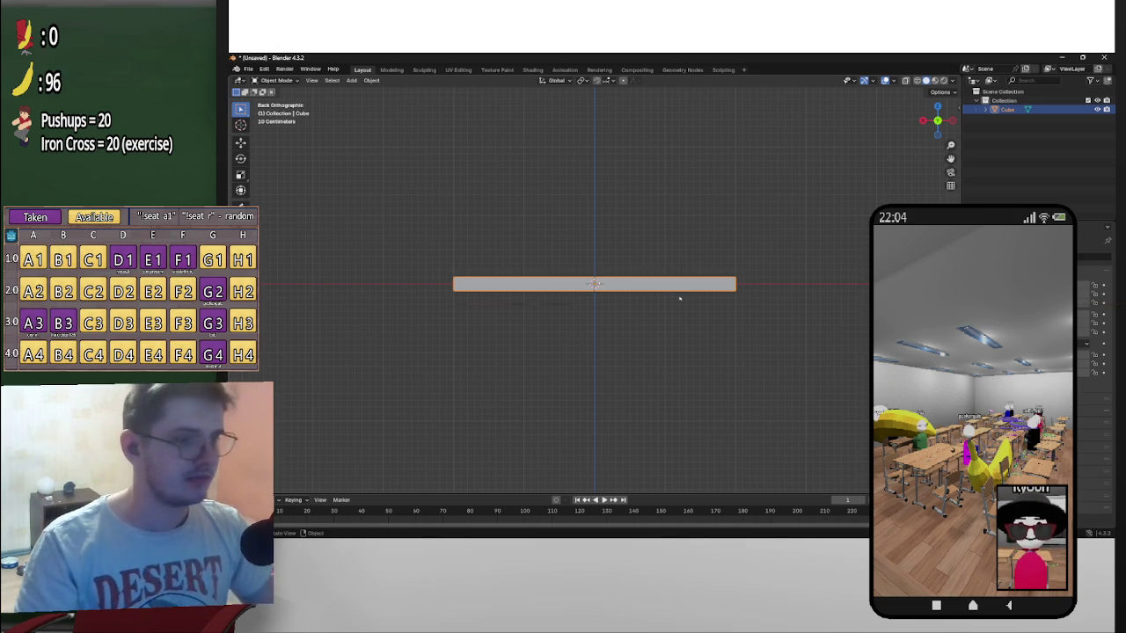
scroll(682, 296, up, 2)
scroll(757, 290, down, 2)
scroll(747, 329, down, 2)
click(748, 330)
key(shift+a)
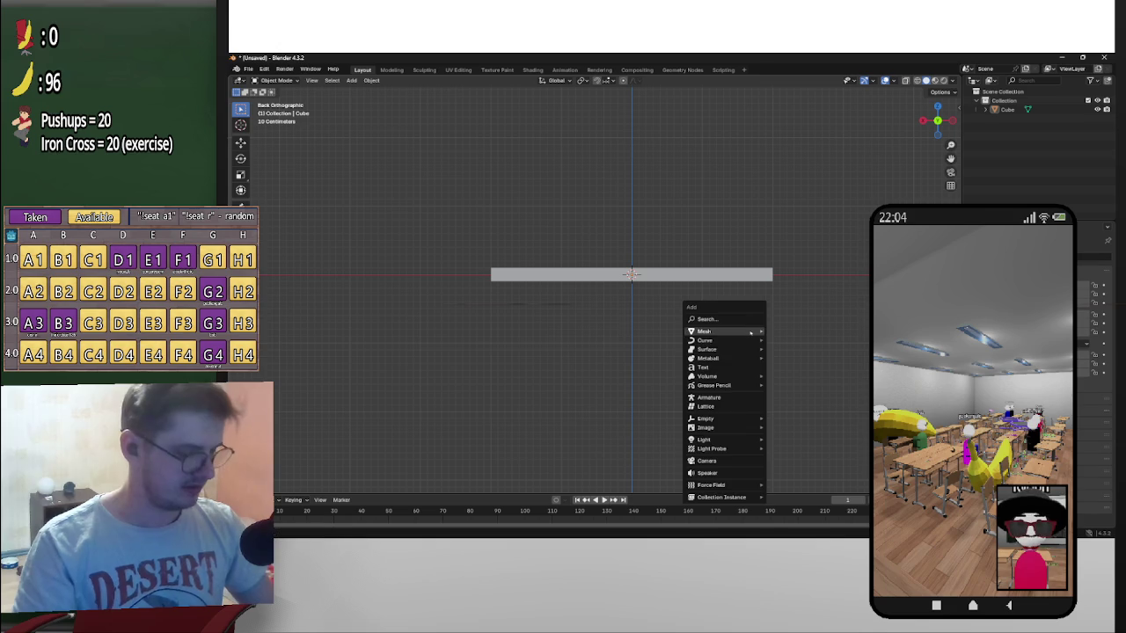
mouse_move(721, 331)
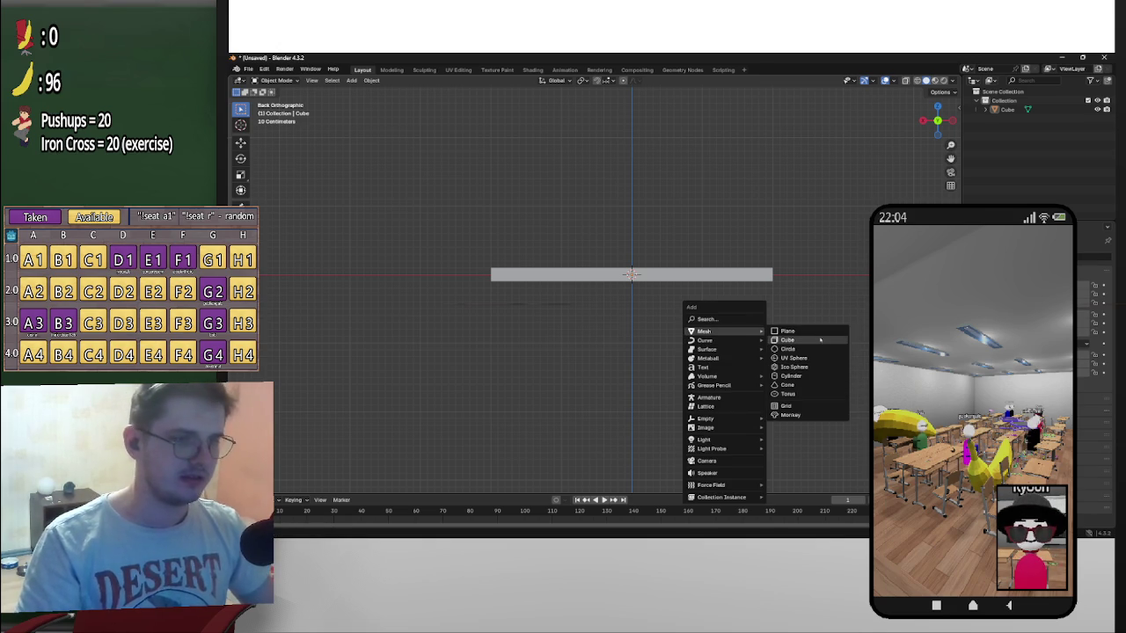
Add a new cube and scale it to 0.15 along X, undoing a 0.15 Z scale
click(819, 340)
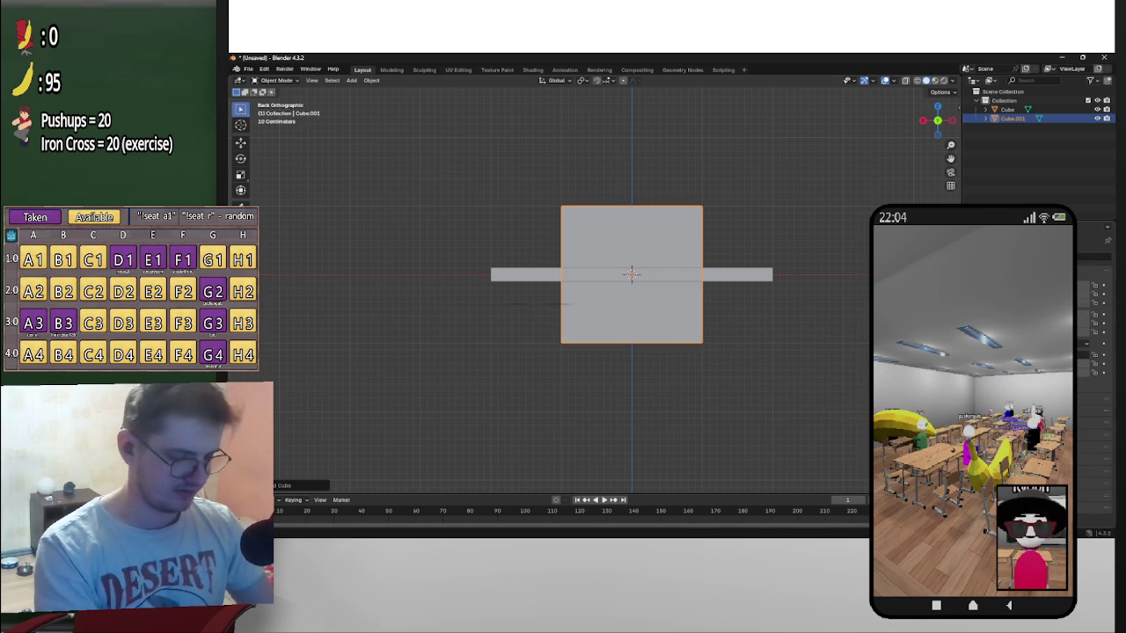
text(sx0.15)
key(Return)
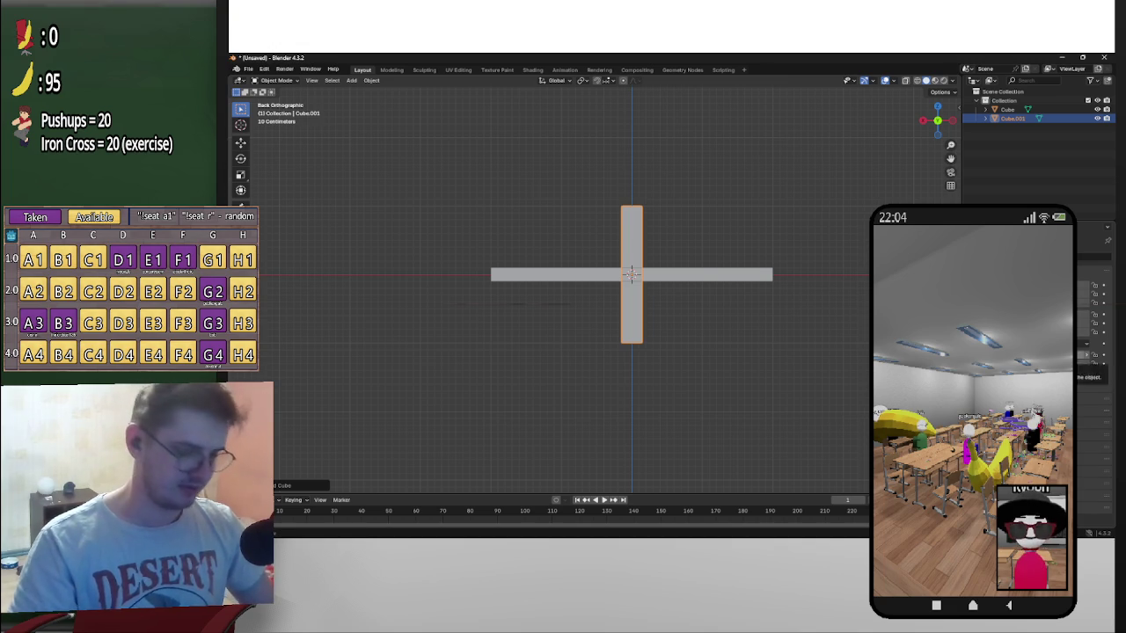
text(sz0.15)
key(Return)
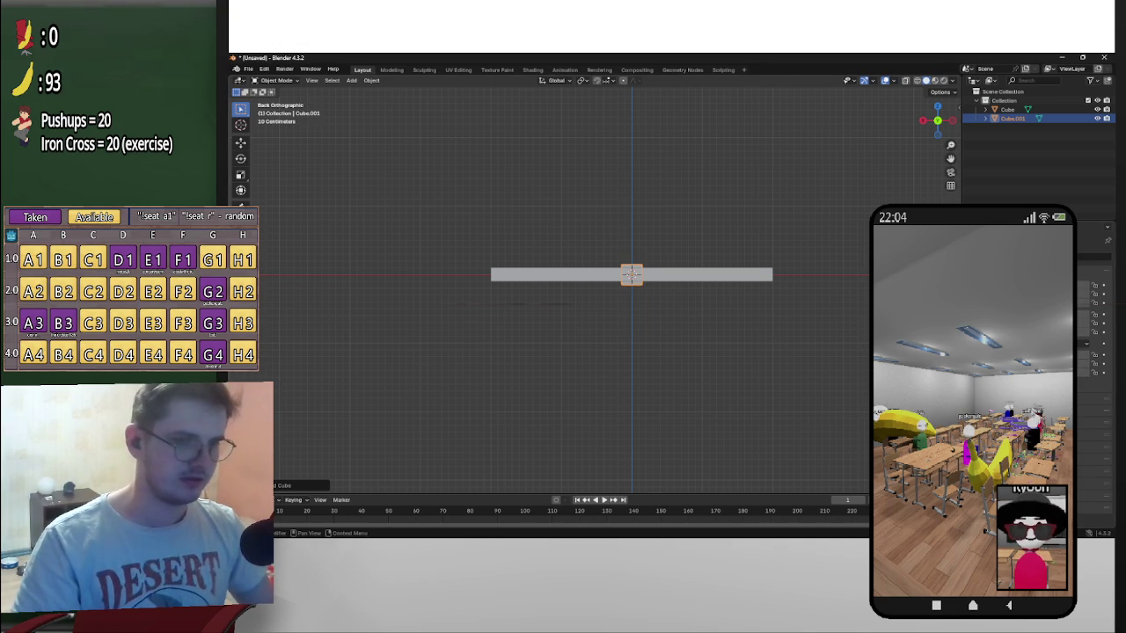
key(ctrl+z)
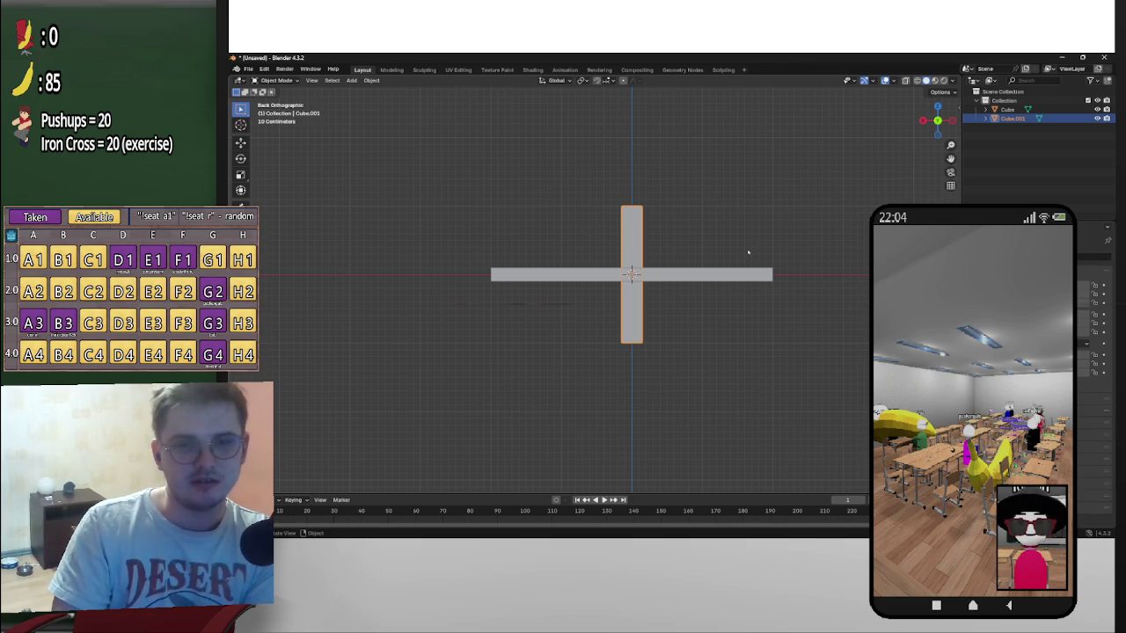
Apply Shade Auto Smooth to the slab and return to the Back view
click(699, 278)
right_click(699, 277)
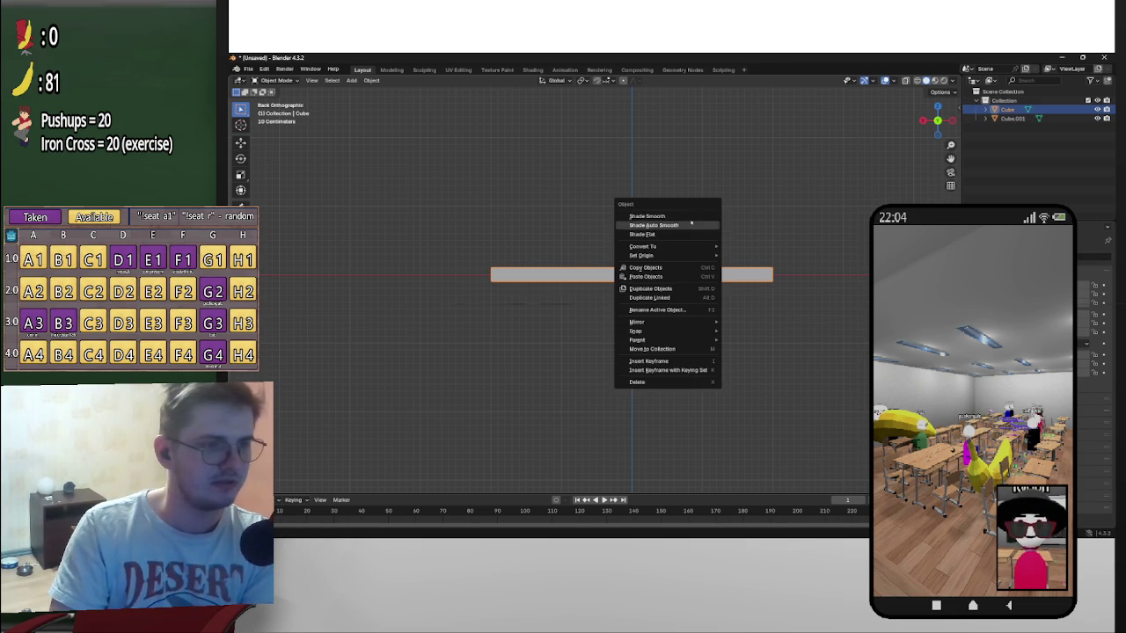
click(699, 226)
middle_drag(699, 304, 722, 275)
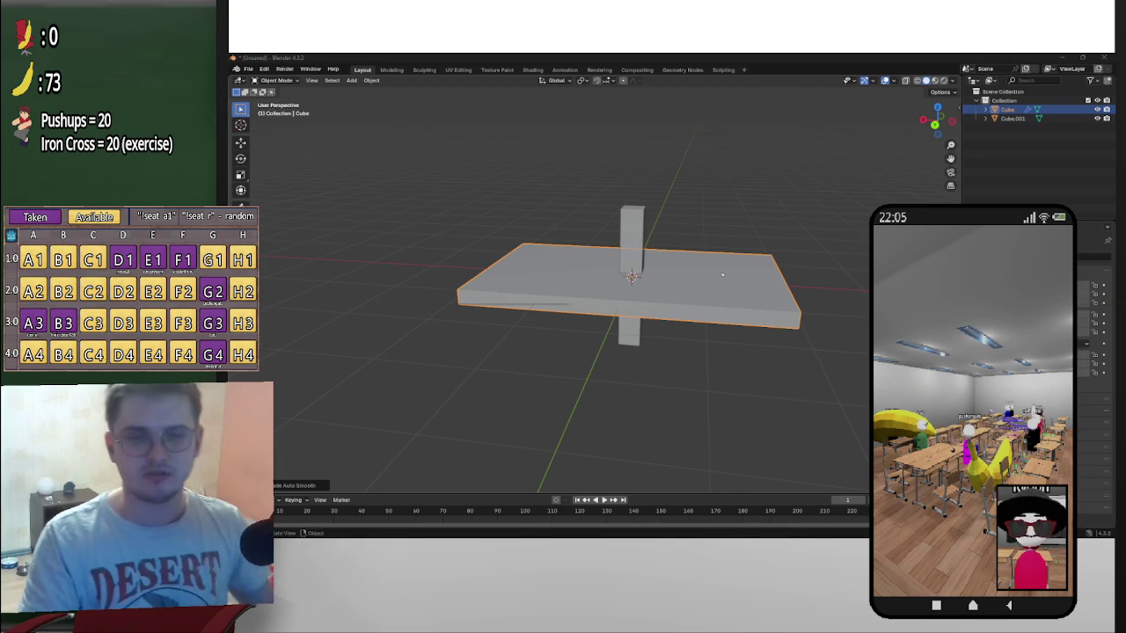
key(super)
key(super)
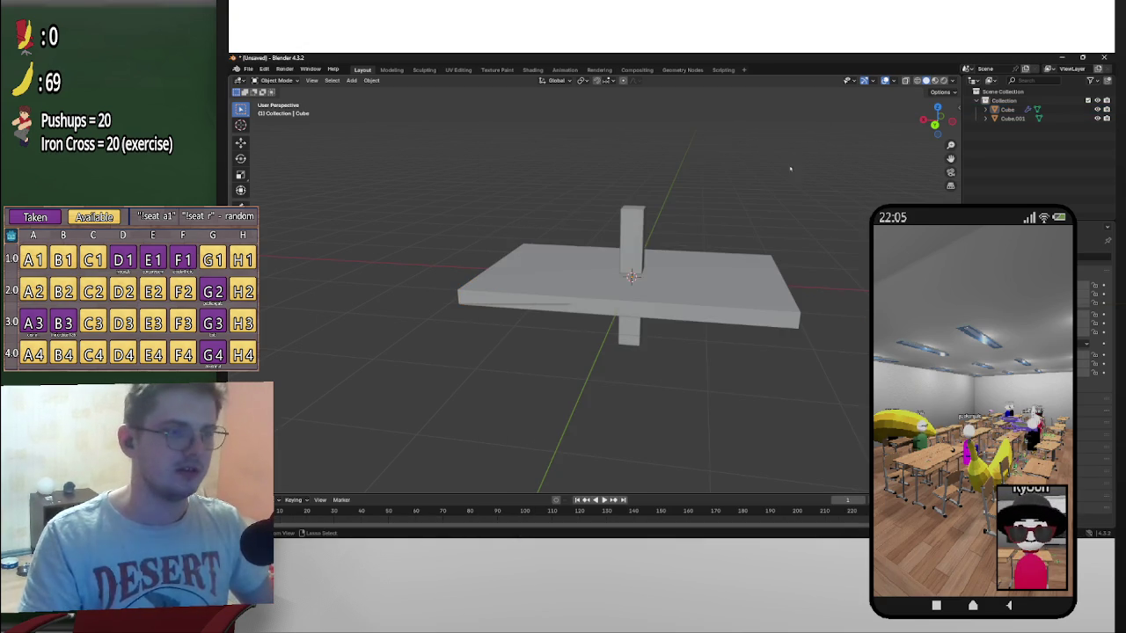
click(937, 120)
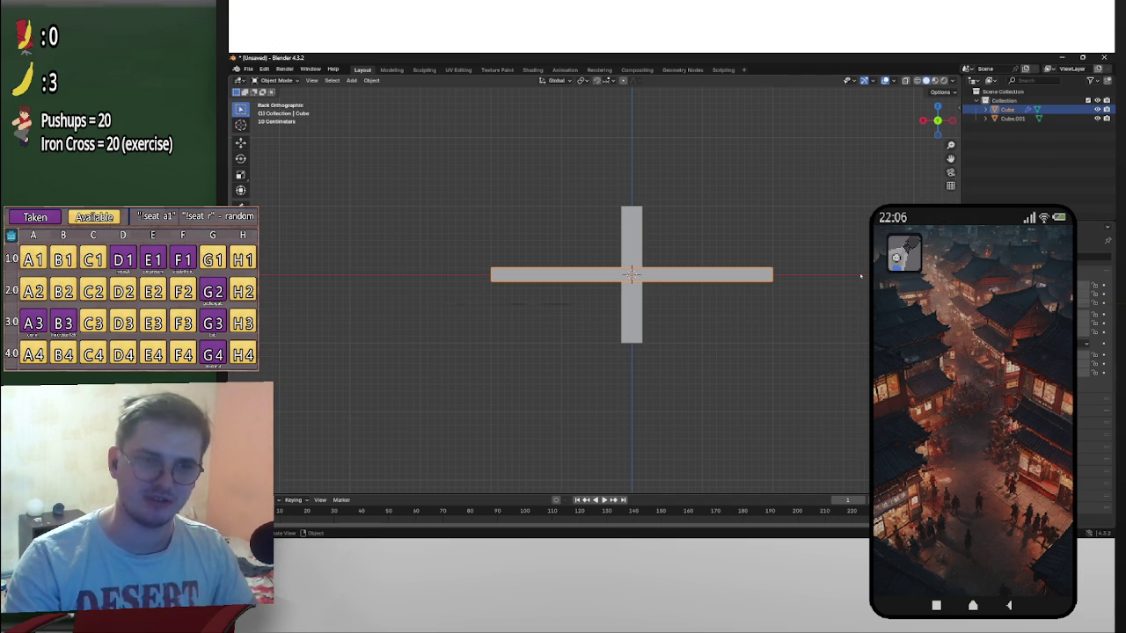
Select the upright bar Cube.001 and move it down to the left
shift+middle_drag(844, 305, 791, 296)
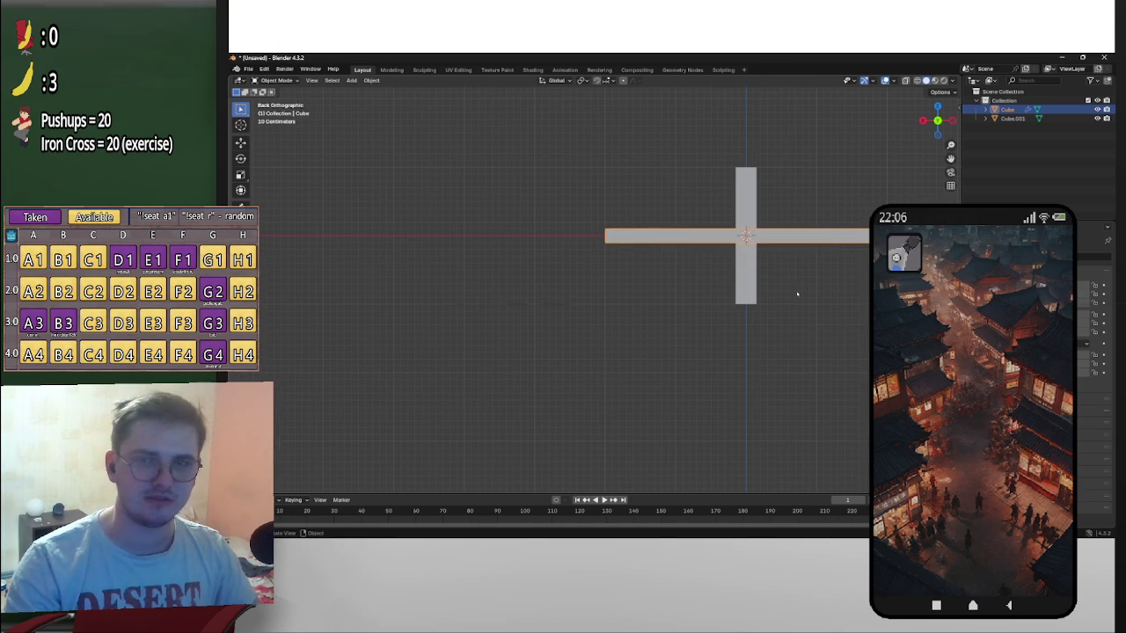
key(g)
key(Escape)
click(744, 274)
key(g)
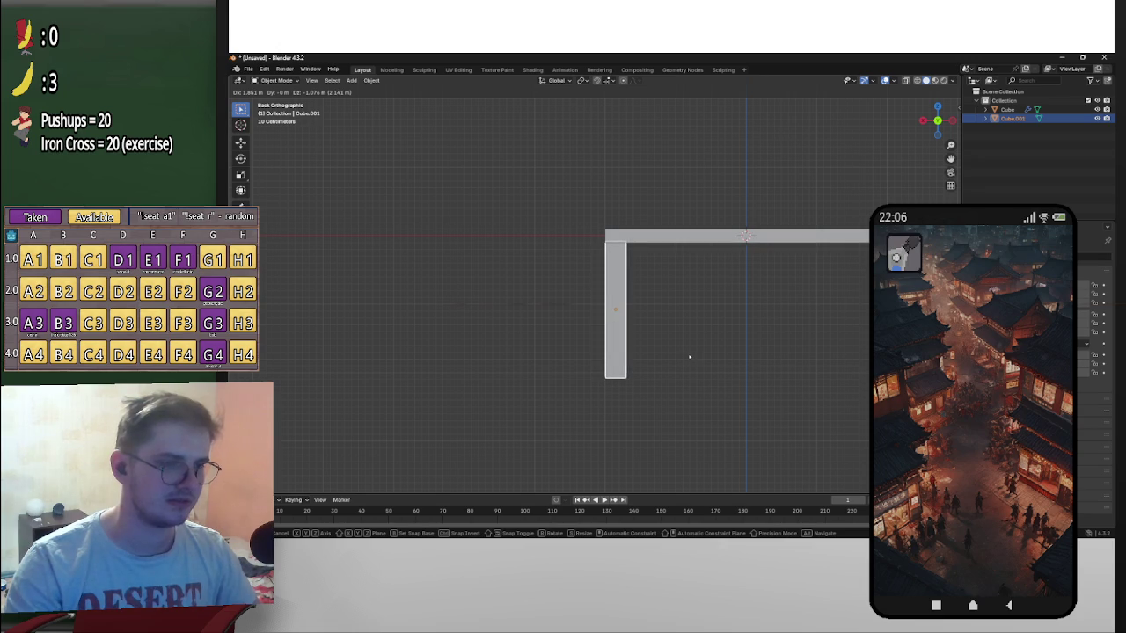
click(690, 357)
In front orthographic view, reset the bar to the scene centre with Alt+G and frame the cross
scroll(703, 347, up, 4)
key(KP_1)
scroll(804, 252, down, 4)
scroll(691, 306, down, 3)
scroll(749, 296, up, 3)
scroll(762, 213, up, 5)
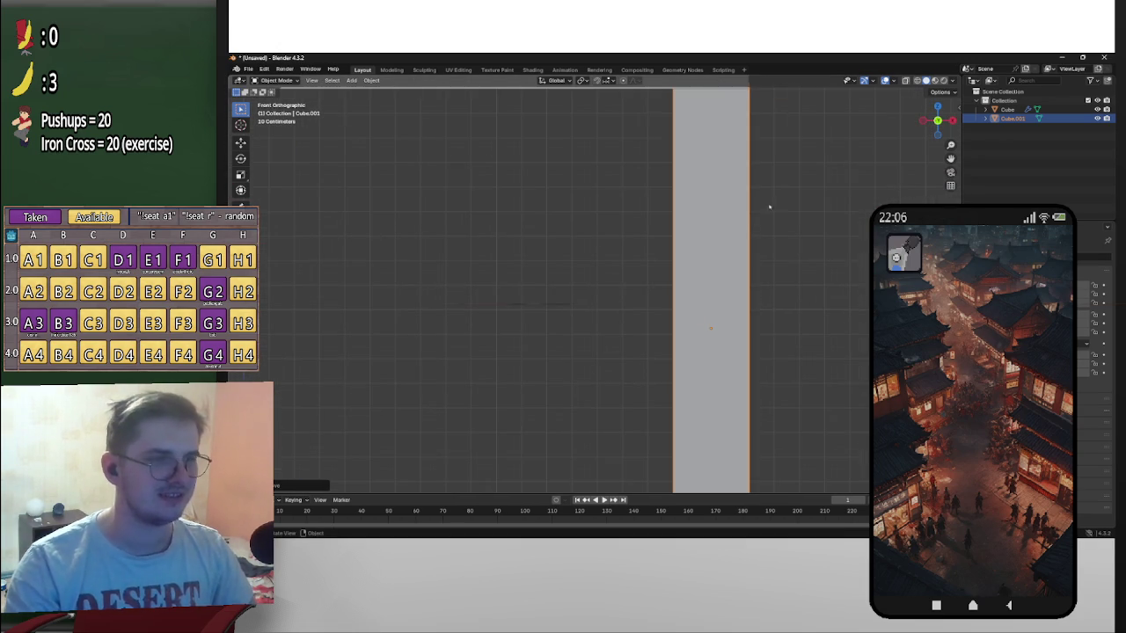
shift+middle_drag(776, 201, 738, 314)
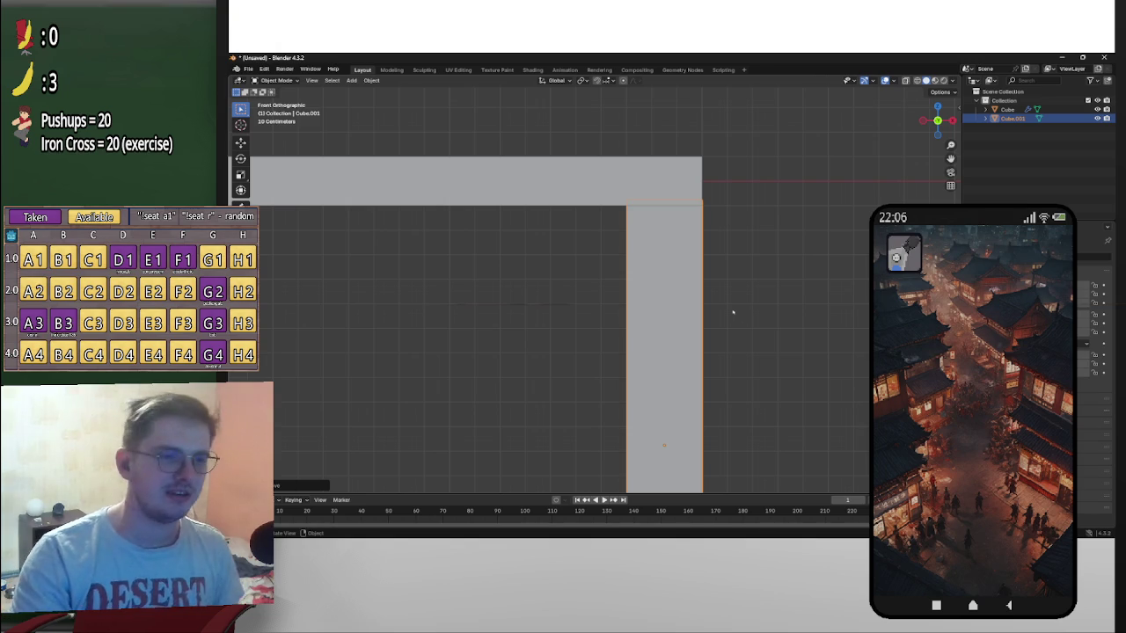
scroll(729, 301, down, 2)
key(alt+g)
scroll(786, 255, down, 3)
scroll(756, 255, down, 1)
scroll(699, 295, down, 1)
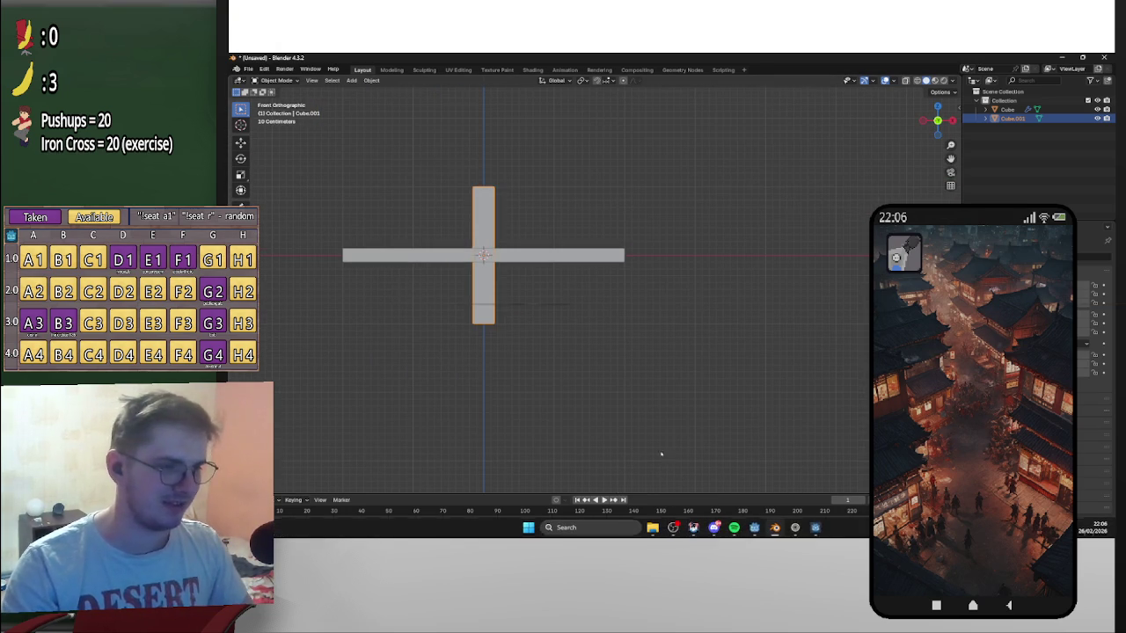
mouse_move(616, 354)
shift+middle_down()
mouse_move(871, 270)
mouse_move(817, 281)
shift+middle_up()
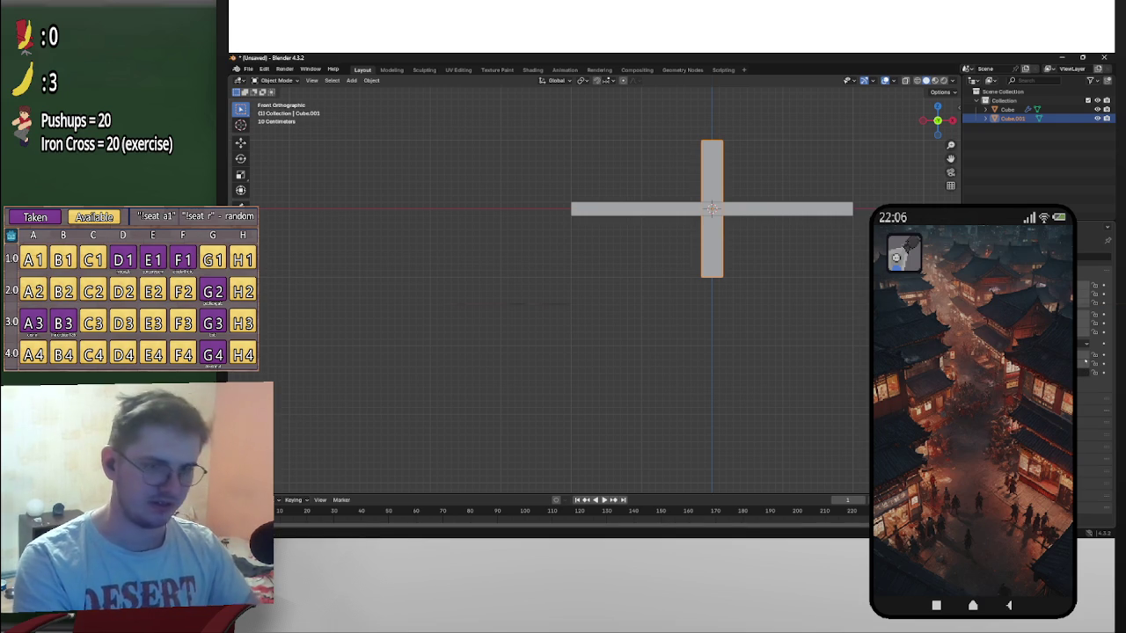
Make the bar taller and place it under the slab's left end as a leg
key(ctrl+z)
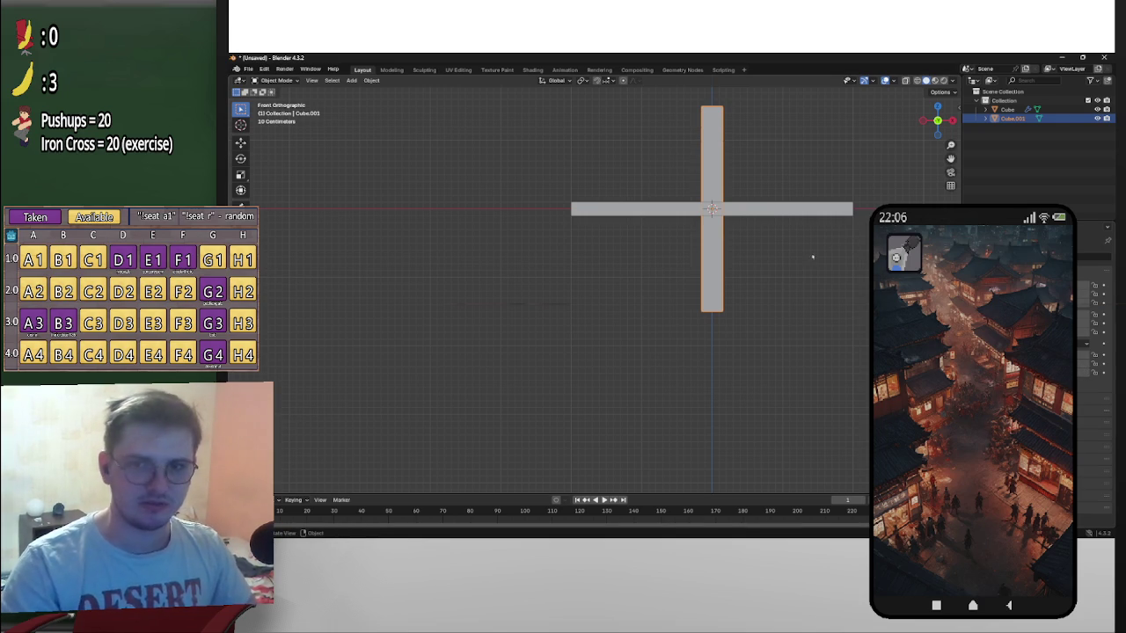
key(g)
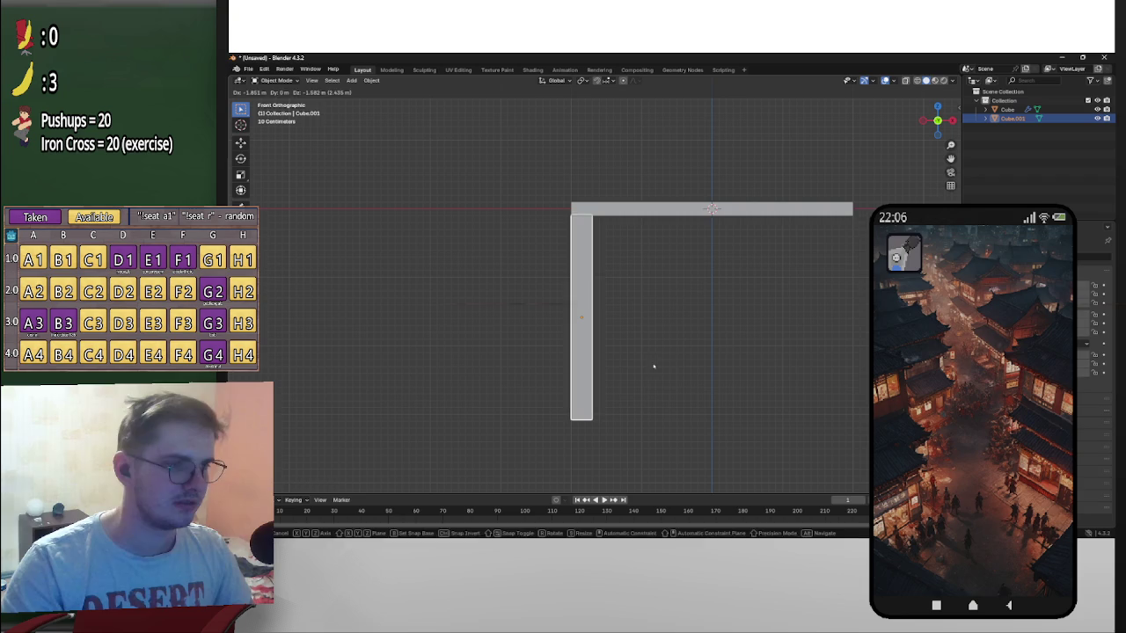
click(653, 366)
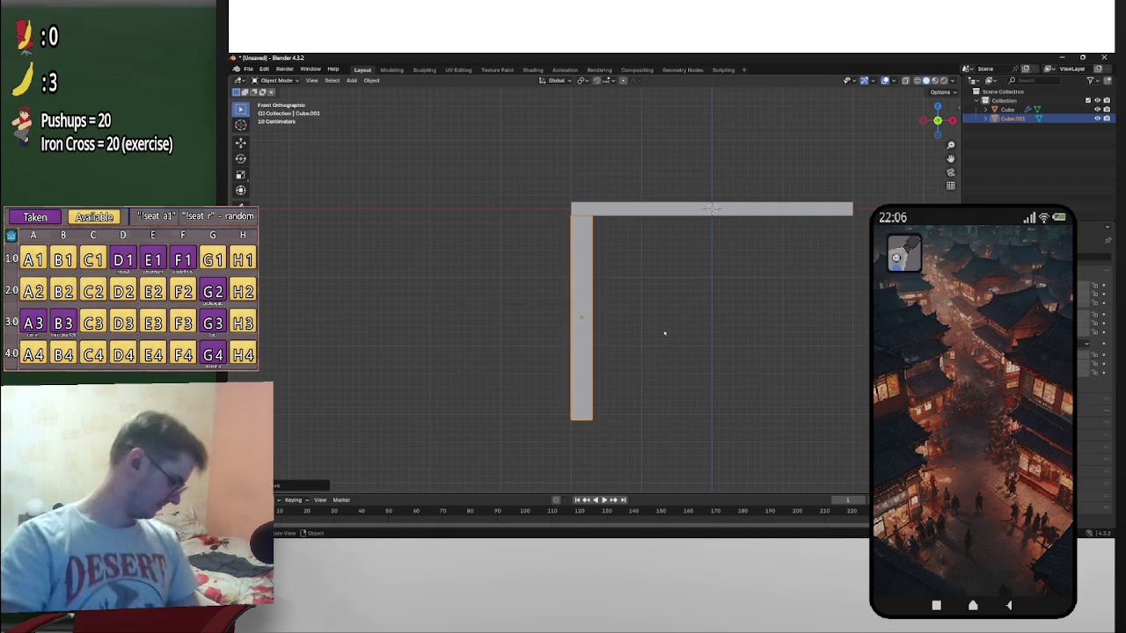